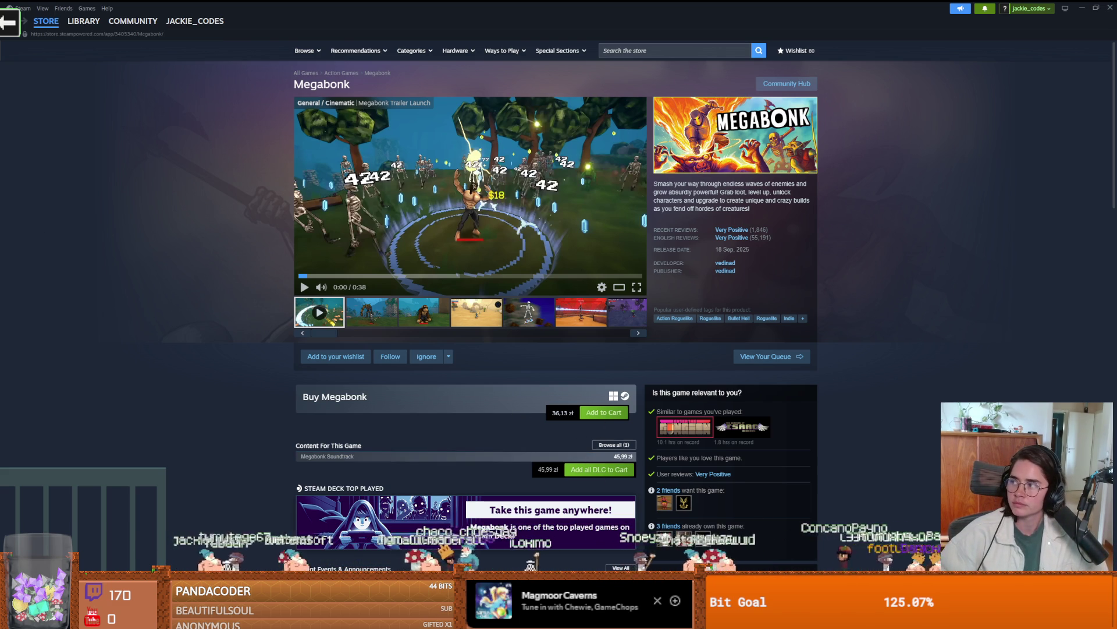
Switch from the Megabonk Steam store page back to the Firefox YouTube devlog and pause it.
key(alt+Tab)
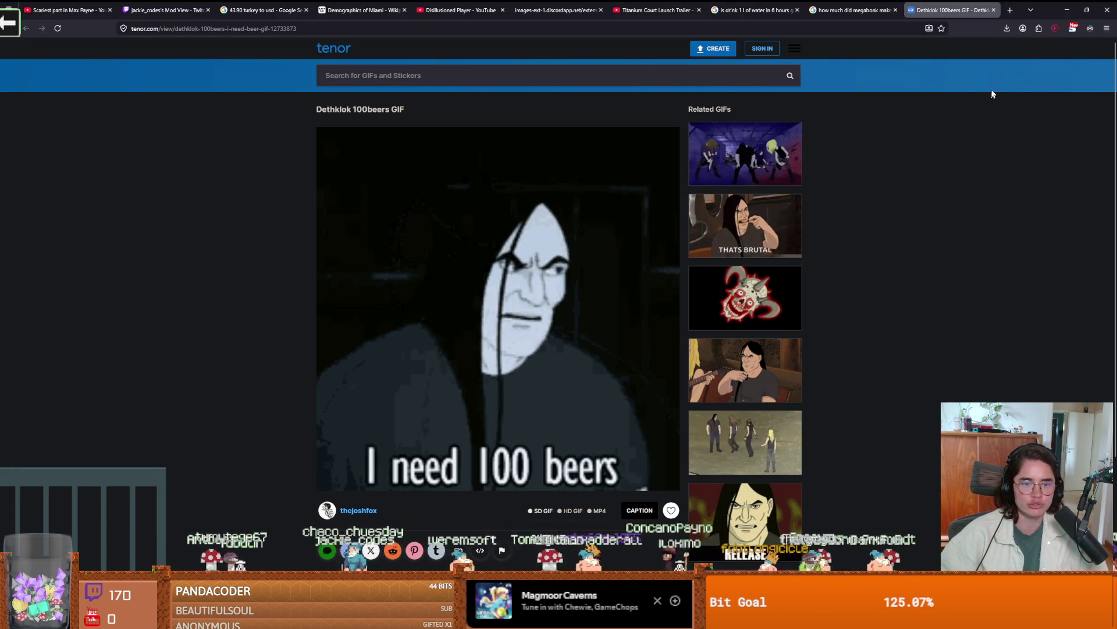
key(alt+Tab)
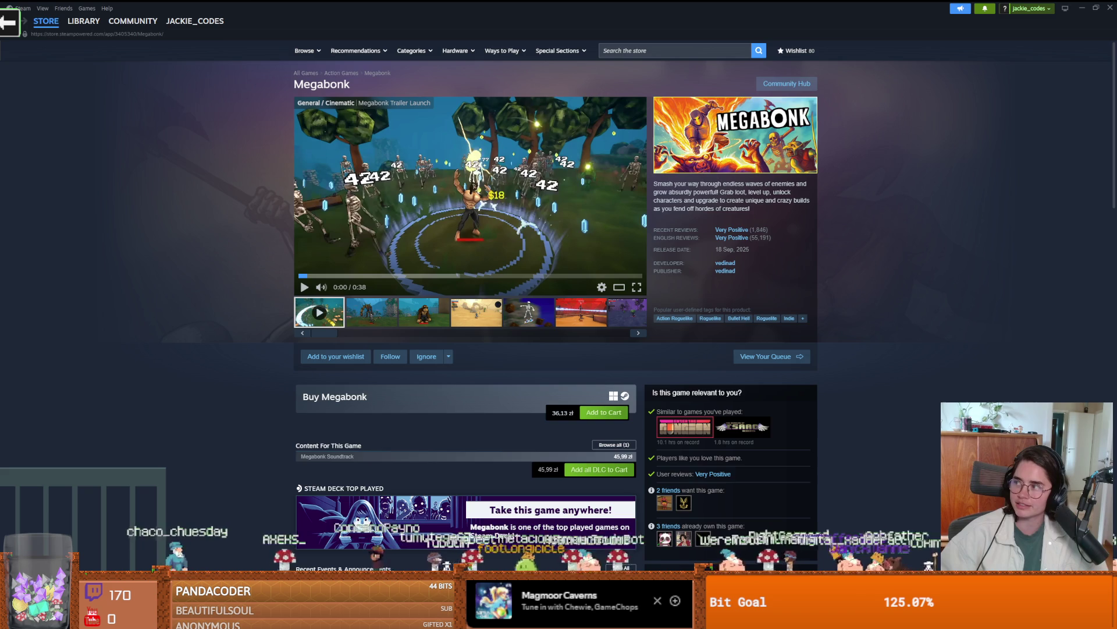
key(alt+Tab)
click(763, 410)
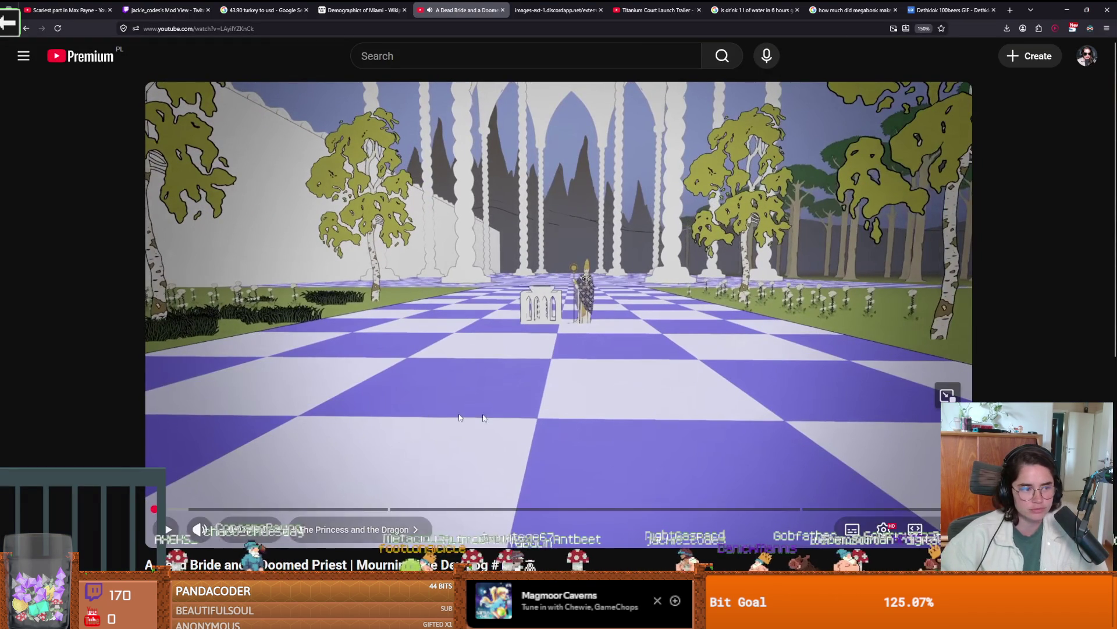
Resume the Mourning Isle devlog in full screen up to its 'Narrative & Setting' title card.
click(455, 327)
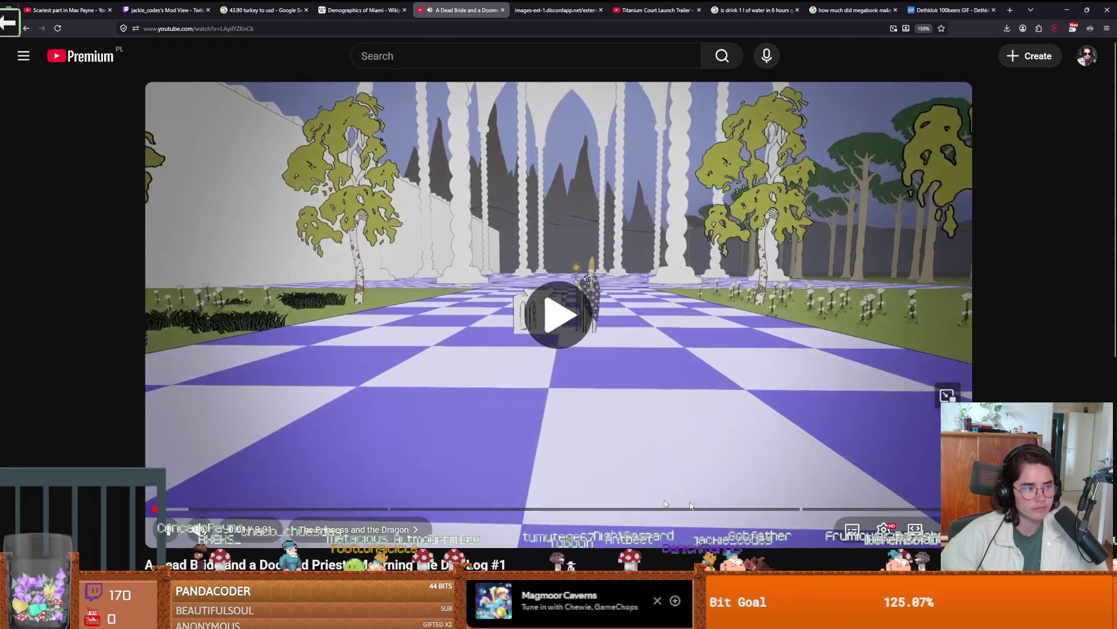
key(f)
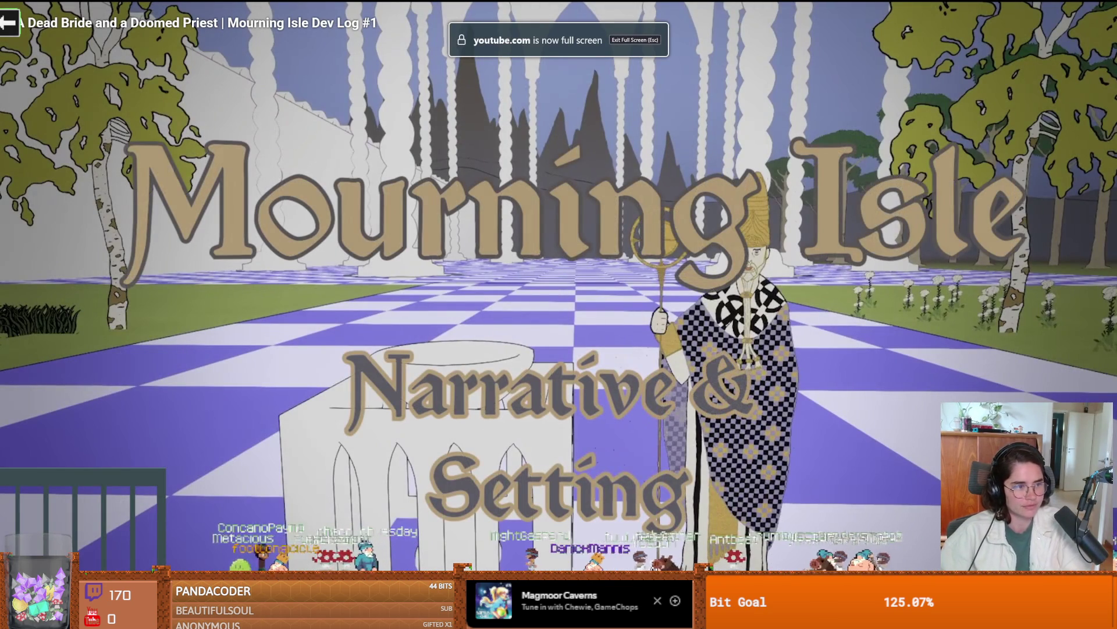
key(space)
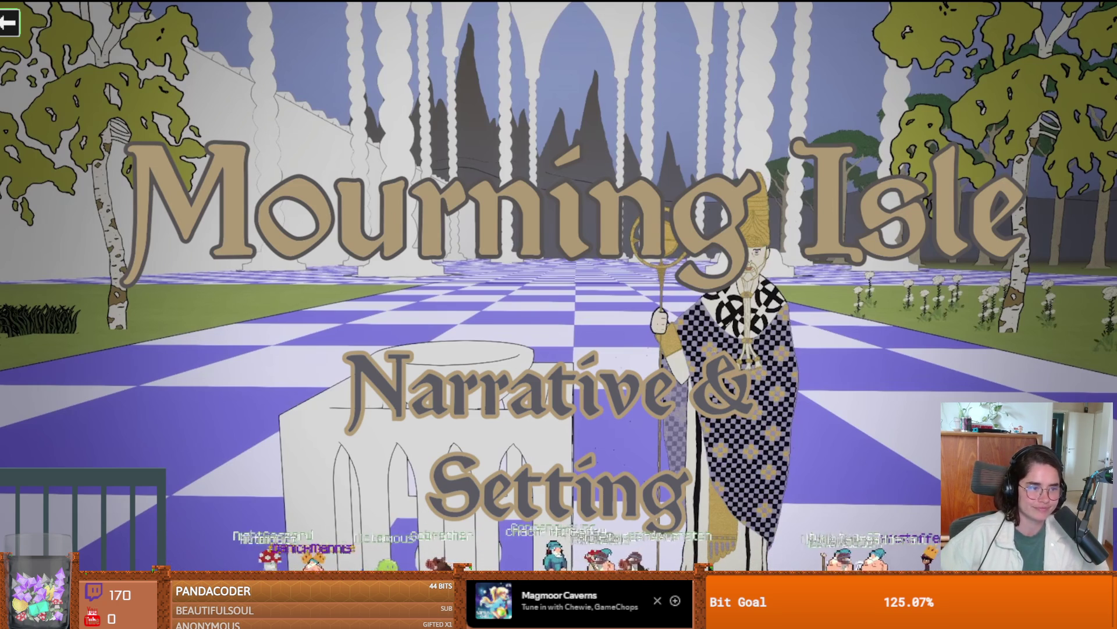
Play the devlog through the dragon paintings and pause on the knight-in-a-boat illustration.
click(400, 293)
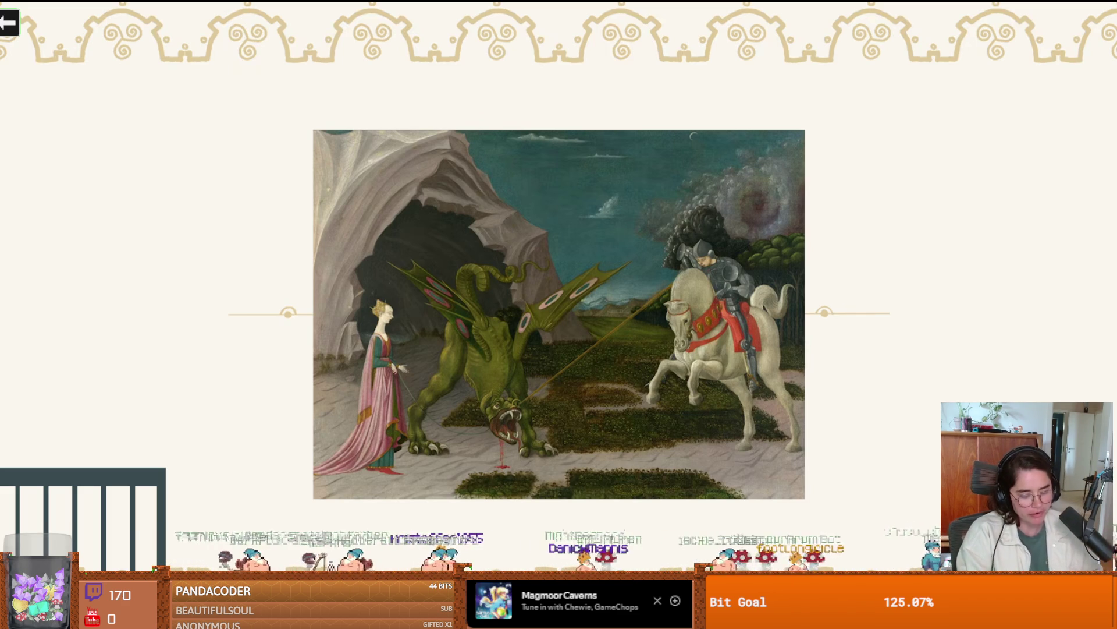
key(Right)
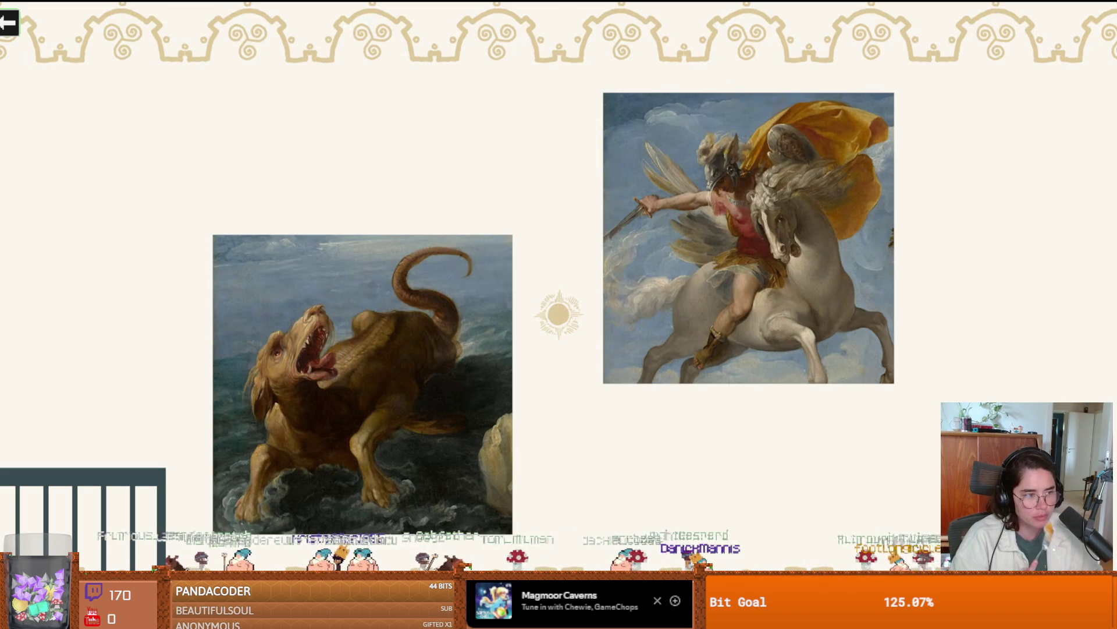
key(Left)
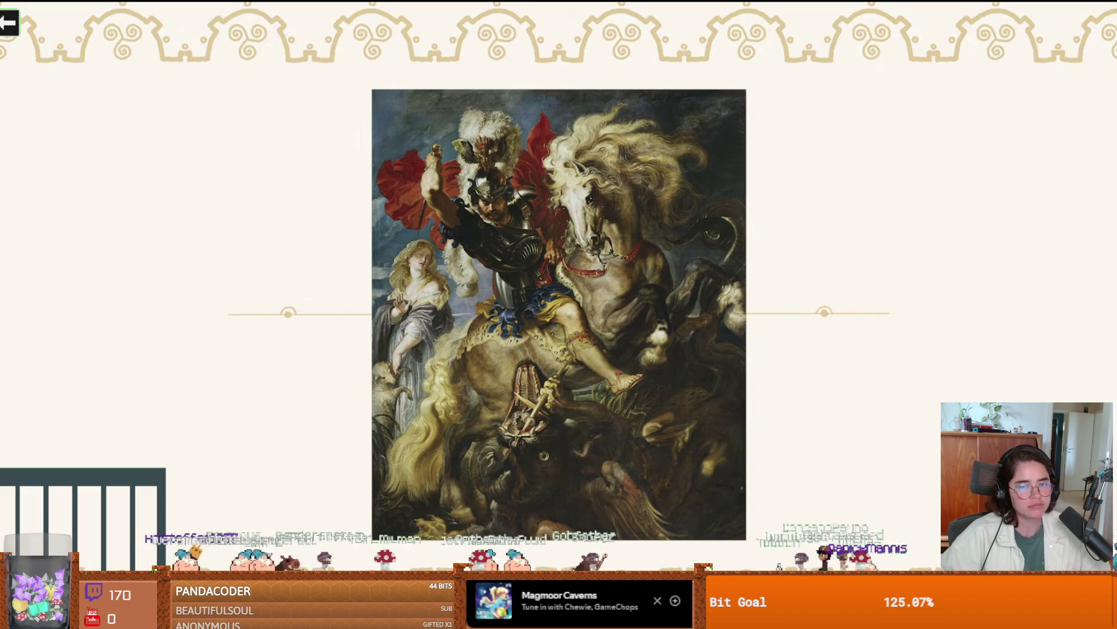
key(Right)
click(465, 249)
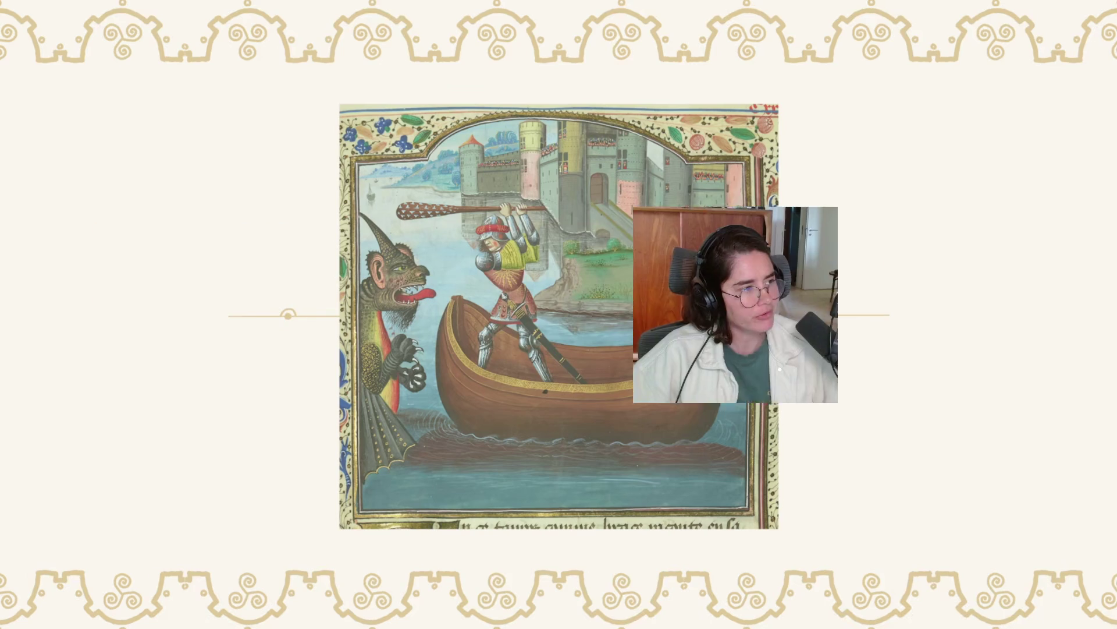
Pause and resume the devlog several times, leaving it playing in 'The Princess and the Dragon' chapter.
click(349, 273)
click(351, 274)
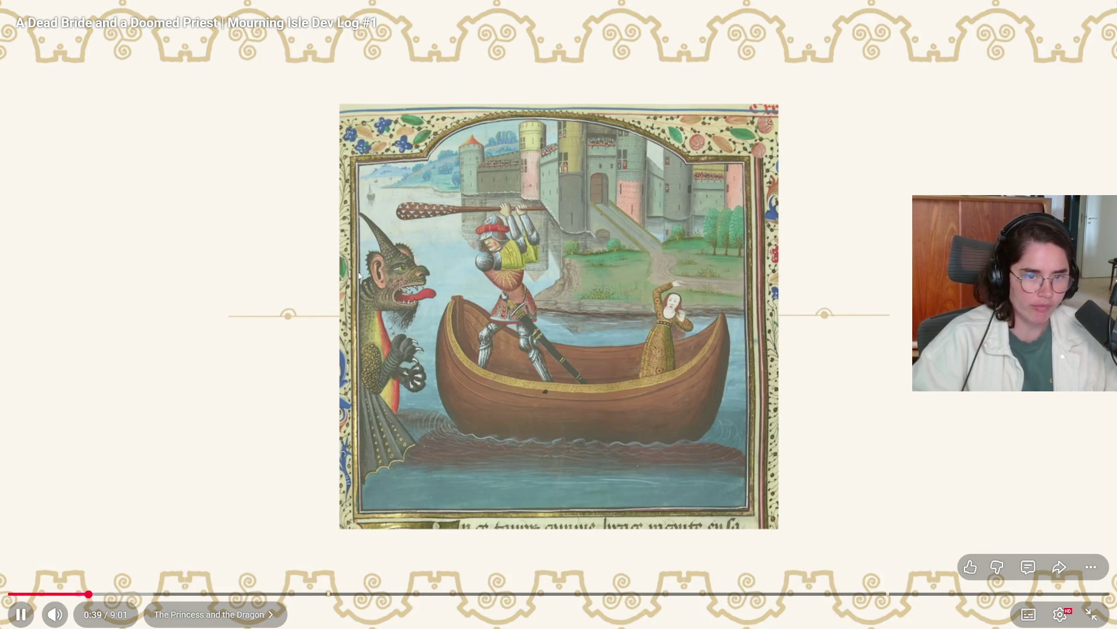
click(459, 214)
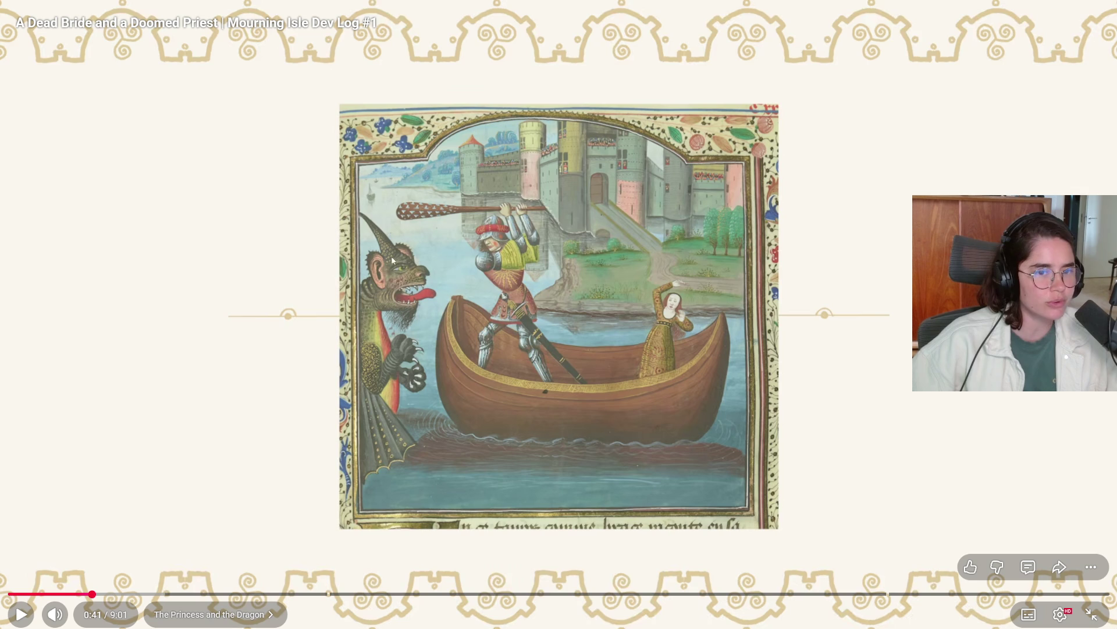
click(516, 330)
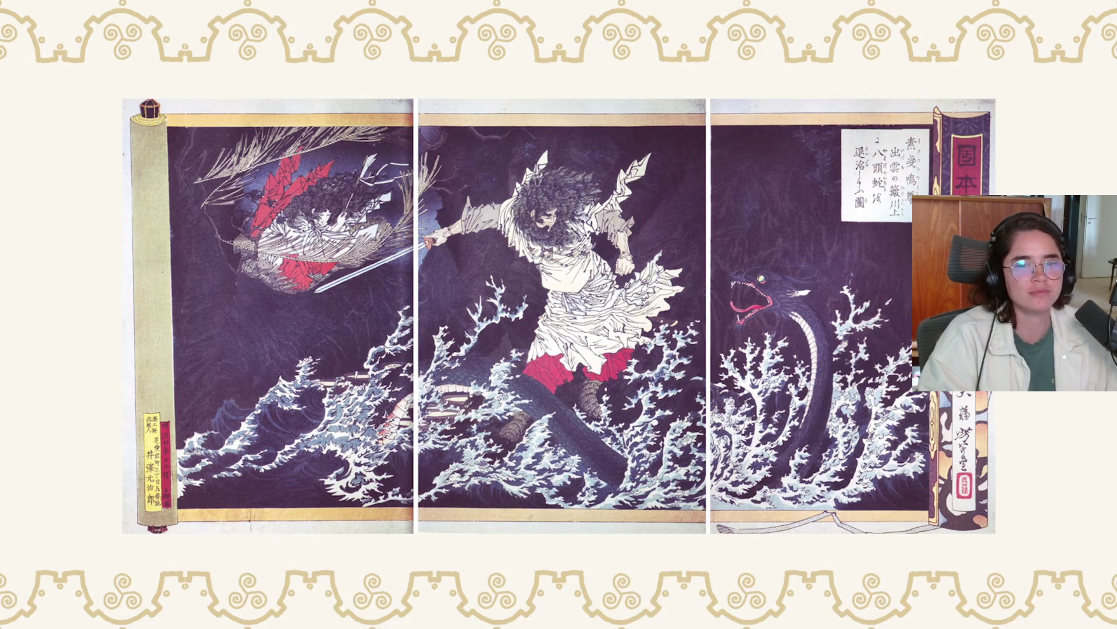
mouse_move(340, 289)
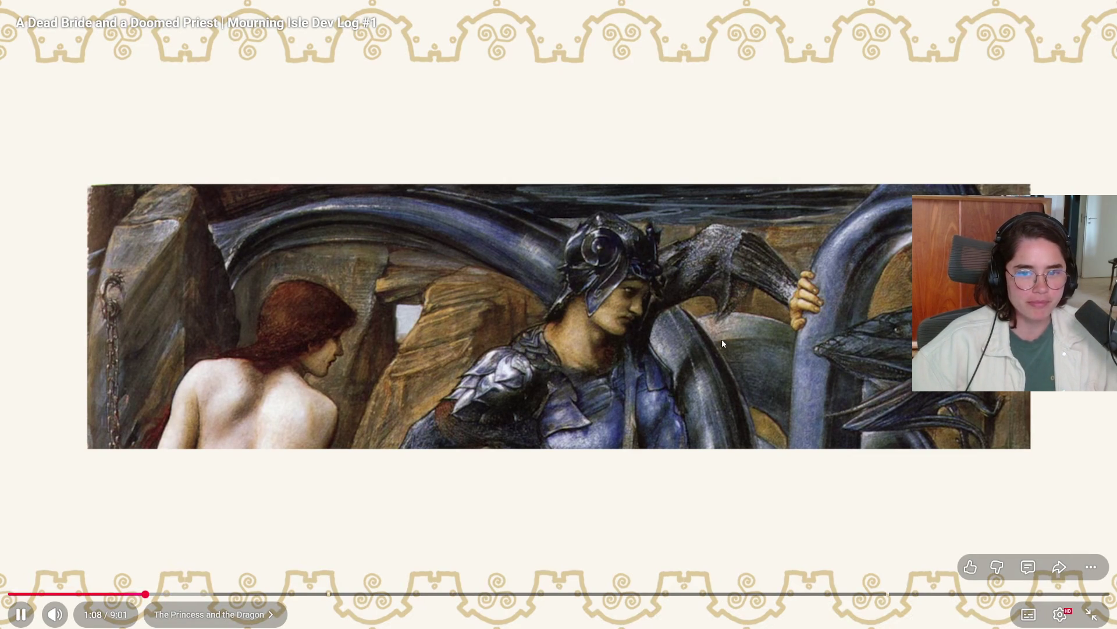
click(702, 345)
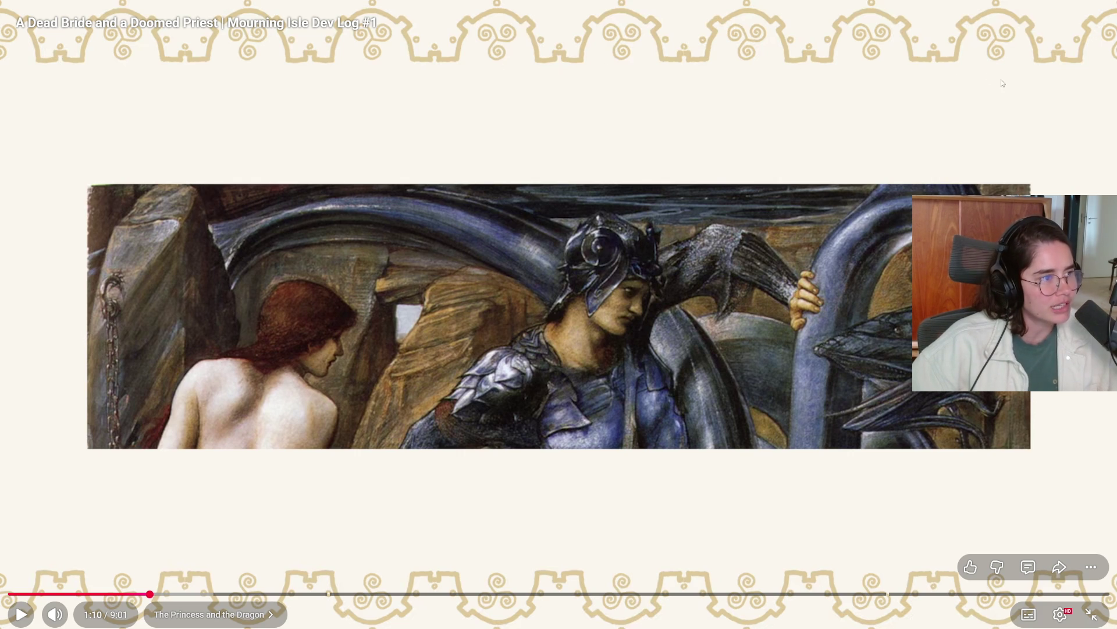
click(901, 172)
click(901, 171)
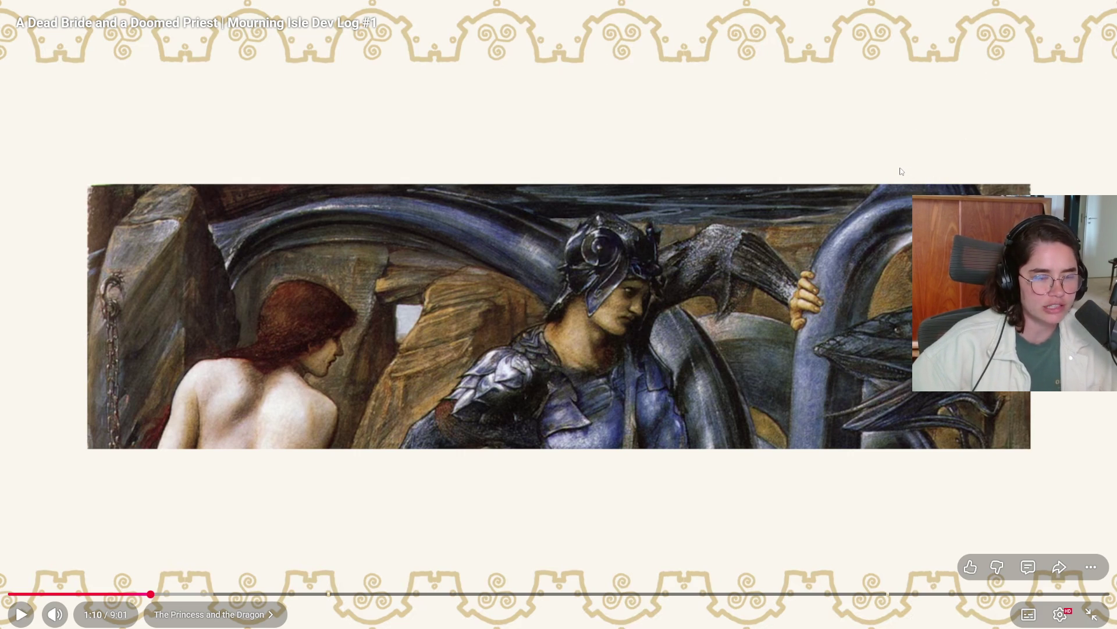
click(861, 162)
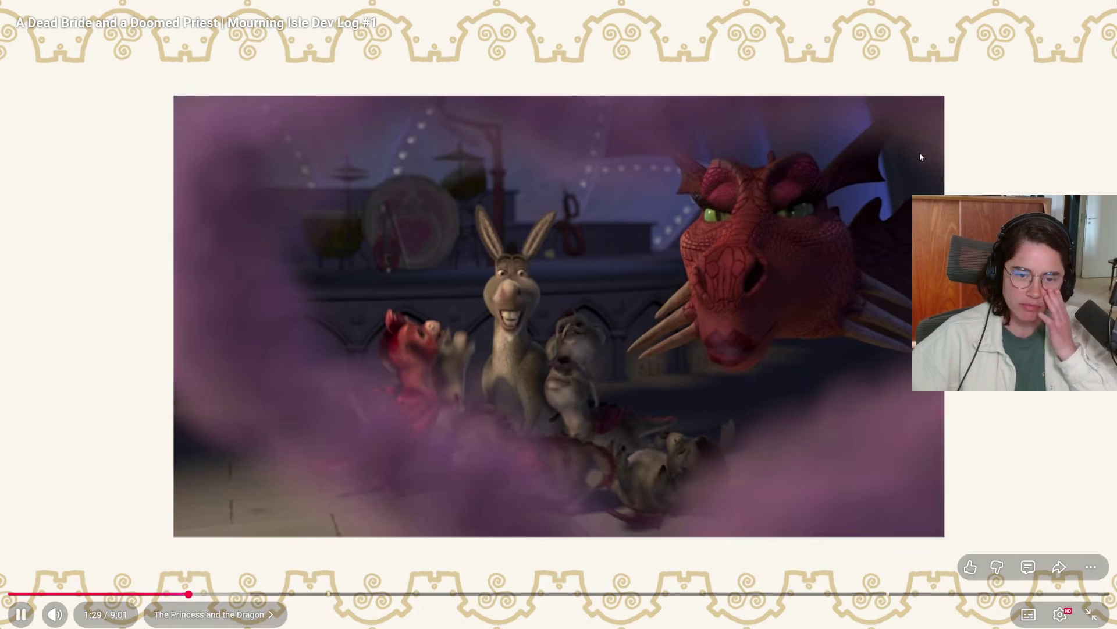
Pause briefly on the animated dragon clip, then let the devlog run to 1:53.
click(906, 203)
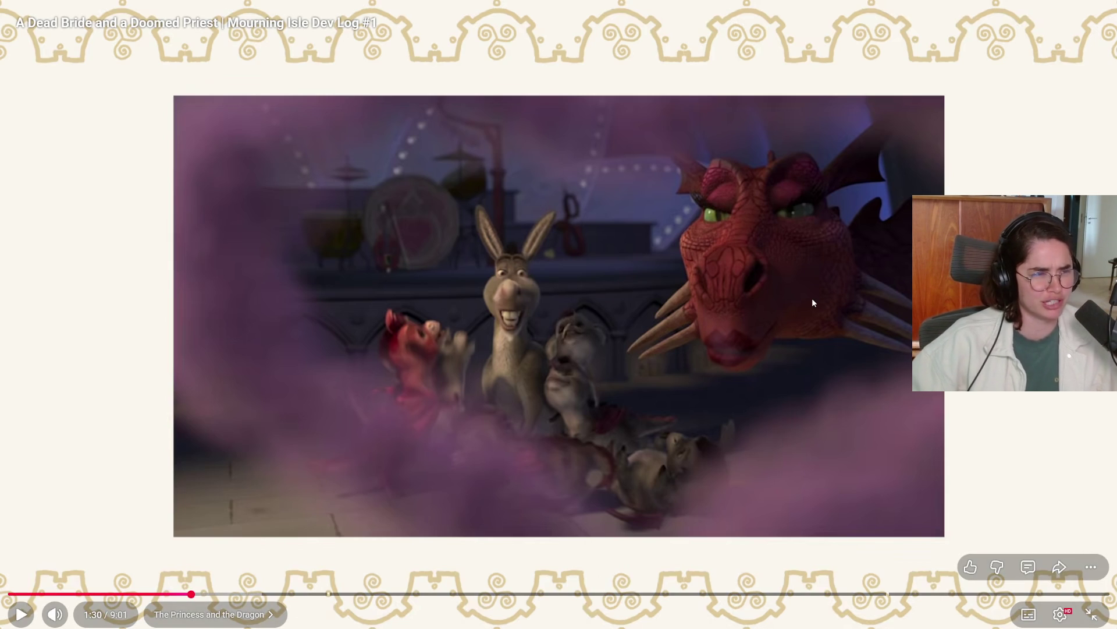
click(809, 368)
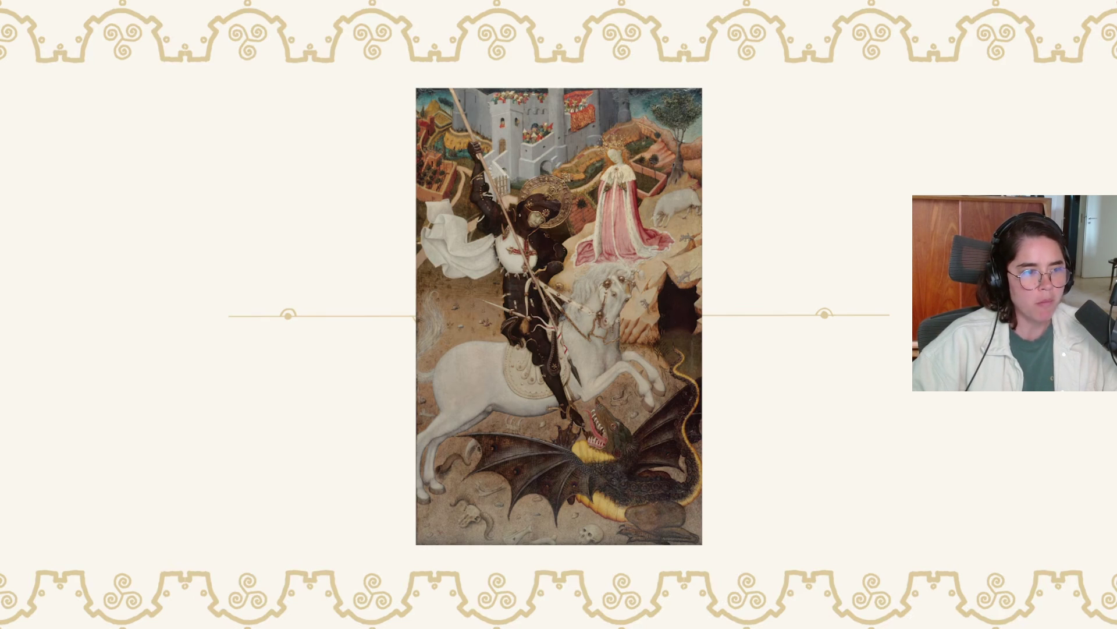
mouse_move(879, 326)
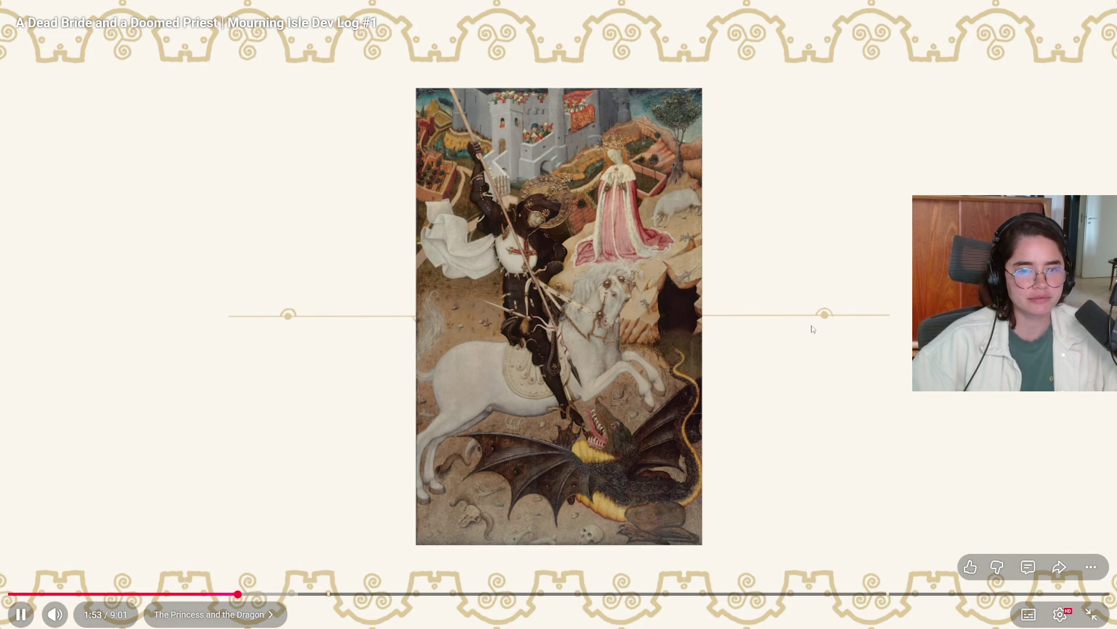
Stop the devlog at about 1:59 on the knight spearing the dragon beneath a castle.
click(866, 362)
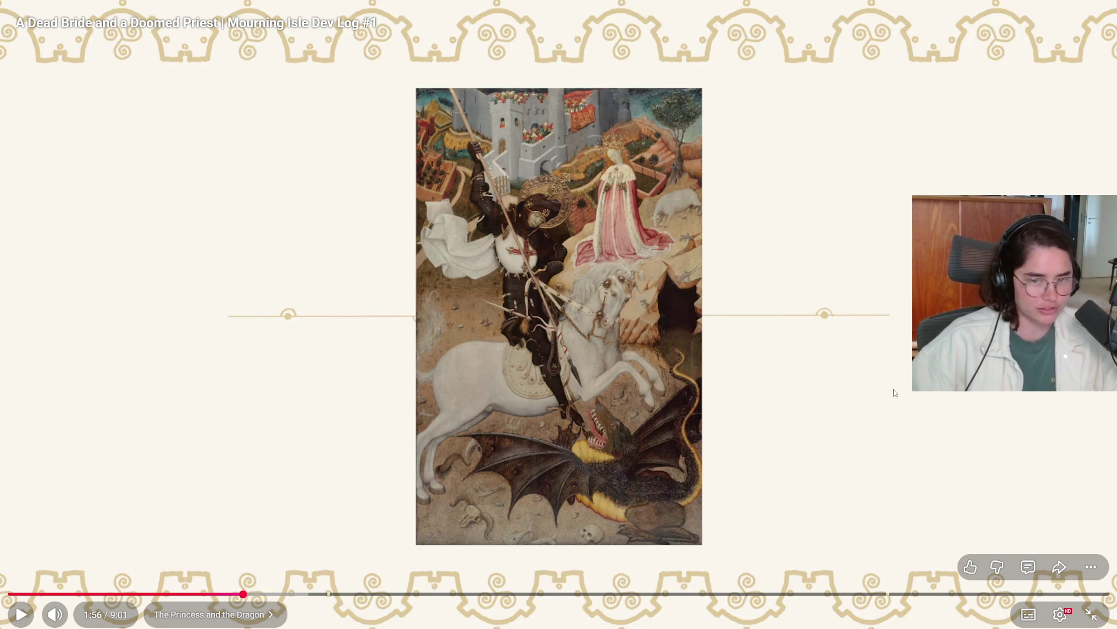
click(903, 423)
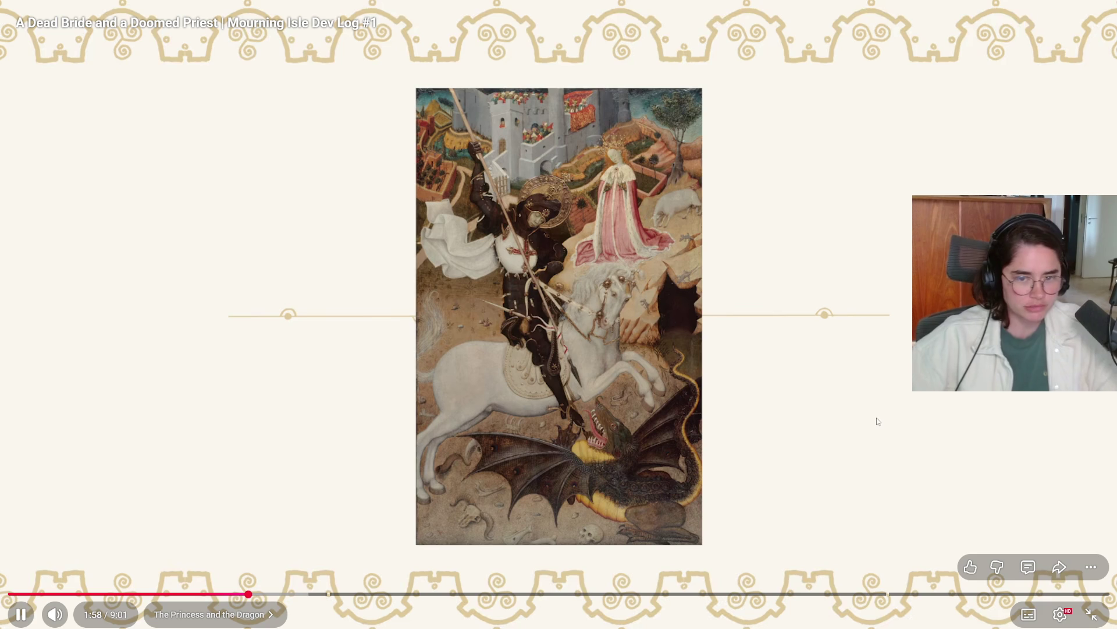
click(860, 371)
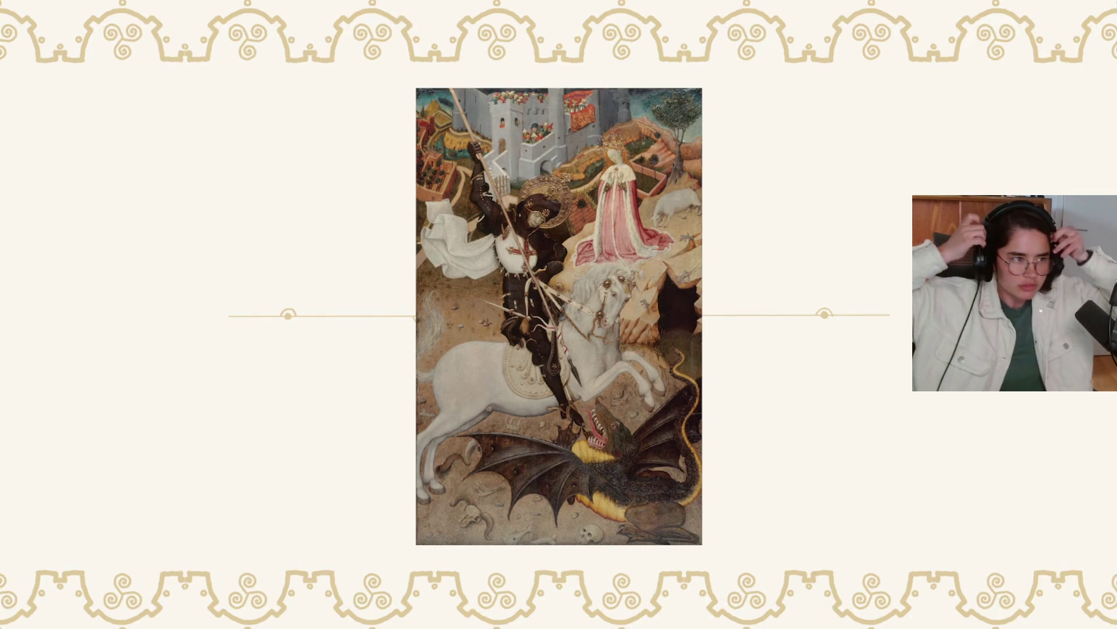
Pause the devlog, dismiss the High Priest dialogue and stop the in-game test session.
click(819, 313)
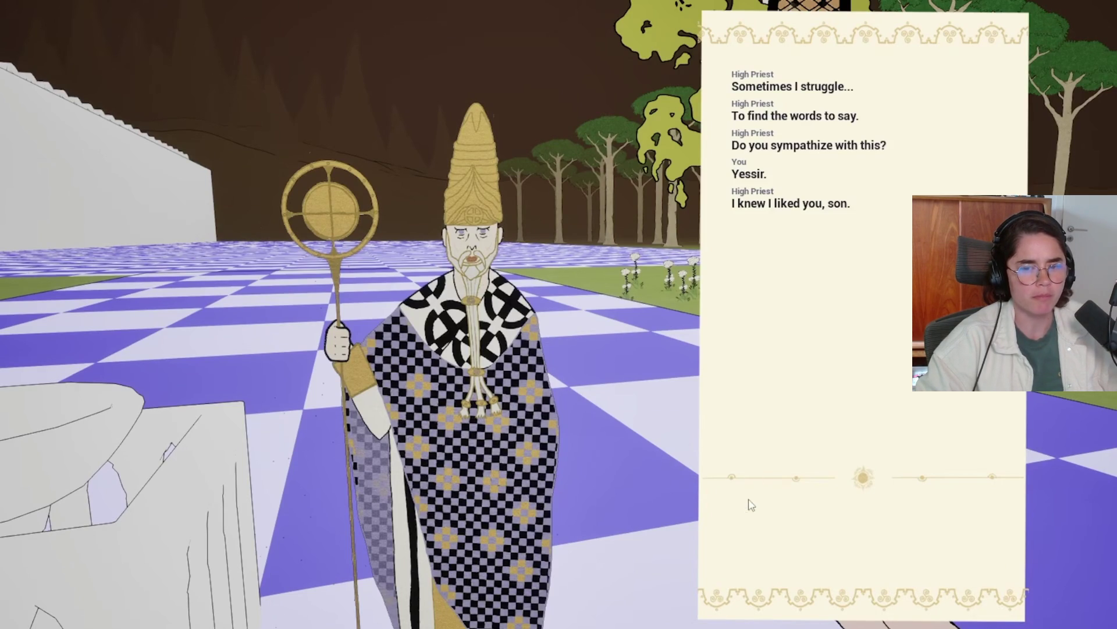
click(603, 515)
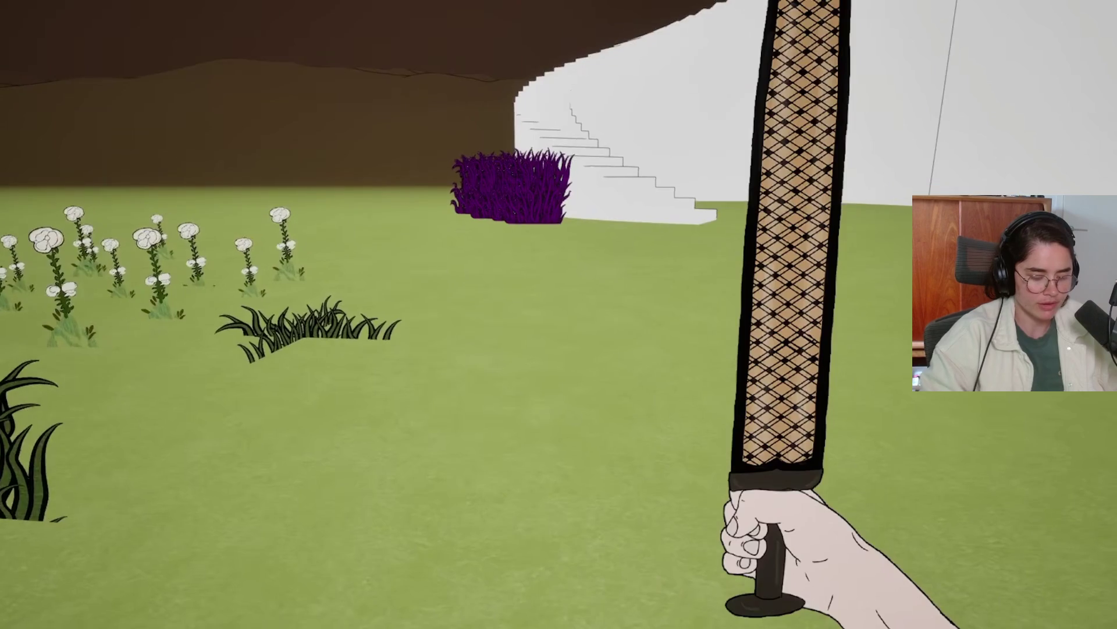
key(Escape)
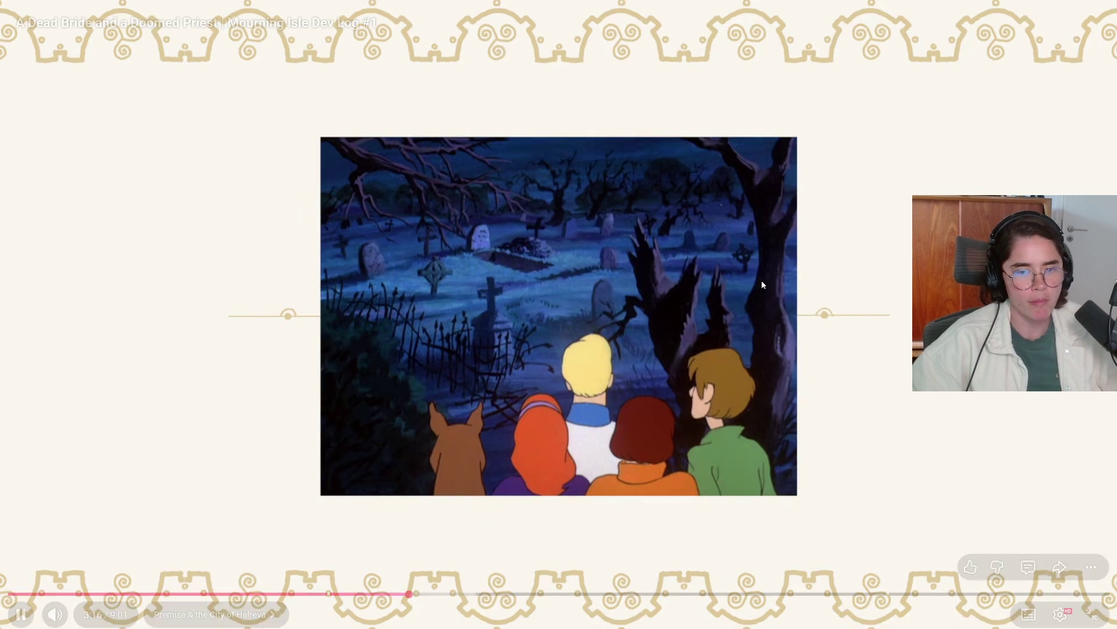
Resume the devlog and skip forward to the first-person walk through the arched corridor.
click(662, 271)
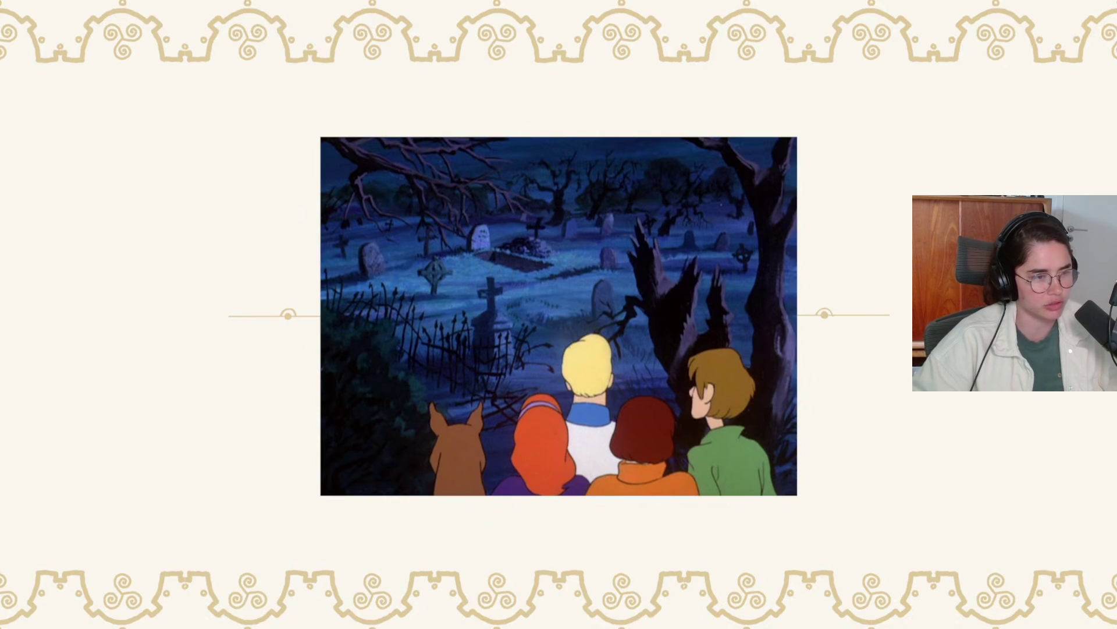
click(739, 331)
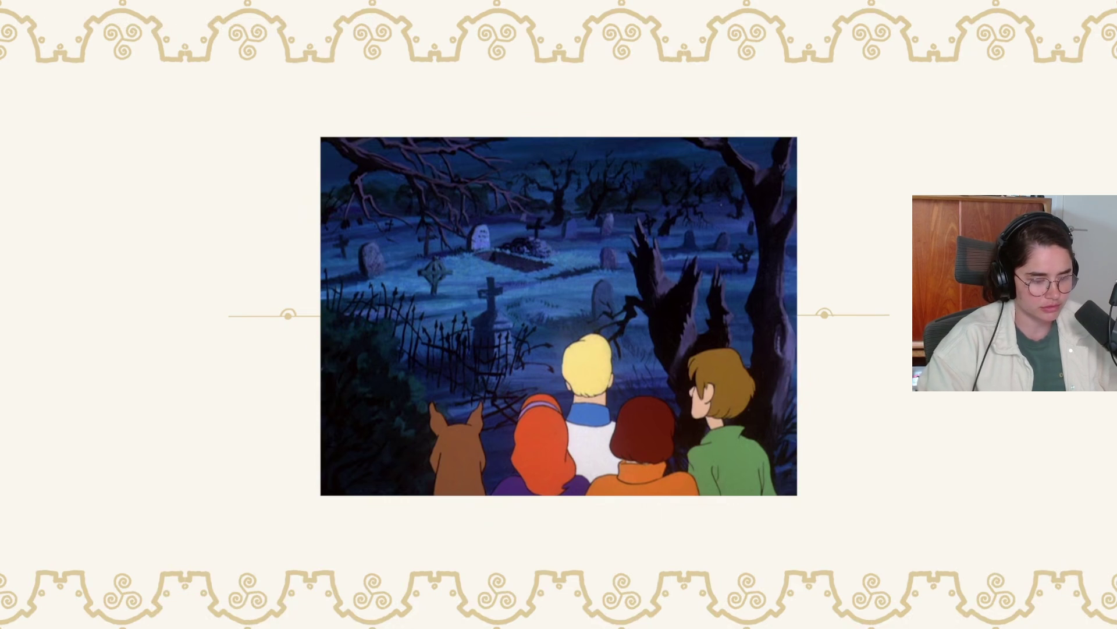
key(Right)
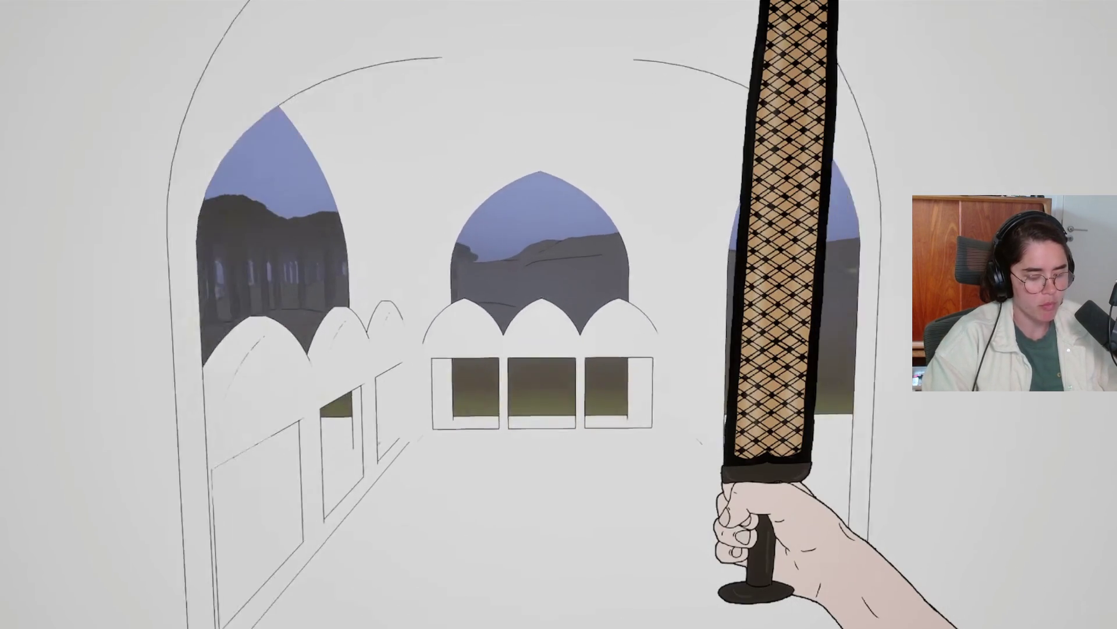
Let the gameplay walk continue past the last pillars to the checkered plain below the mountains.
key(w)
key(w)
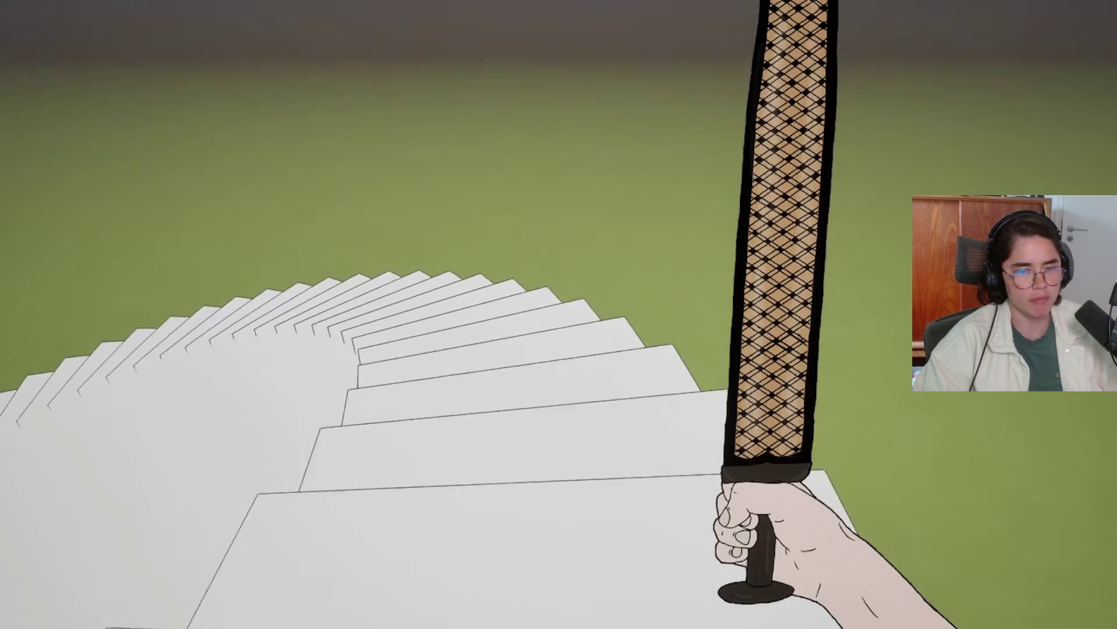
key(w)
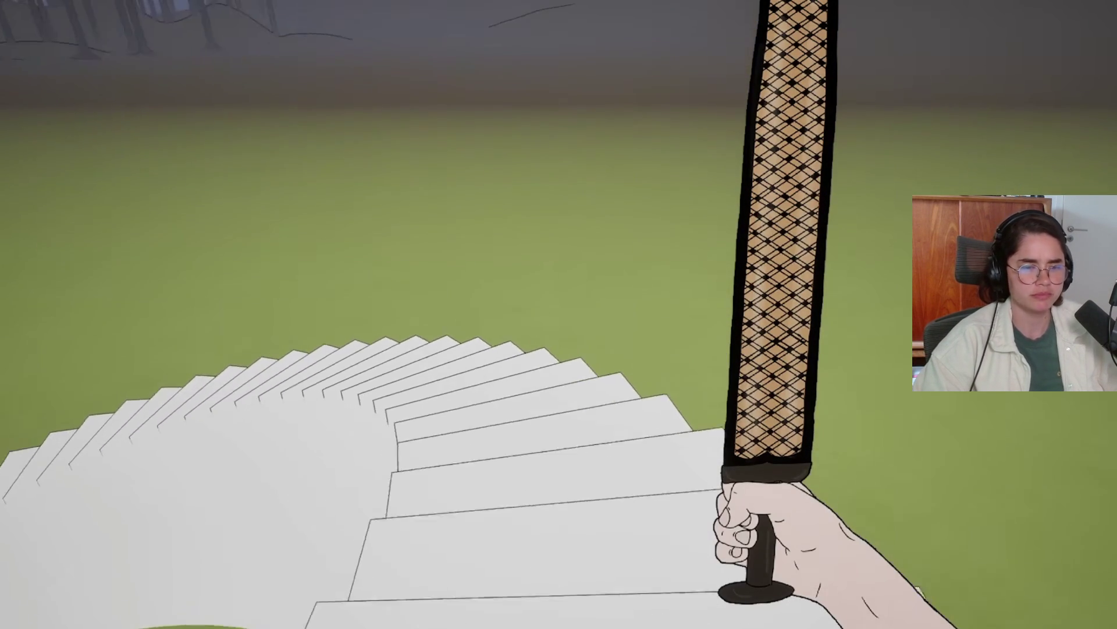
key(w)
key(w)
key(w)
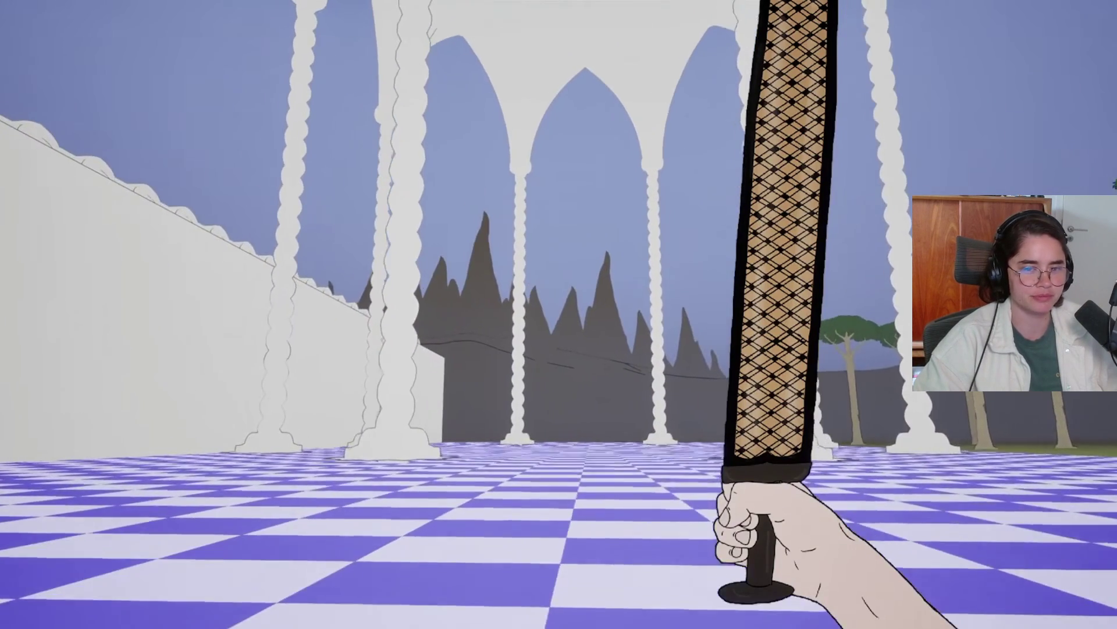
key(w)
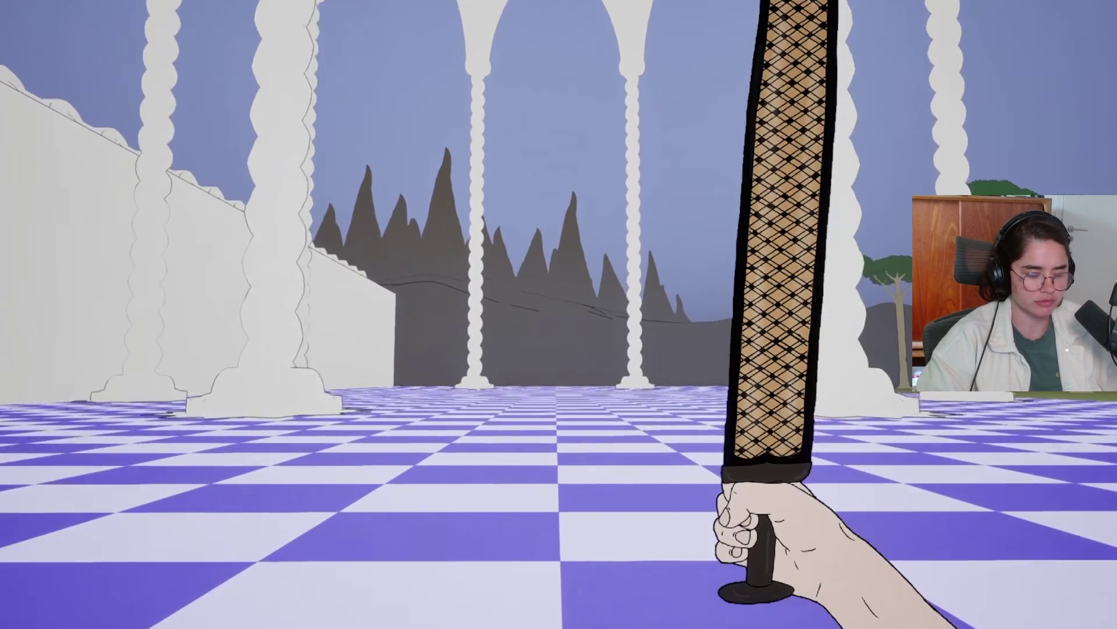
key(w)
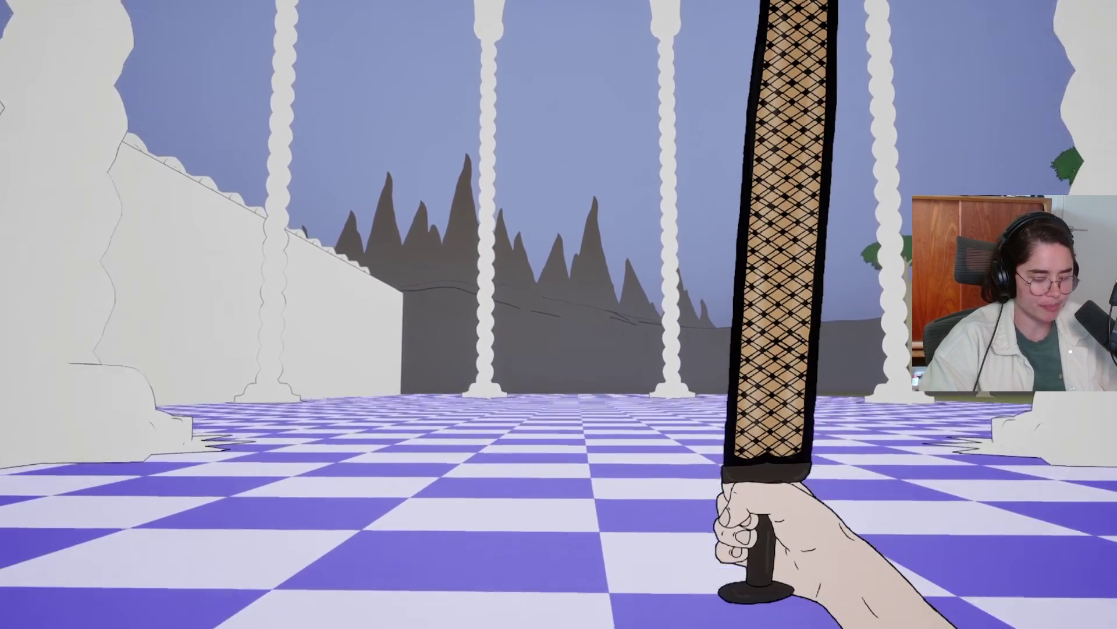
key(w)
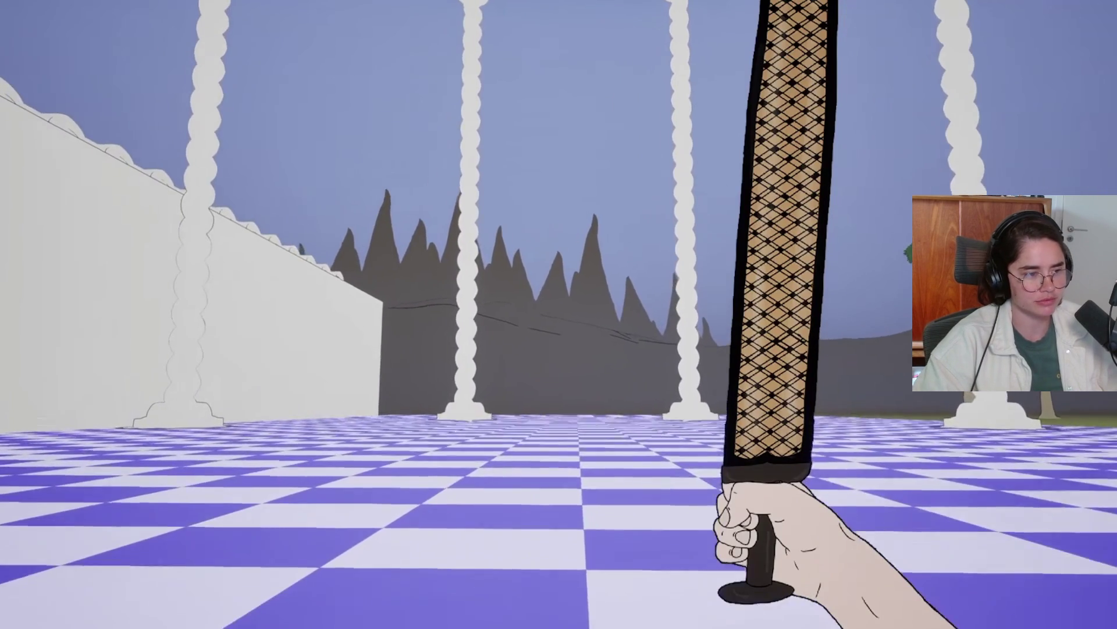
key(w)
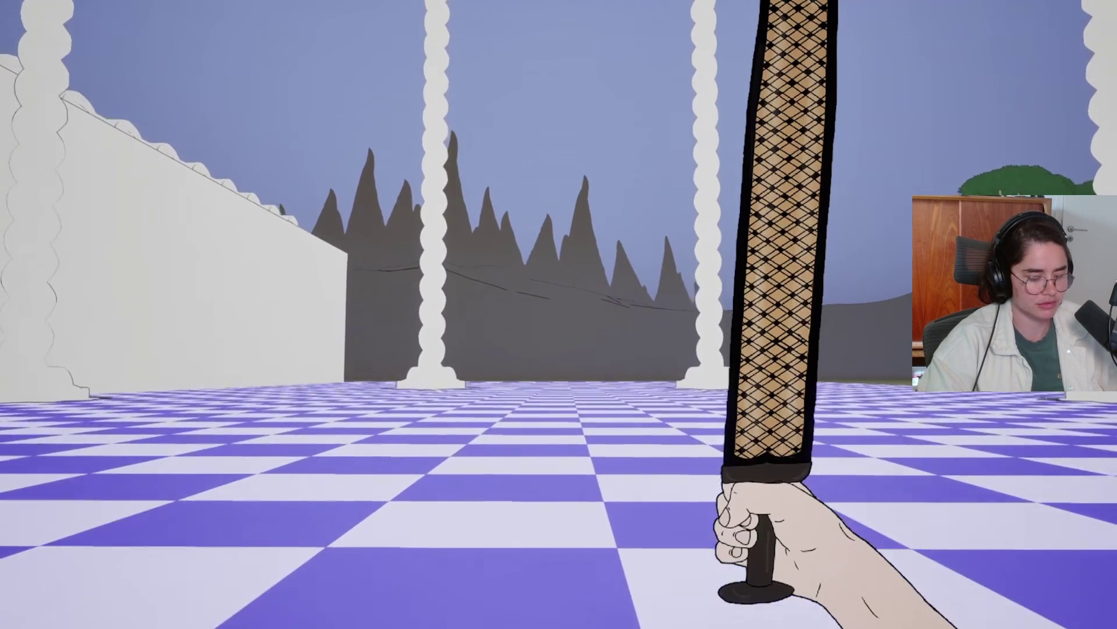
key(w)
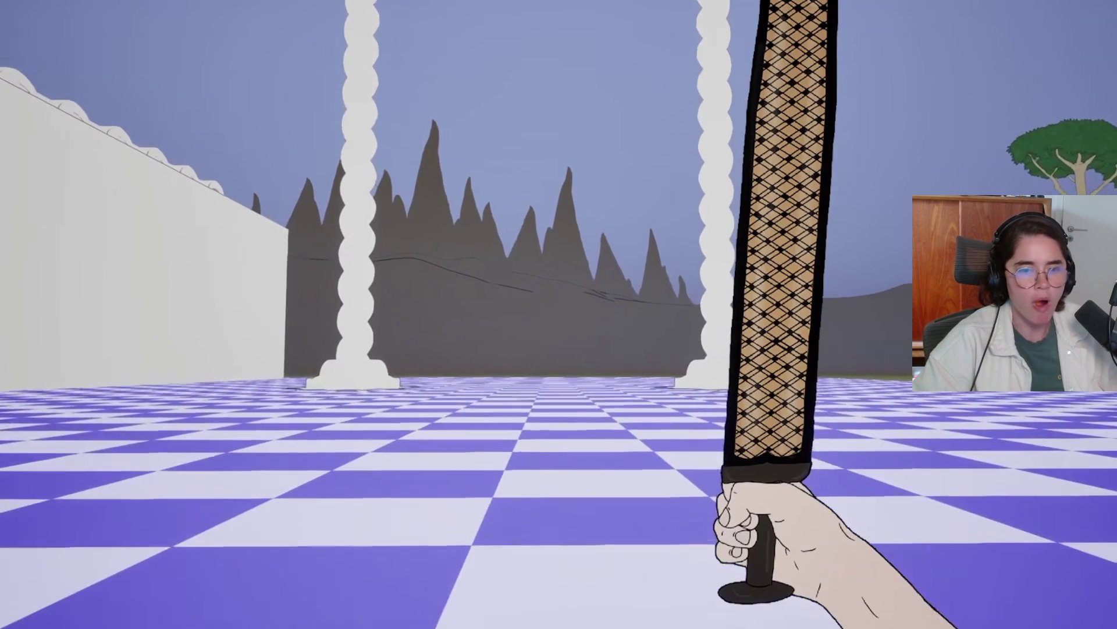
key(w)
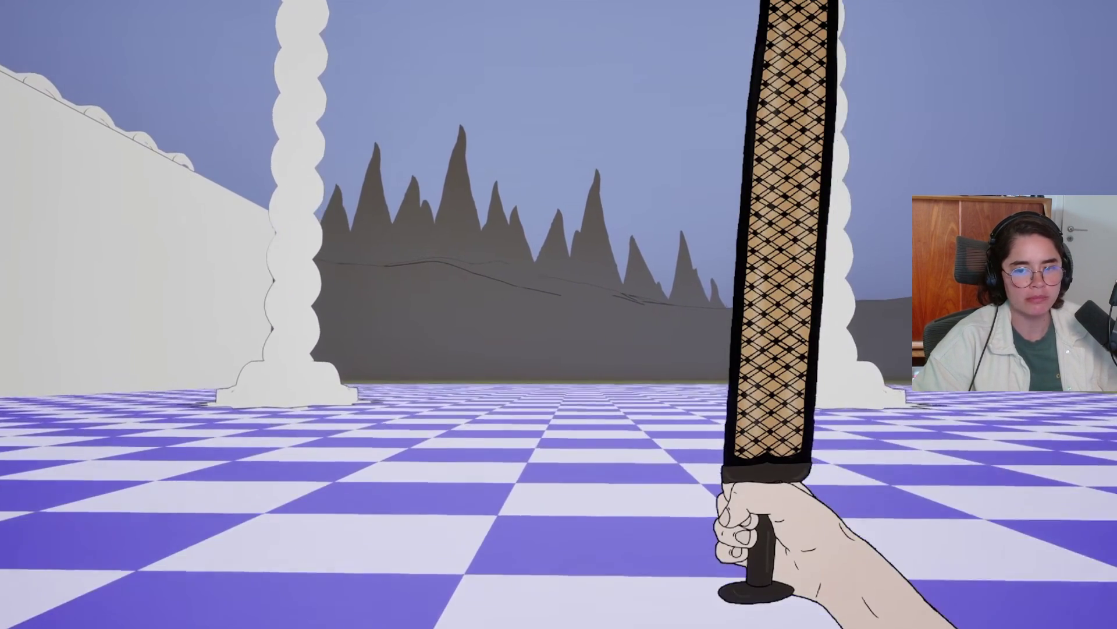
key(w)
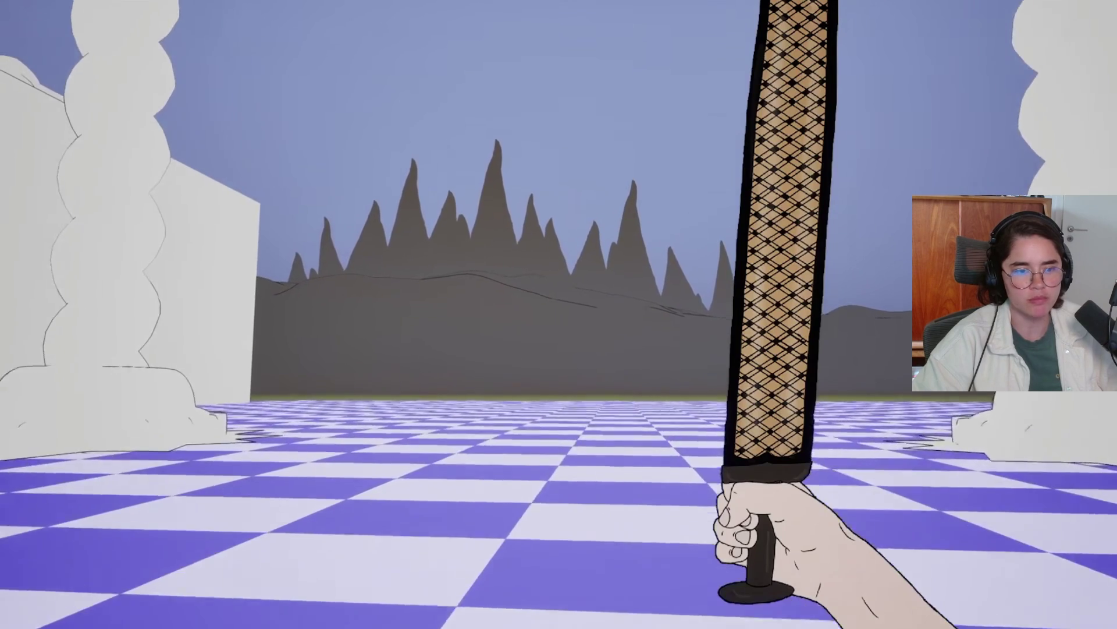
key(w)
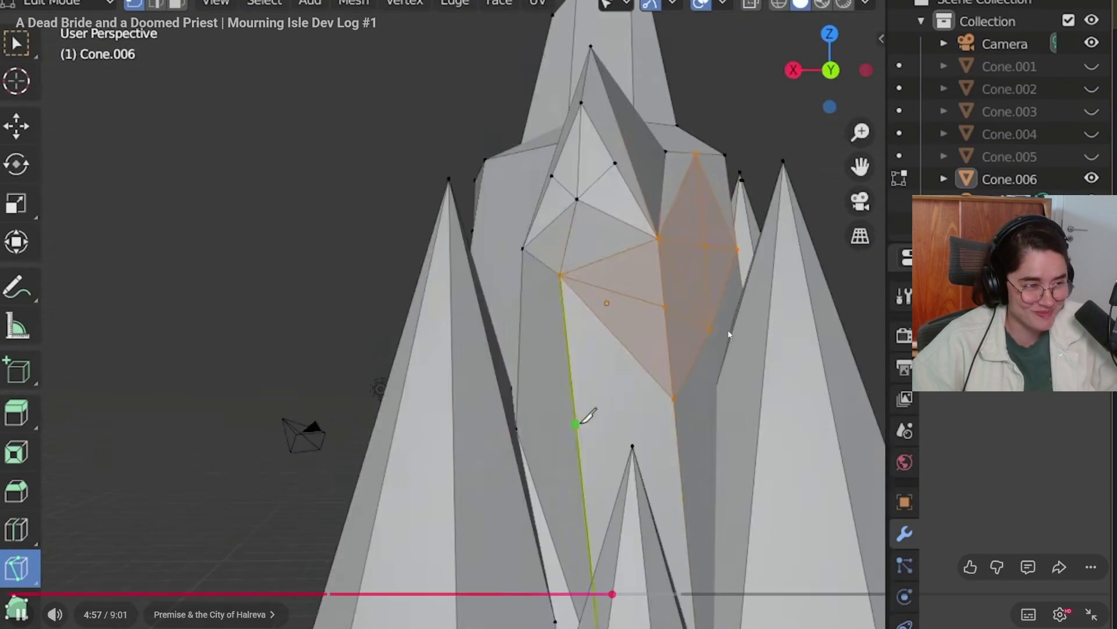
Pause and resume the devlog during the cone-mountain sculpting, continuing to the 'Pritty day, innit?' priest scene.
mouse_move(725, 344)
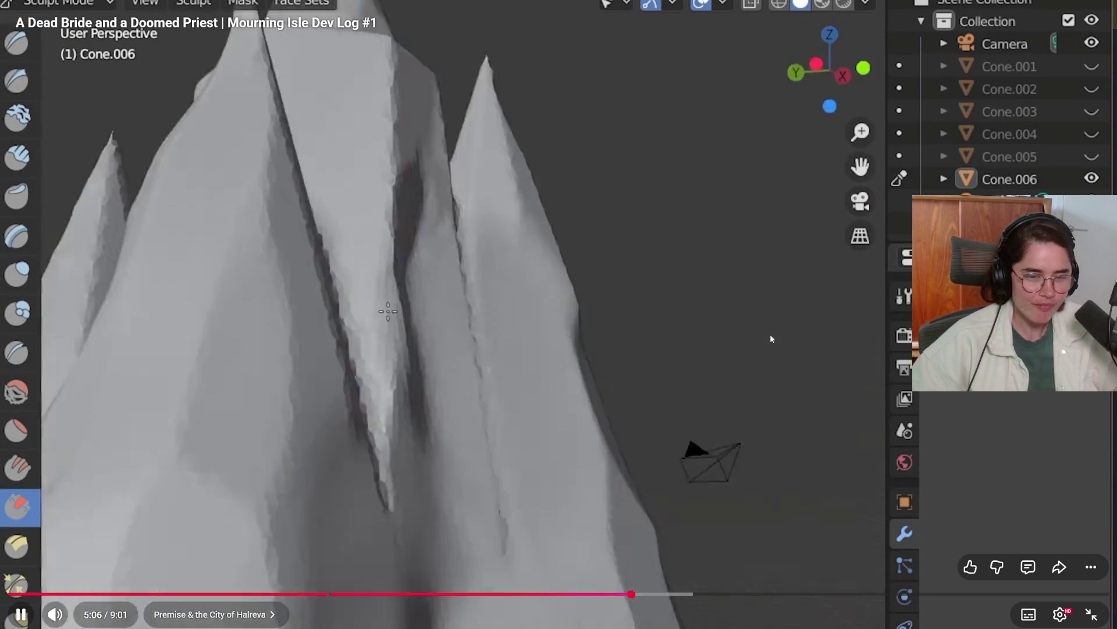
click(770, 338)
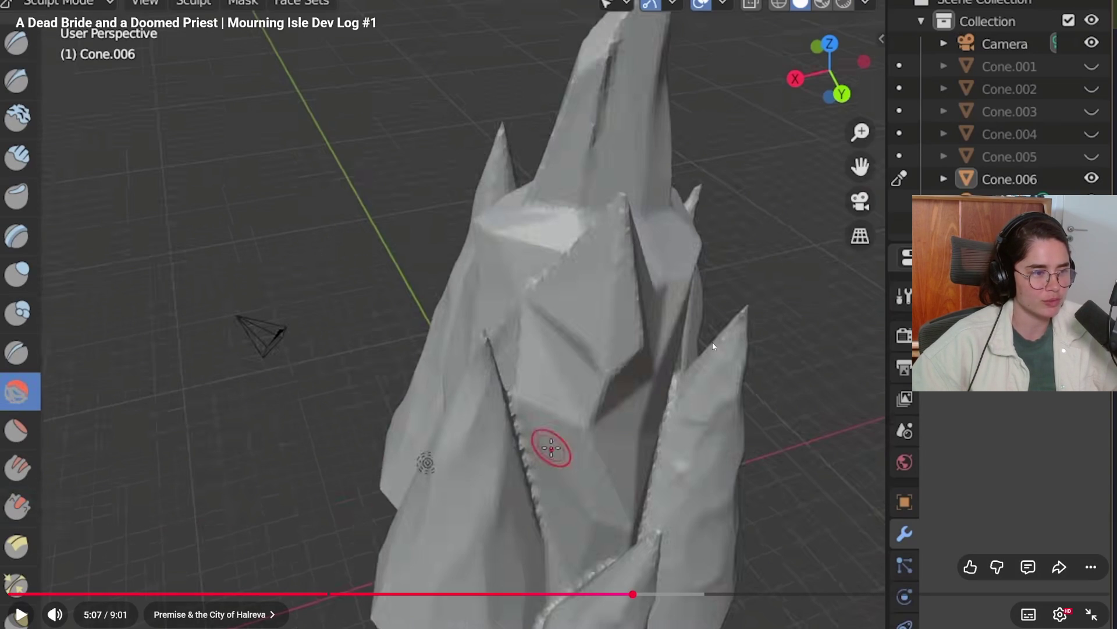
click(709, 347)
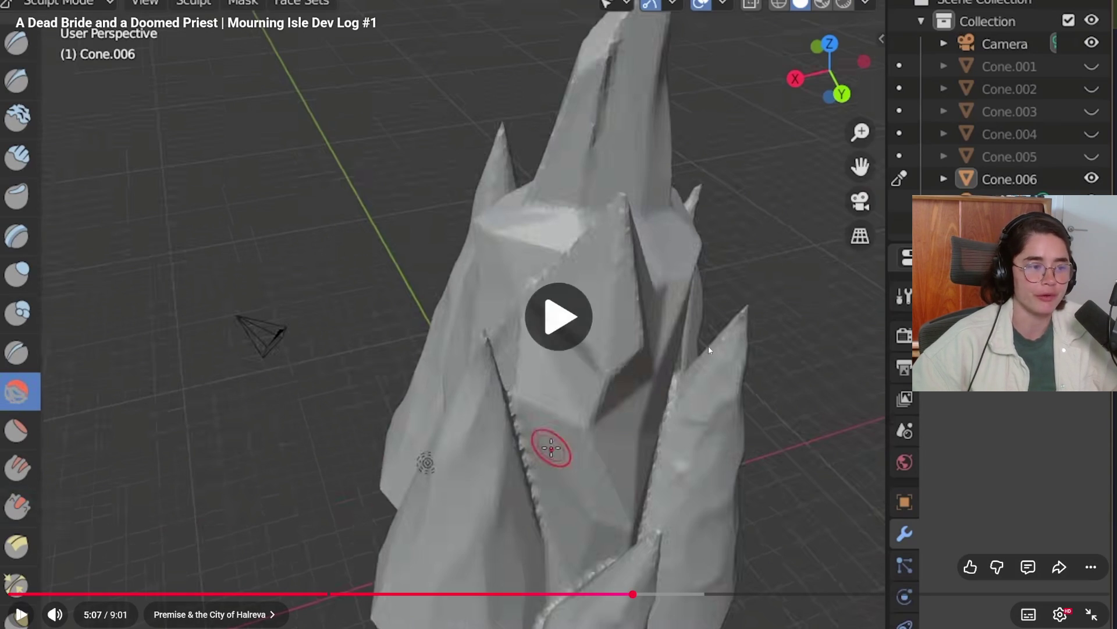
click(709, 349)
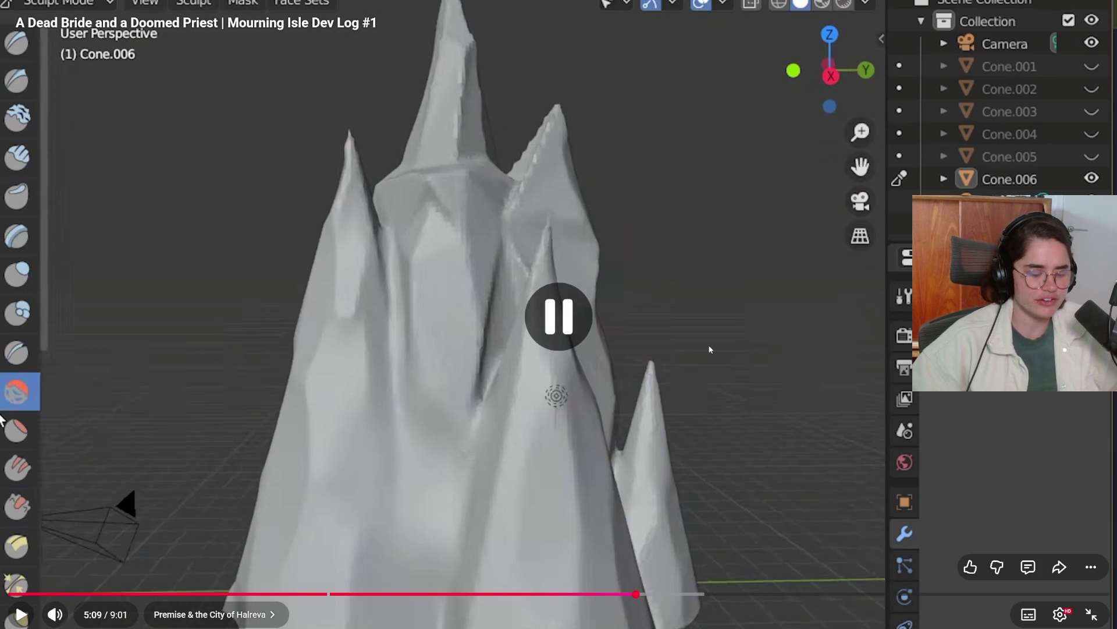
click(710, 376)
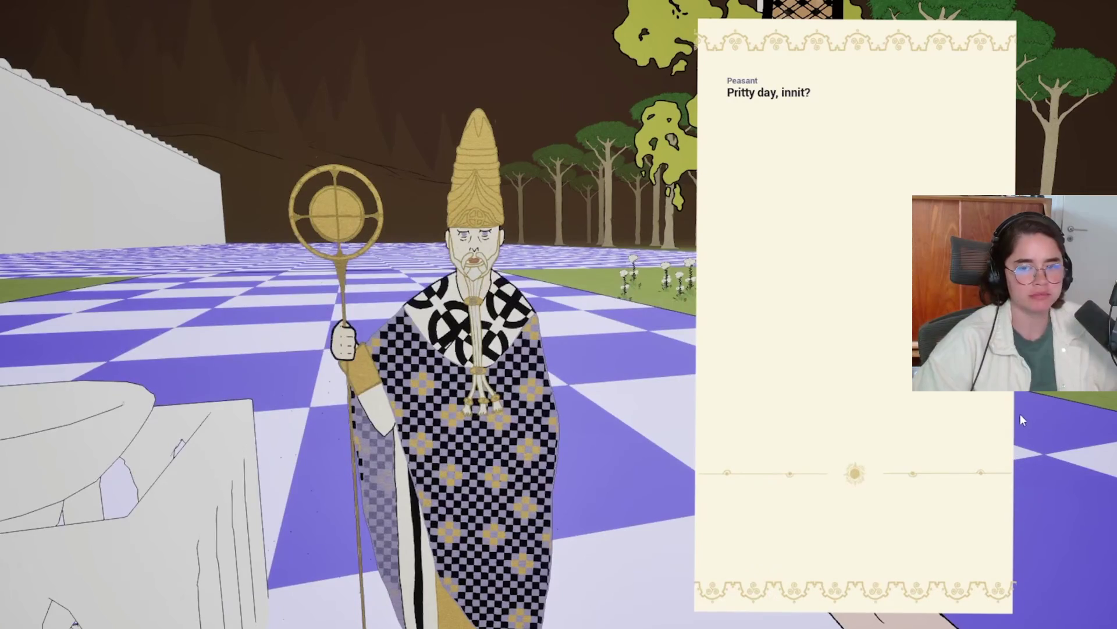
Resume the devlog past the dragon relief to the Blender cross-vault modelling footage.
mouse_move(1015, 431)
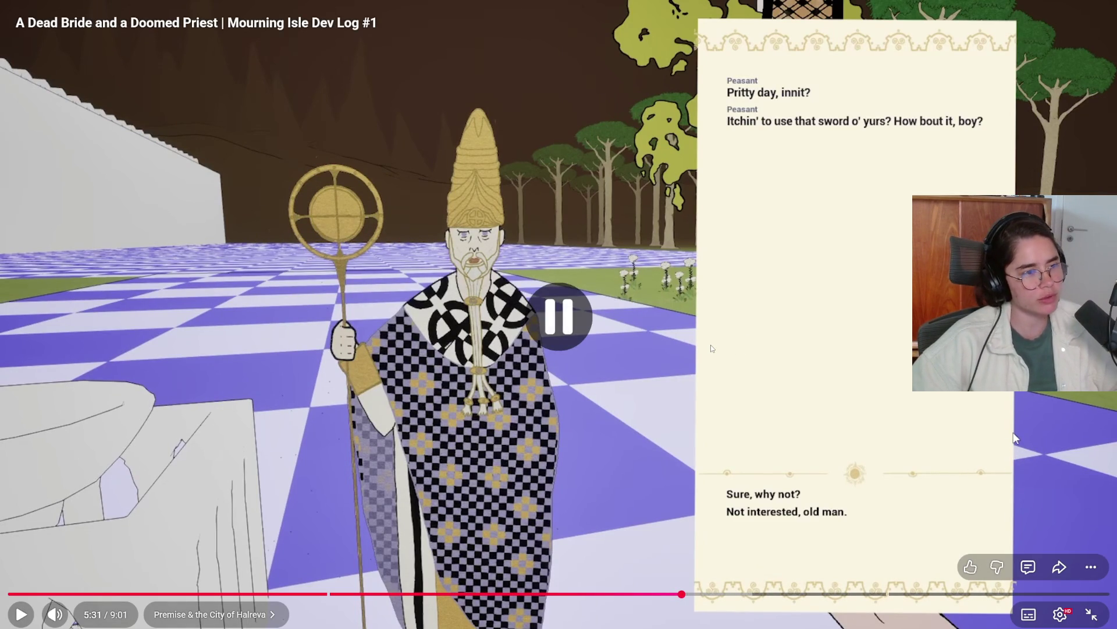
click(1013, 437)
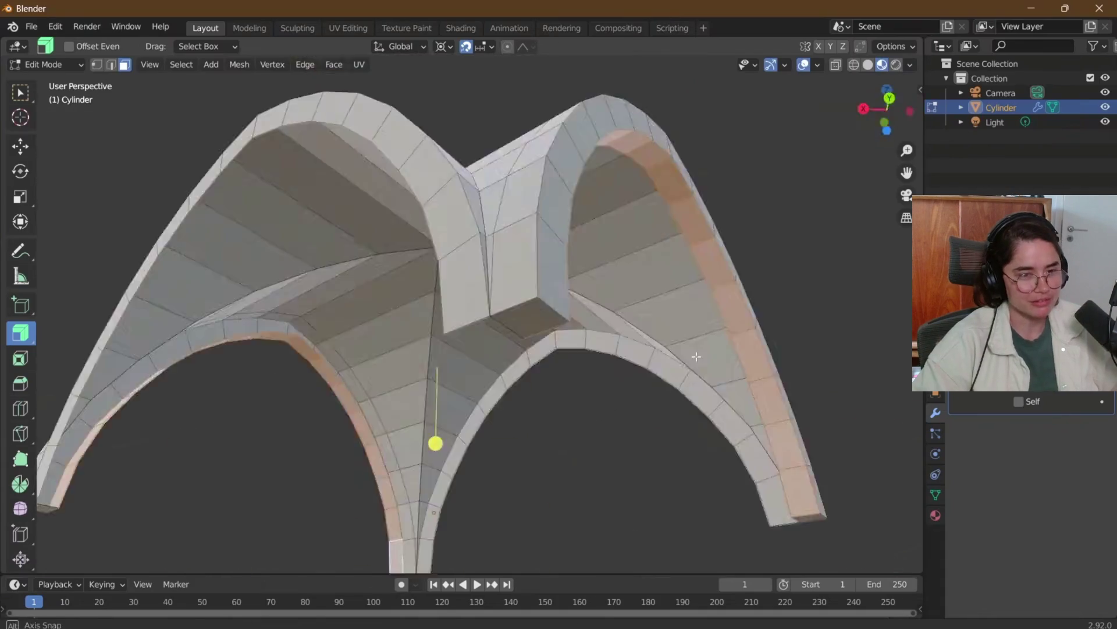
Pause and resume the dev log twice: on the arch modelling and the mirrored arch shape.
click(715, 324)
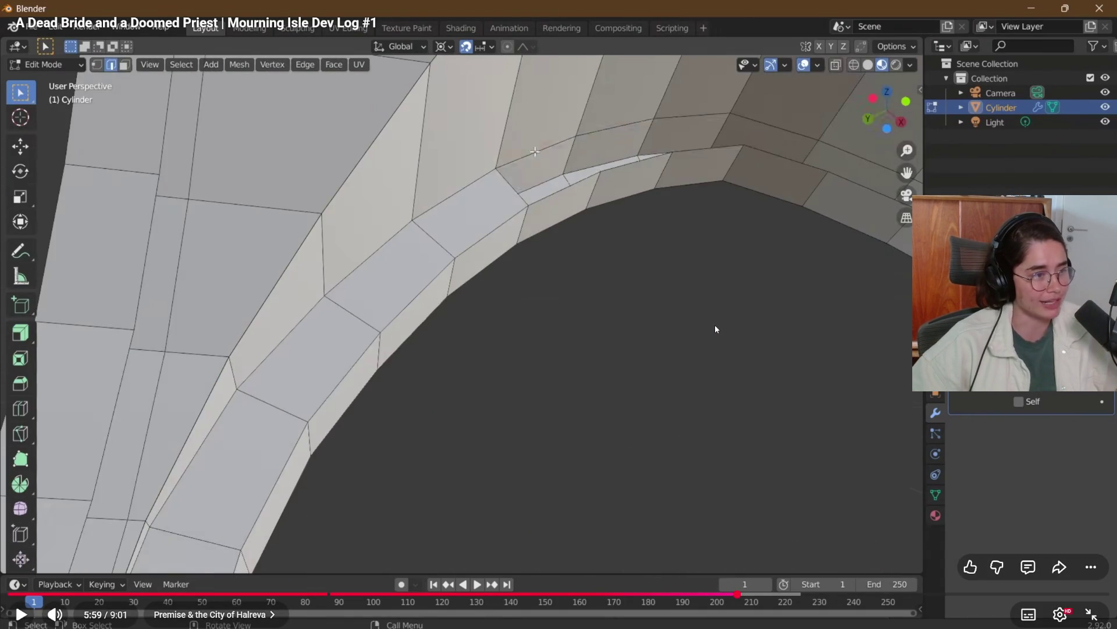
click(665, 320)
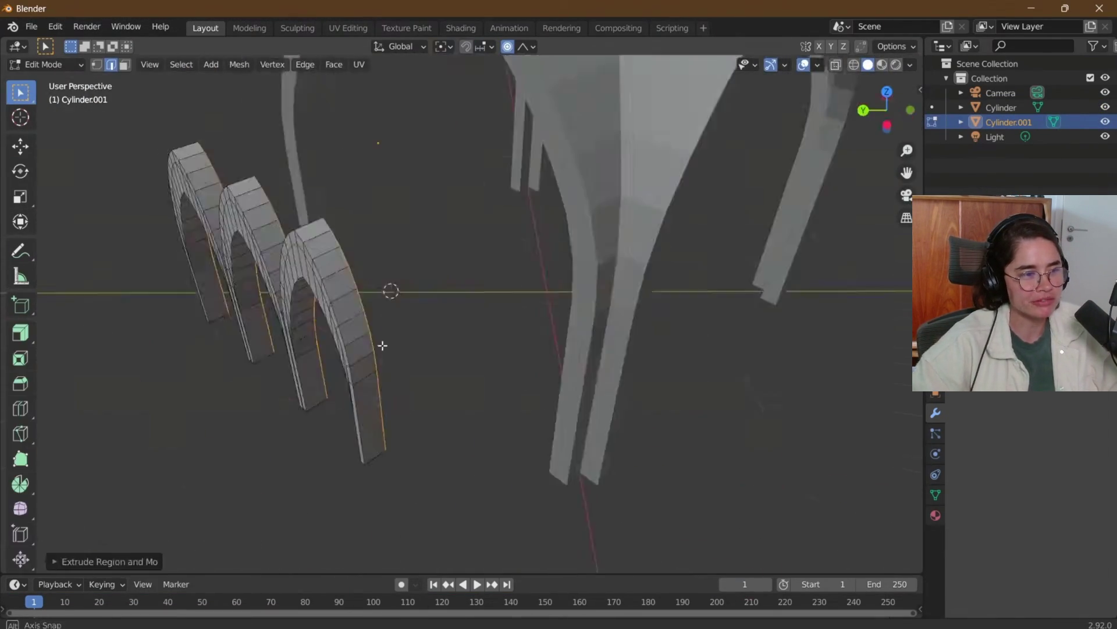
mouse_move(219, 290)
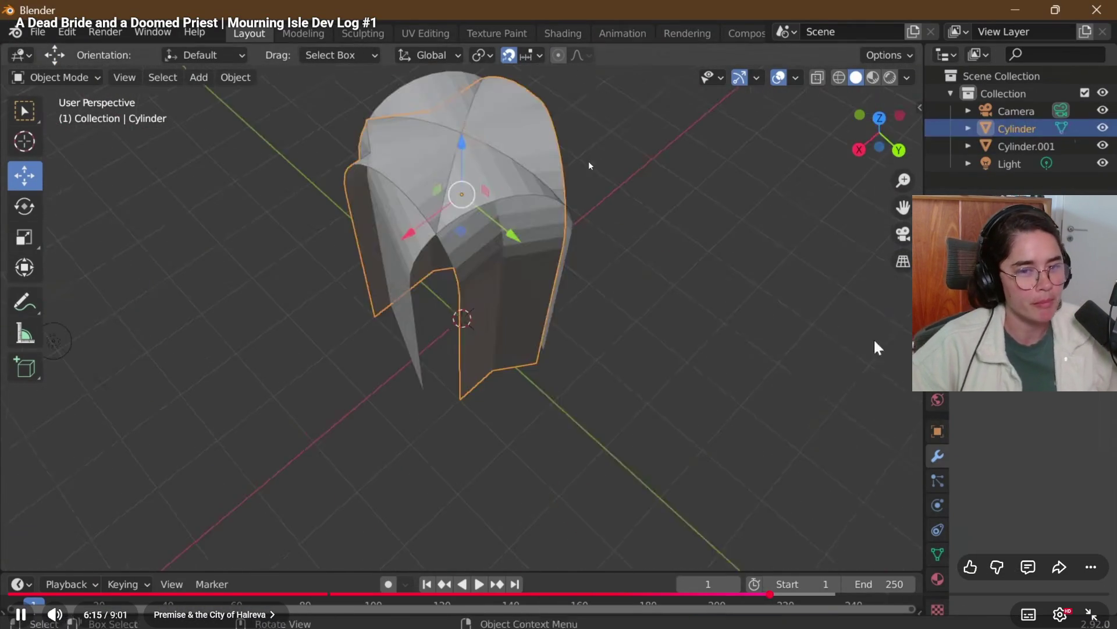
click(551, 281)
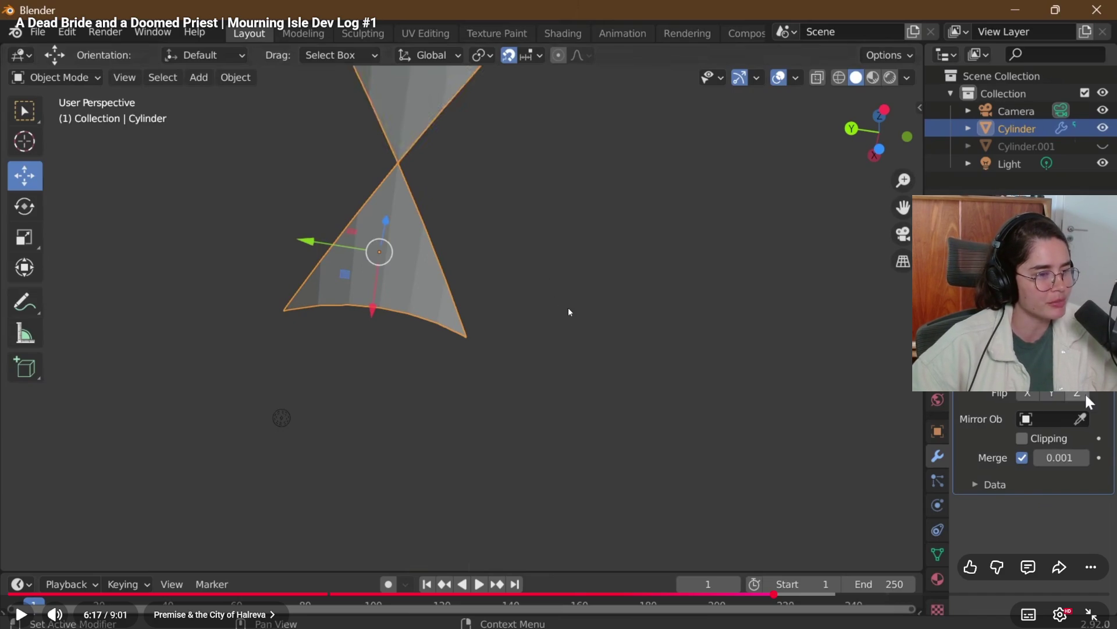
click(621, 367)
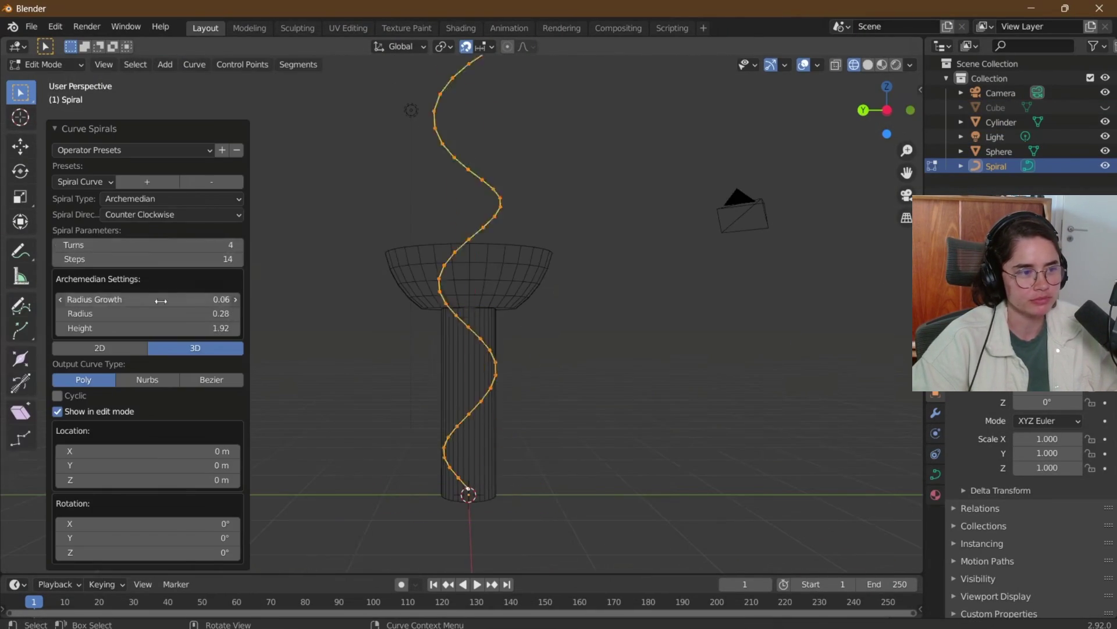
Pause the dev log on the spiral curve settings, resume, then pause and resume again.
click(639, 347)
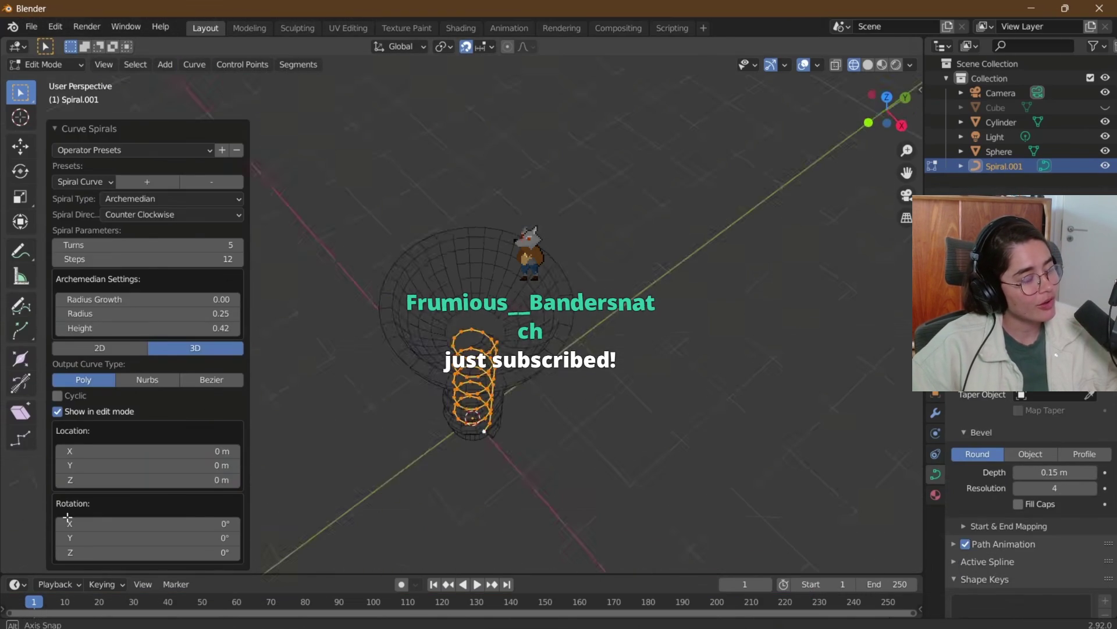
mouse_move(638, 344)
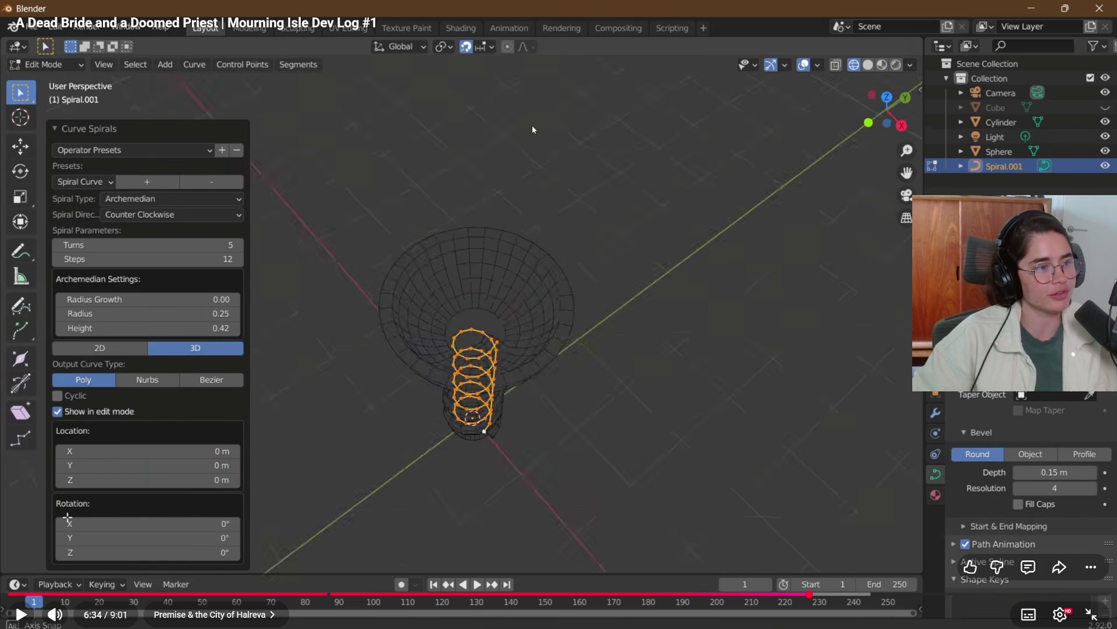
click(537, 303)
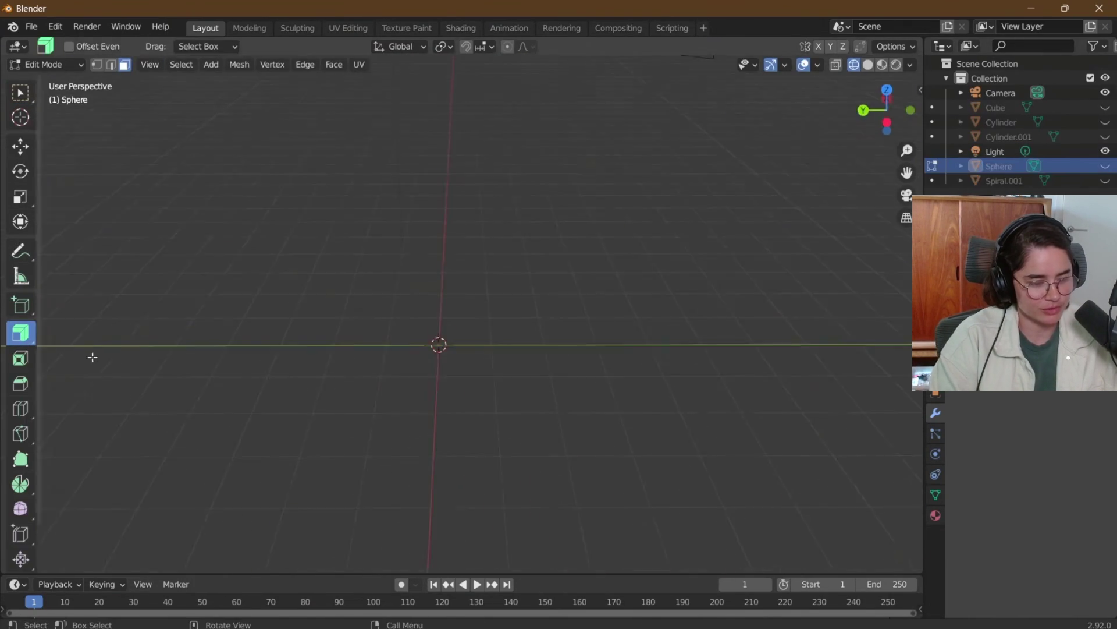
click(589, 292)
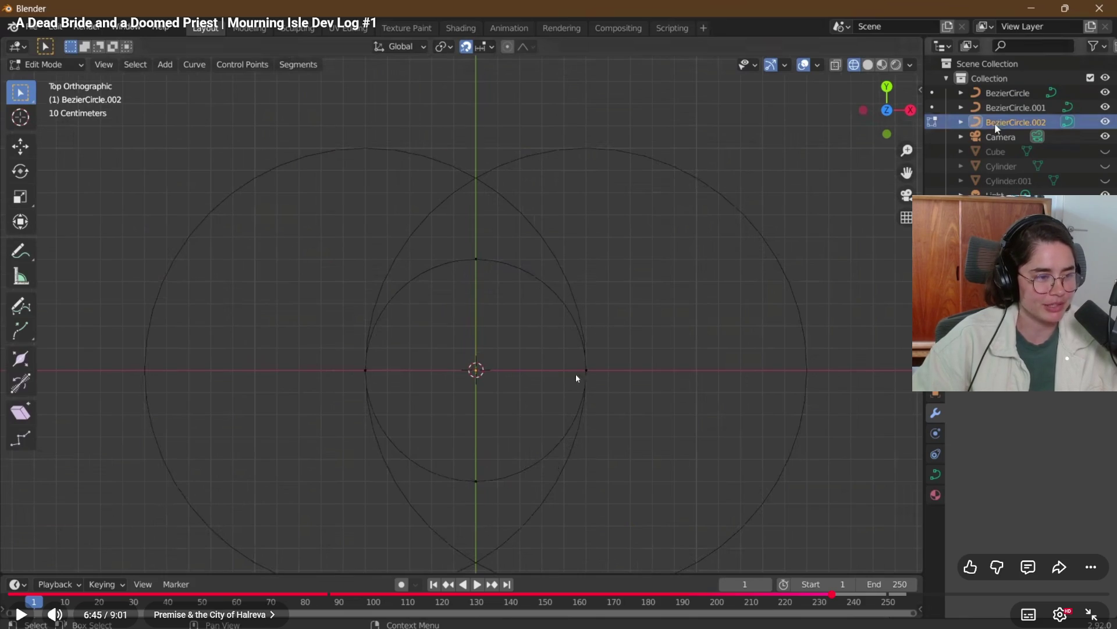
click(555, 392)
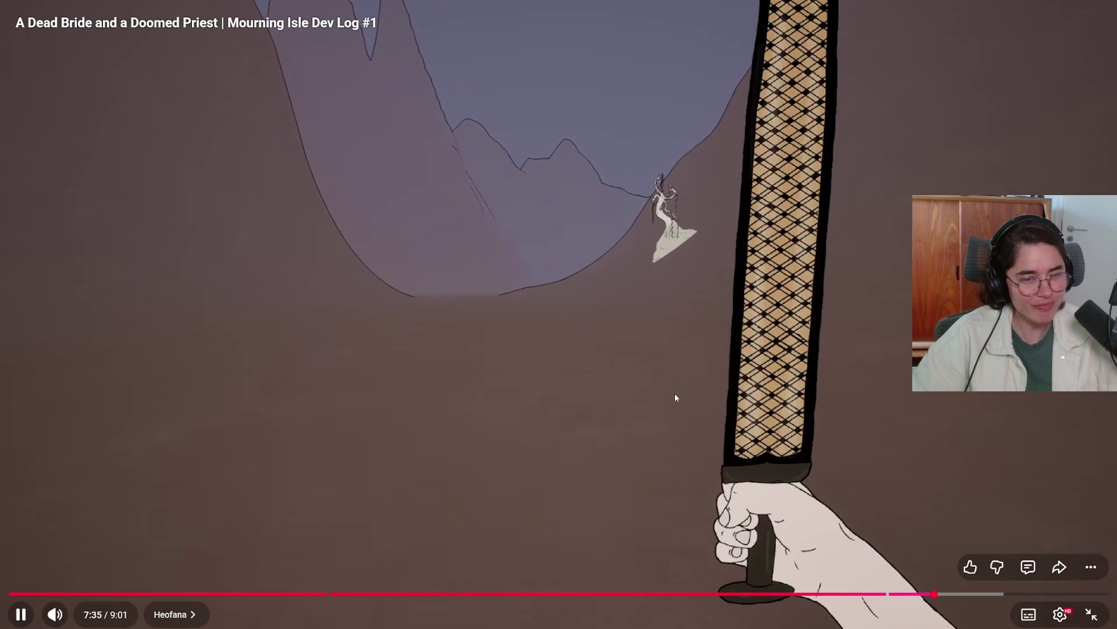
Pause and resume the dev log twice during the mountain scene until it plays on.
click(676, 393)
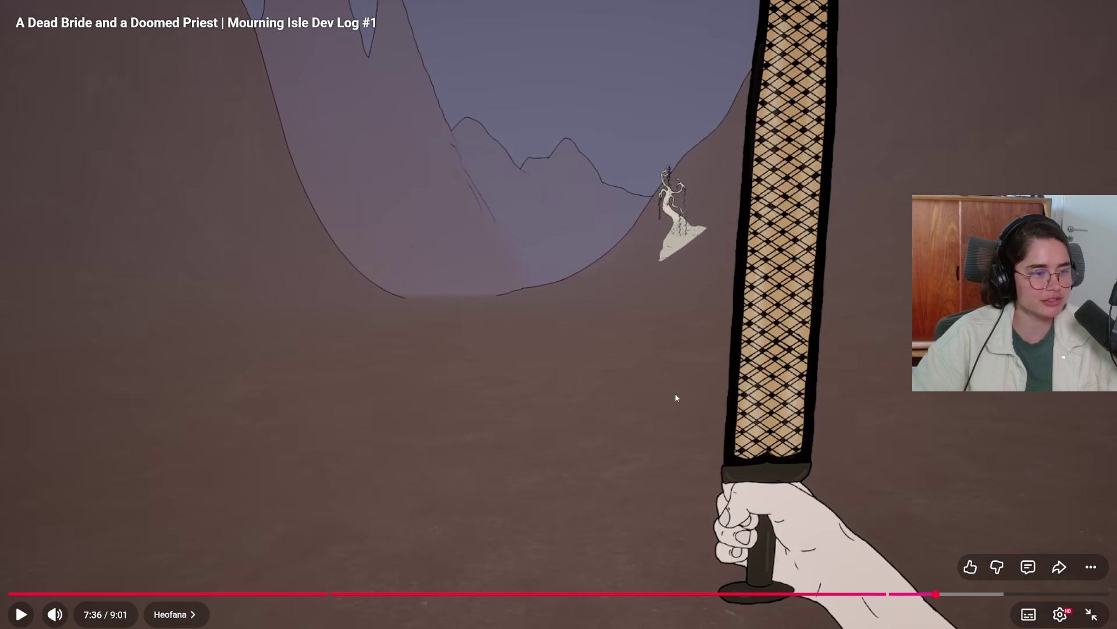
click(674, 395)
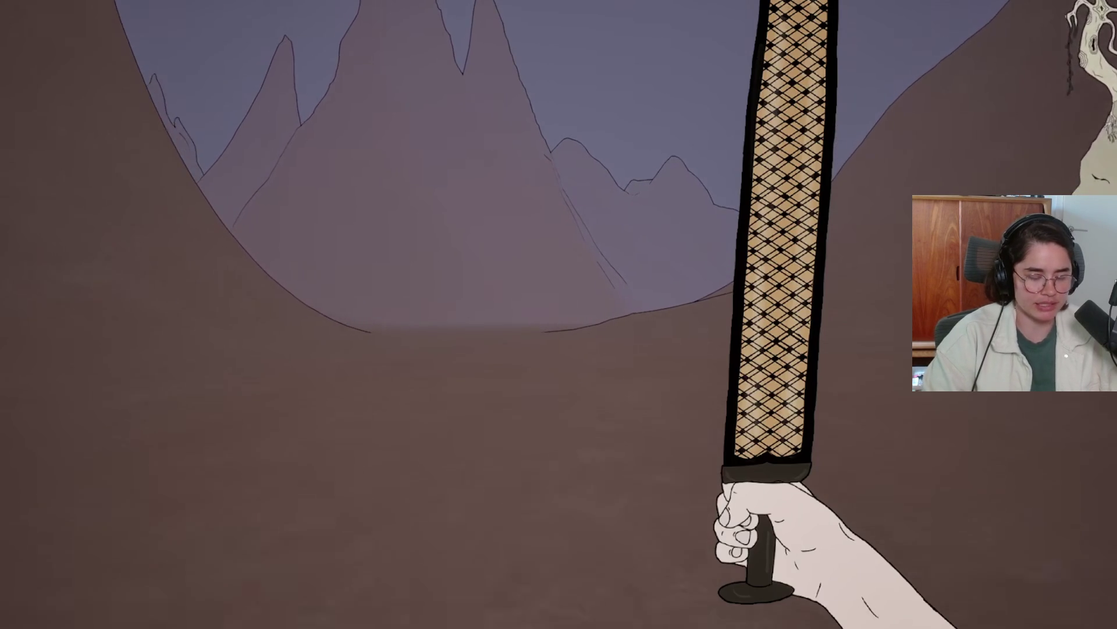
click(291, 289)
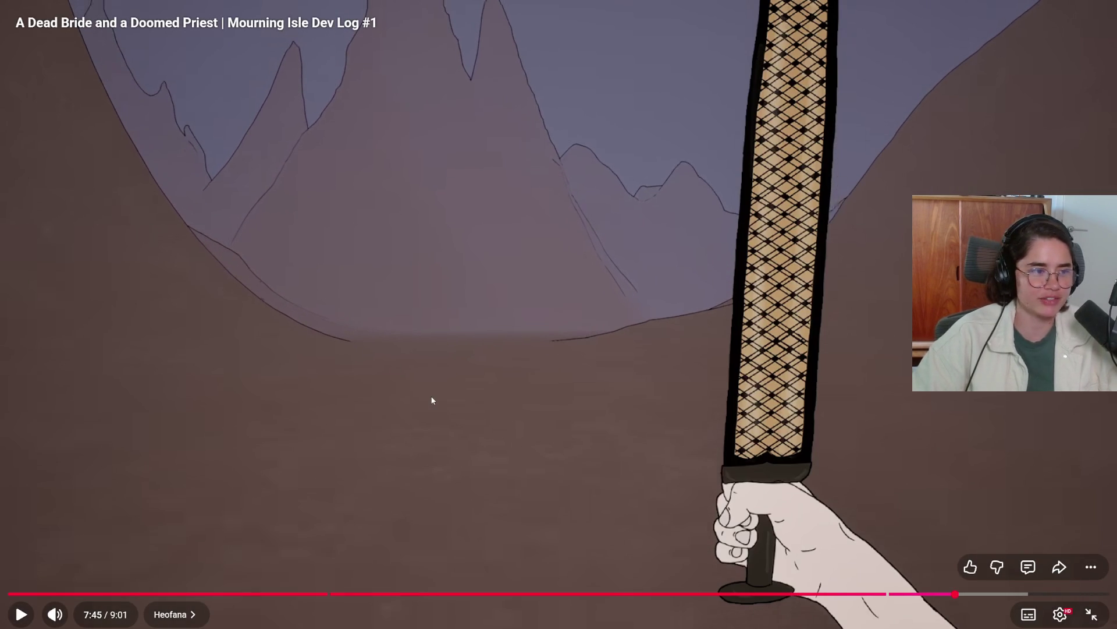
click(432, 412)
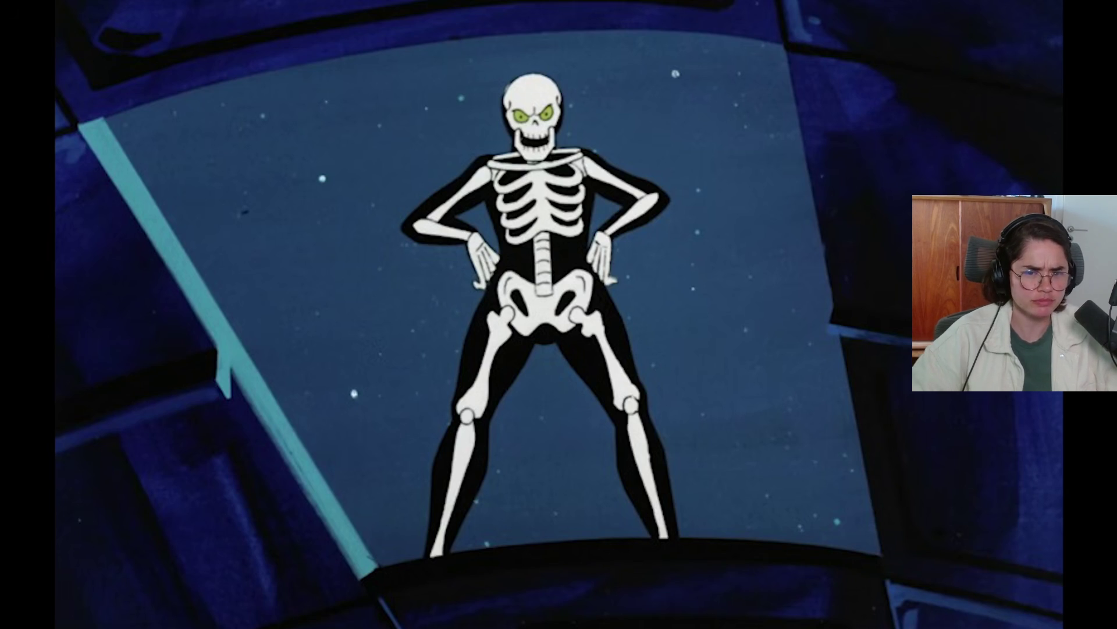
mouse_move(480, 377)
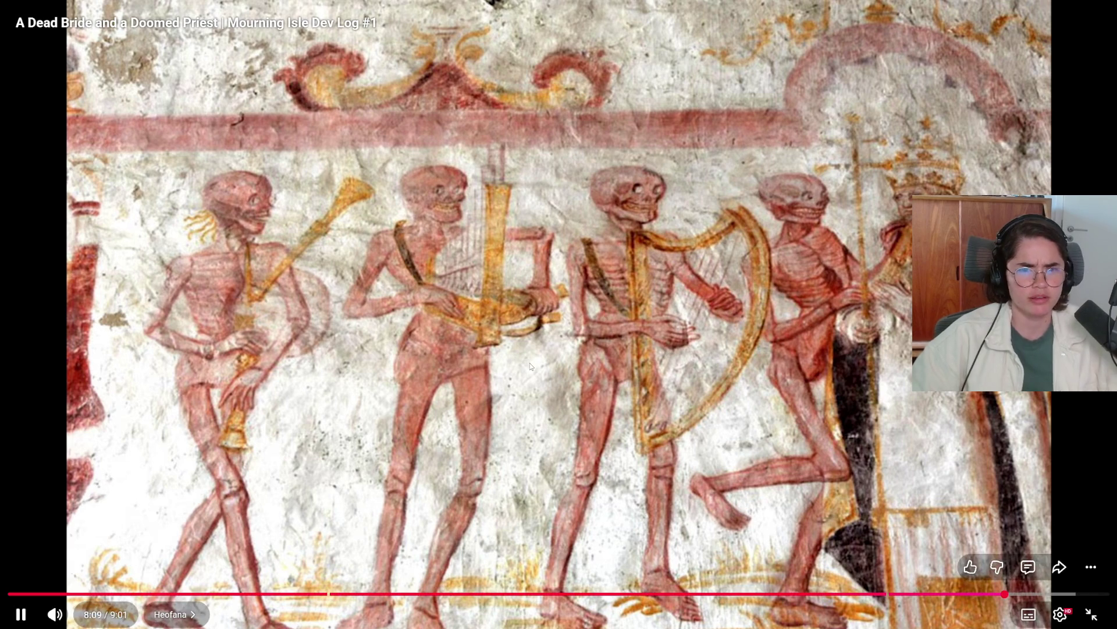
click(529, 363)
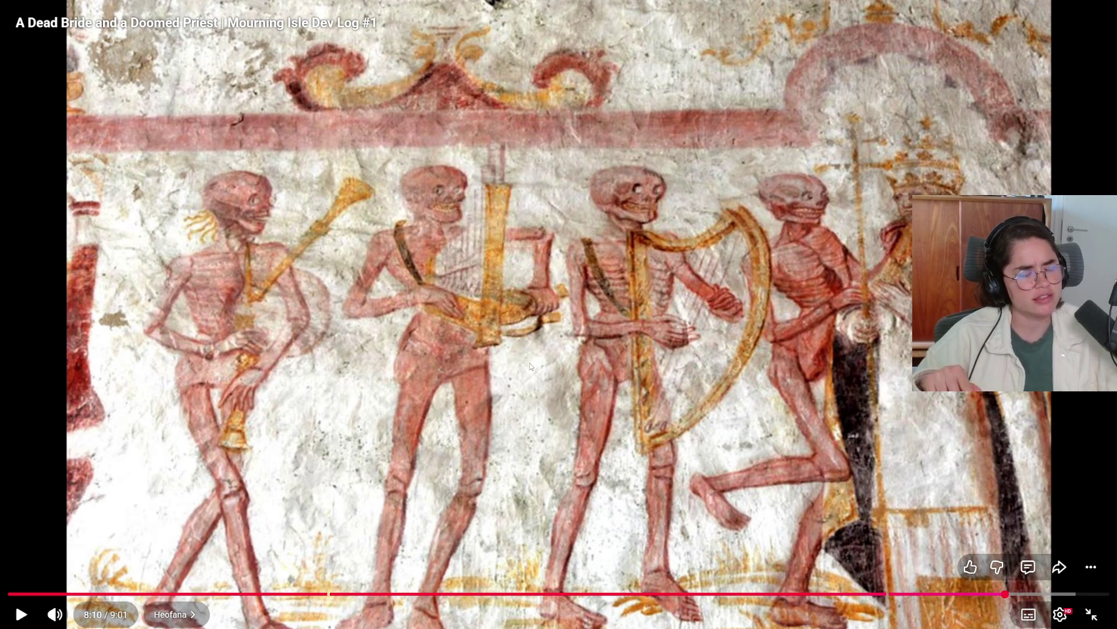
click(626, 347)
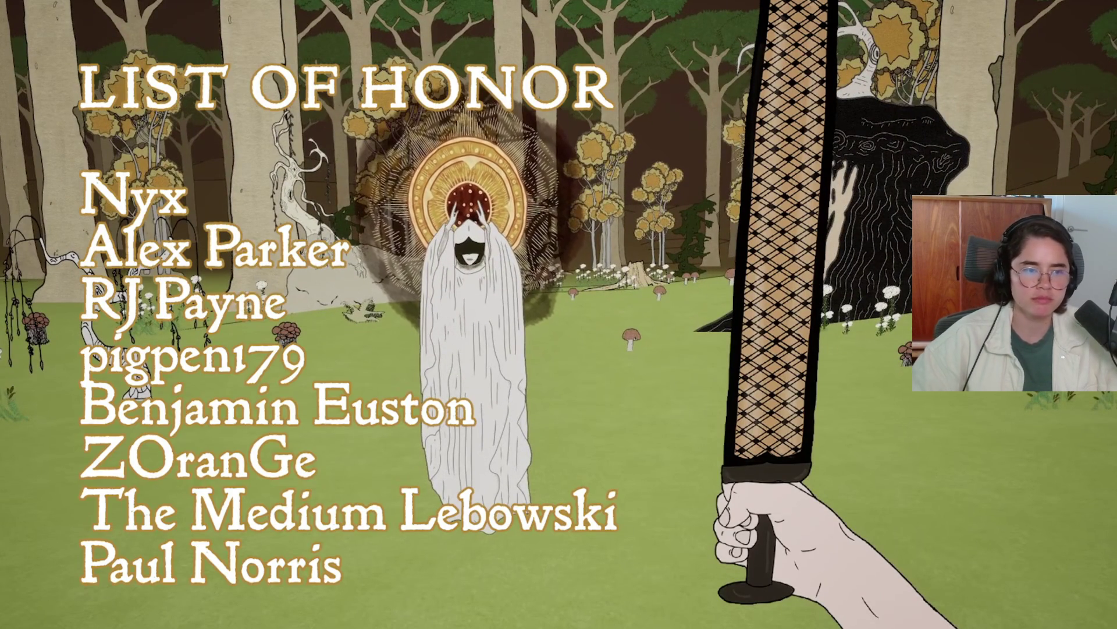
Pause the dev log at 8:48 on the List of Honor and exit full screen.
mouse_move(736, 400)
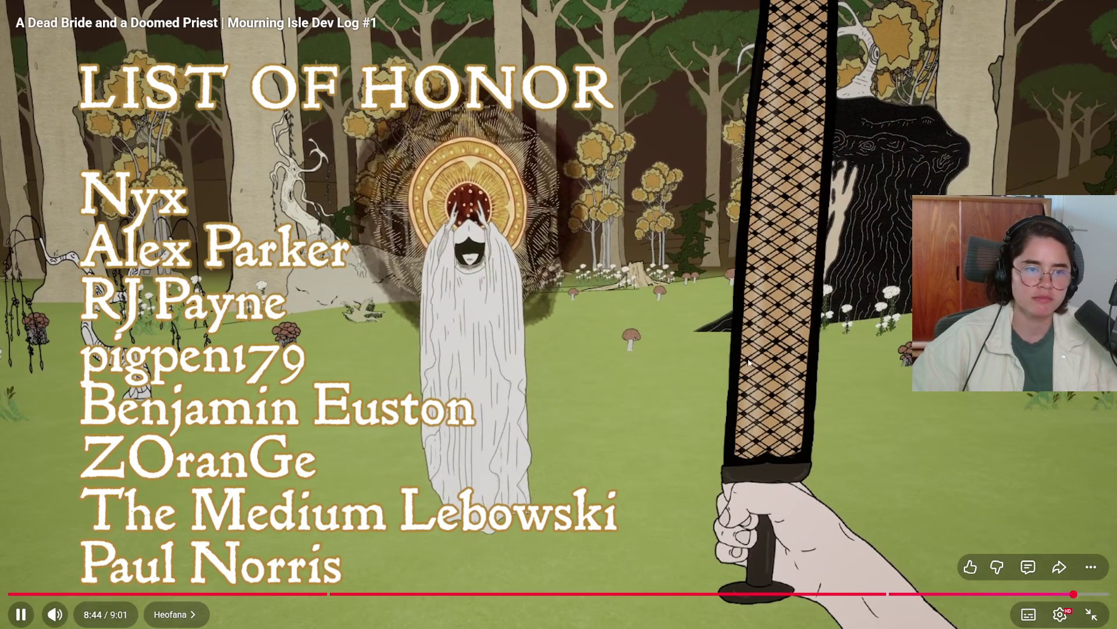
click(718, 408)
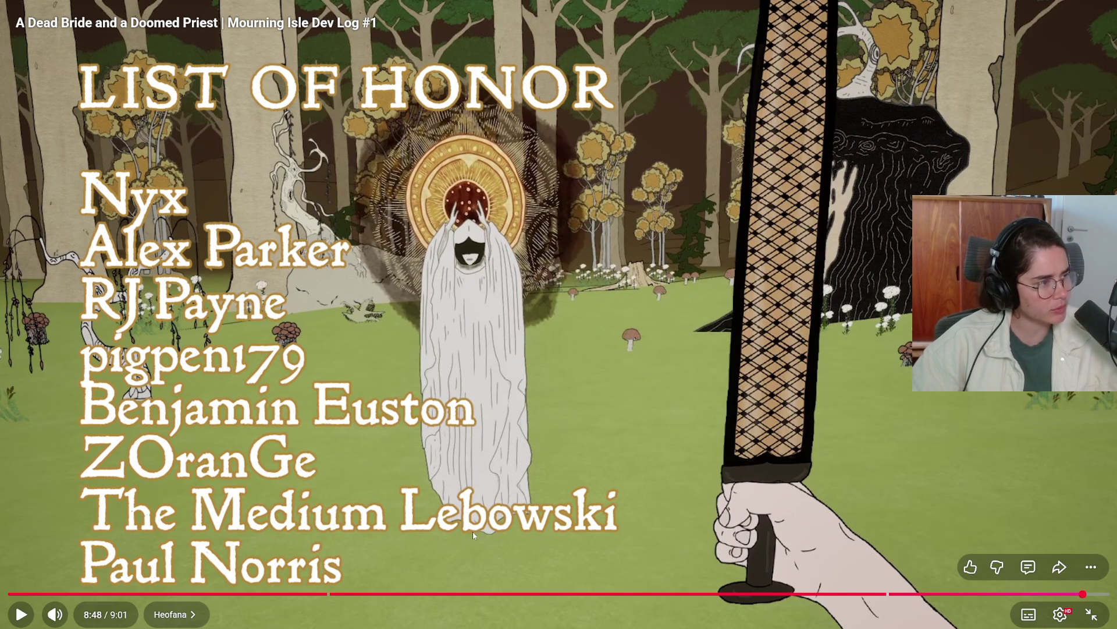
key(Escape)
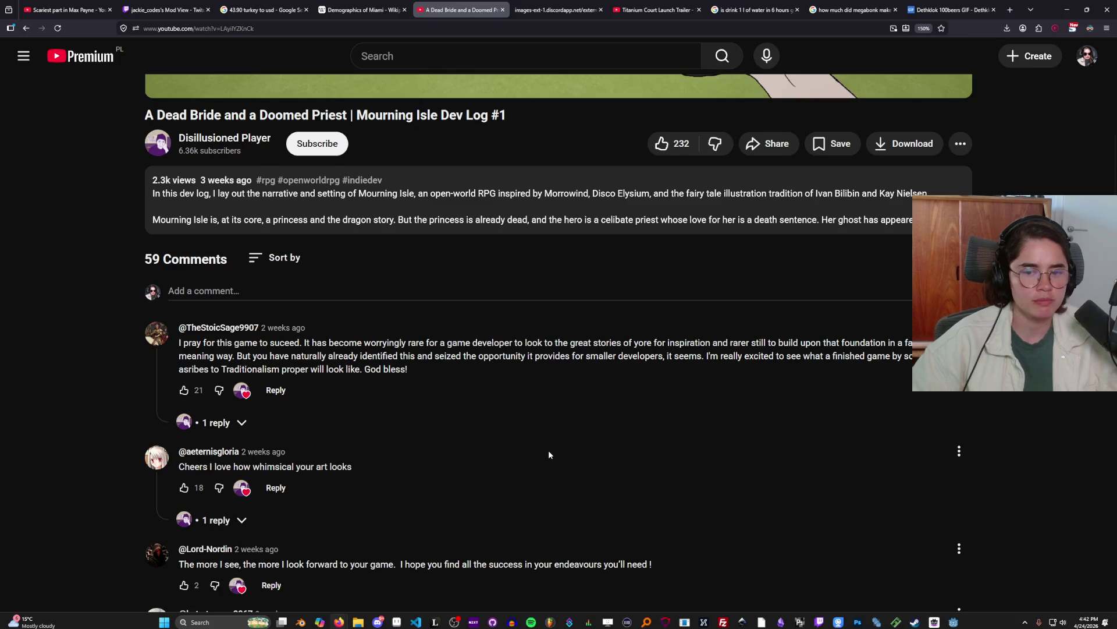
Scroll the watch page and briefly view the paused video full screen again.
scroll(505, 442, down, 1)
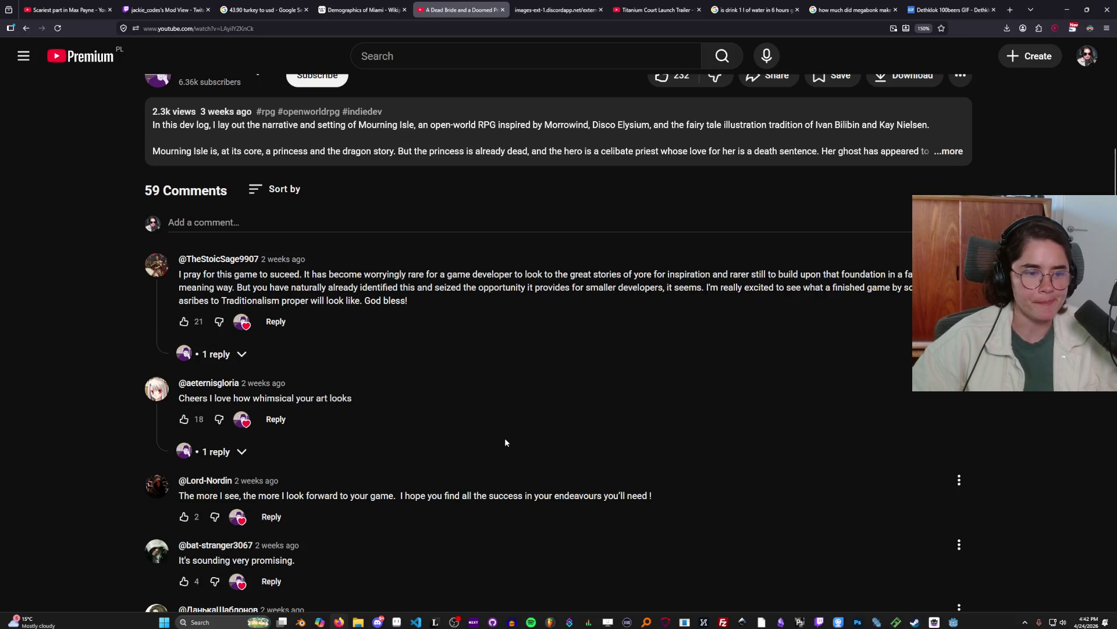
scroll(490, 448, down, 1)
scroll(490, 448, down, 2)
scroll(490, 449, up, 5)
scroll(490, 446, up, 5)
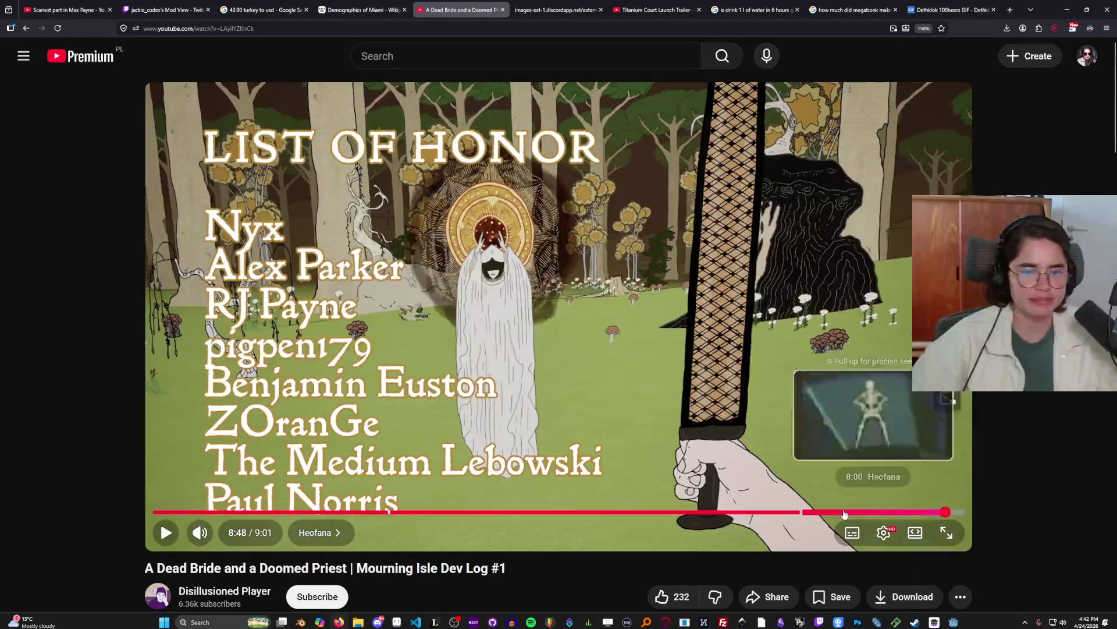
click(948, 532)
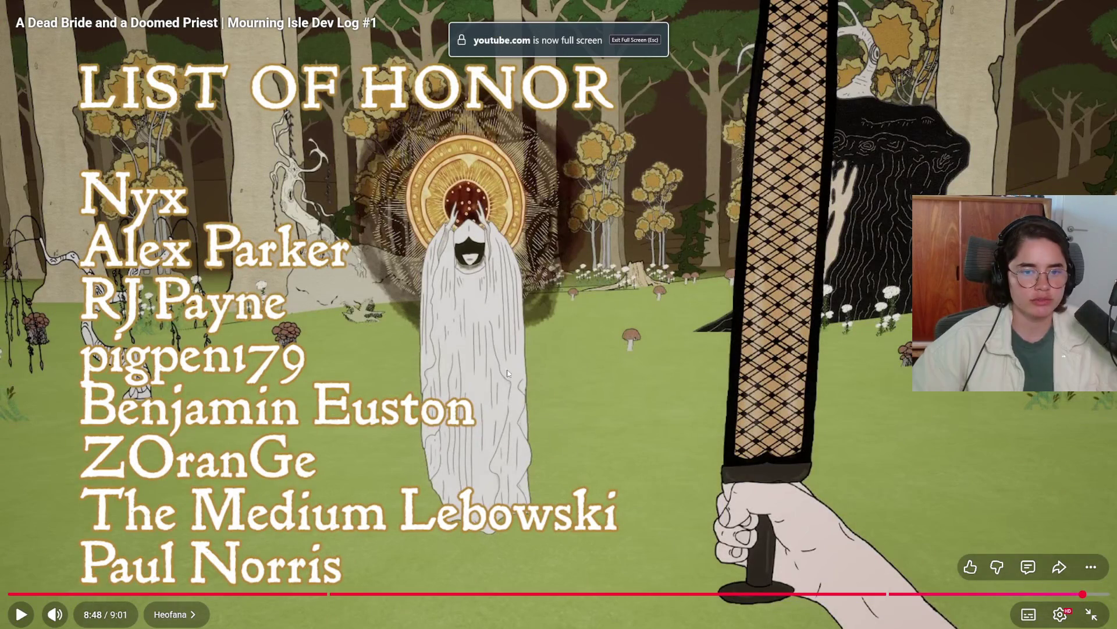
click(1090, 615)
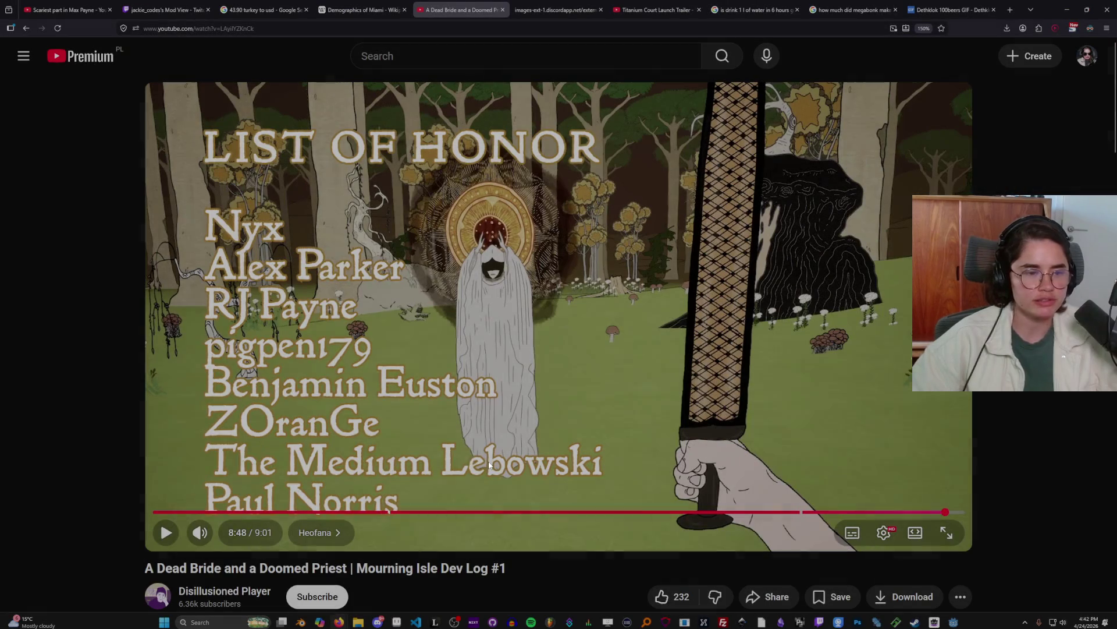
Minimize the browser so the Steam Megabonk store page is showing.
scroll(454, 453, down, 2)
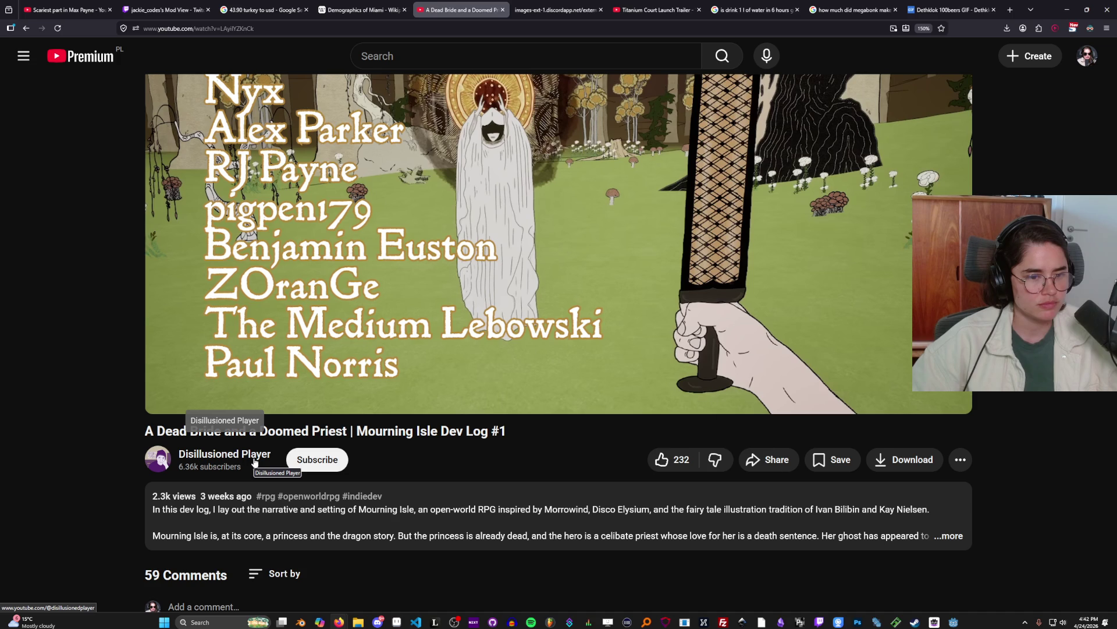
scroll(335, 472, up, 2)
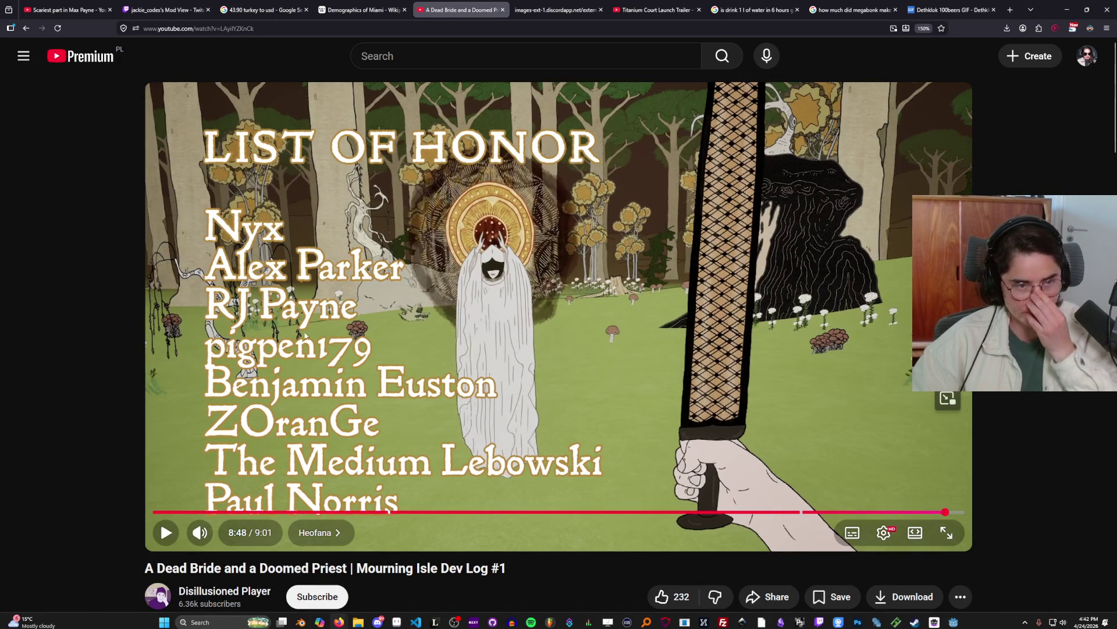
click(1067, 9)
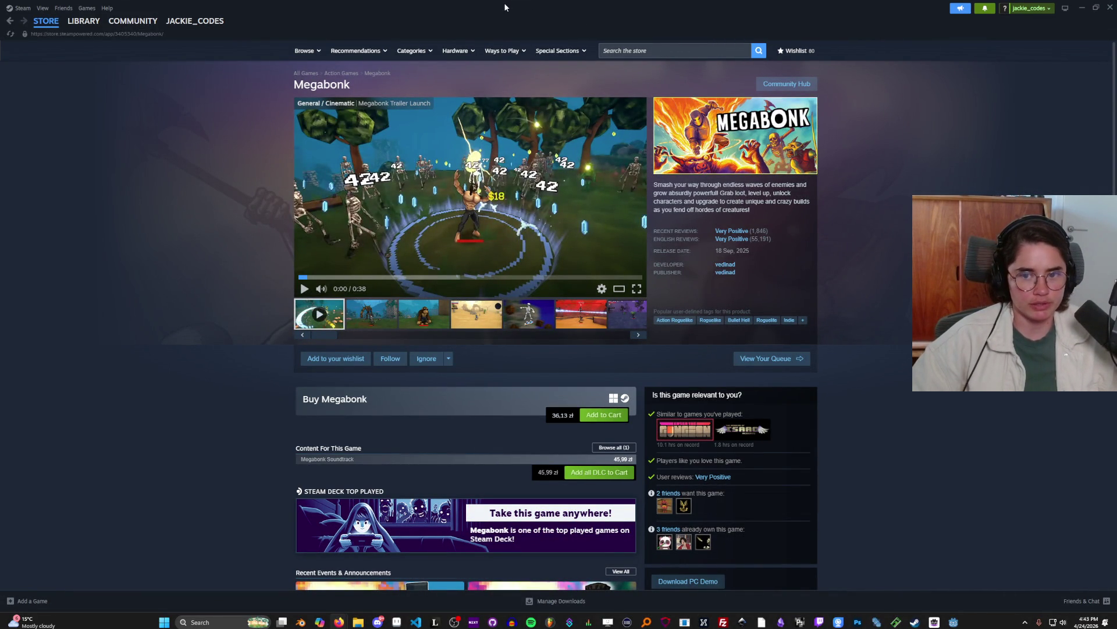
Alt+Tab from Steam to the Godot editor showing the root_room scene.
key(alt+Tab)
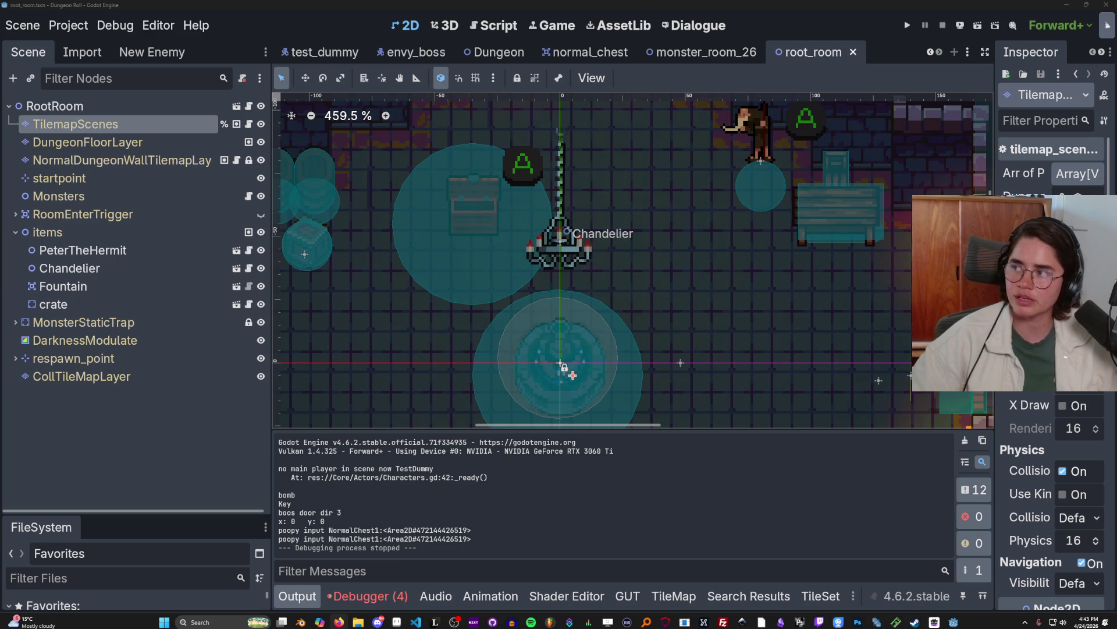
Alt+Tab from Godot to the browser playing the Titanium Court Launch Trailer.
key(alt+Tab)
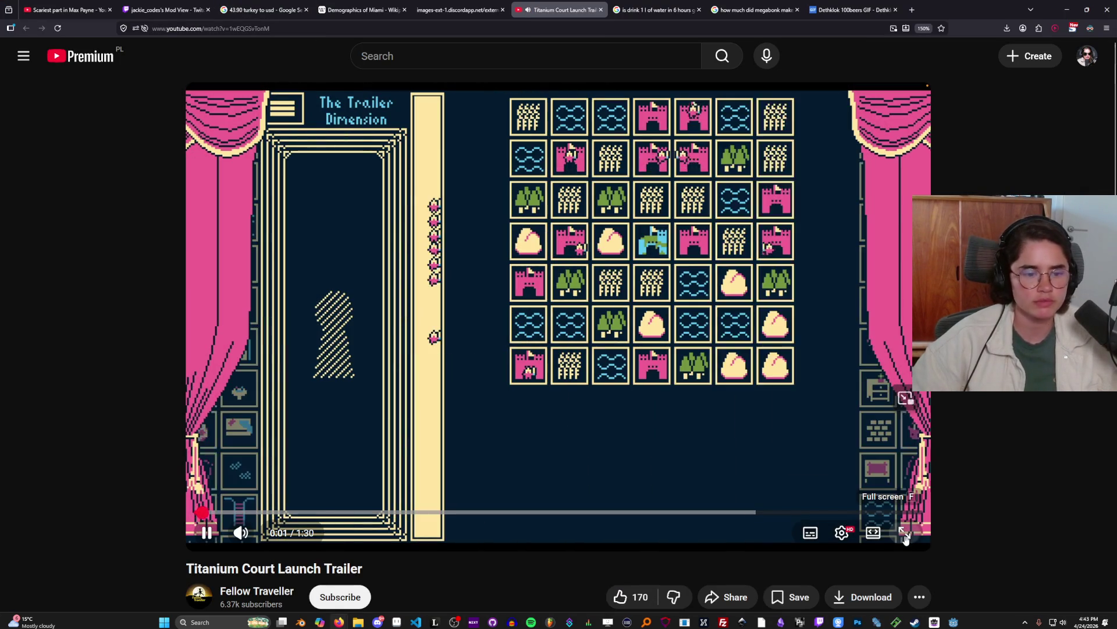
Watch the Titanium Court trailer full screen, pause on its title card, and exit full screen.
click(905, 533)
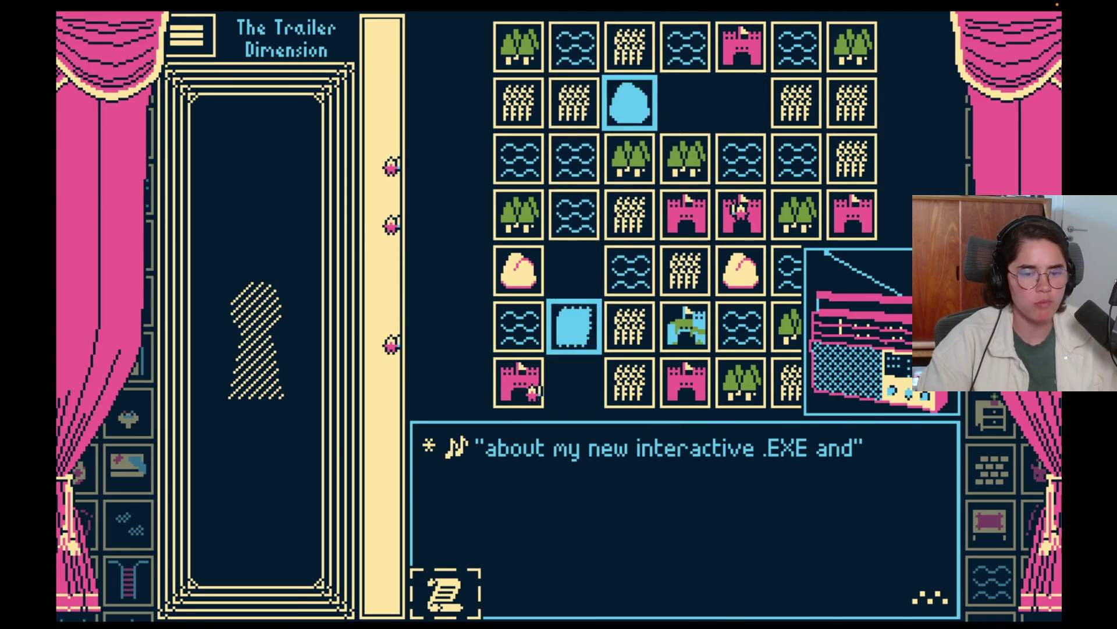
mouse_move(769, 418)
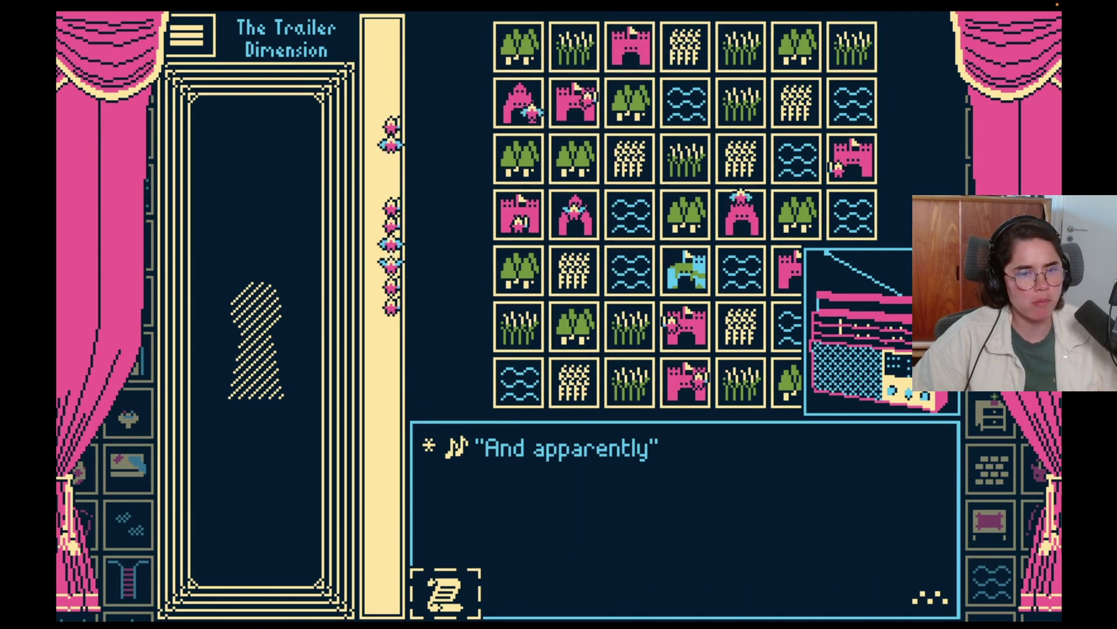
mouse_move(783, 381)
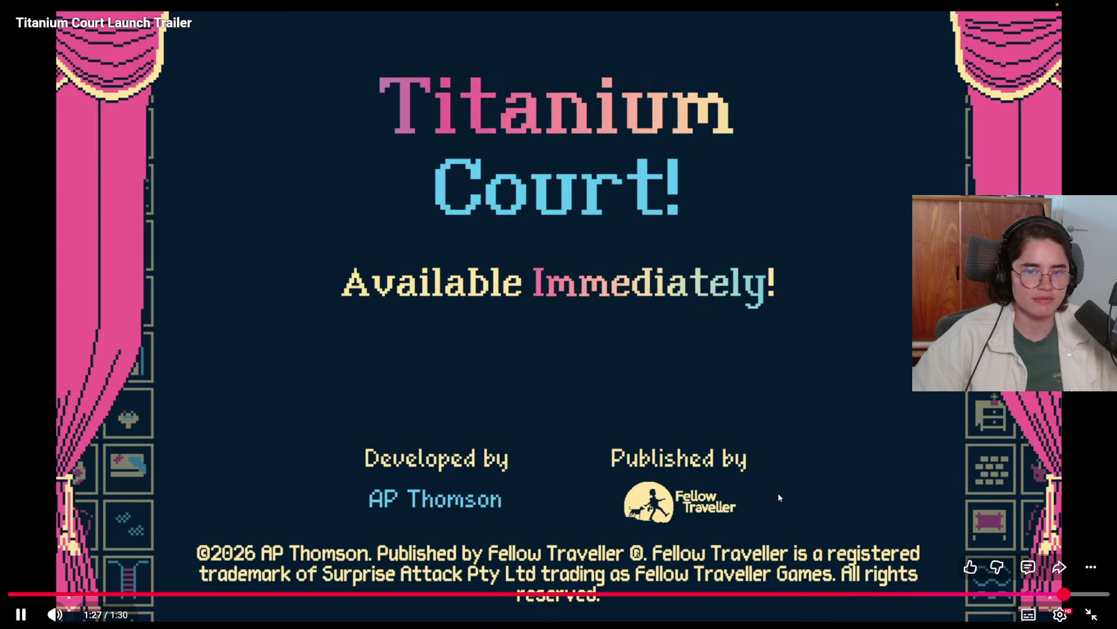
click(778, 497)
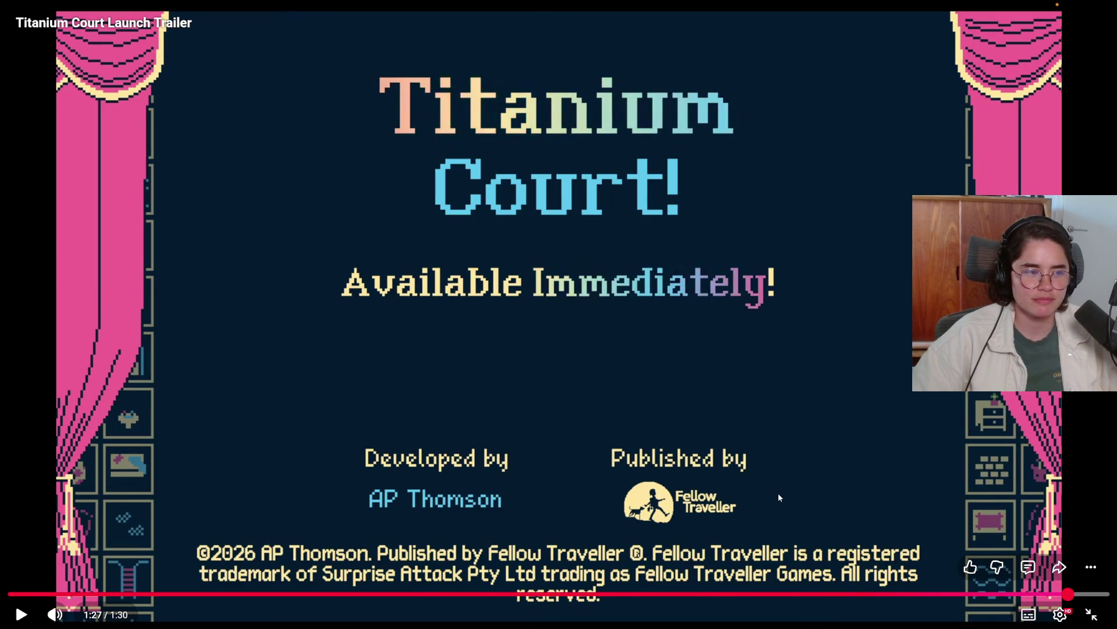
click(1092, 614)
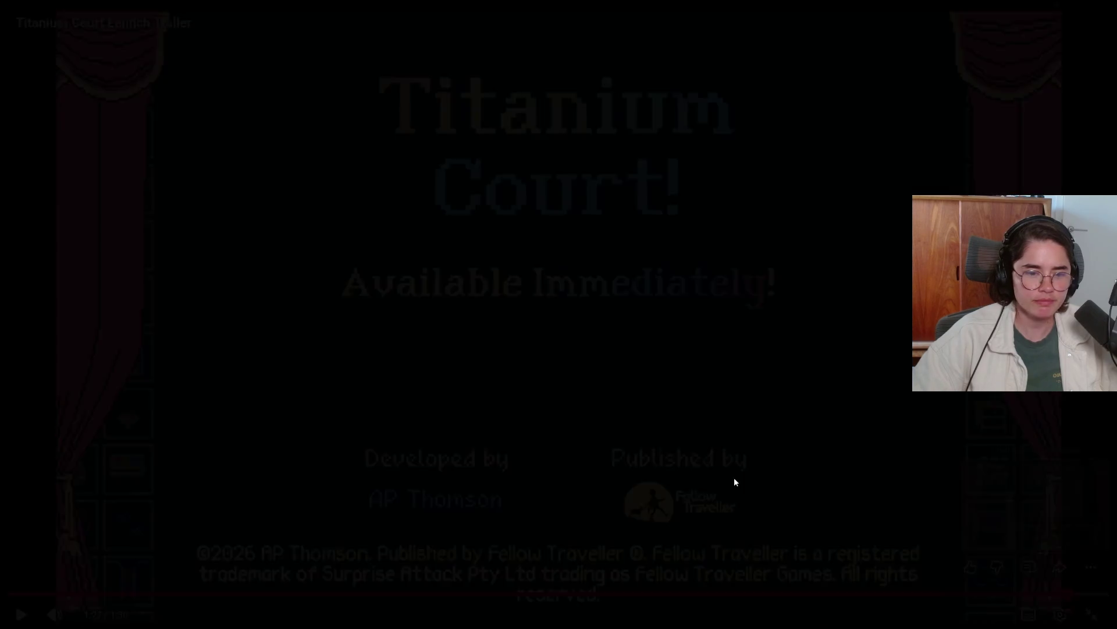
scroll(446, 437, down, 3)
Expand the trailer's full description showing its Steam link, then return to Godot.
scroll(447, 437, down, 3)
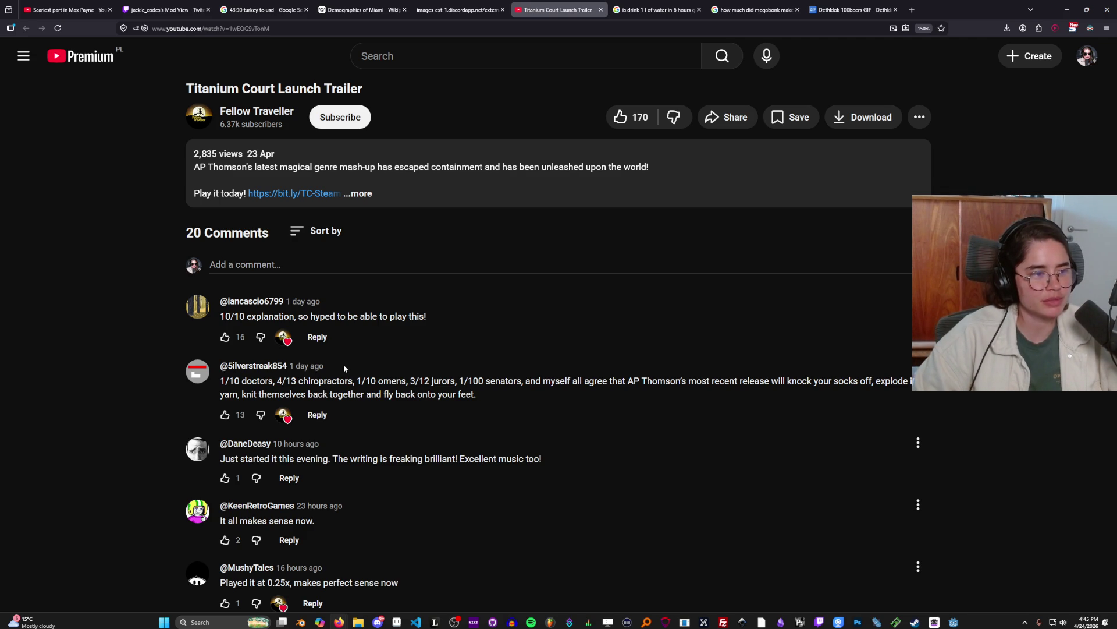
scroll(345, 365, up, 1)
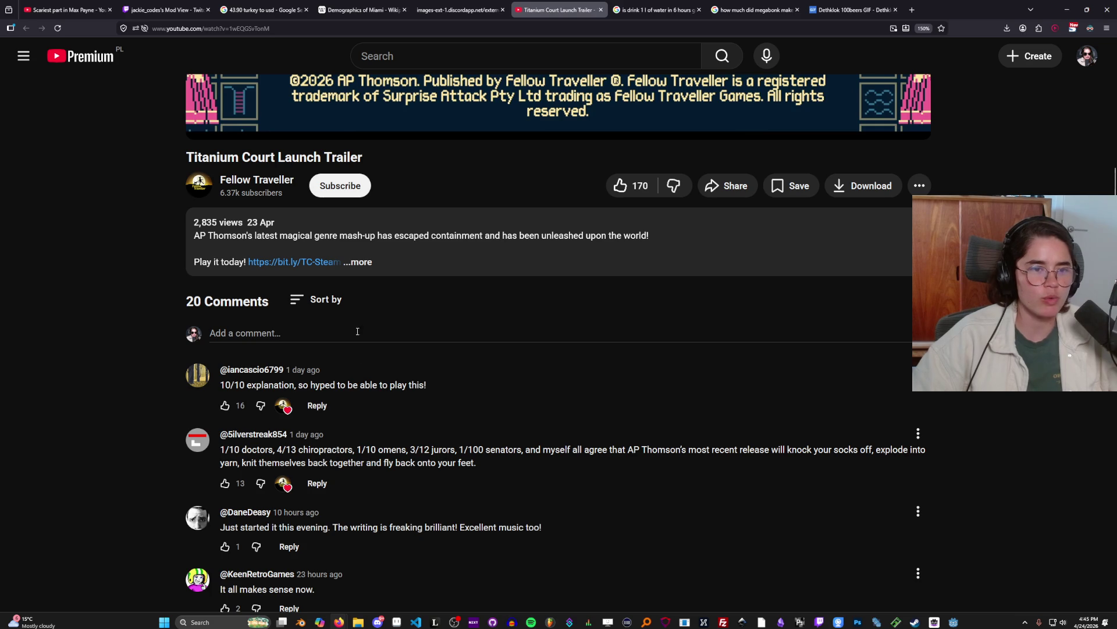
click(362, 263)
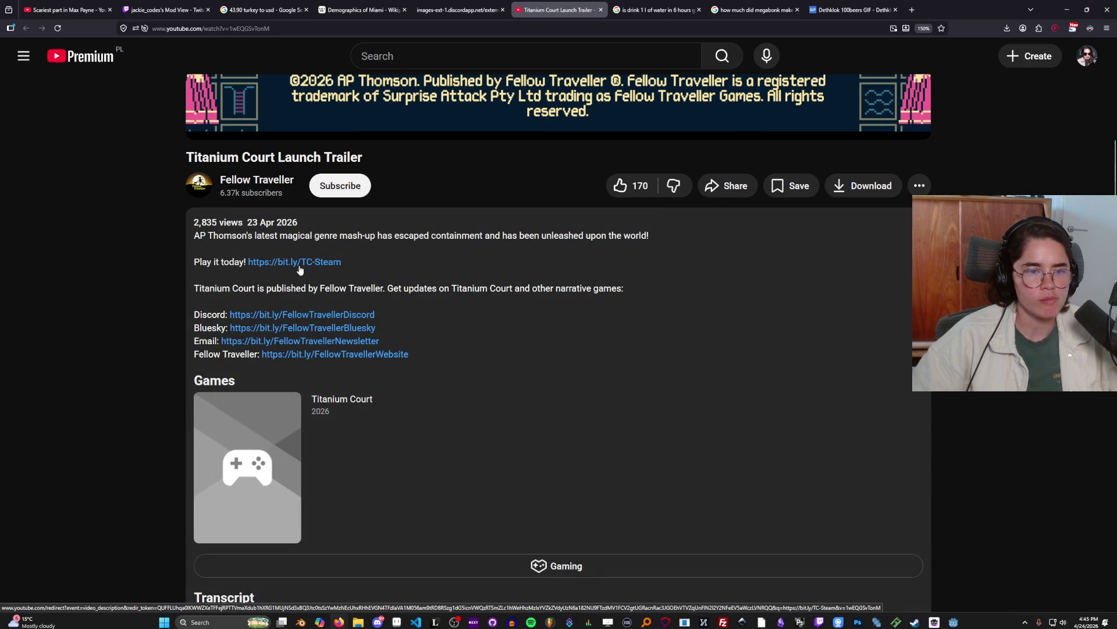
key(alt+Tab)
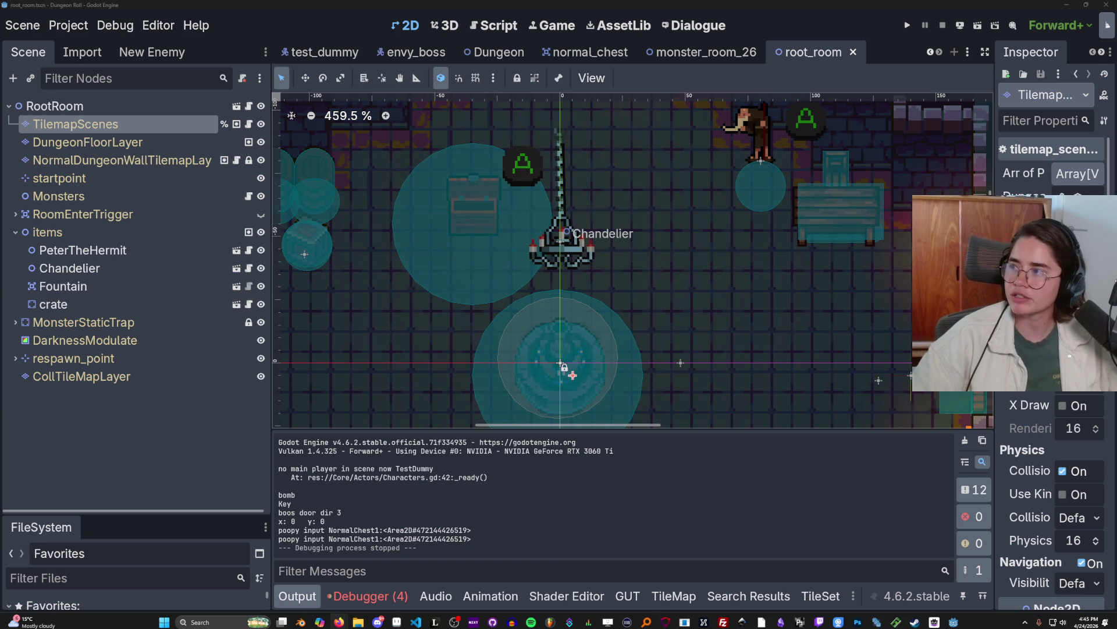
key(alt+Tab)
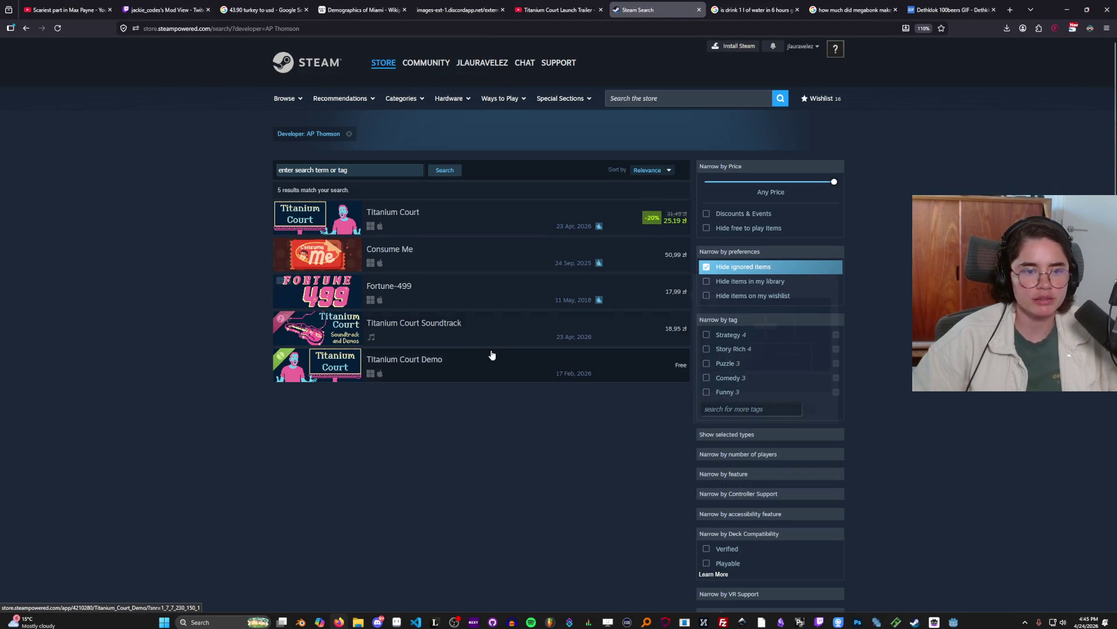
mouse_move(418, 265)
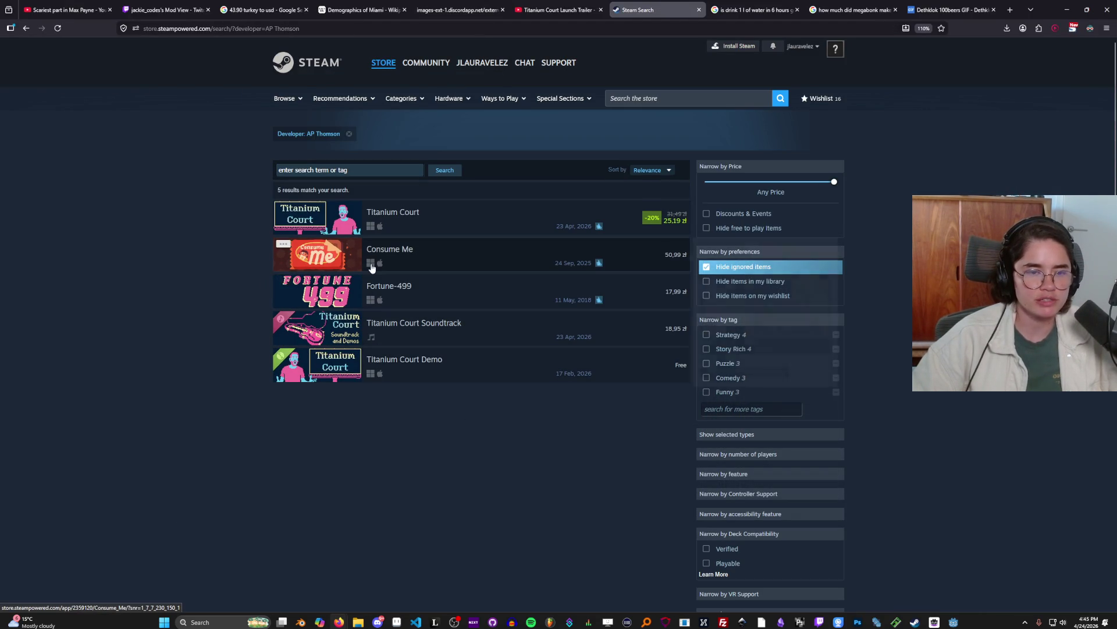
mouse_move(455, 268)
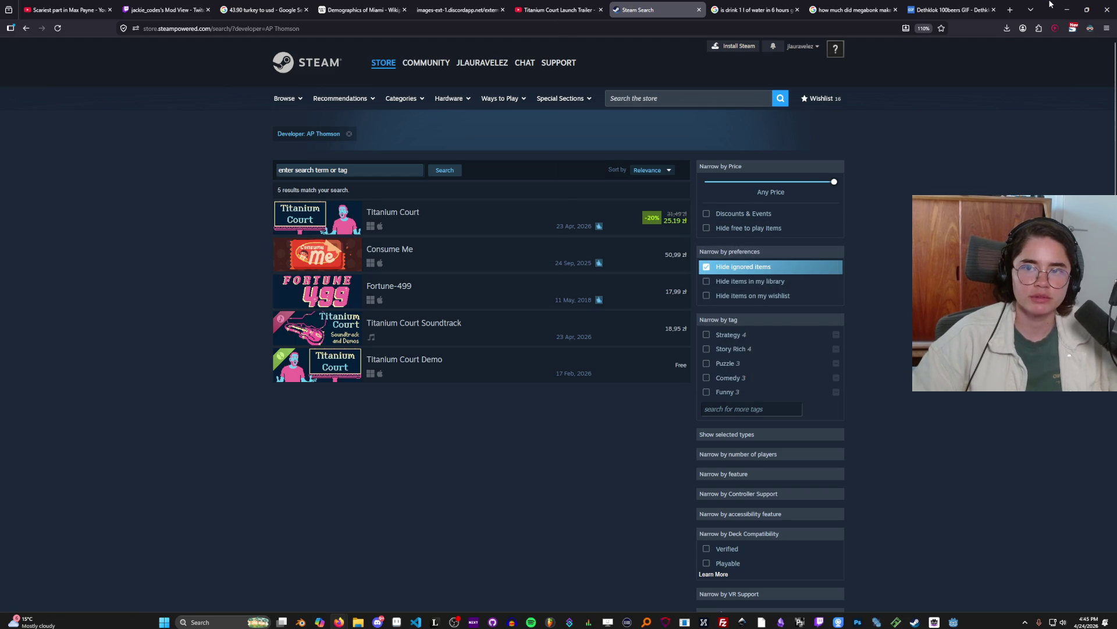
click(1068, 9)
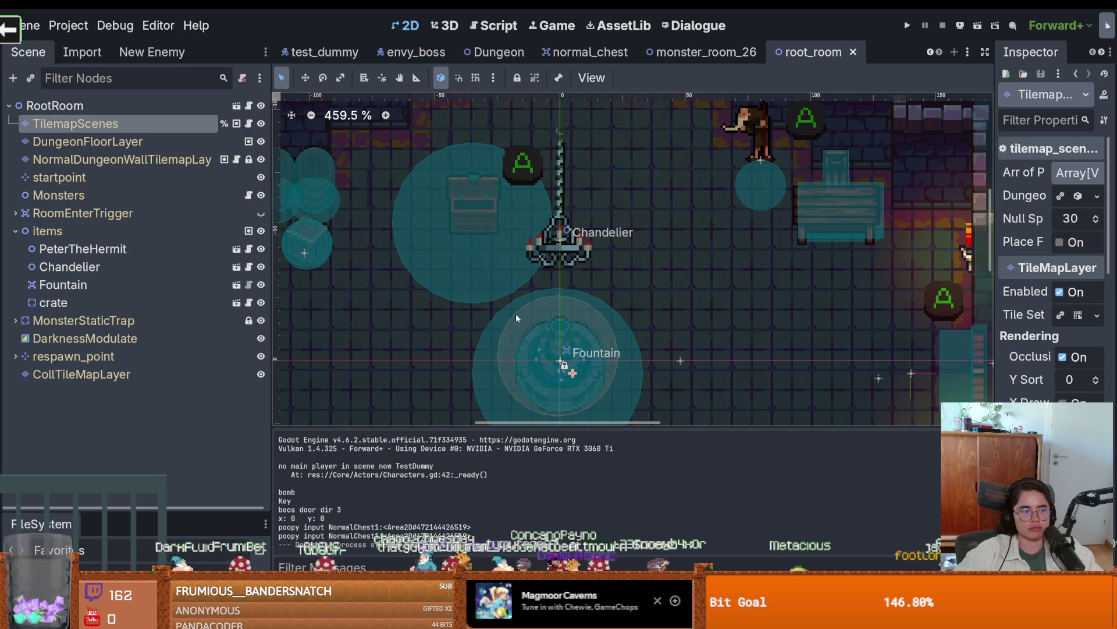
Save the root_room scene with Ctrl+S, collapsing the items node's children in the tree.
scroll(439, 314, right, 3)
scroll(439, 317, down, 4)
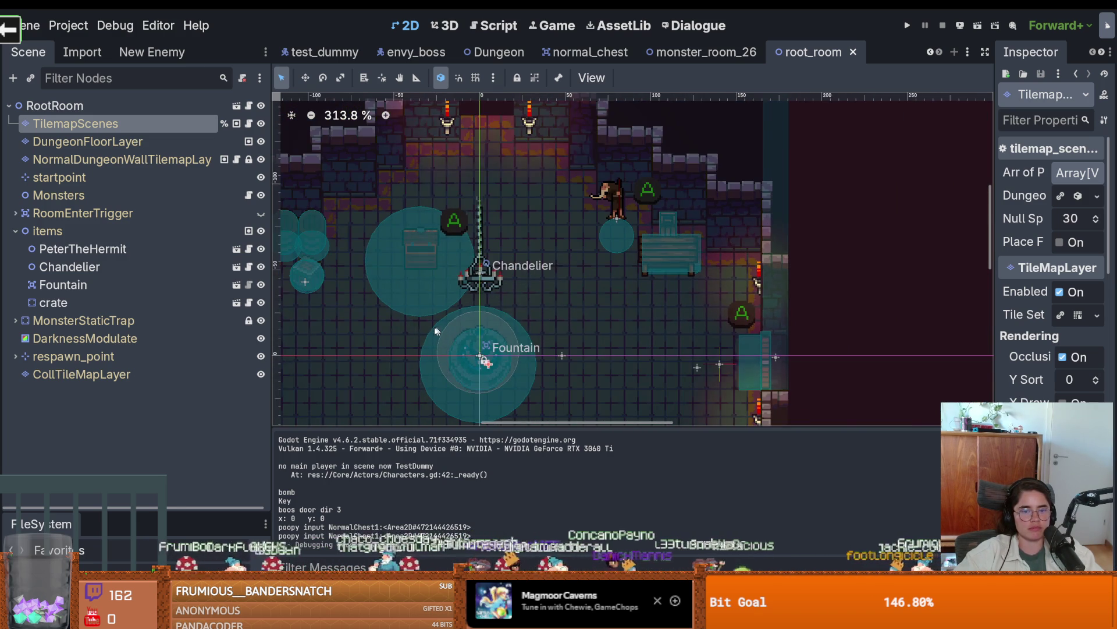
scroll(430, 298, down, 2)
scroll(425, 306, up, 2)
key(ctrl+s)
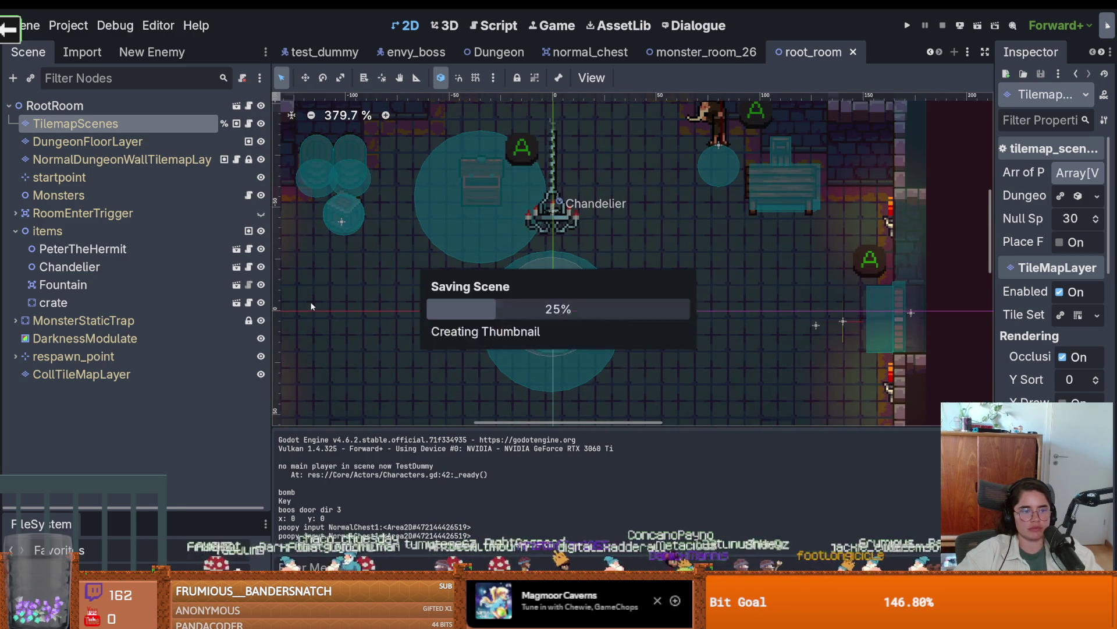
click(16, 231)
scroll(461, 309, down, 3)
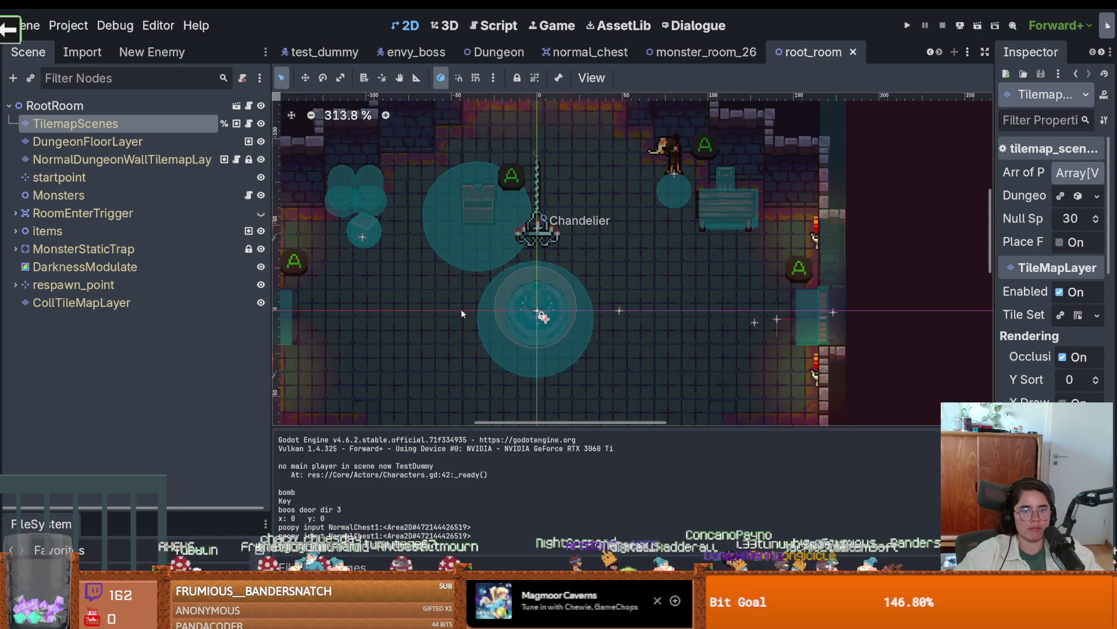
scroll(419, 310, up, 2)
key(ctrl+s)
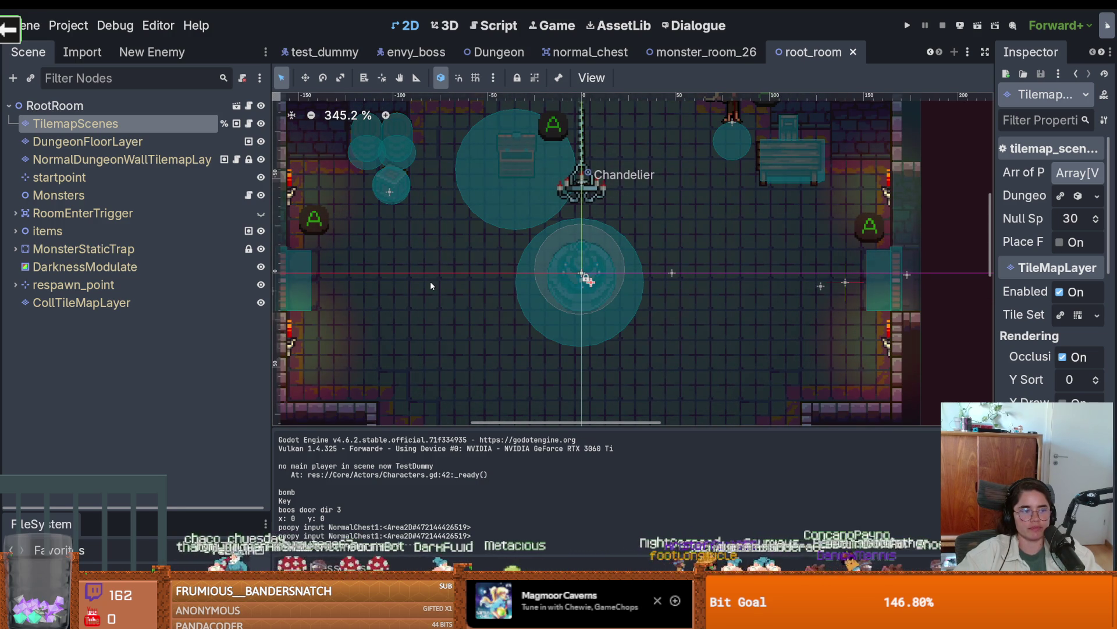
scroll(502, 298, down, 4)
scroll(463, 203, up, 5)
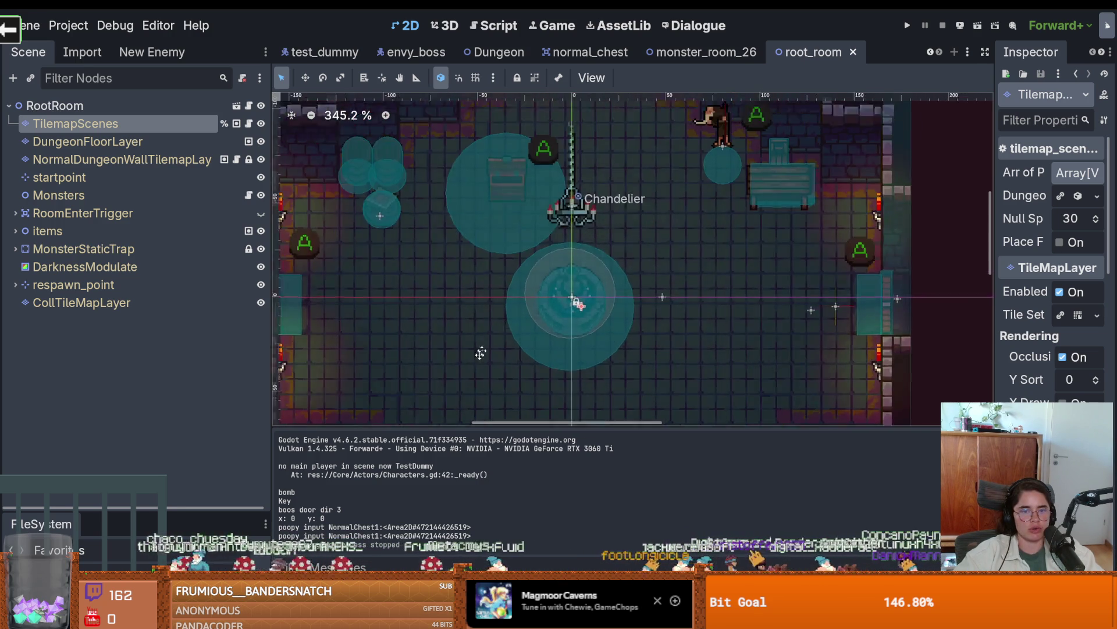
scroll(463, 203, up, 8)
key(ctrl+s)
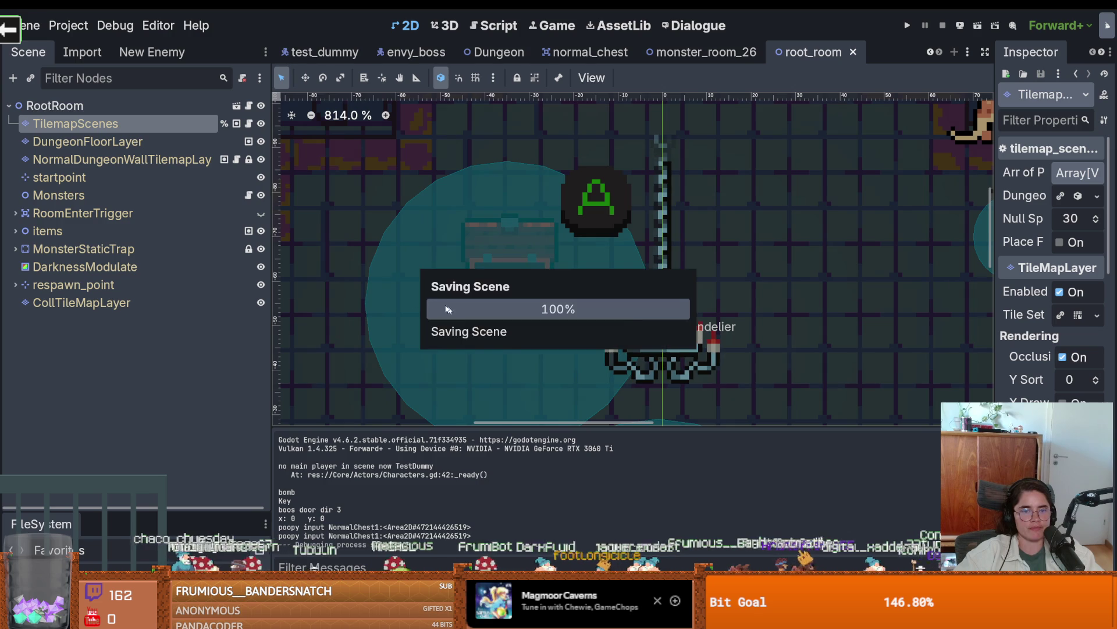
Enlarge the FileSystem dock and collapse the assets and Actors folders.
scroll(208, 167, right, 1)
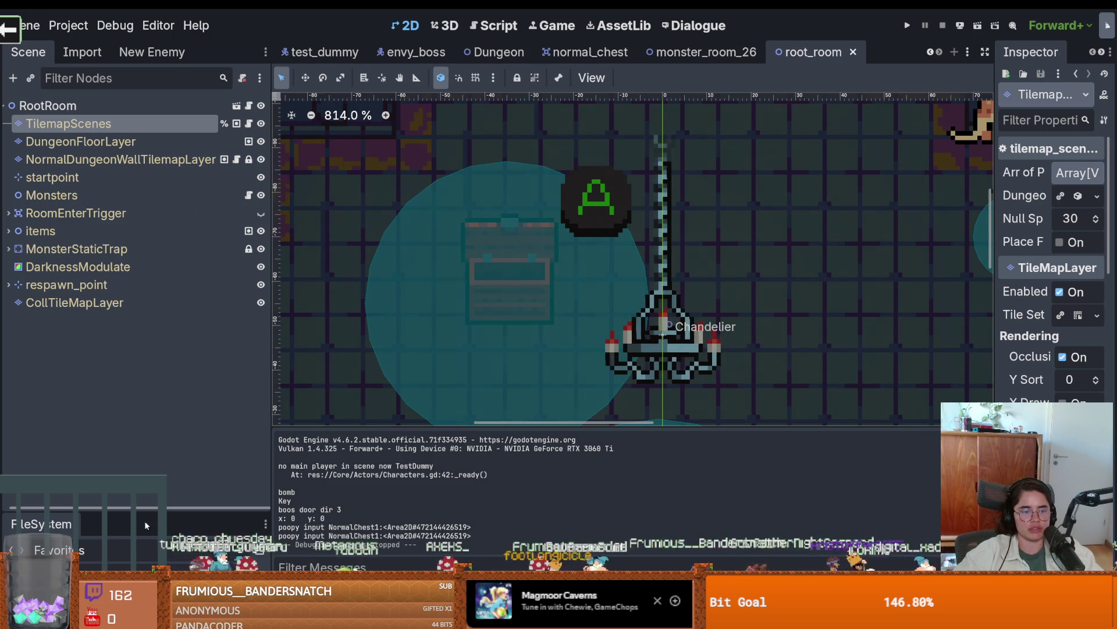
drag(145, 511, 144, 216)
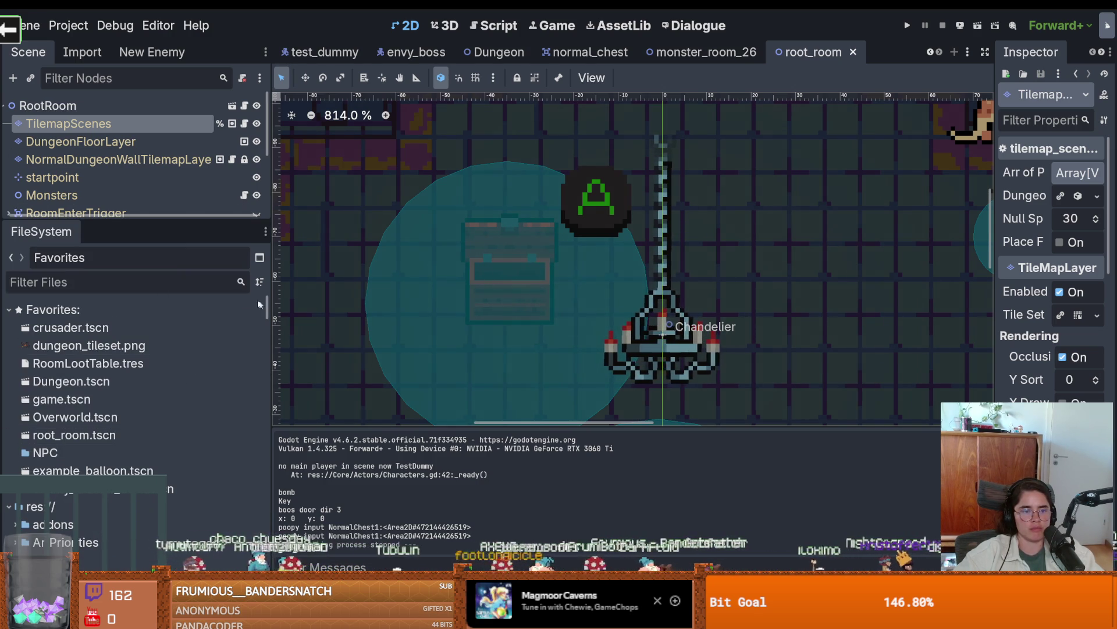
scroll(35, 442, down, 4)
click(24, 465)
click(21, 465)
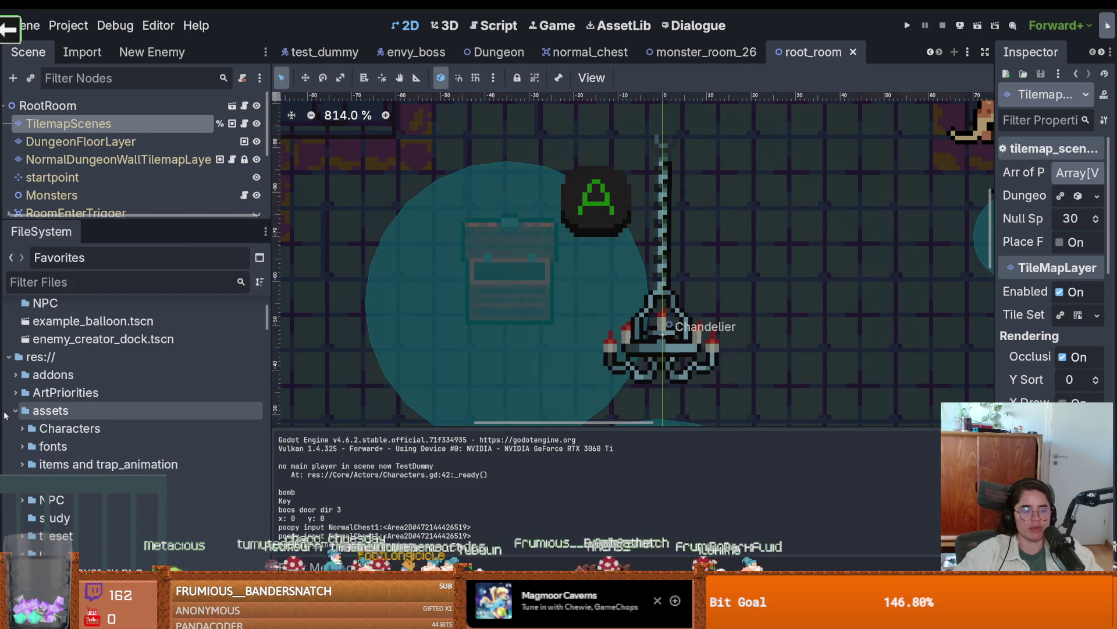
click(16, 410)
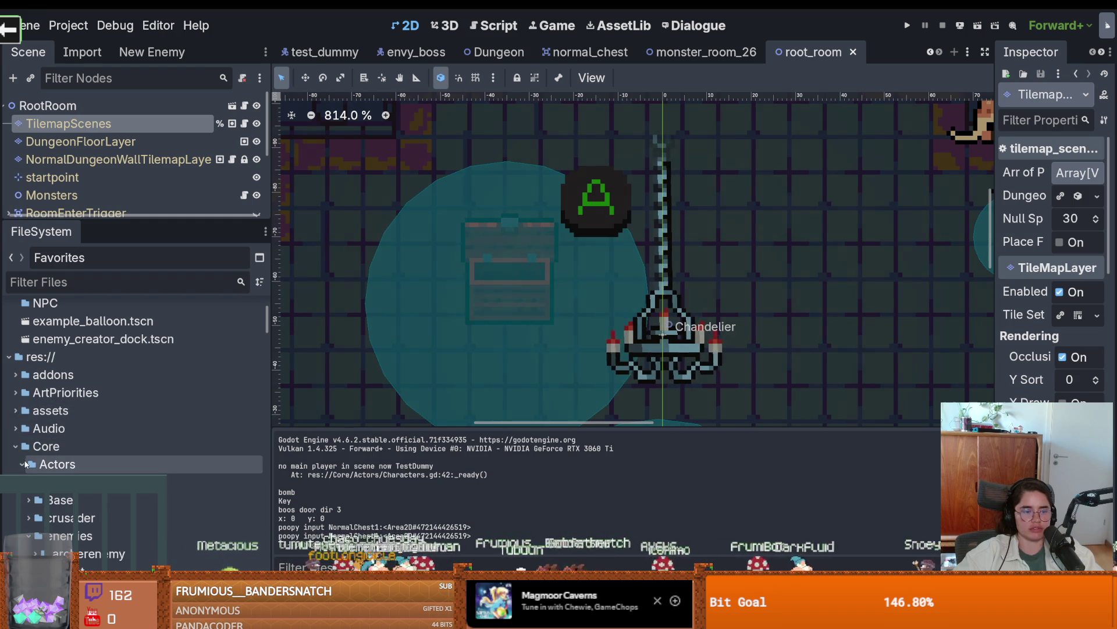
click(22, 464)
scroll(22, 524, down, 3)
Expand res://Core/Items/ItemDataItems down to the Keys folder.
click(21, 496)
click(21, 496)
click(22, 495)
scroll(22, 465, down, 1)
click(18, 442)
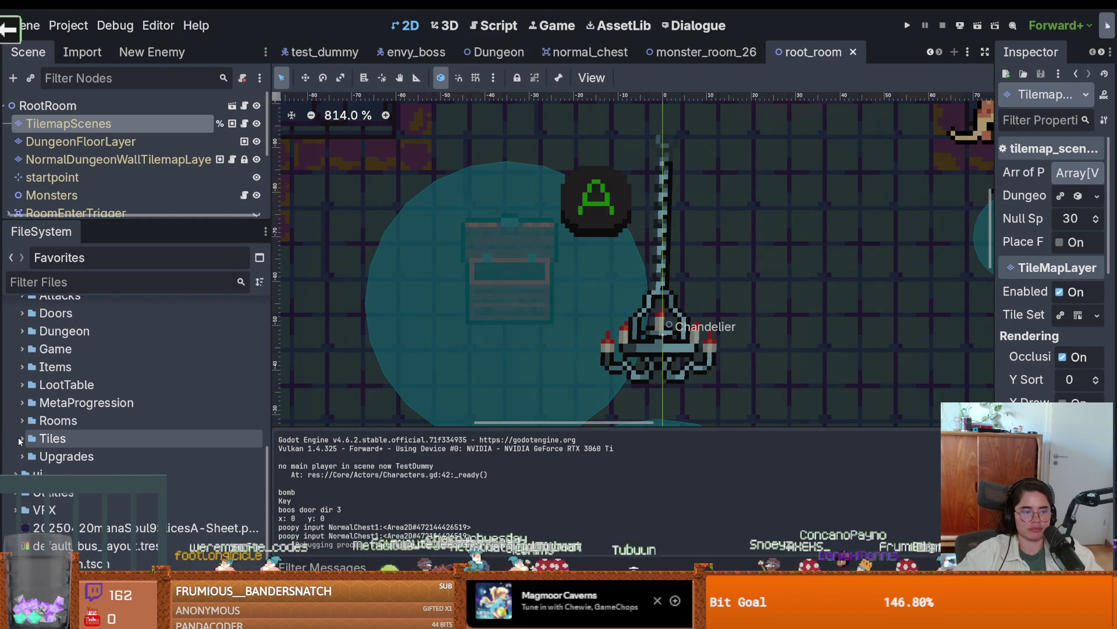
click(17, 369)
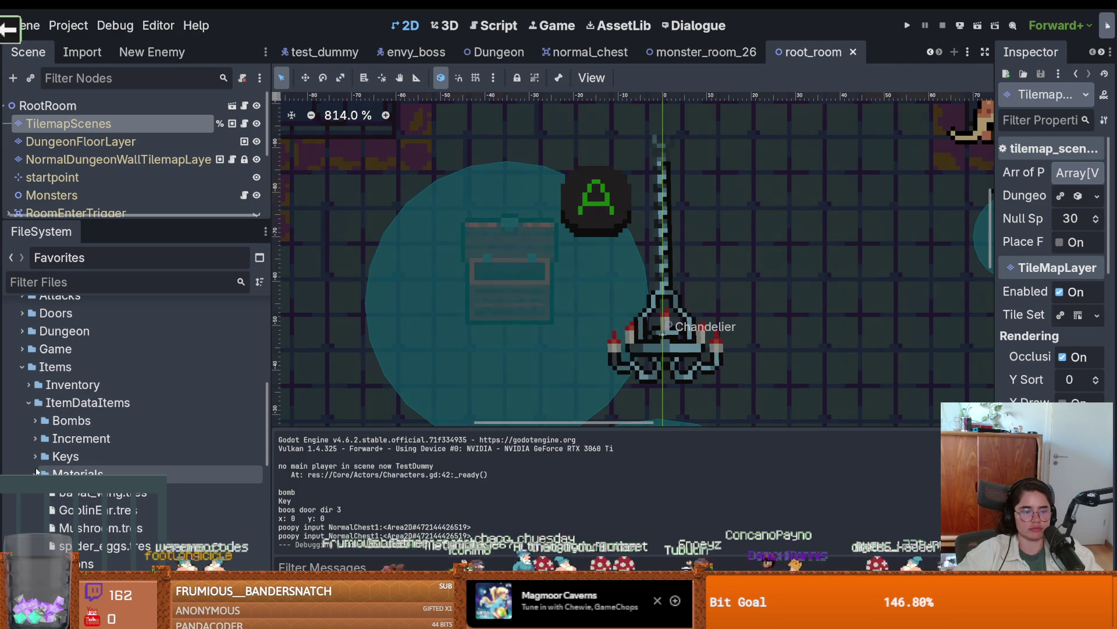
double_click(99, 457)
Create a new ItemData resource named chest_key.tres in the Keys folder.
right_click(100, 457)
mouse_move(262, 348)
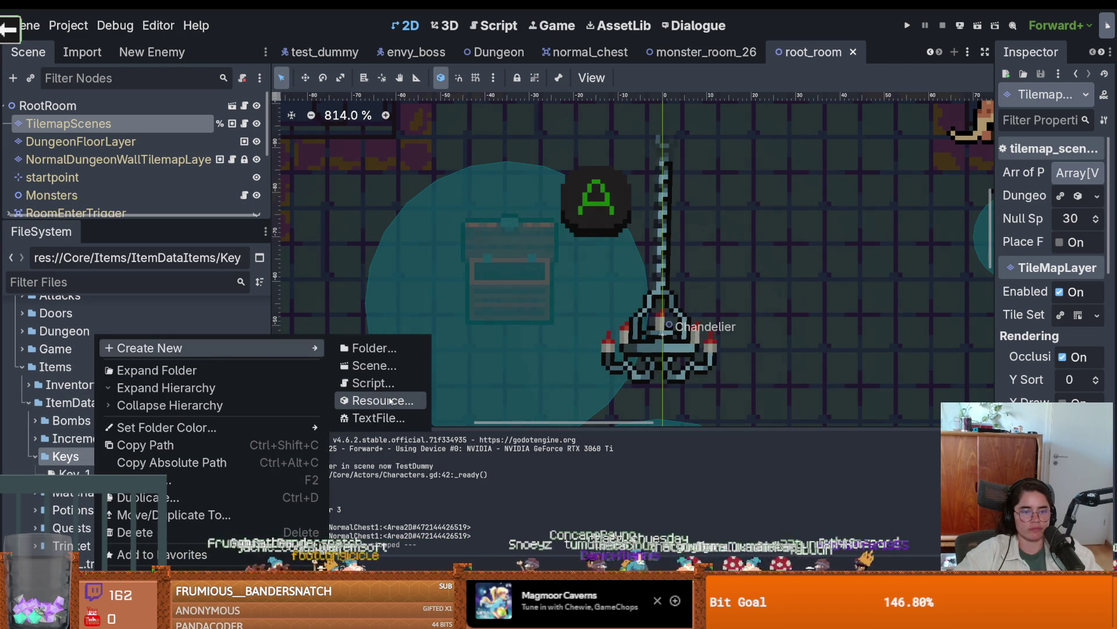
click(390, 400)
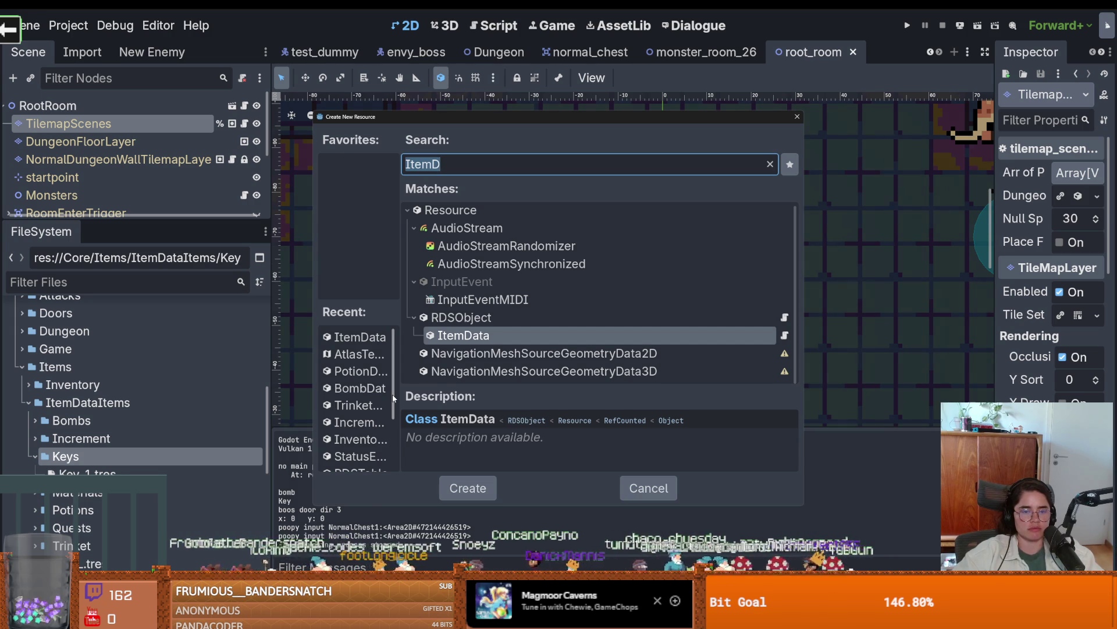
key(Return)
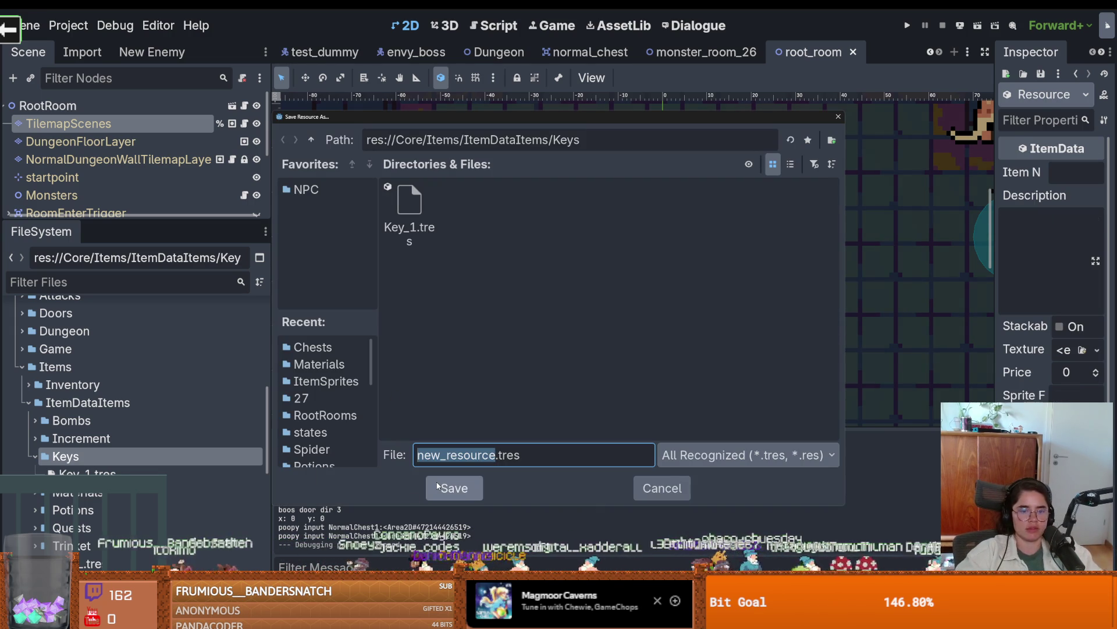
text(chest_key)
click(438, 486)
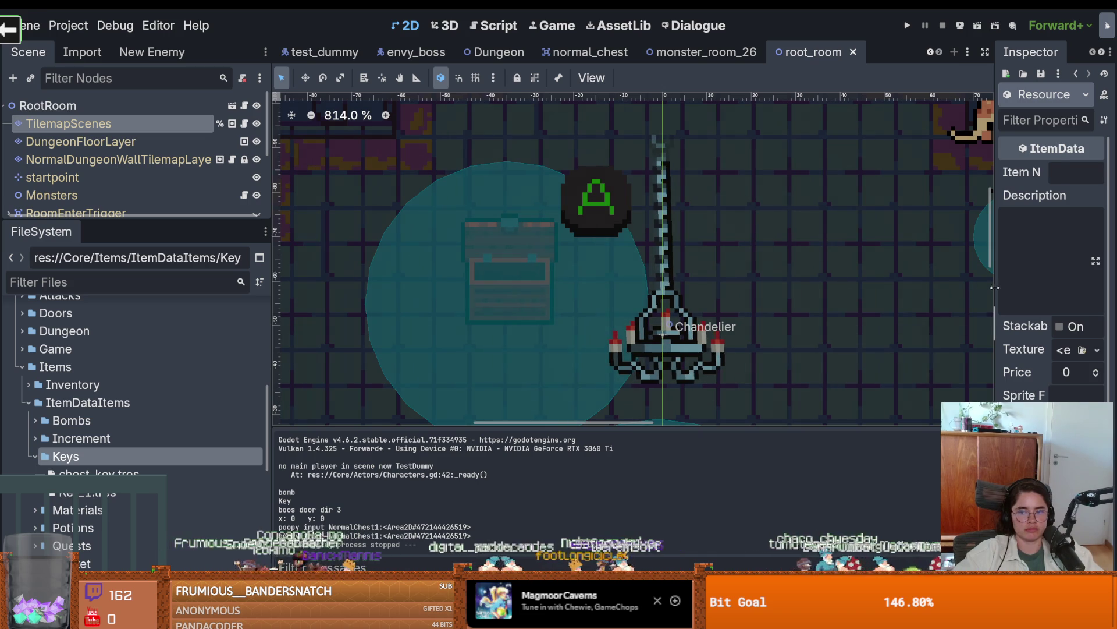
Name the item ChestKey and make it stackable.
drag(996, 287, 644, 286)
click(915, 171)
text(ChestKey)
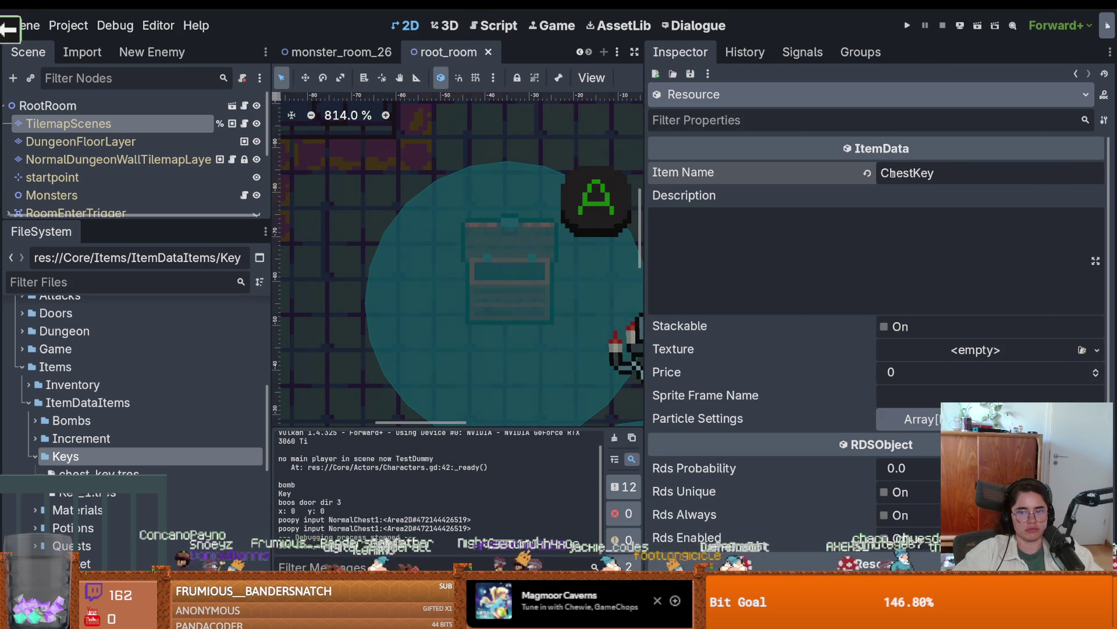
key(Tab)
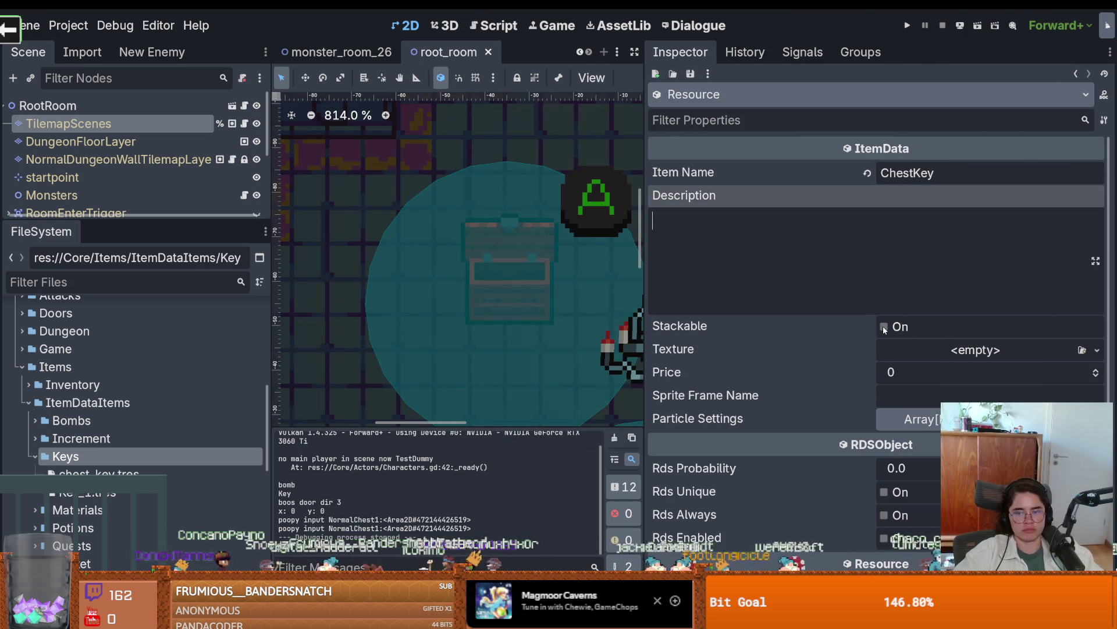
click(884, 328)
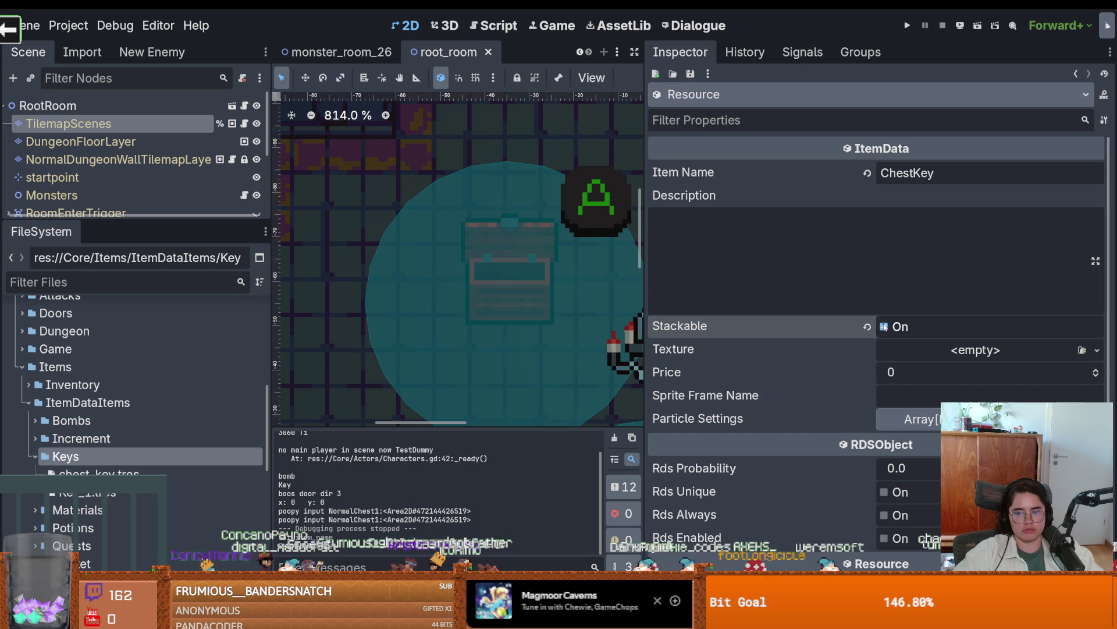
Inspect Key_1.tres's atlas texture and sprite sheet for reference.
click(1097, 349)
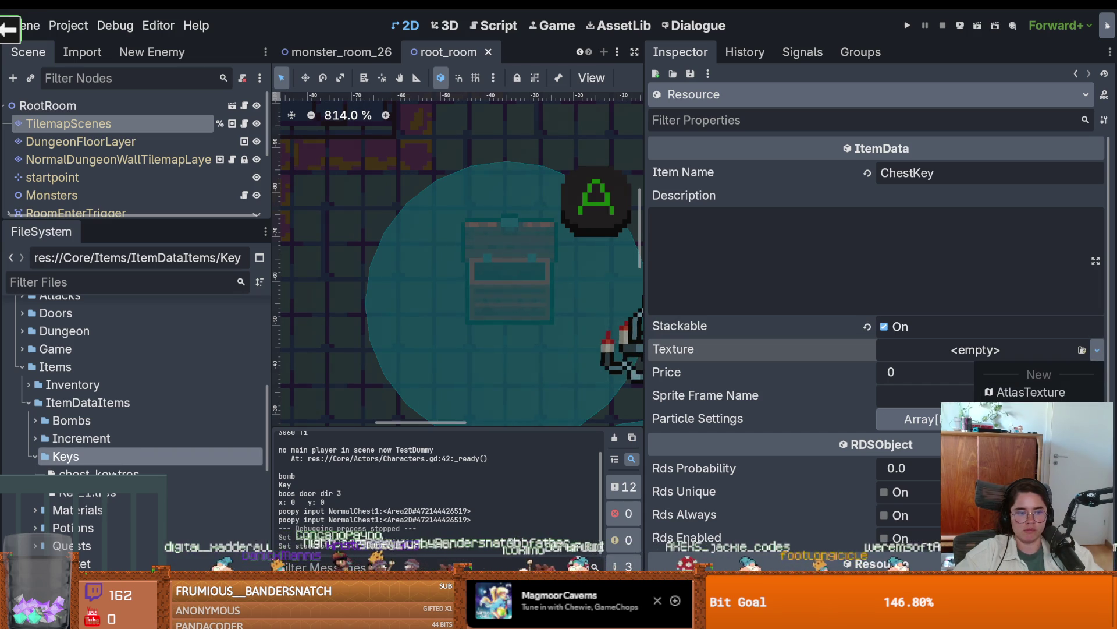
click(93, 492)
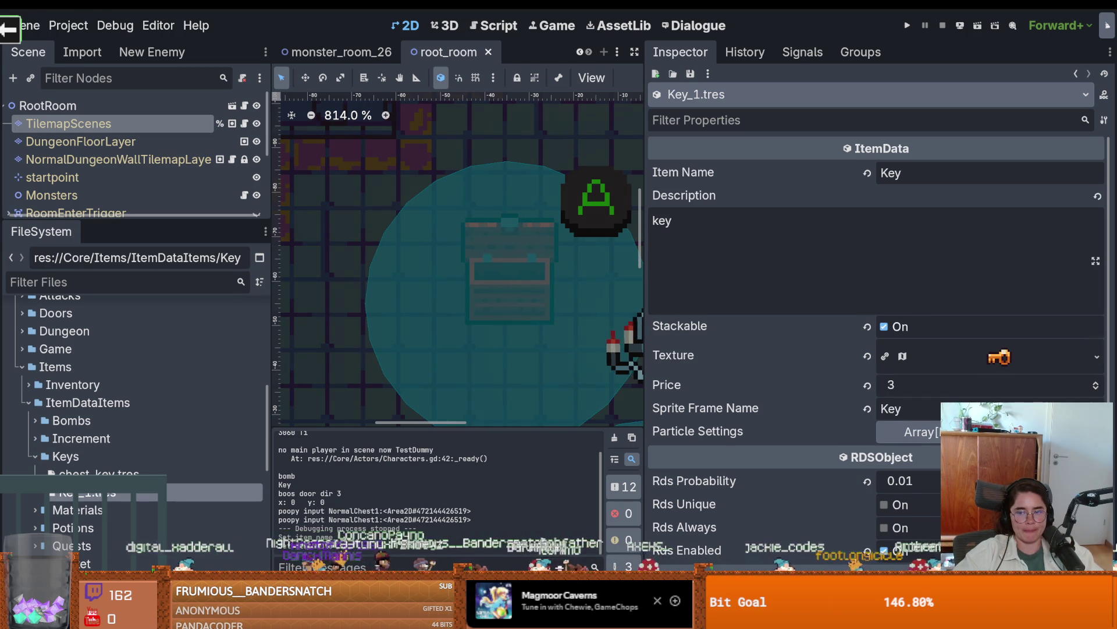
click(1097, 356)
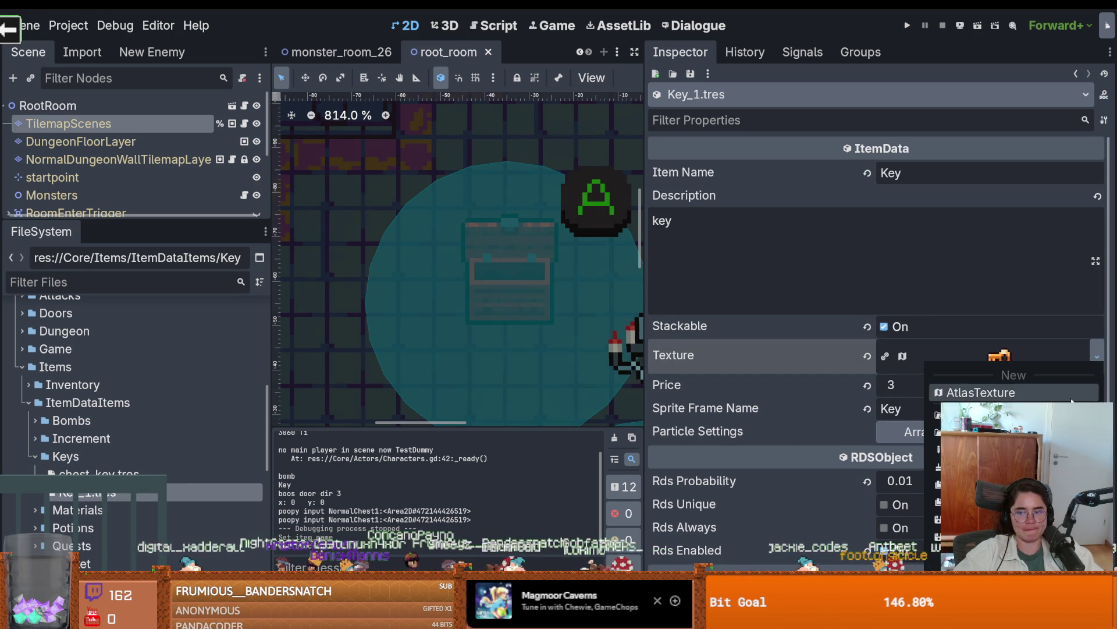
click(972, 357)
click(973, 353)
click(1000, 418)
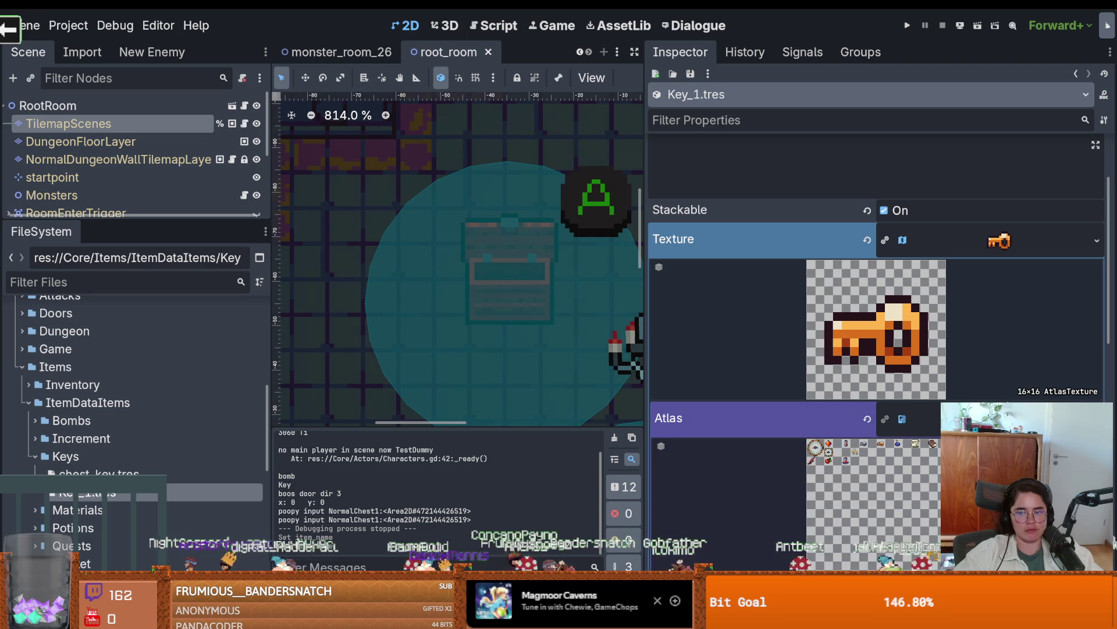
click(1007, 241)
click(191, 473)
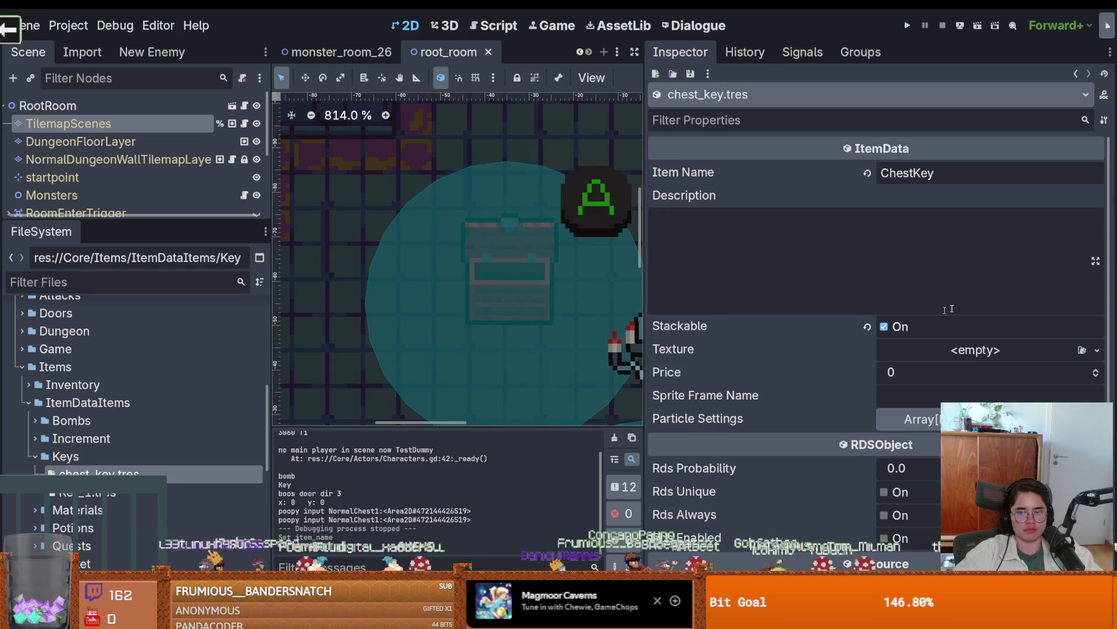
Give the chest key a new AtlasTexture and check the items.png sprite sheet.
click(1097, 350)
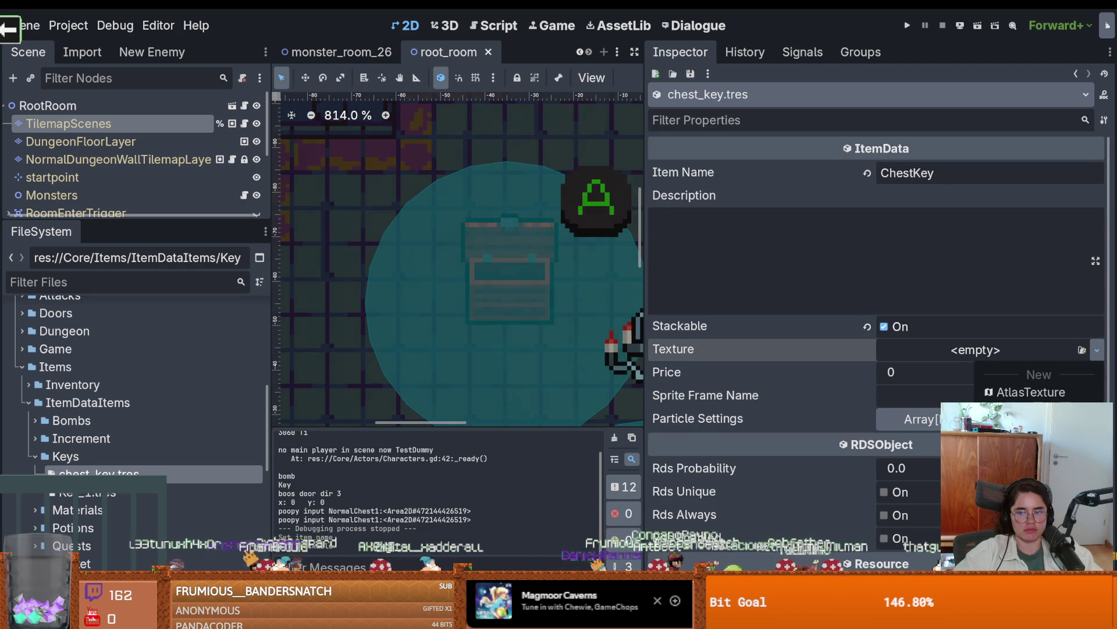
click(1030, 391)
scroll(183, 503, down, 5)
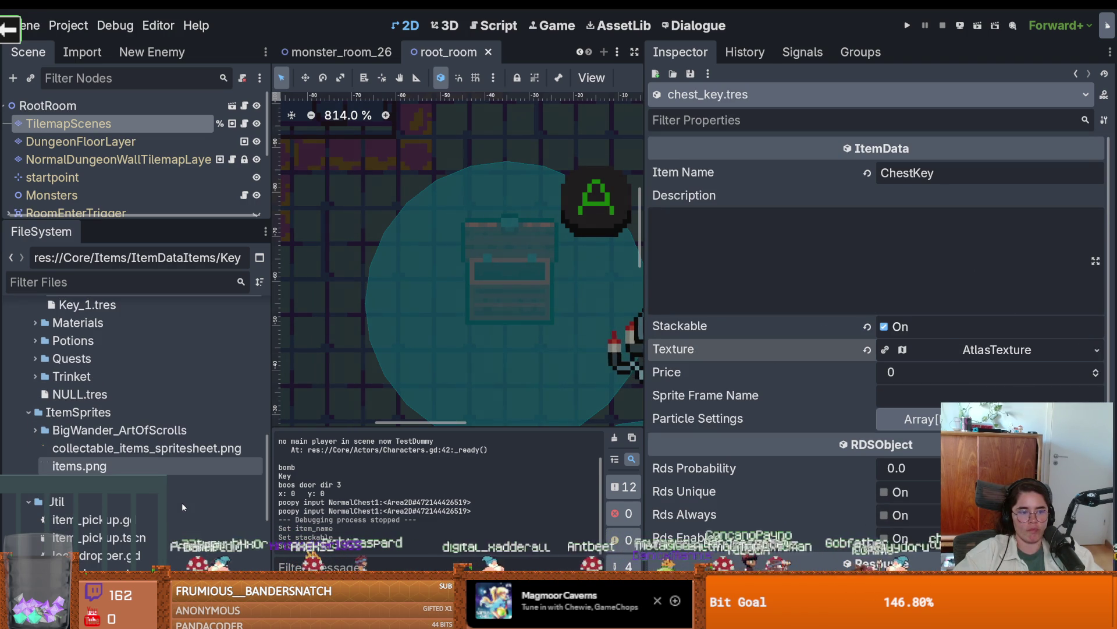
click(124, 458)
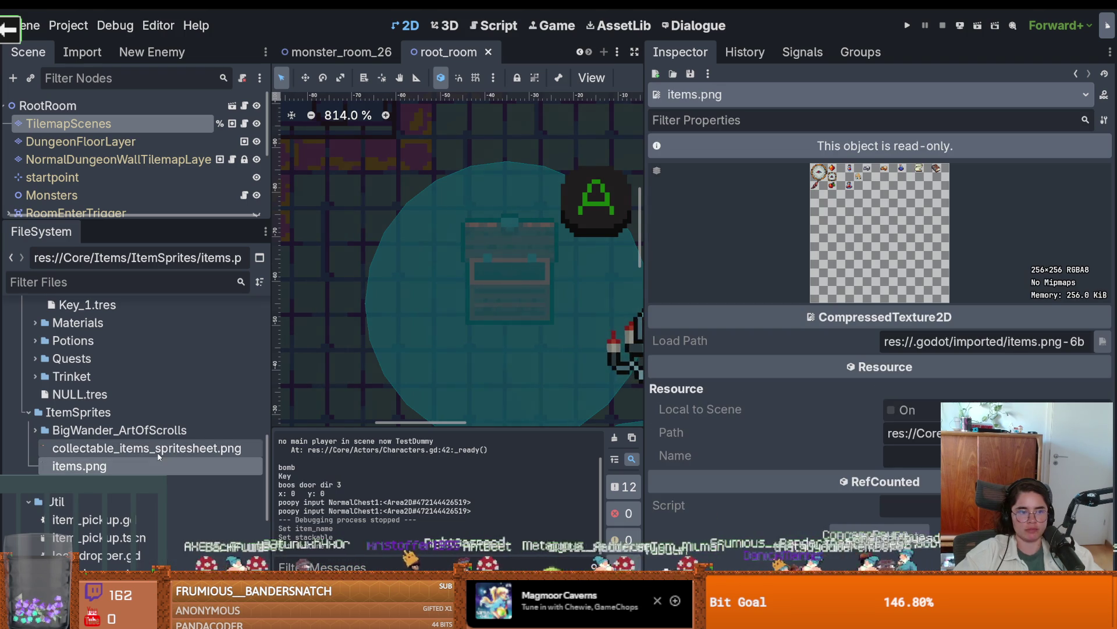
scroll(113, 383, up, 2)
click(104, 359)
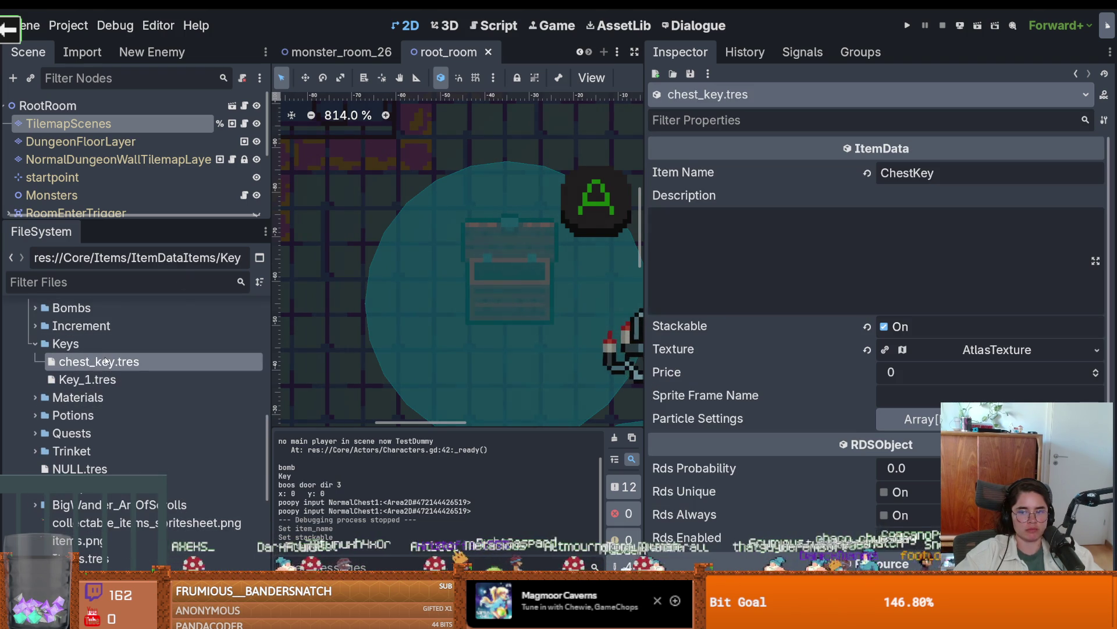
click(735, 349)
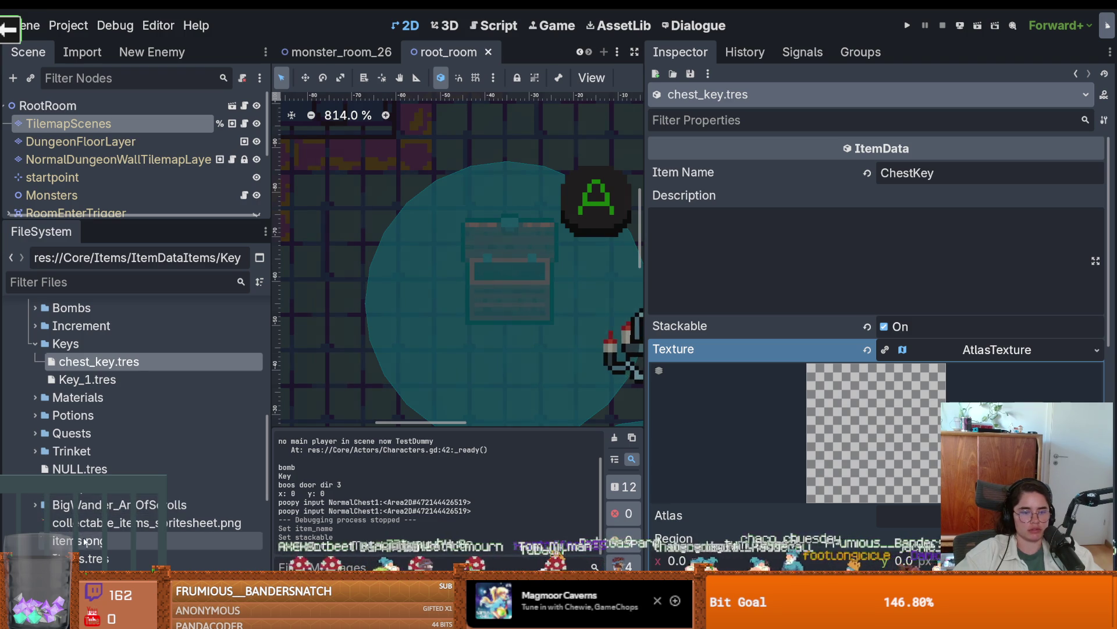
Set items.png as the atlas, frame the grey key sprite as its region, and save.
drag(64, 540, 956, 328)
drag(931, 515, 908, 515)
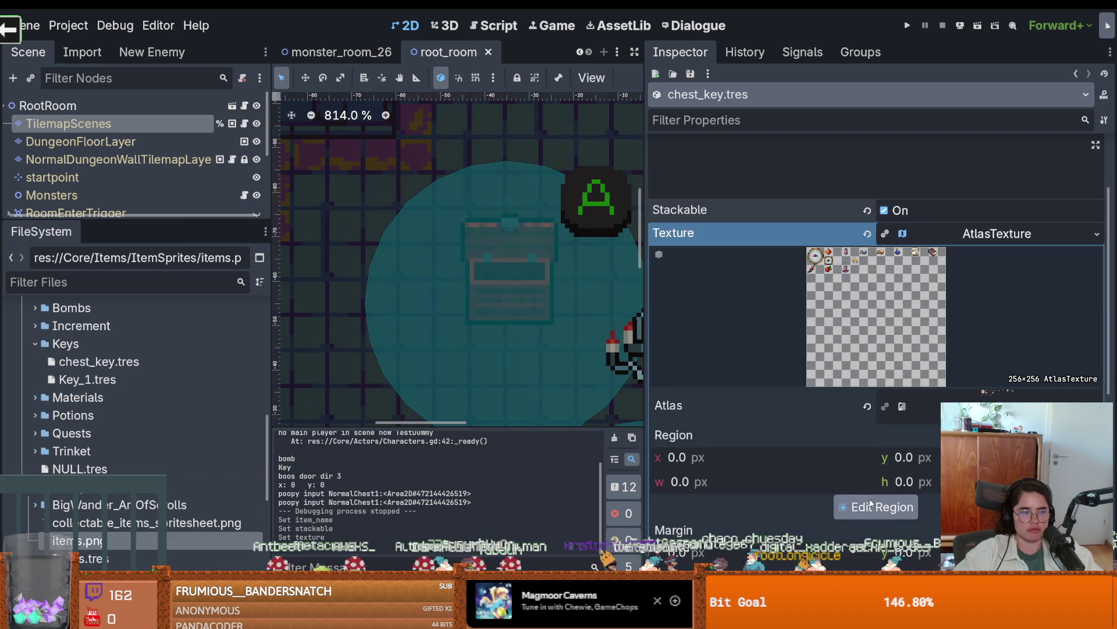
click(876, 507)
scroll(431, 366, up, 4)
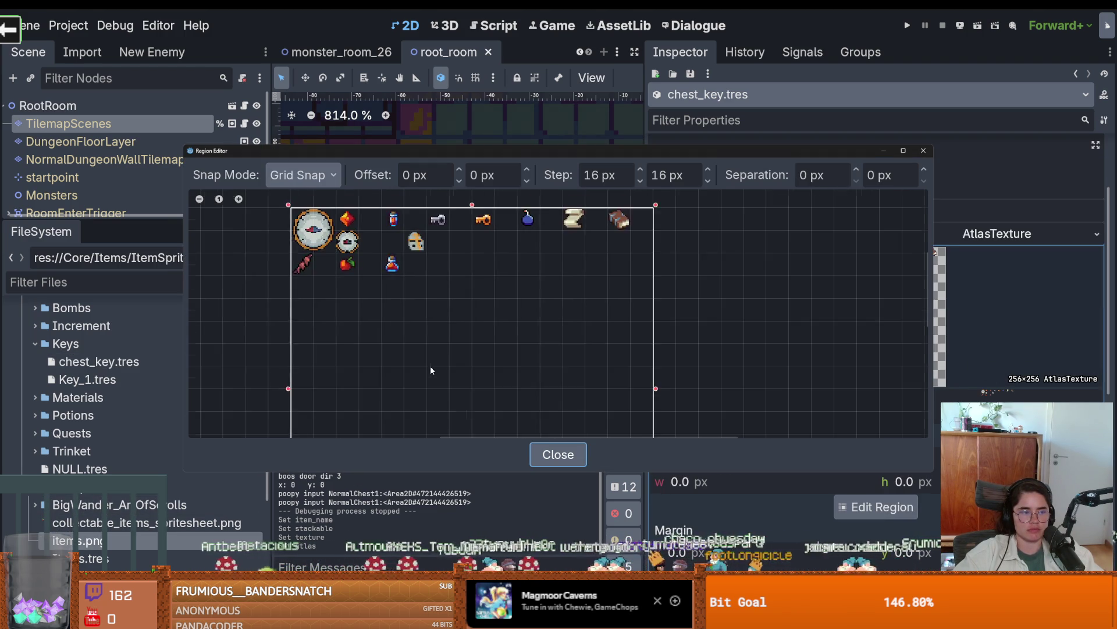
scroll(439, 272, up, 2)
drag(424, 288, 382, 253)
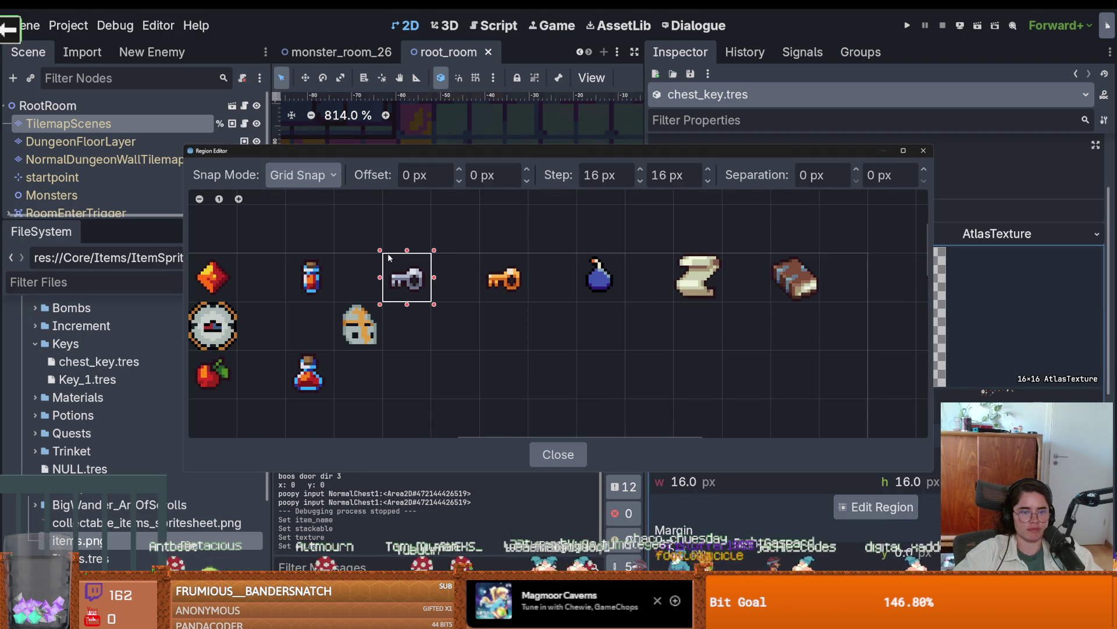
click(918, 152)
click(928, 242)
key(ctrl+s)
Add shine_particle_settings.tres as the particle setting, set Price to 15, and save.
click(948, 318)
click(1093, 340)
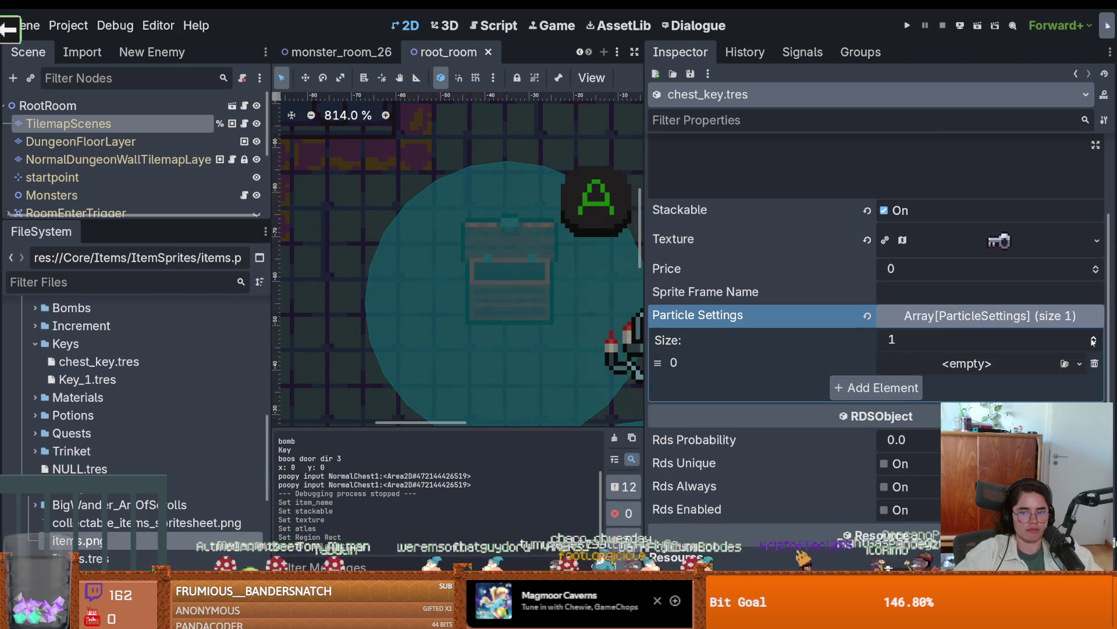
click(1065, 364)
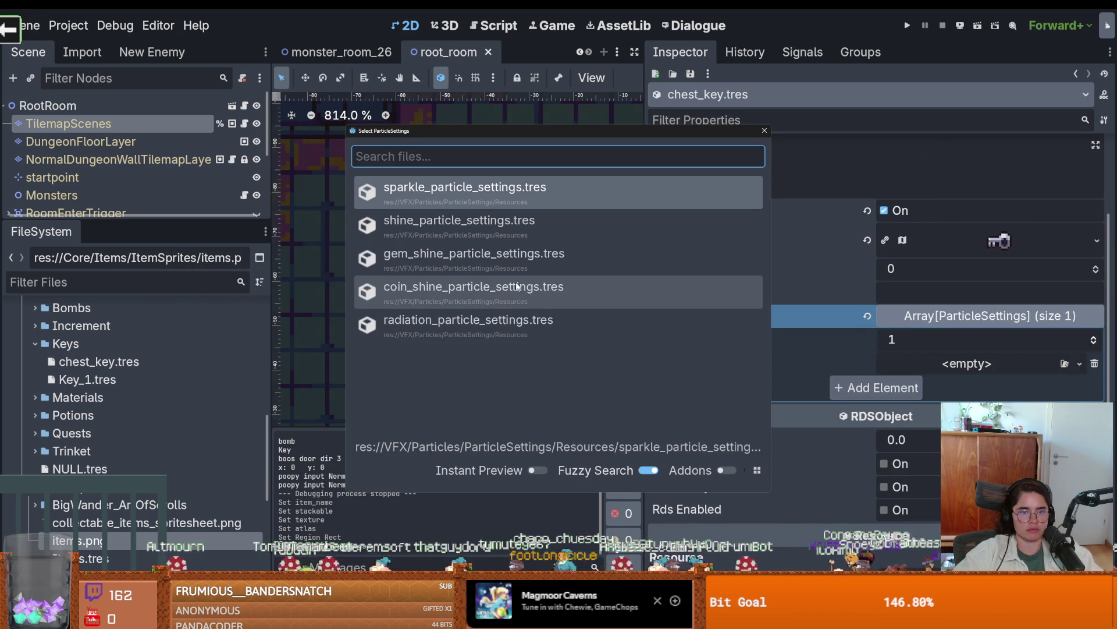
click(489, 226)
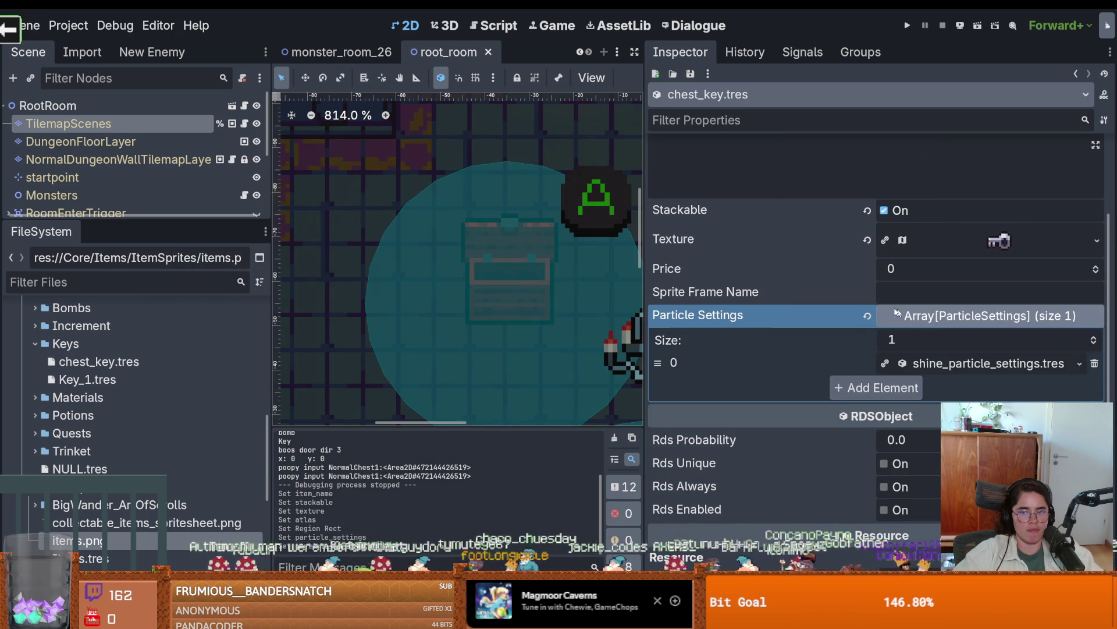
scroll(901, 312, up, 2)
click(1095, 328)
click(1094, 328)
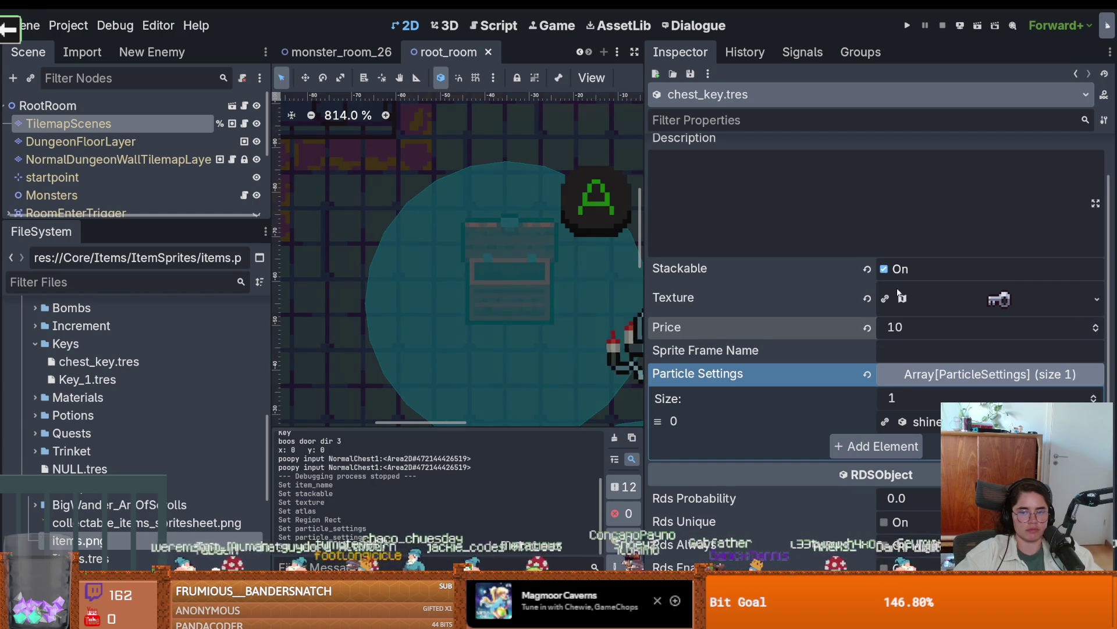
click(1096, 326)
key(ctrl+s)
drag(191, 220, 192, 344)
Filter the project files for 'shop' and open ShopLootTable1.tres.
click(165, 408)
text(shio)
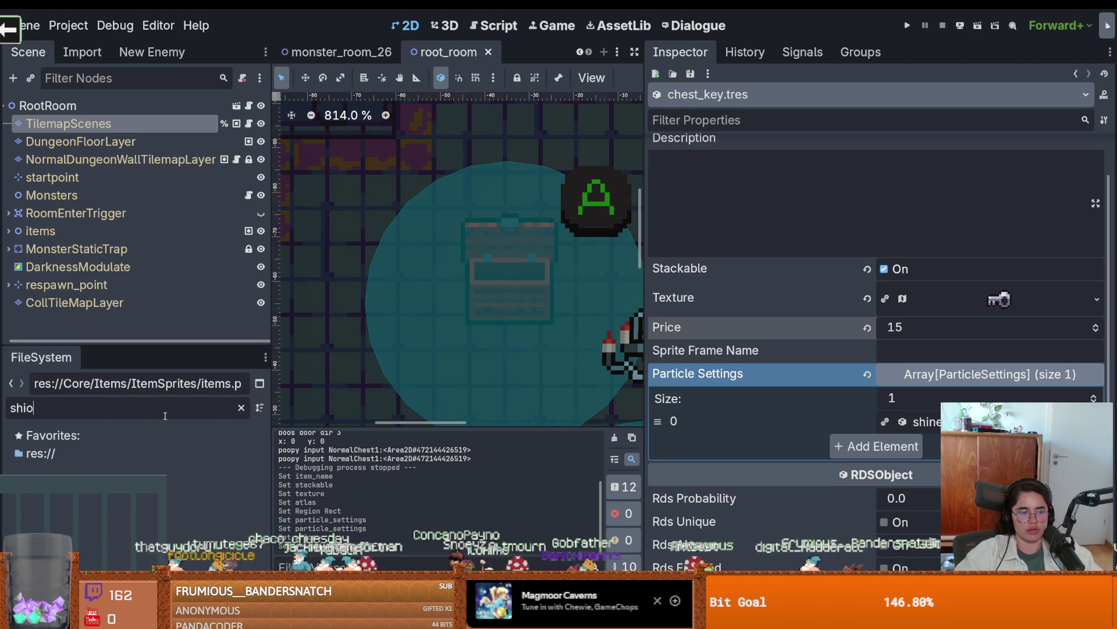
key(BackSpace)
key(BackSpace)
text(op)
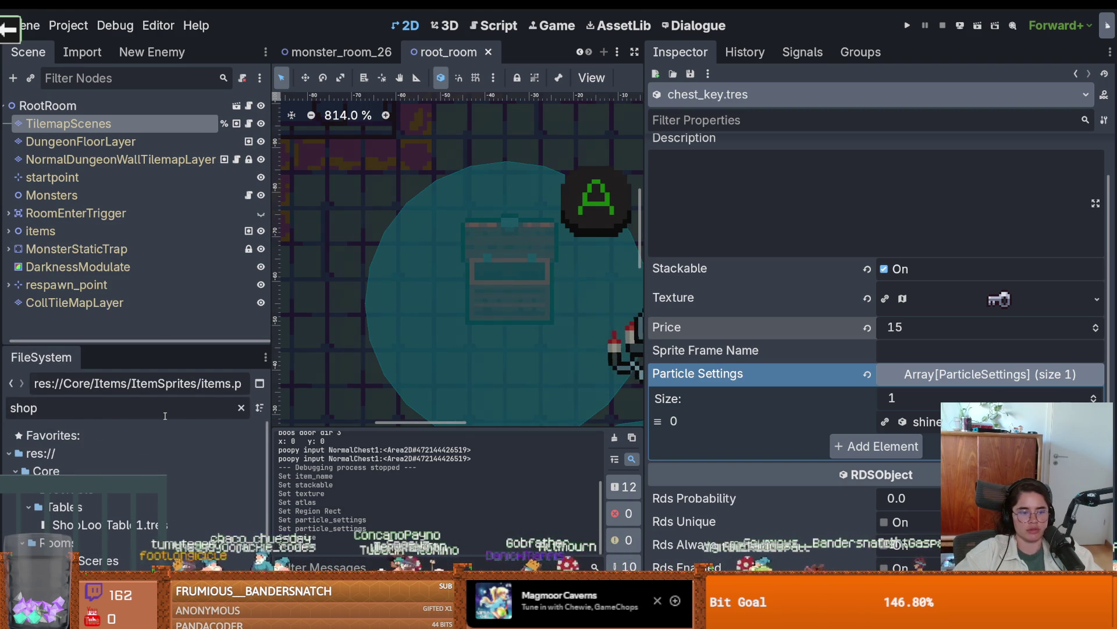
click(99, 524)
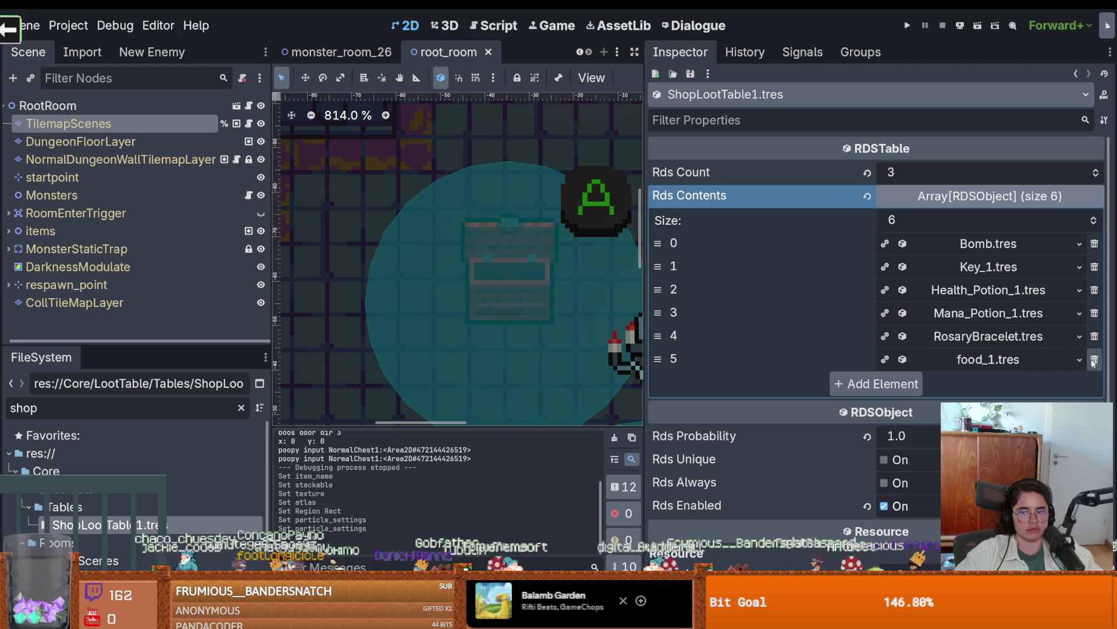
Add a seventh Rds Contents entry and quick-load chest_key.tres into it.
click(1095, 217)
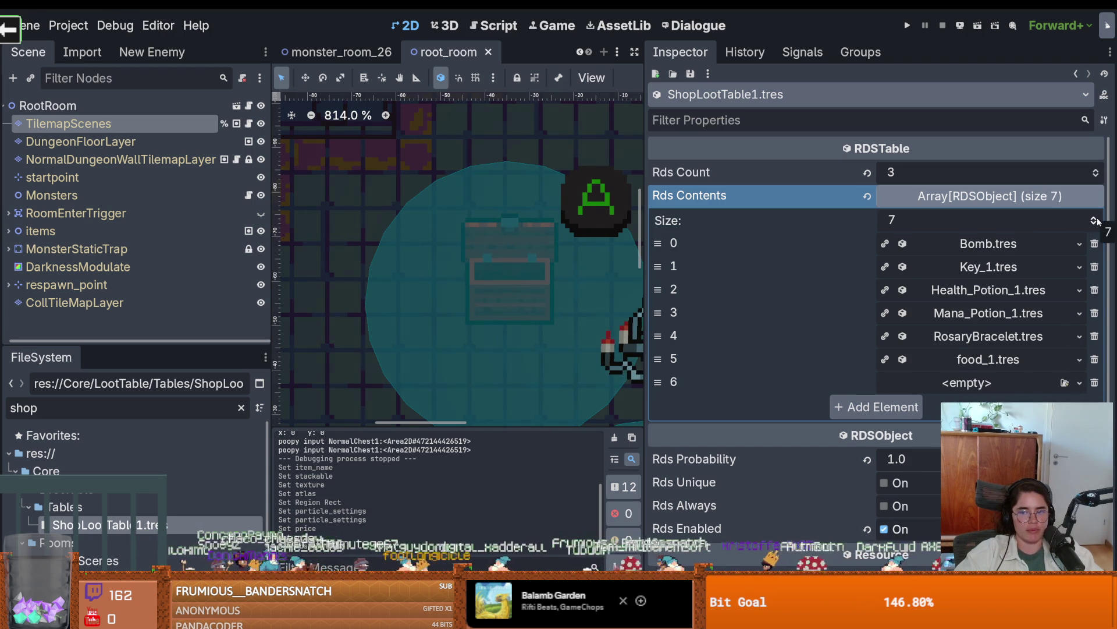
click(1080, 382)
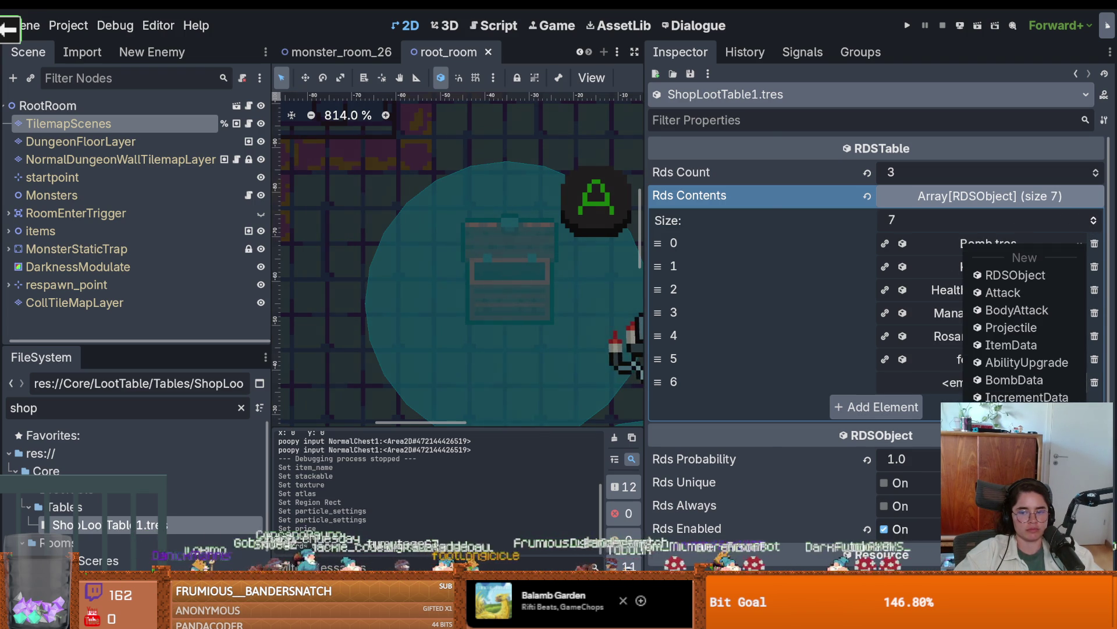
click(1025, 414)
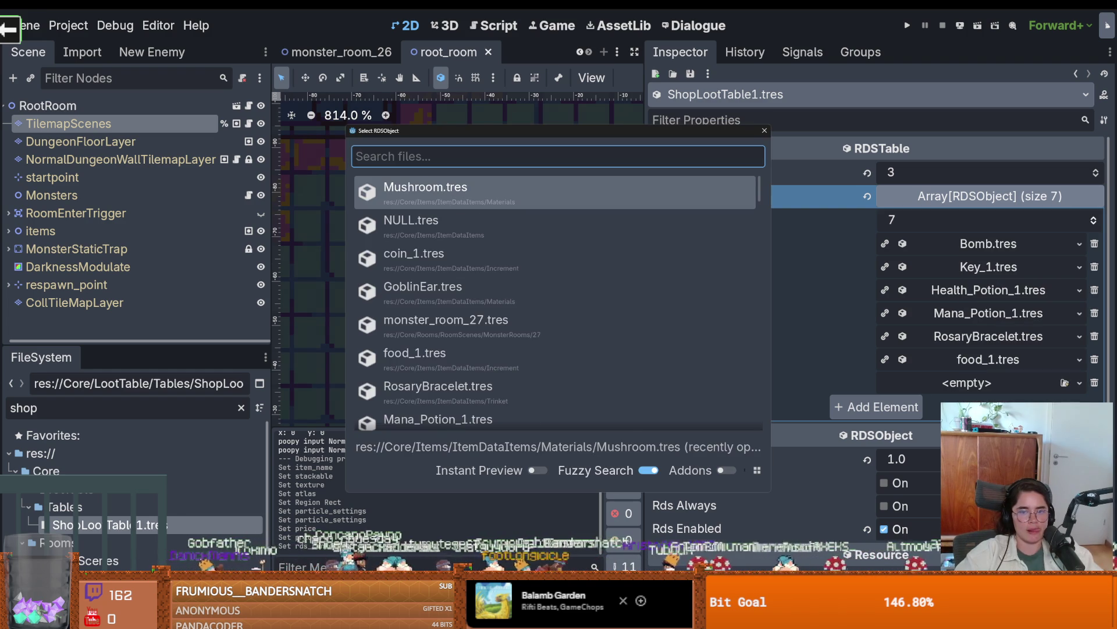
text(ches)
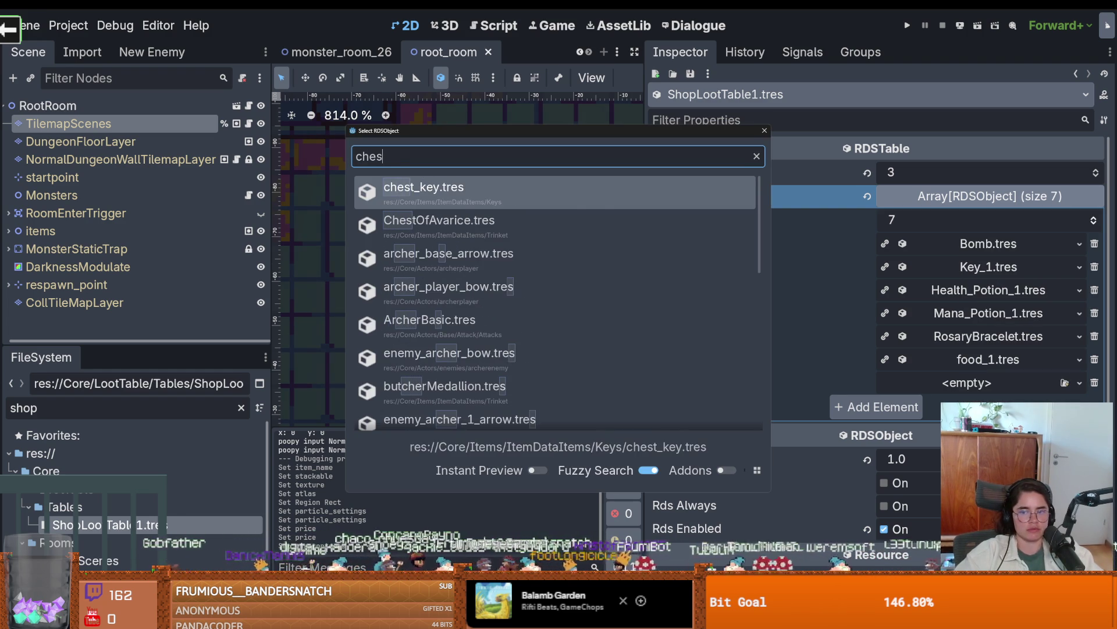
key(Return)
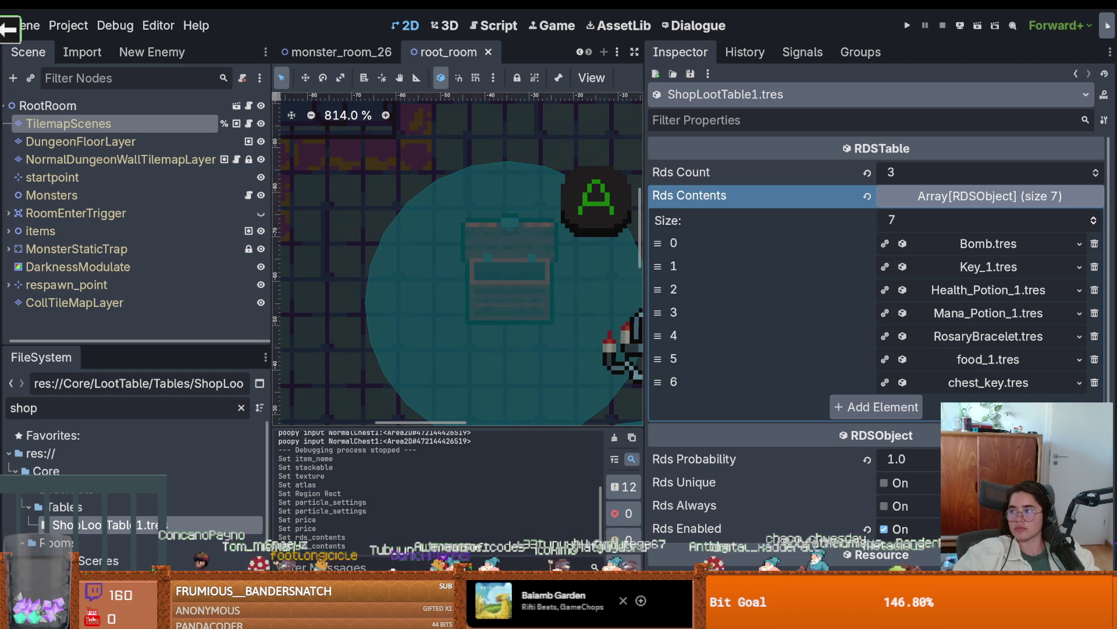
key(alt+Tab)
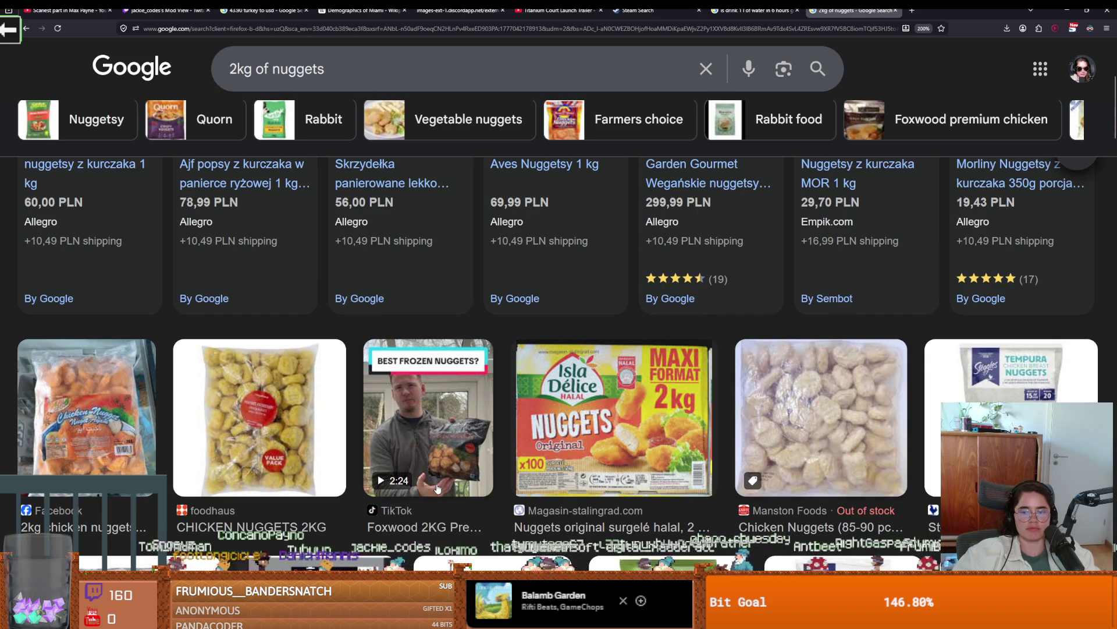
scroll(438, 488, down, 5)
scroll(438, 487, down, 3)
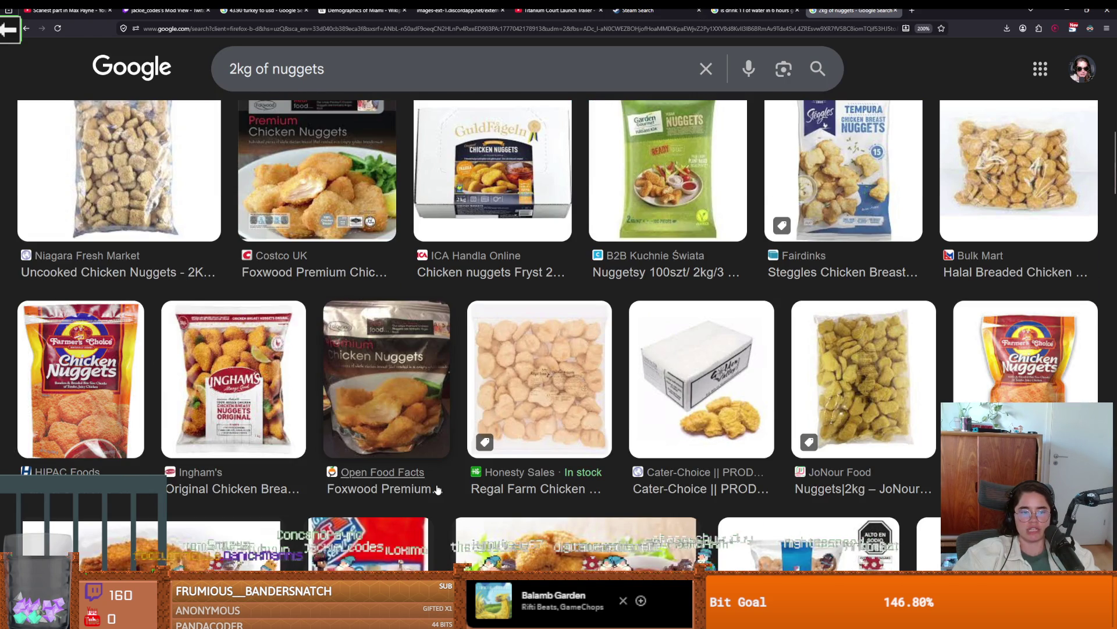
scroll(438, 489, up, 3)
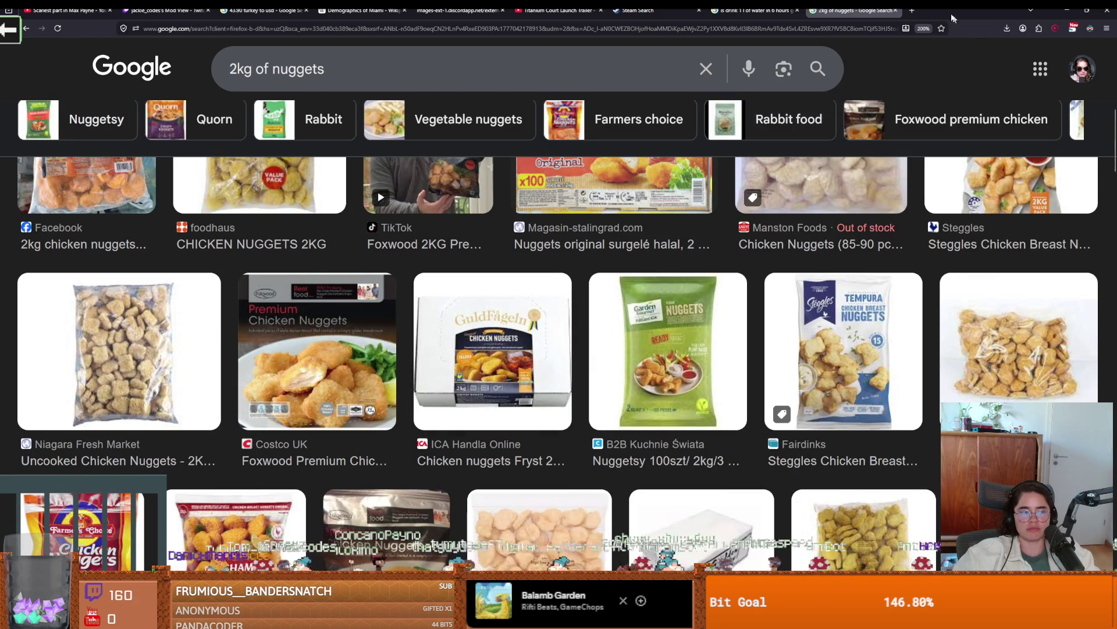
key(alt+Tab)
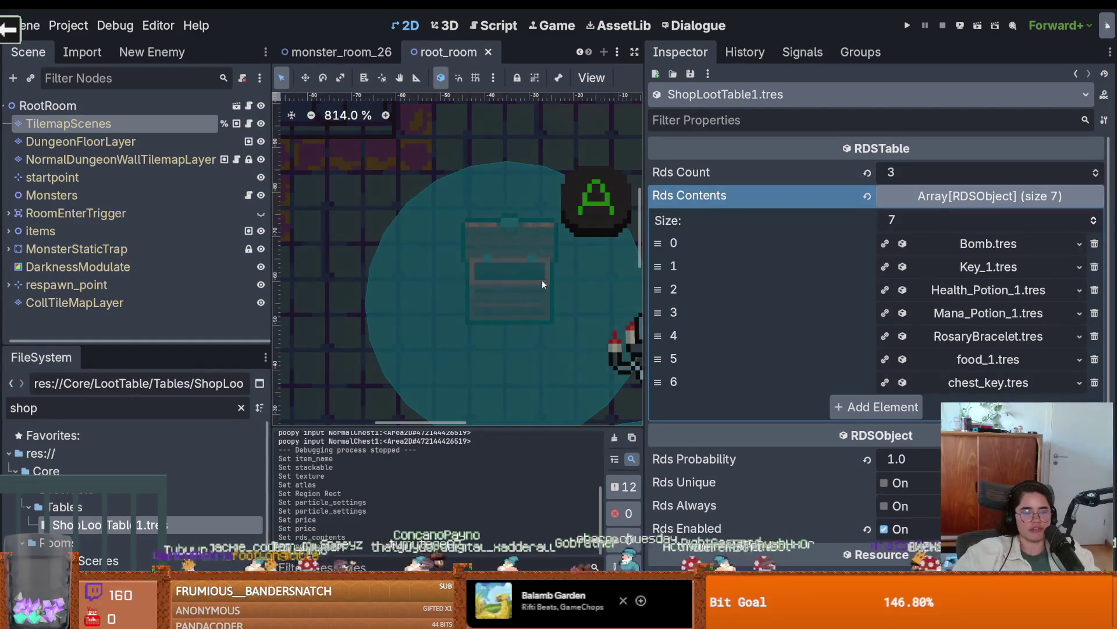
Widen and zoom around the 2D room view, selecting the Chandelier.
drag(645, 305, 913, 305)
scroll(530, 277, down, 1)
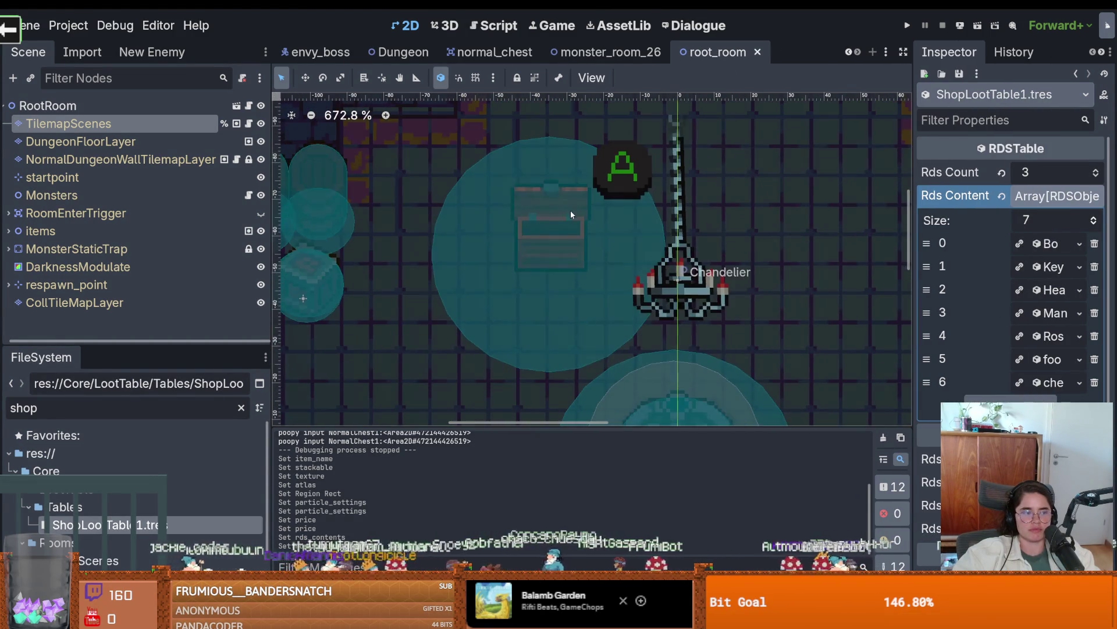
scroll(523, 240, down, 1)
scroll(524, 243, up, 1)
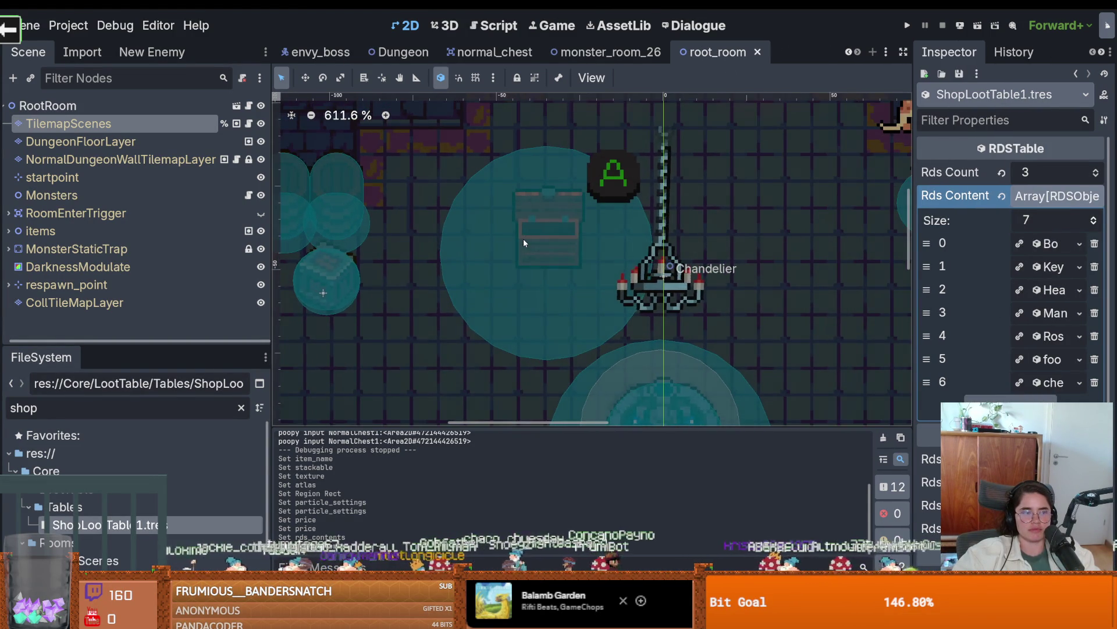
scroll(524, 243, up, 1)
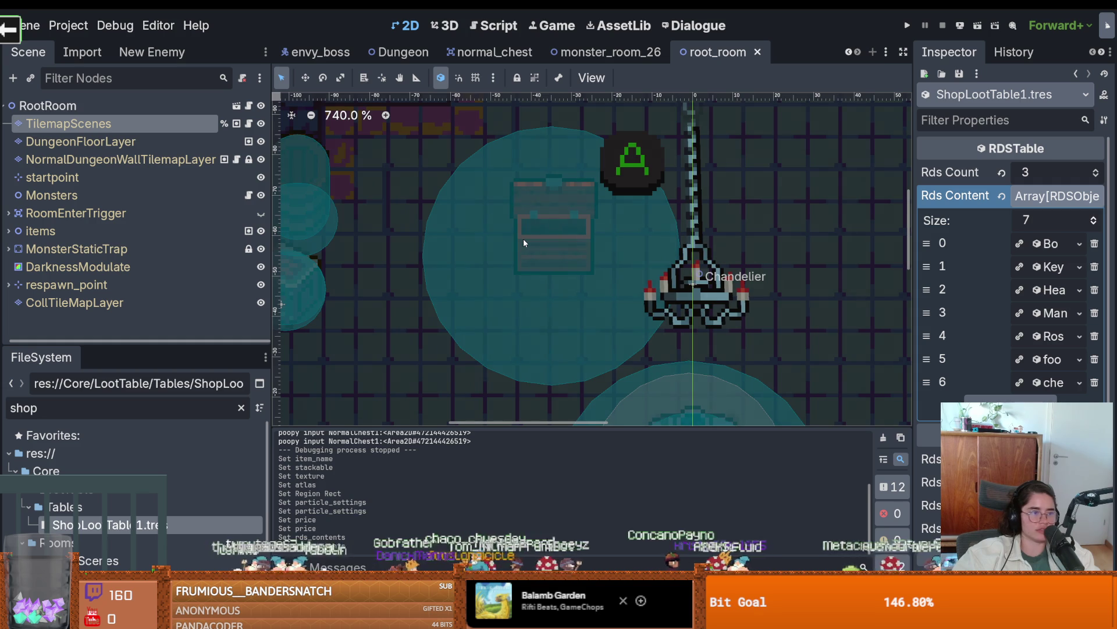
scroll(524, 242, down, 4)
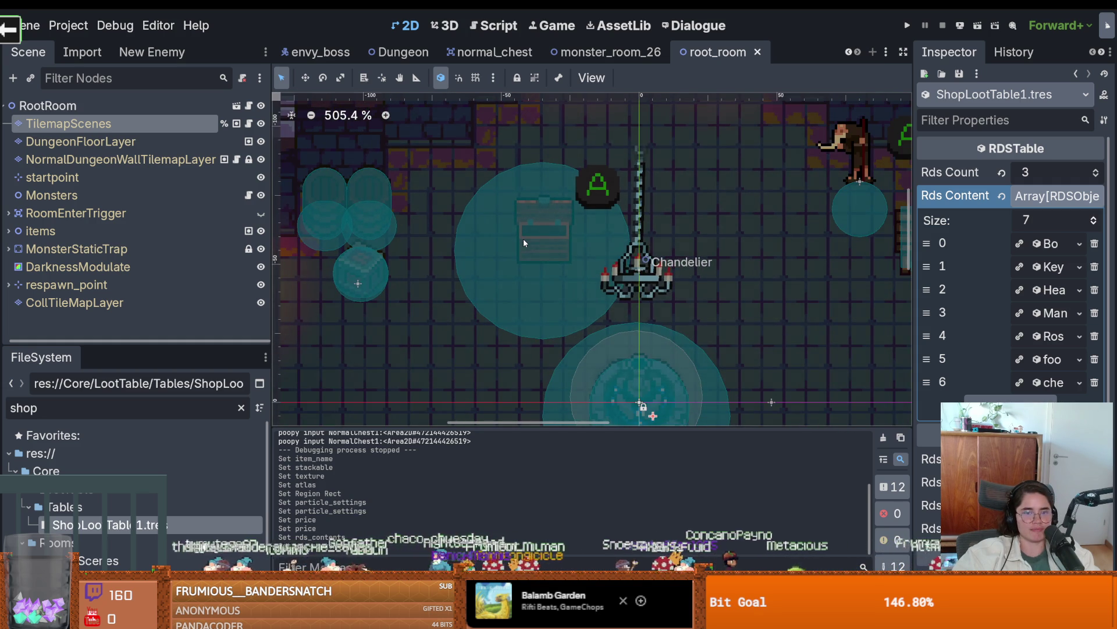
scroll(563, 255, down, 1)
scroll(563, 255, up, 1)
scroll(564, 255, down, 5)
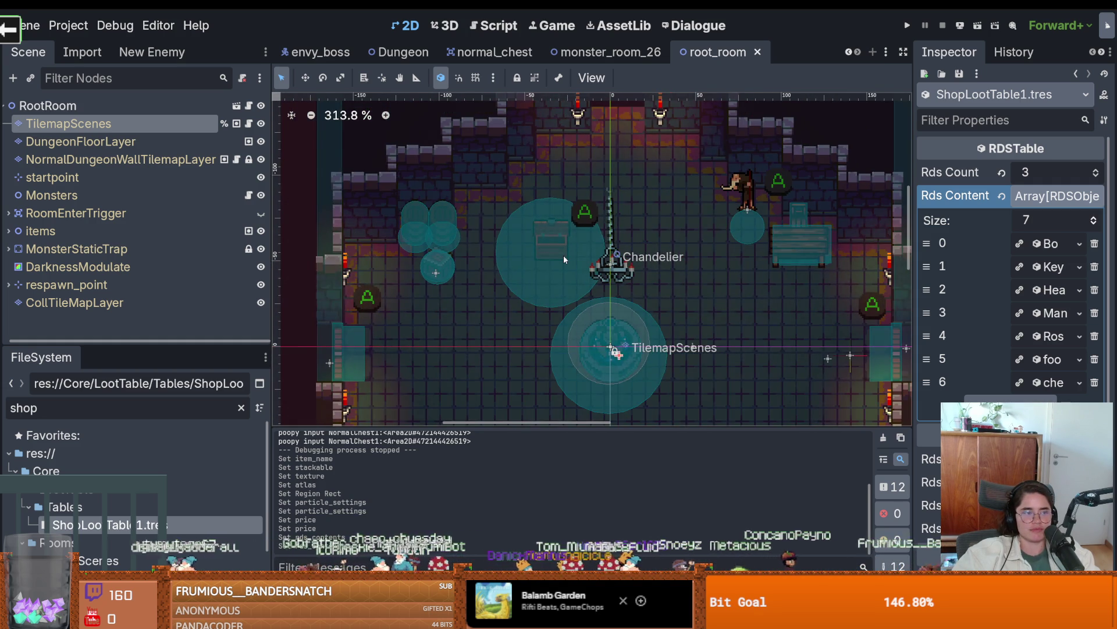
scroll(558, 261, up, 1)
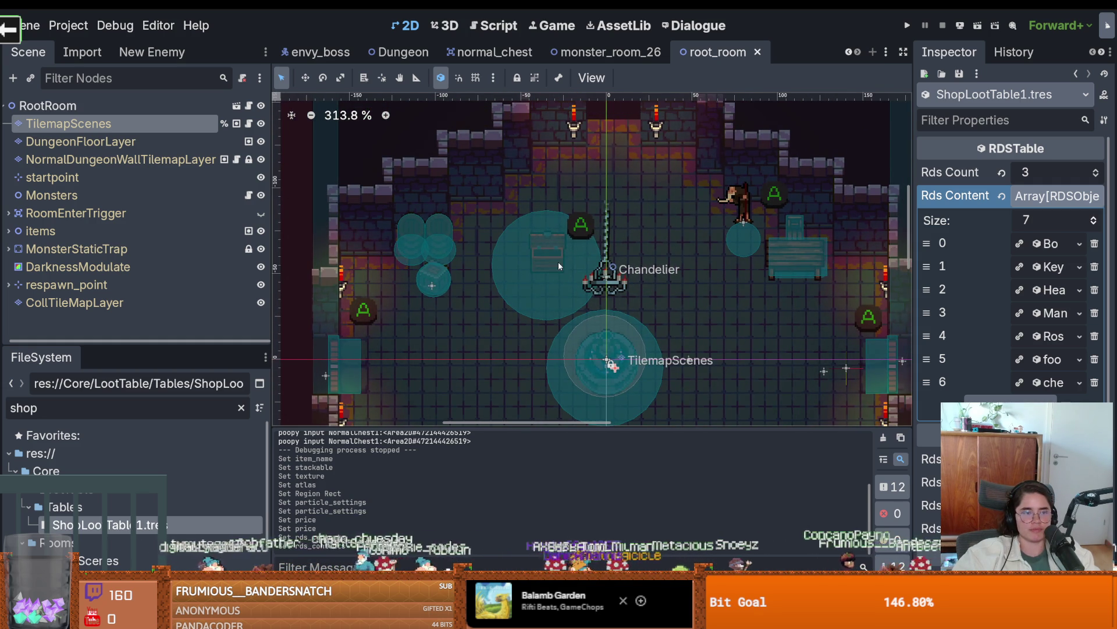
click(547, 243)
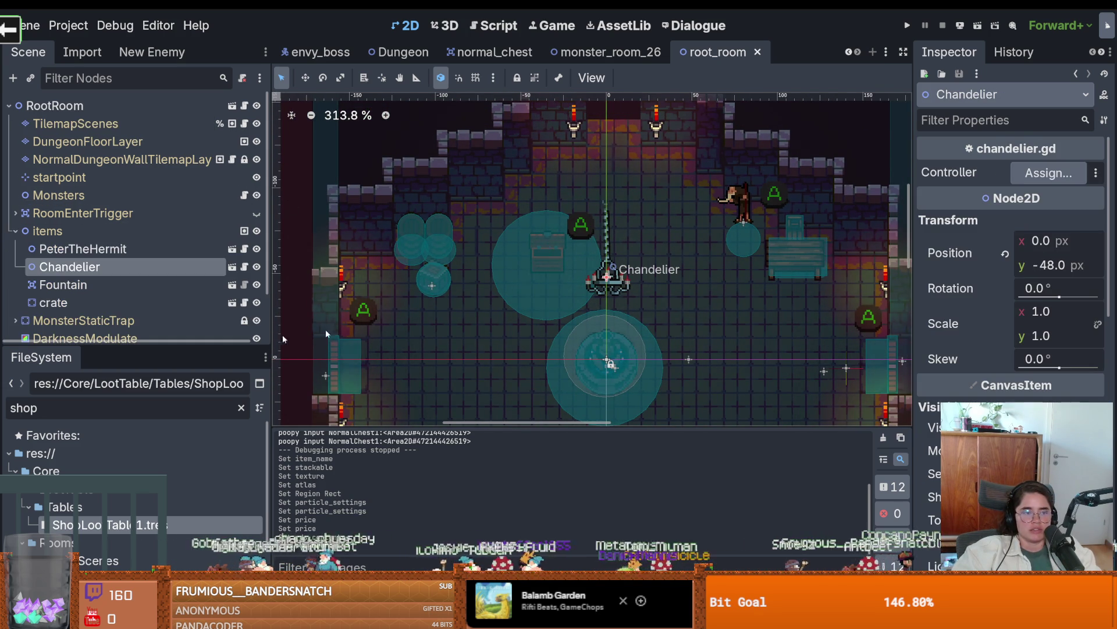
Filter the project files for 'chest' and open normal_chest.tscn.
drag(89, 348, 89, 170)
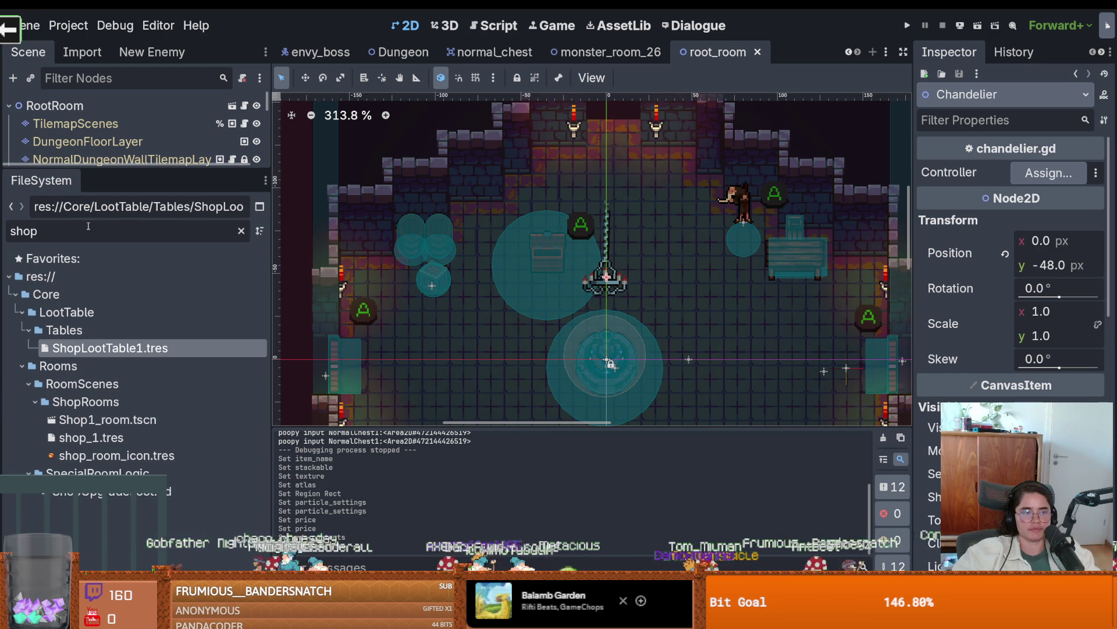
key(ctrl+a)
key(BackSpace)
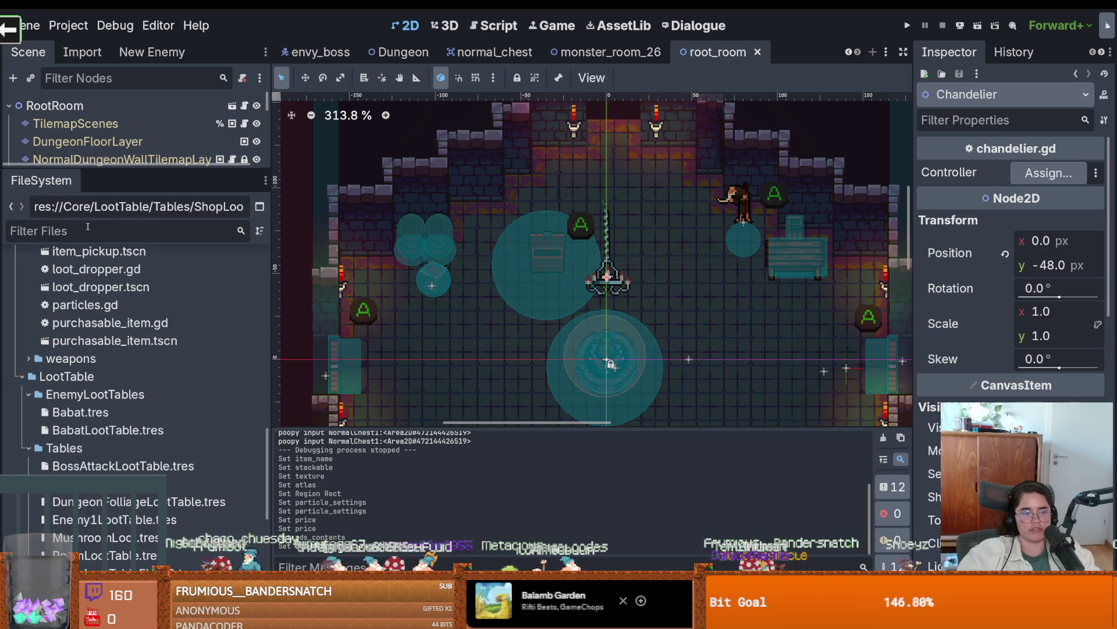
text(chest)
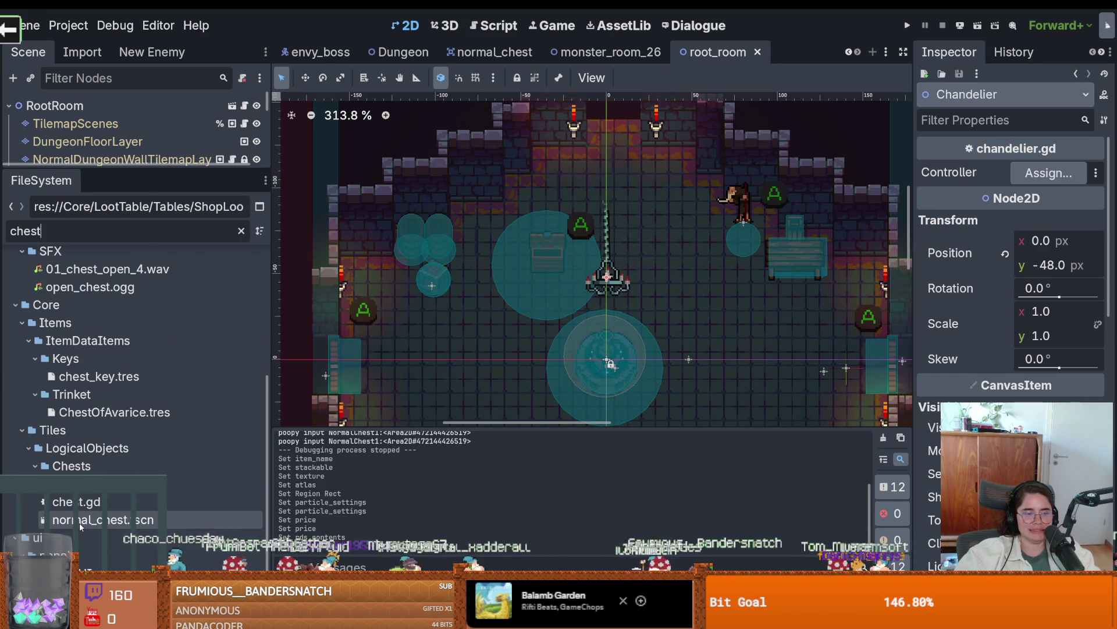
double_click(70, 519)
drag(115, 169, 114, 511)
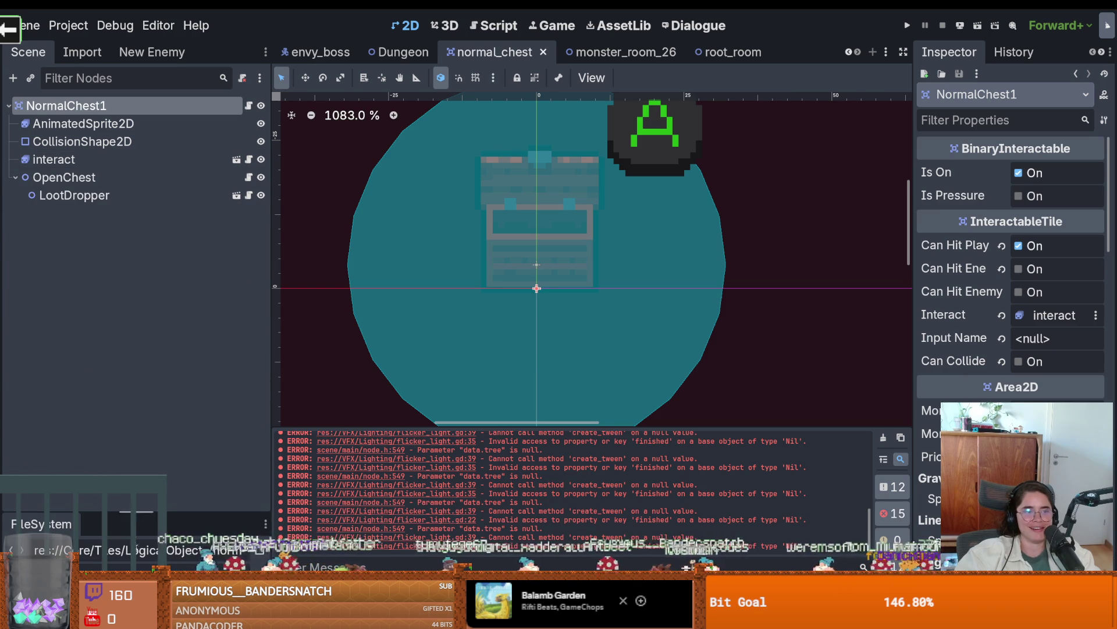
Check NormalChest1's BinaryInteractable script, then open OpenChest's chest.gd.
click(248, 106)
scroll(685, 272, down, 5)
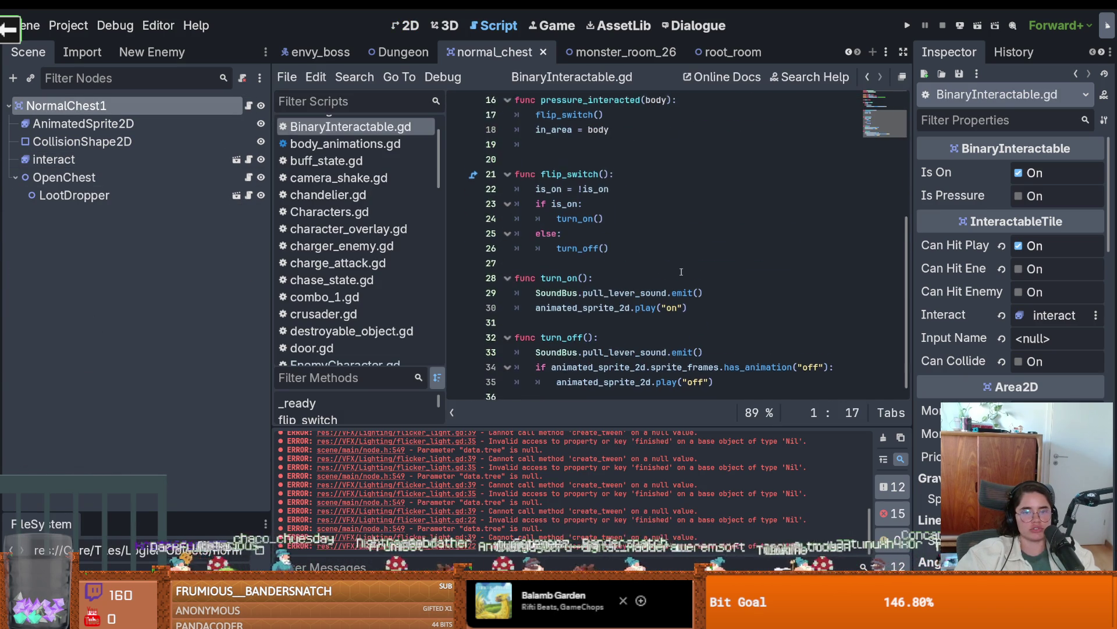
scroll(582, 186, up, 8)
double_click(591, 101)
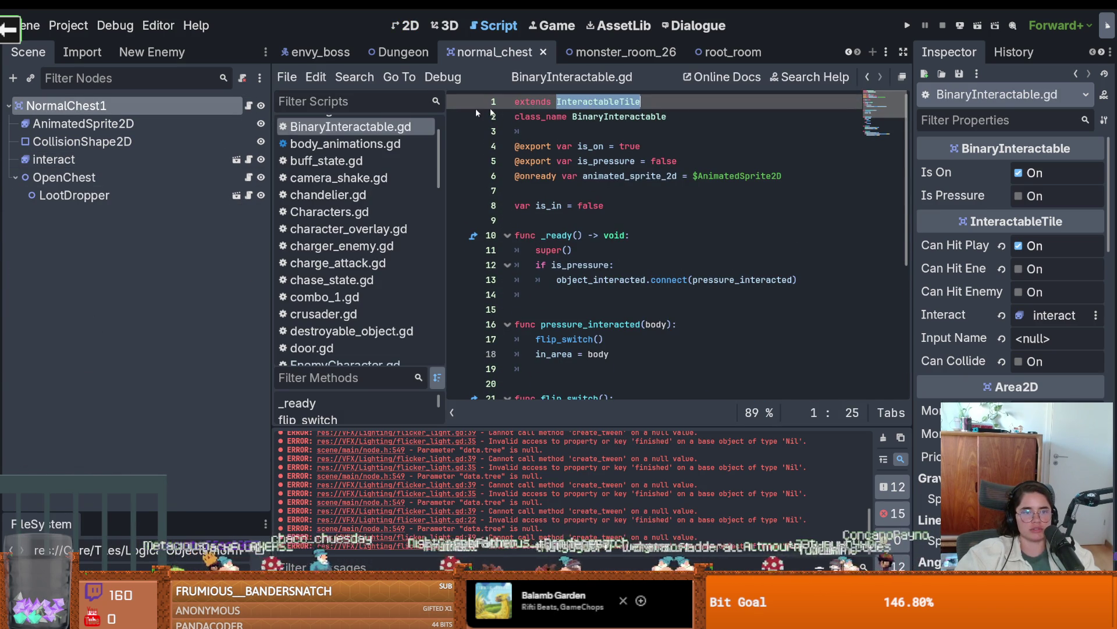
scroll(365, 209, up, 3)
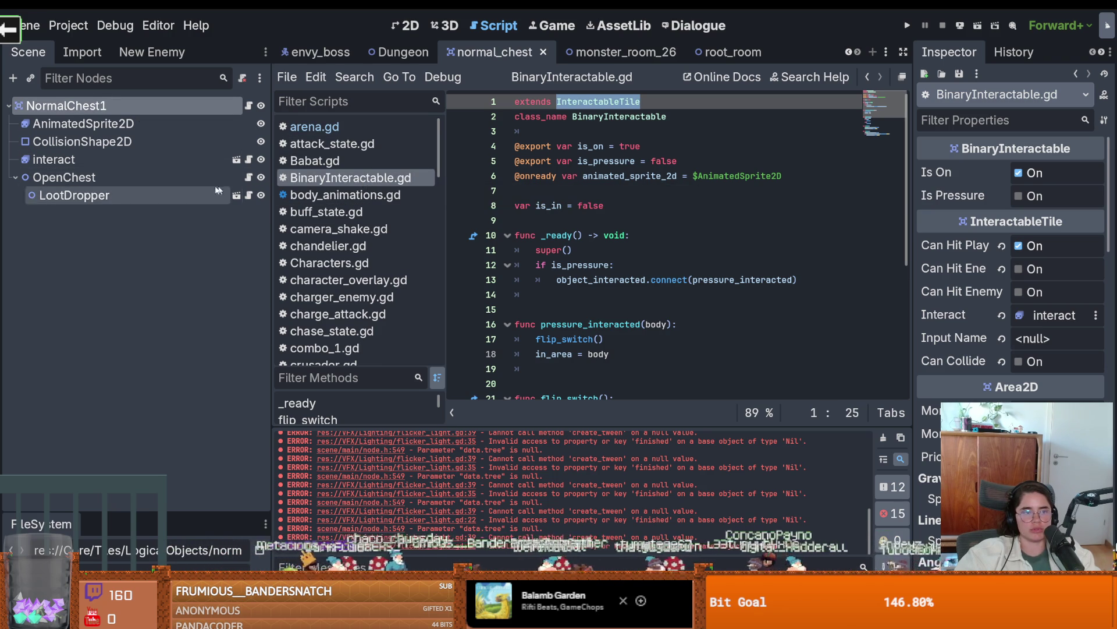
click(249, 177)
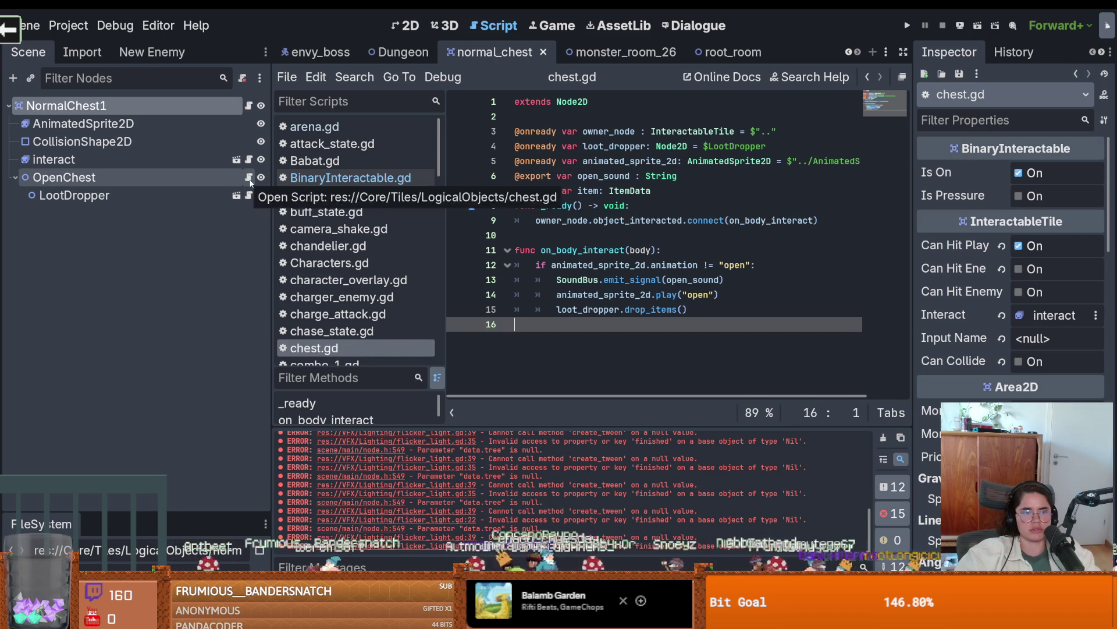
Insert a blank line below the item export in chest.gd, save, and select on_body_interact.
click(664, 187)
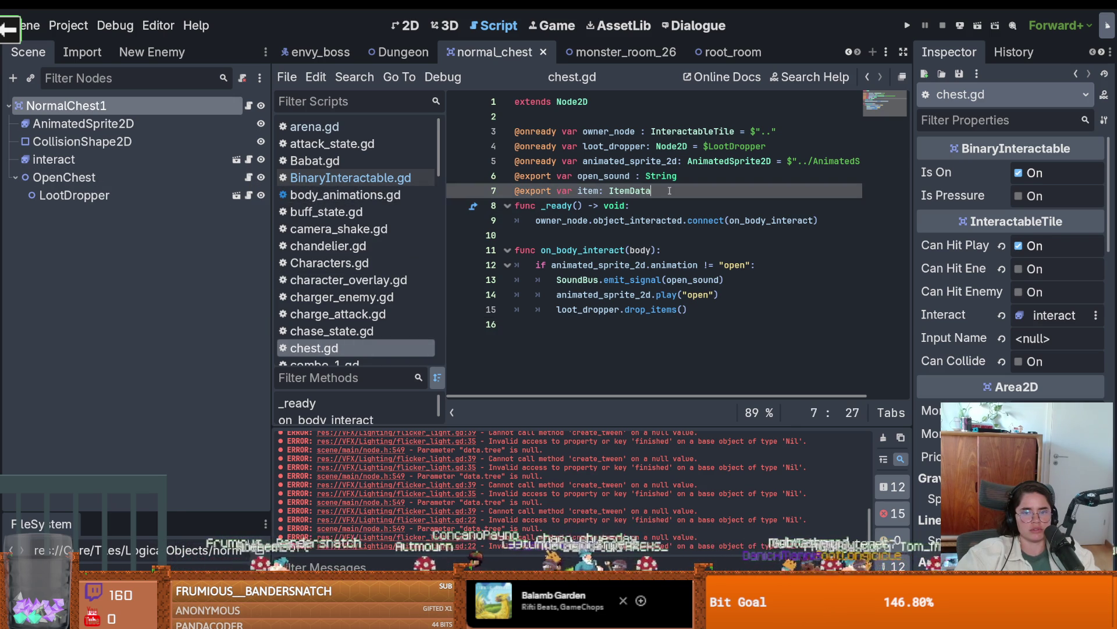
key(Return)
key(ctrl+s)
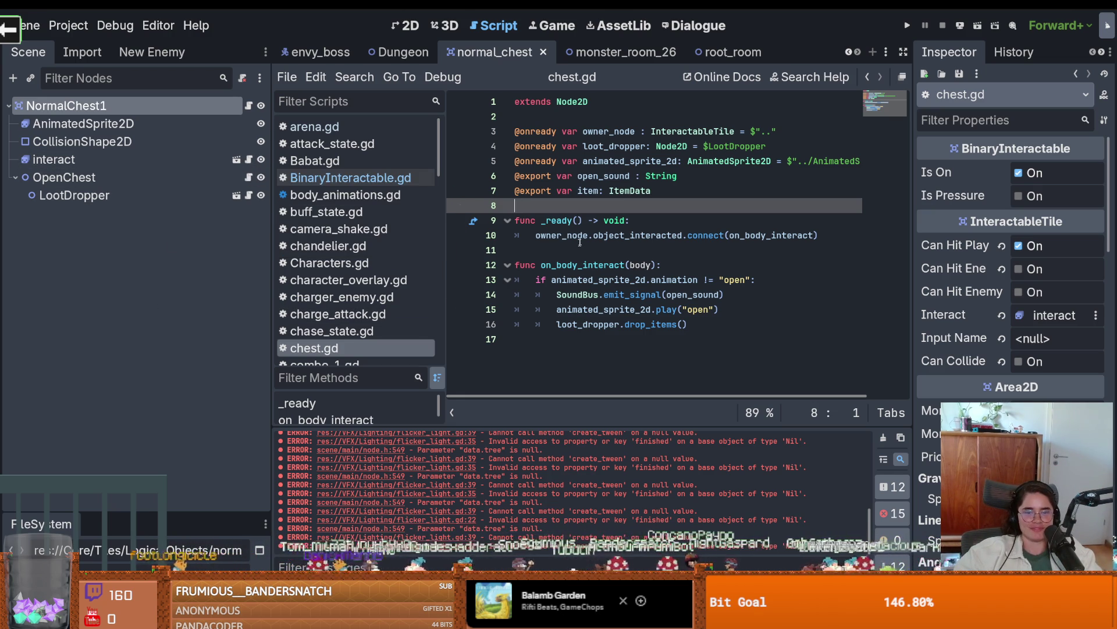
double_click(583, 265)
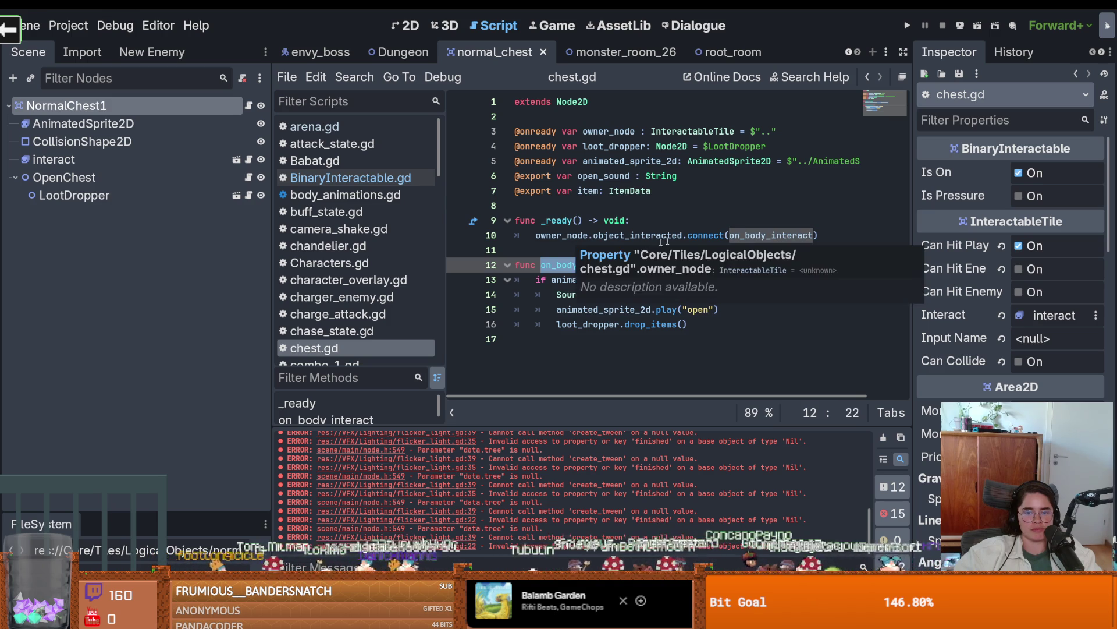
Browse NormalChest1's BinaryInteractable script and chest.gd, reviewing turn_on's play call.
click(245, 109)
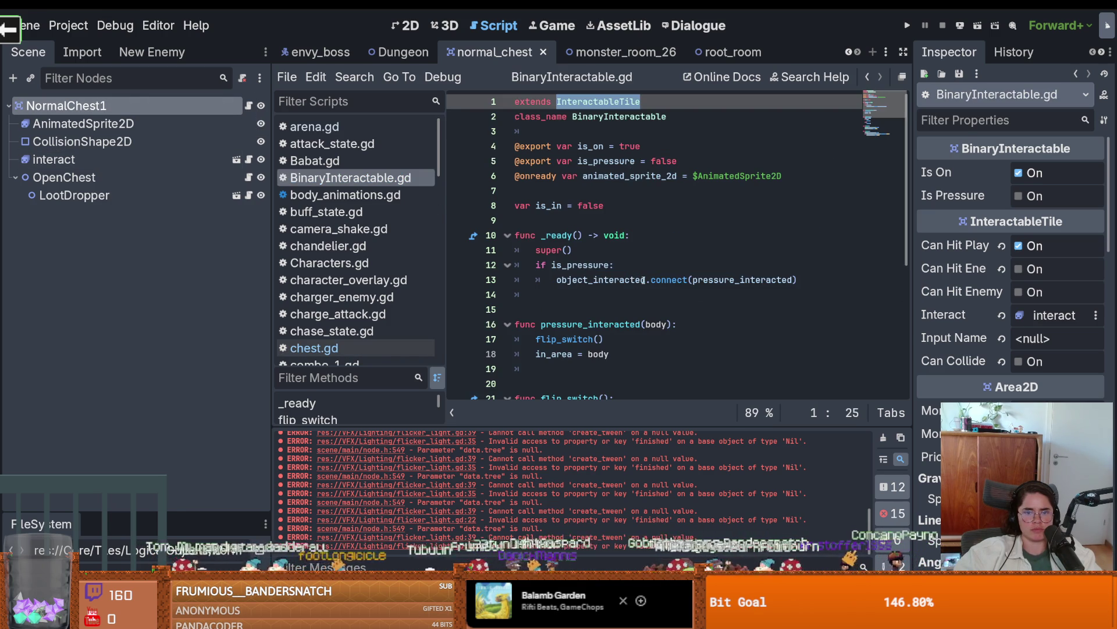
click(248, 177)
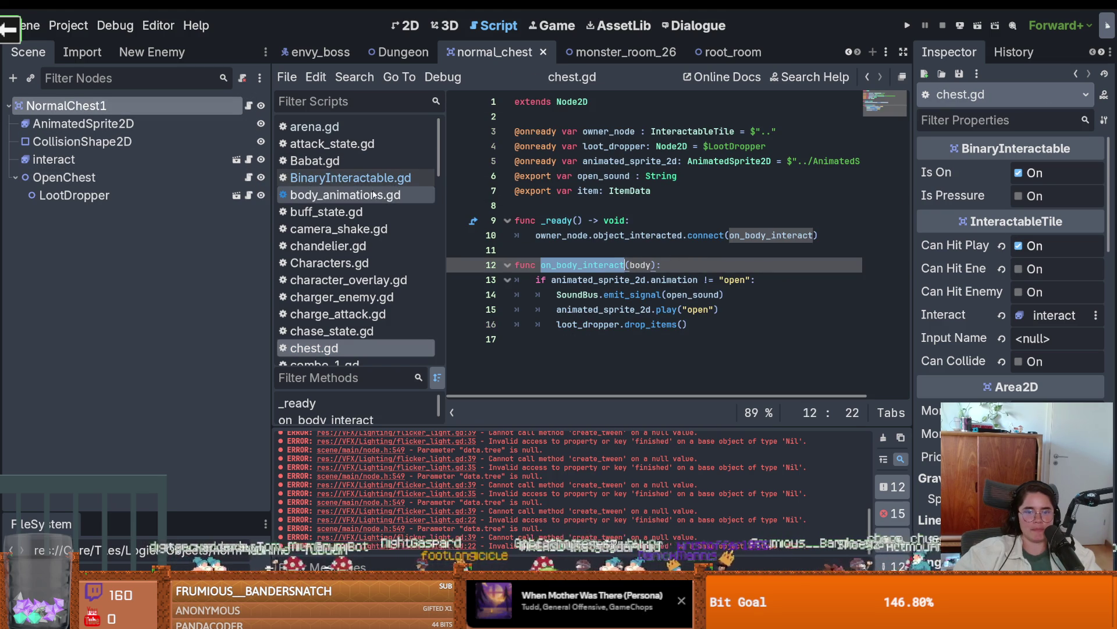
click(248, 105)
scroll(586, 244, down, 2)
scroll(585, 244, down, 3)
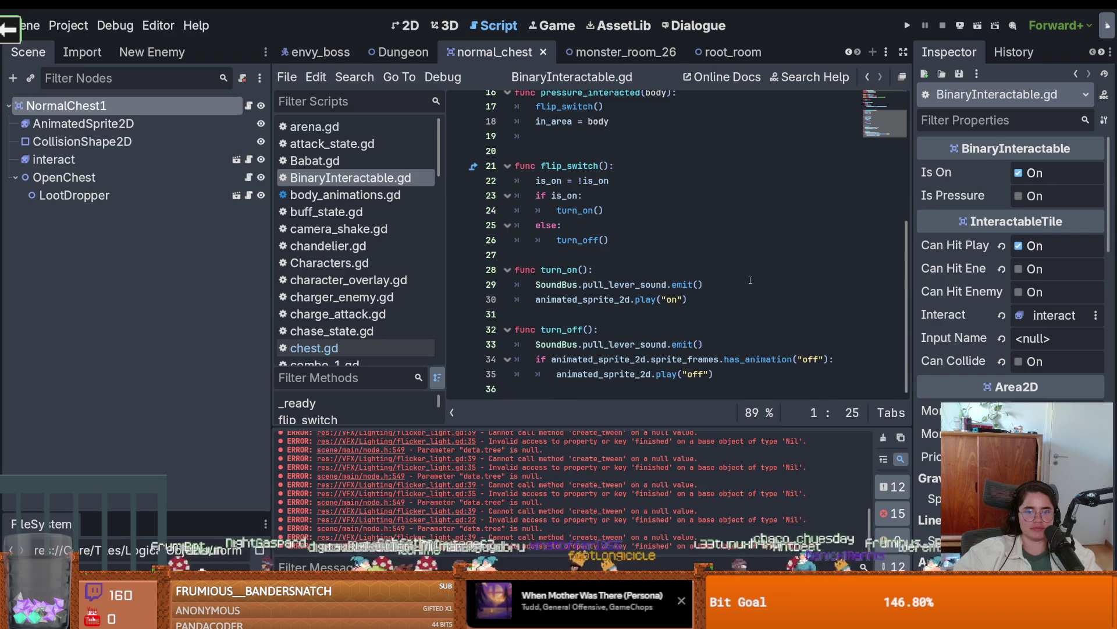
click(657, 289)
click(653, 298)
mouse_move(651, 296)
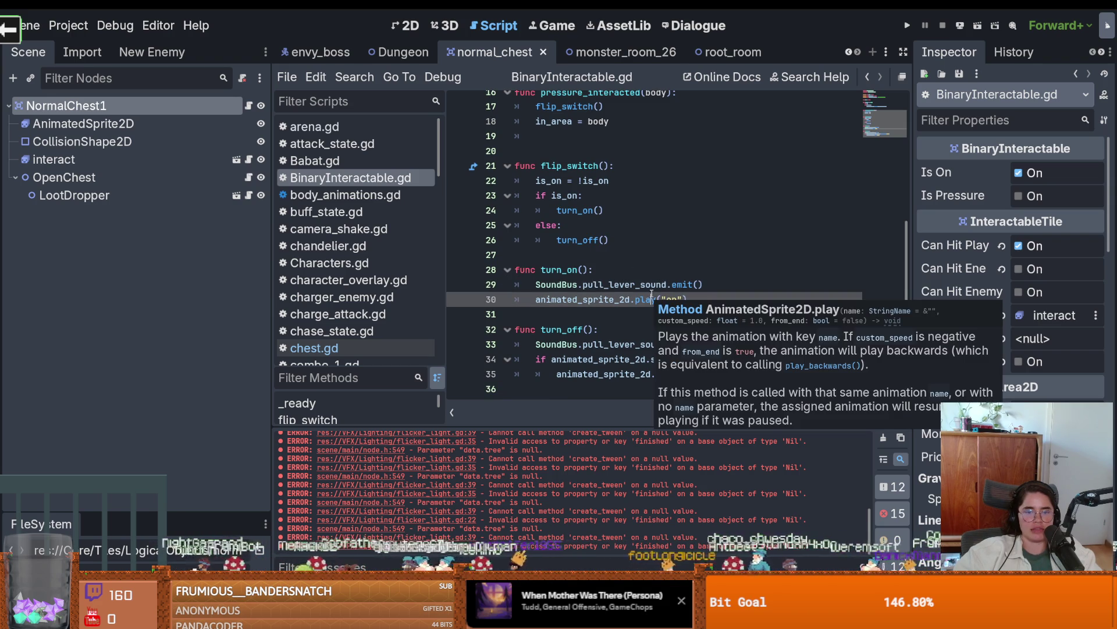
Check LootDropper's script and chest.gd's animated_sprite_2d, then open InteractableTile.gd.
click(249, 196)
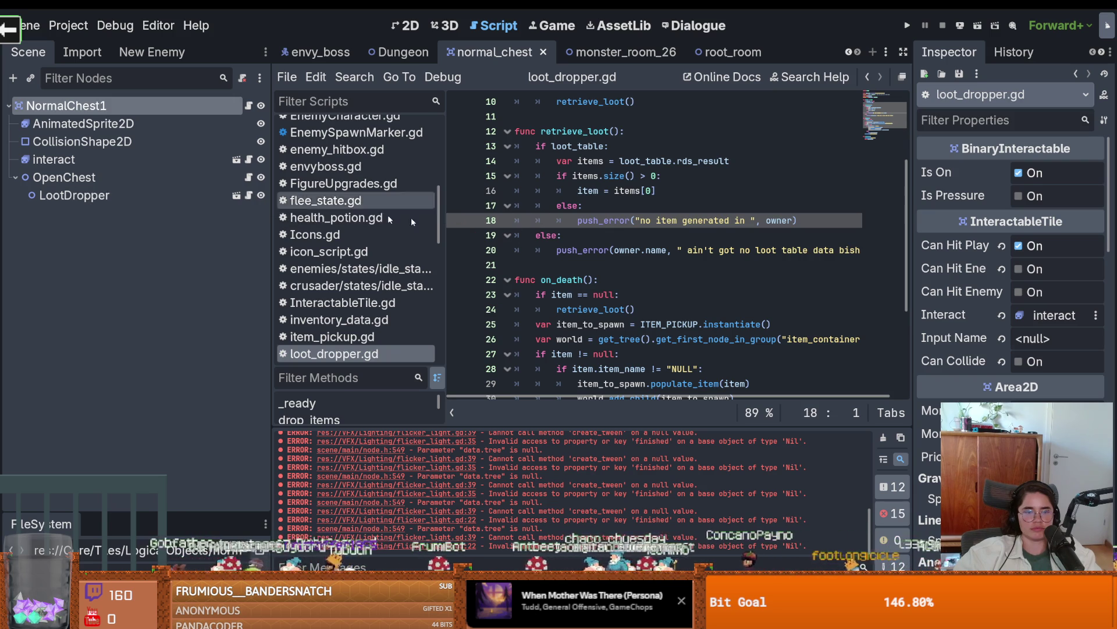
click(248, 178)
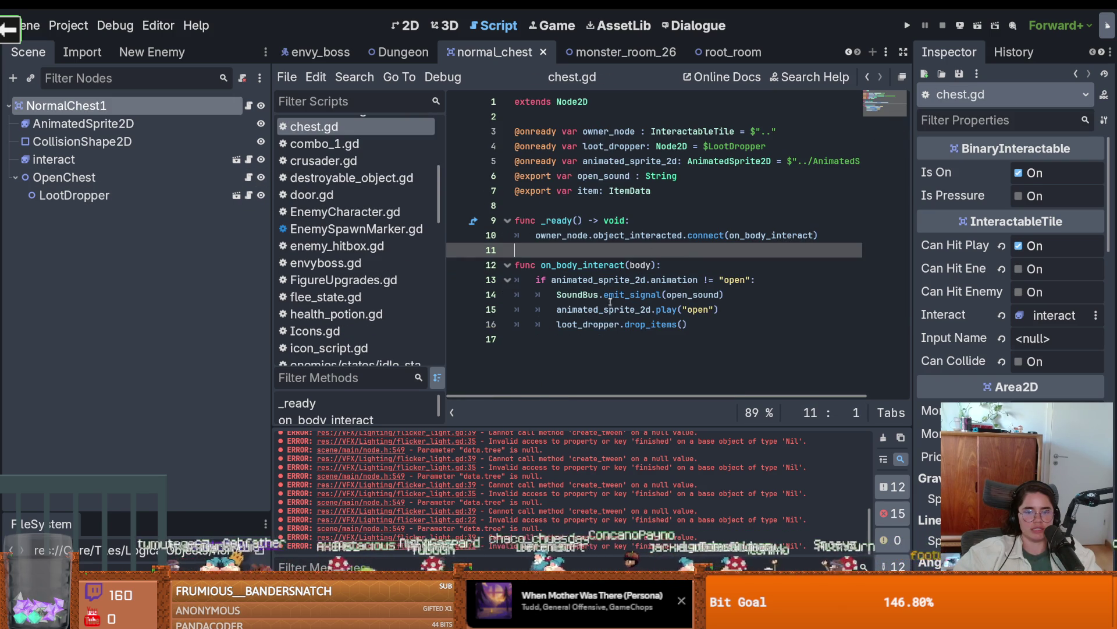
double_click(608, 280)
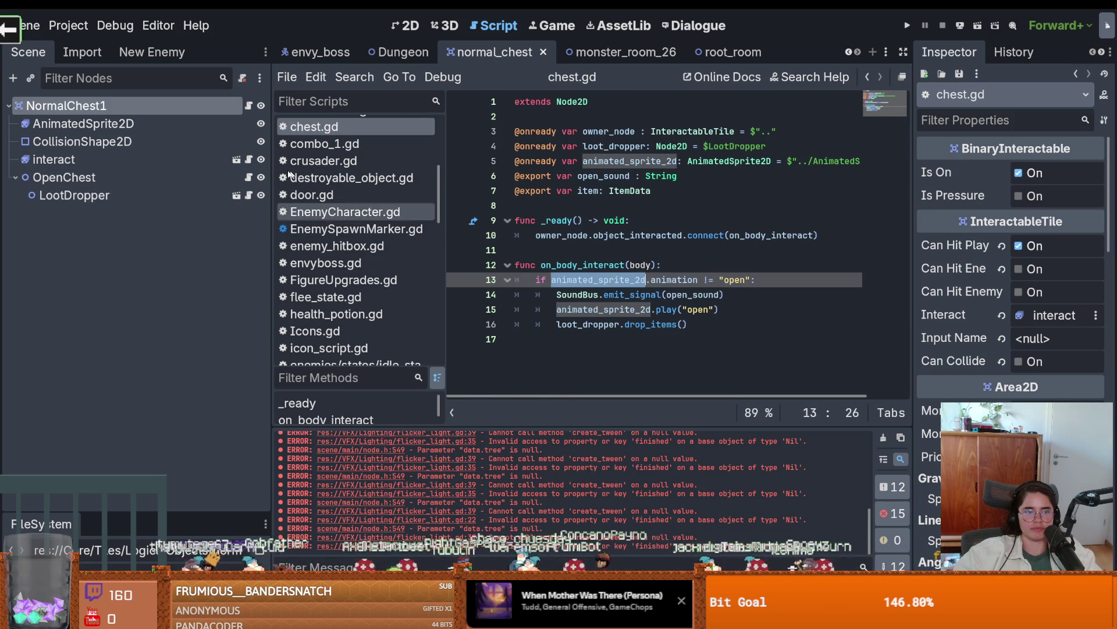
click(256, 107)
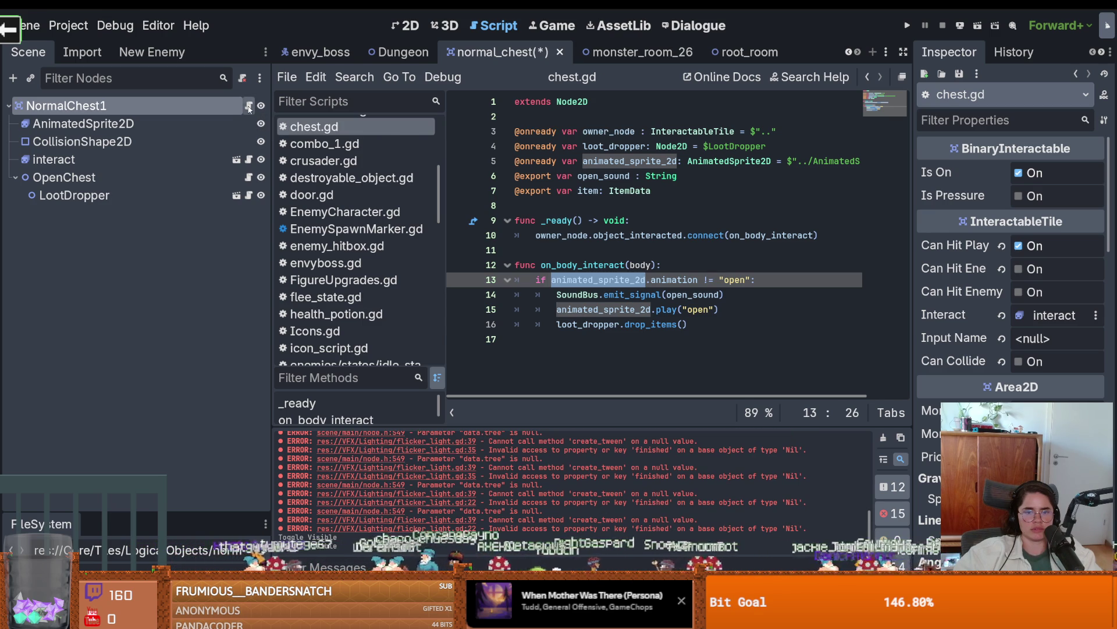
click(249, 106)
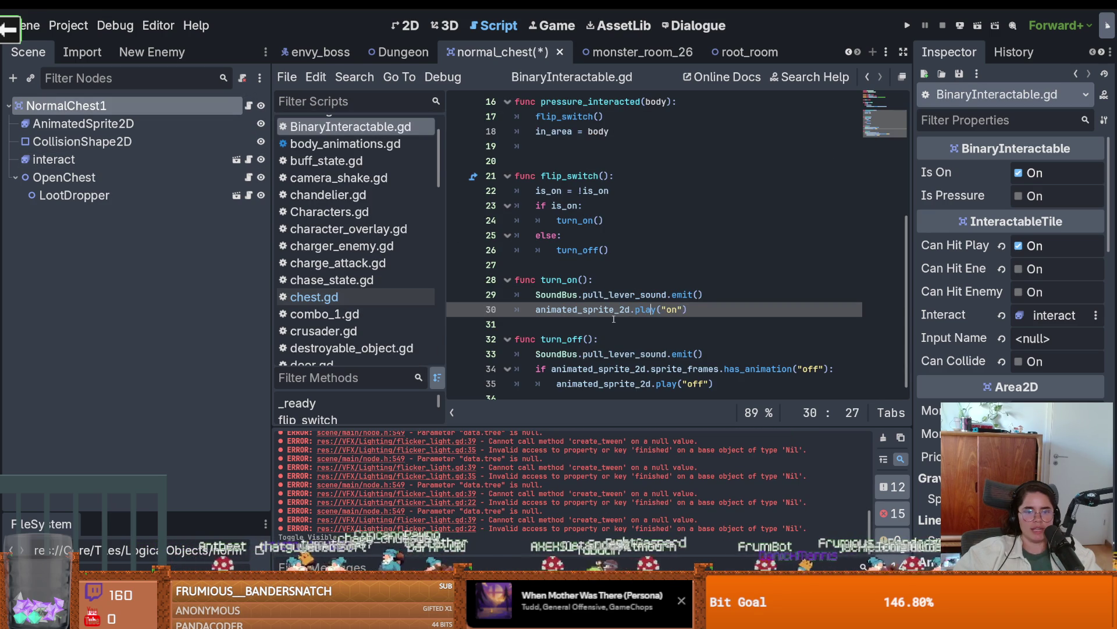
scroll(612, 318, down, 1)
scroll(613, 319, up, 5)
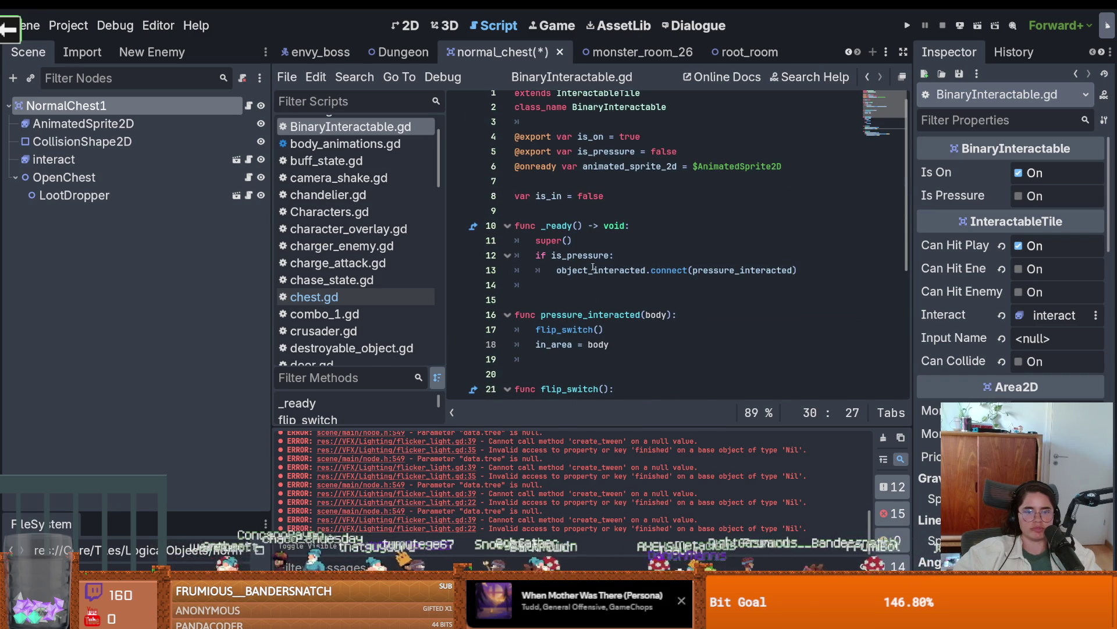
scroll(592, 268, down, 4)
scroll(586, 277, down, 2)
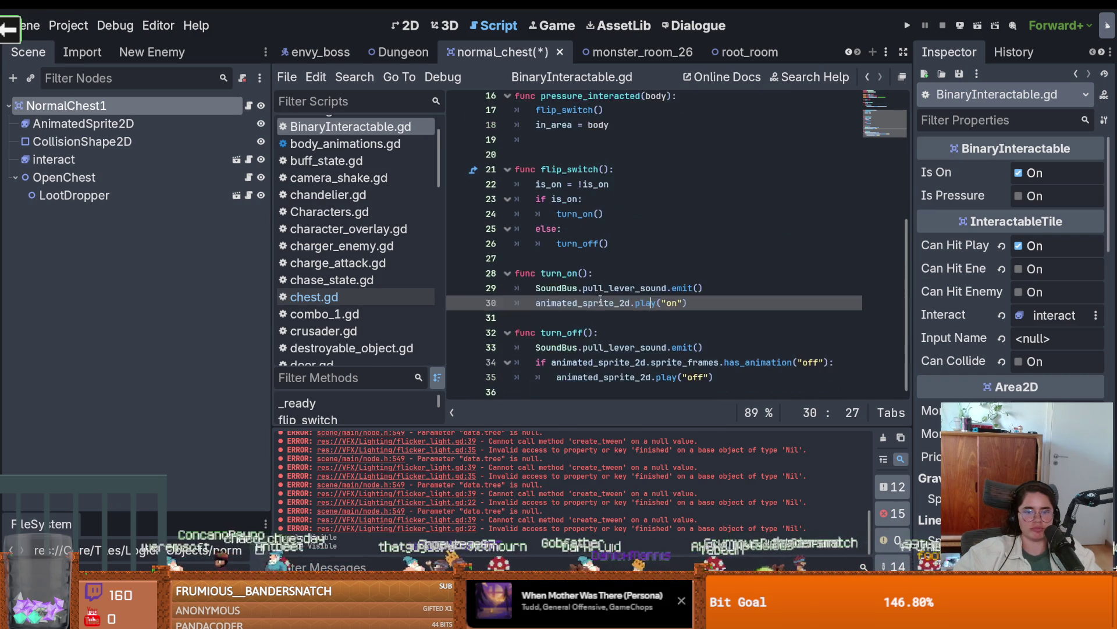
scroll(604, 244, up, 5)
ctrl+click(576, 109)
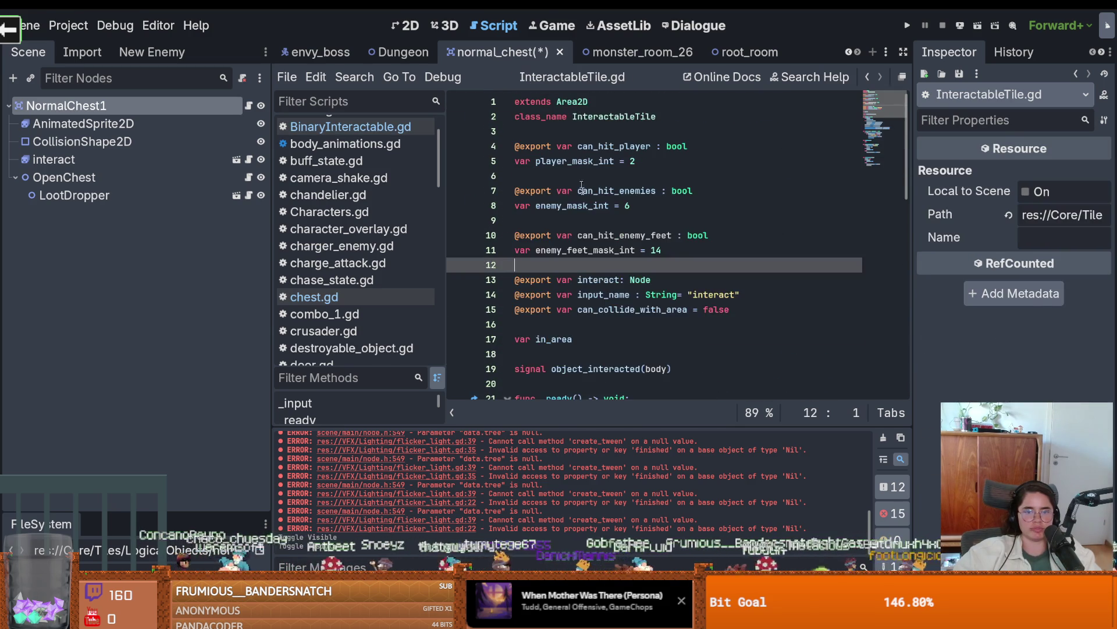
Enlarge the Output panel to read the log, shrink it back, and save normal_chest.
scroll(596, 251, down, 5)
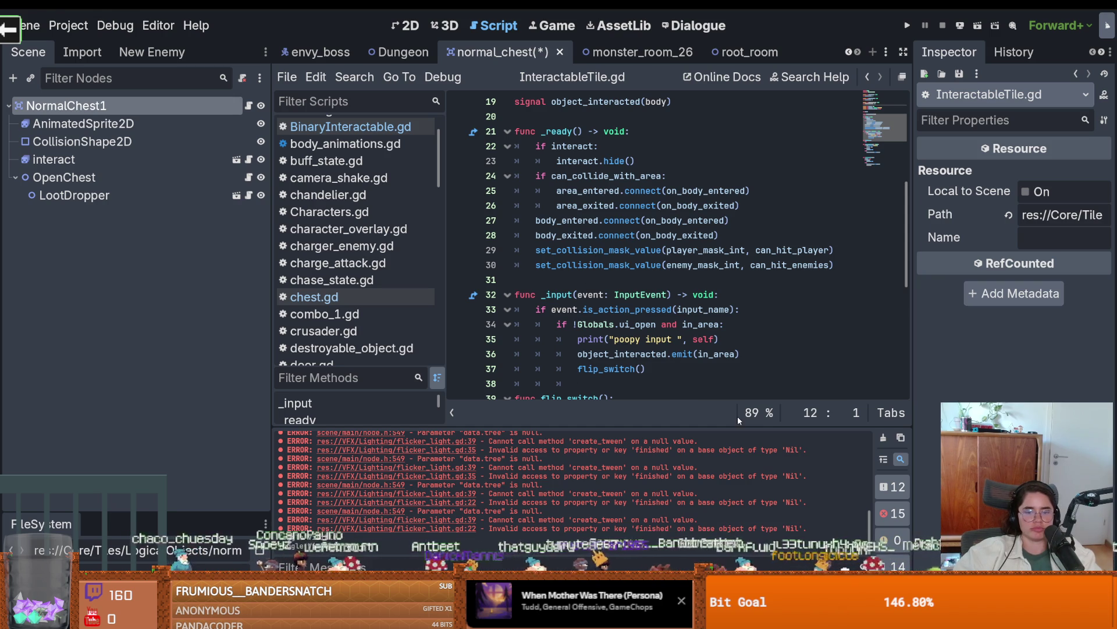
mouse_move(604, 426)
mouse_down()
mouse_move(582, 292)
mouse_move(524, 210)
mouse_up()
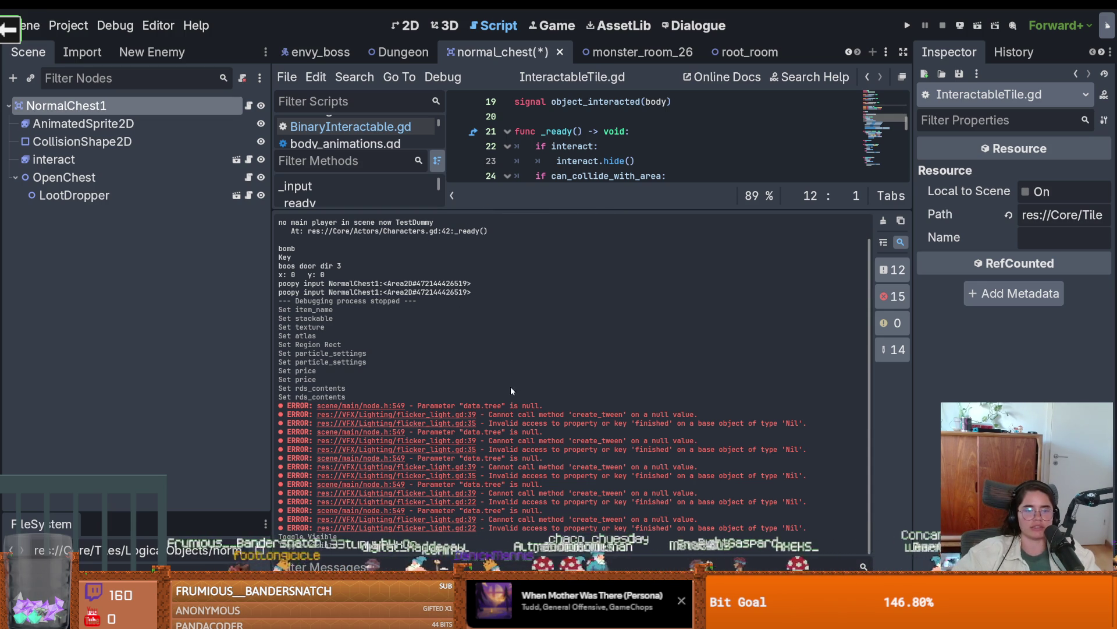
drag(575, 211, 579, 426)
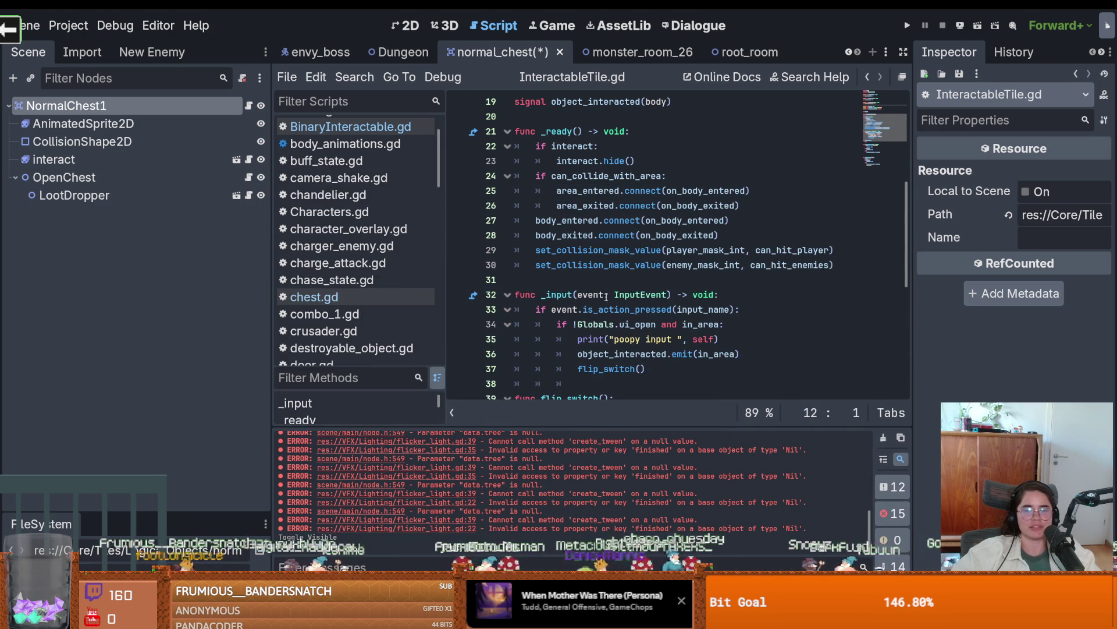
scroll(709, 318, down, 4)
scroll(607, 297, up, 2)
key(ctrl+s)
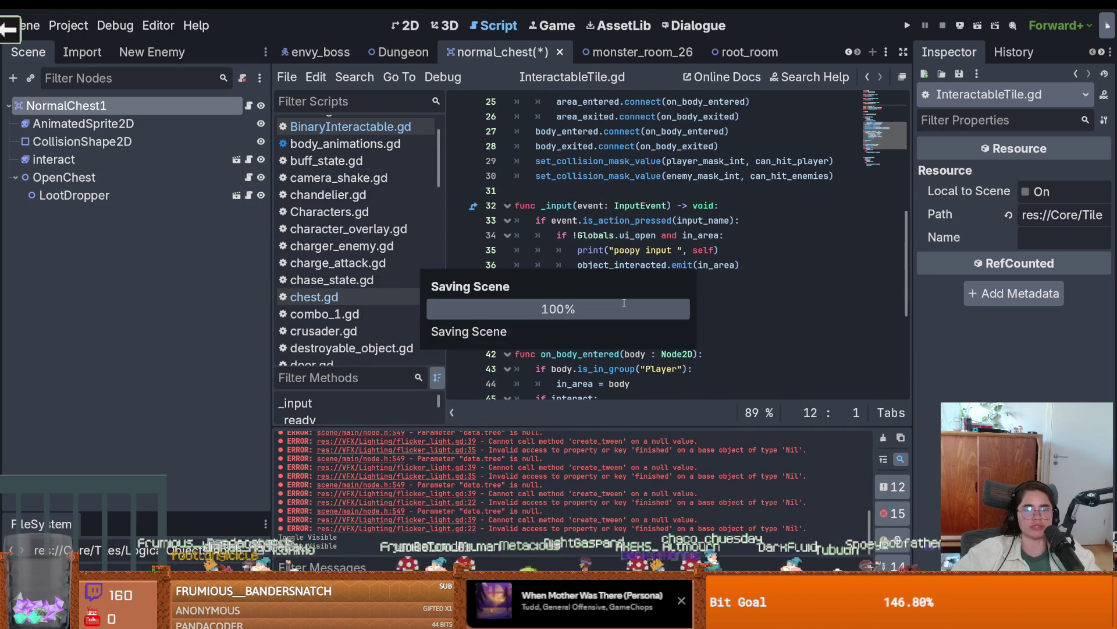
scroll(641, 314, up, 2)
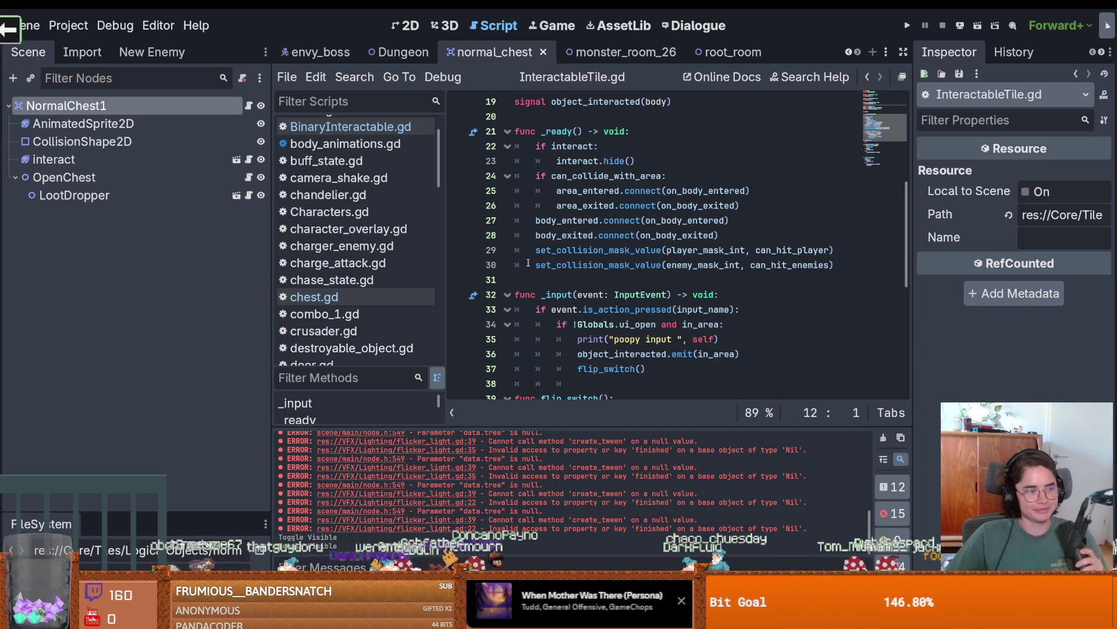
mouse_move(528, 263)
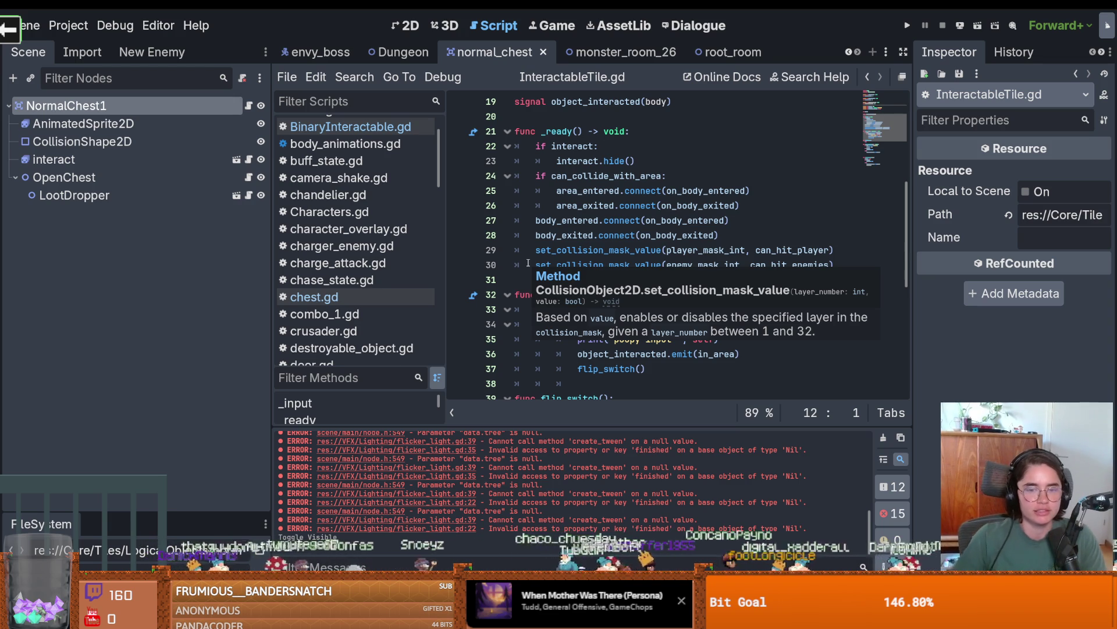
click(528, 264)
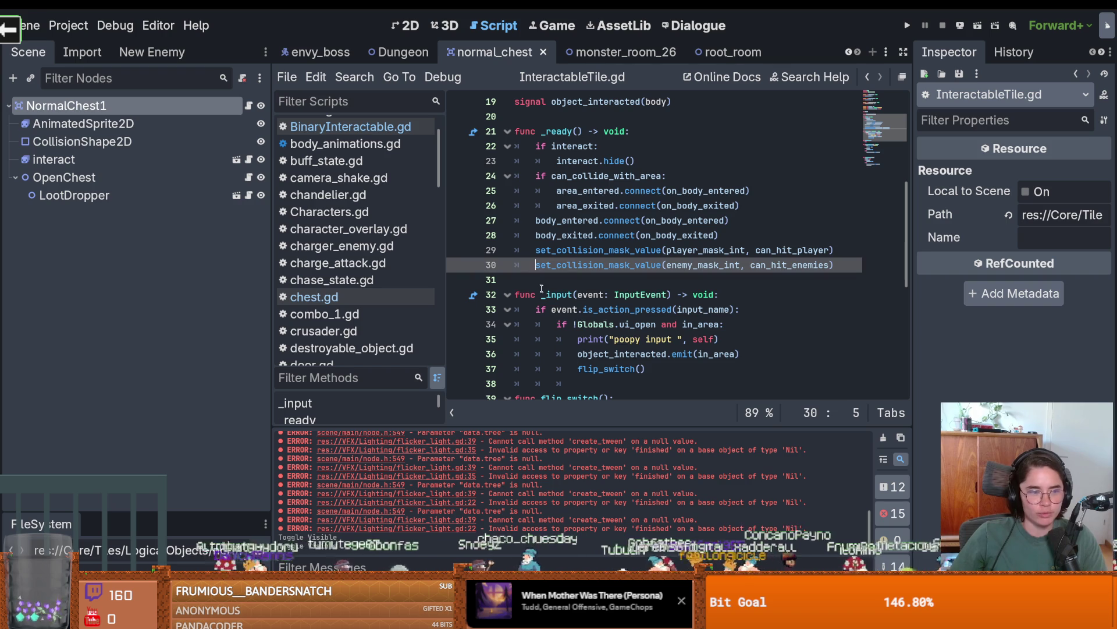
key(ctrl+s)
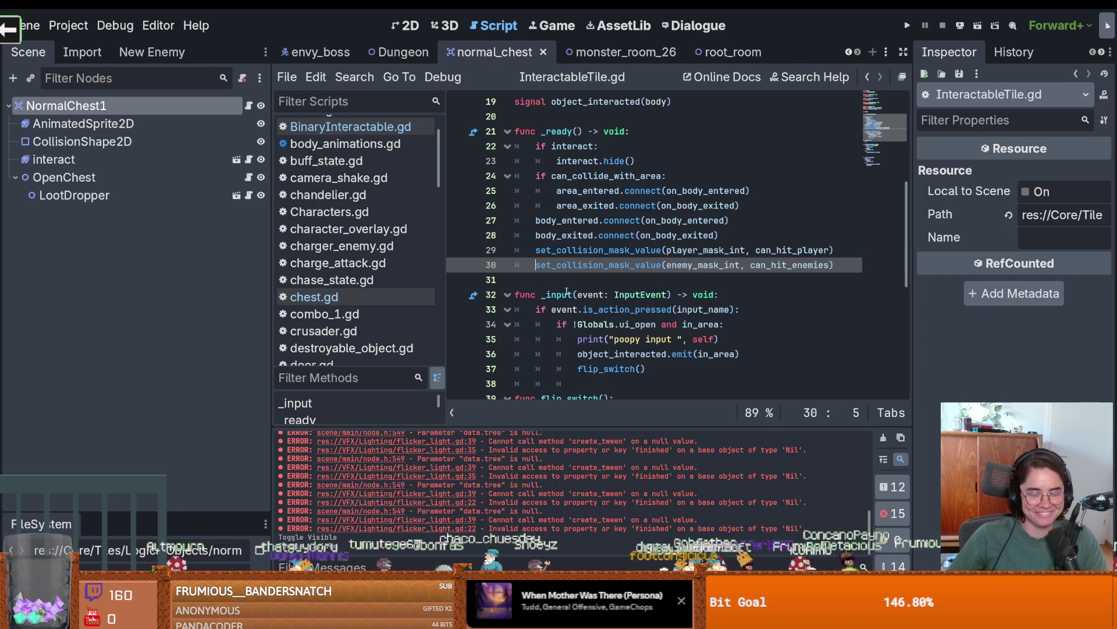
mouse_move(567, 288)
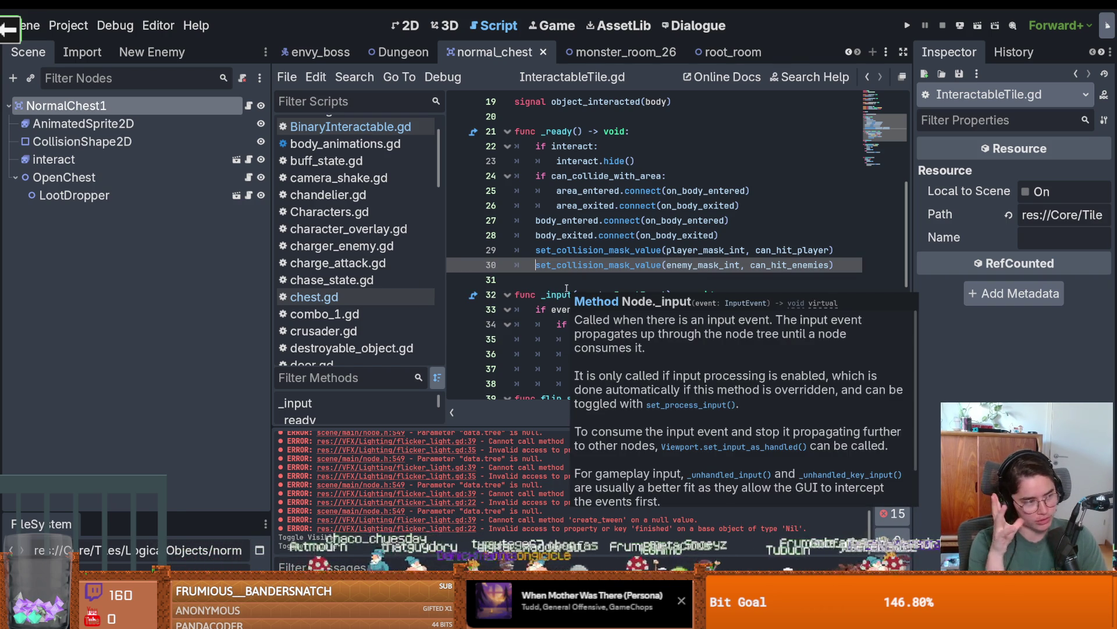
click(649, 355)
scroll(649, 352, down, 2)
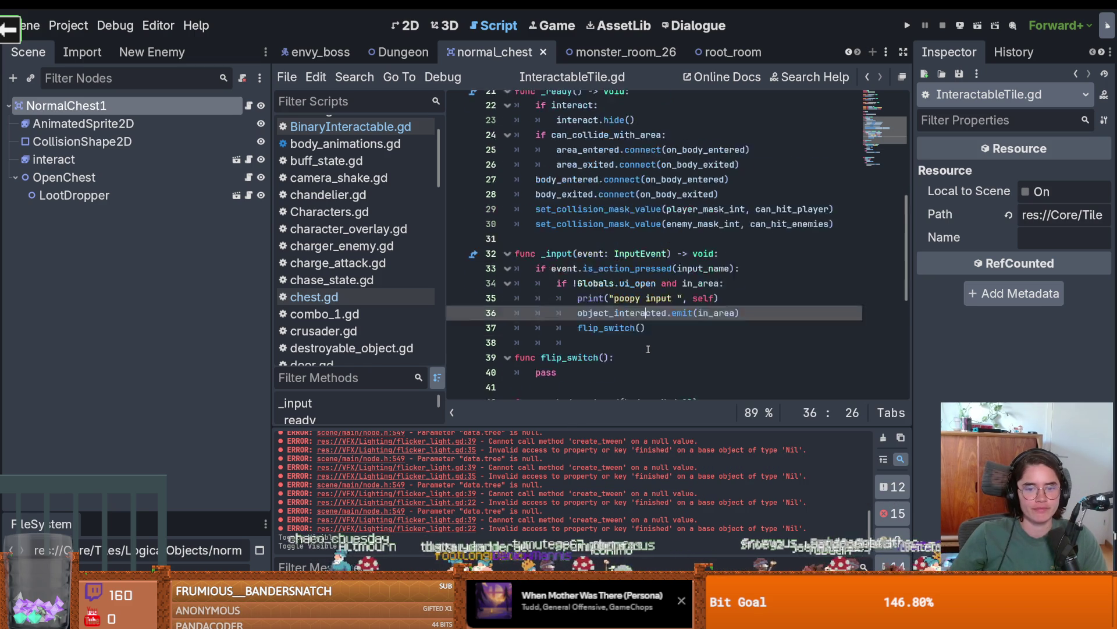
scroll(648, 348, up, 1)
double_click(620, 309)
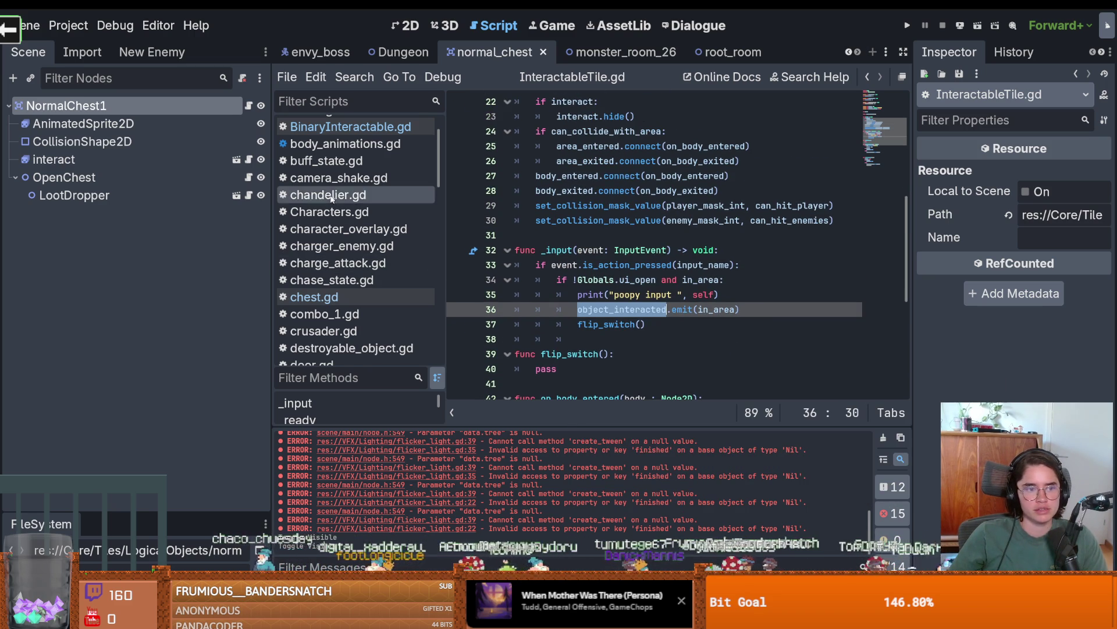
Save chest.gd and reveal the project files filtered to 'chest', selecting the filter text.
click(249, 180)
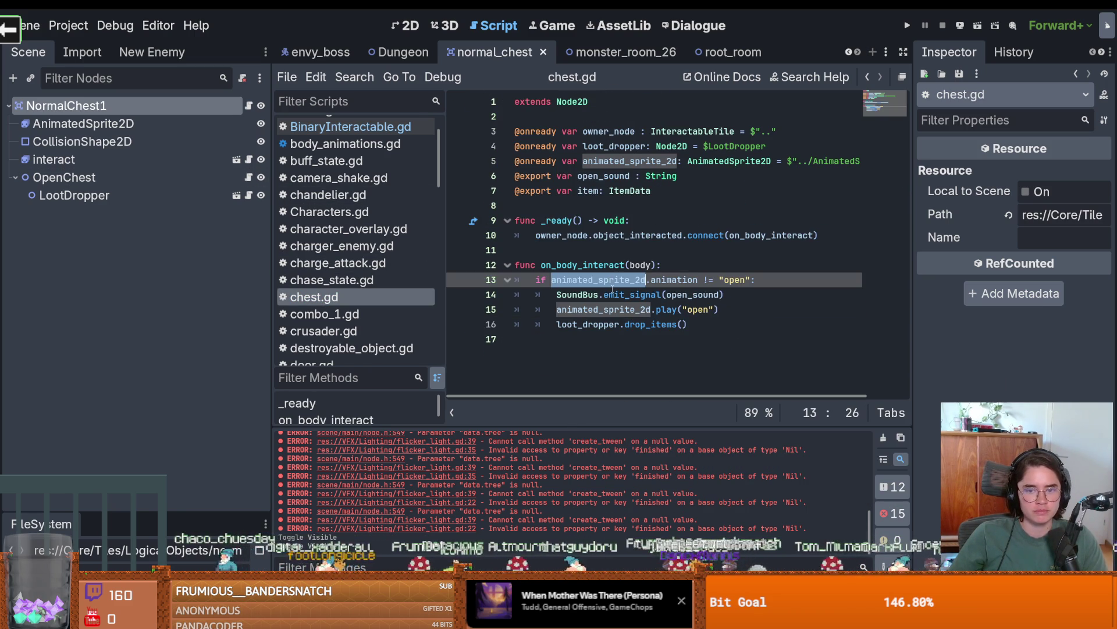
click(753, 282)
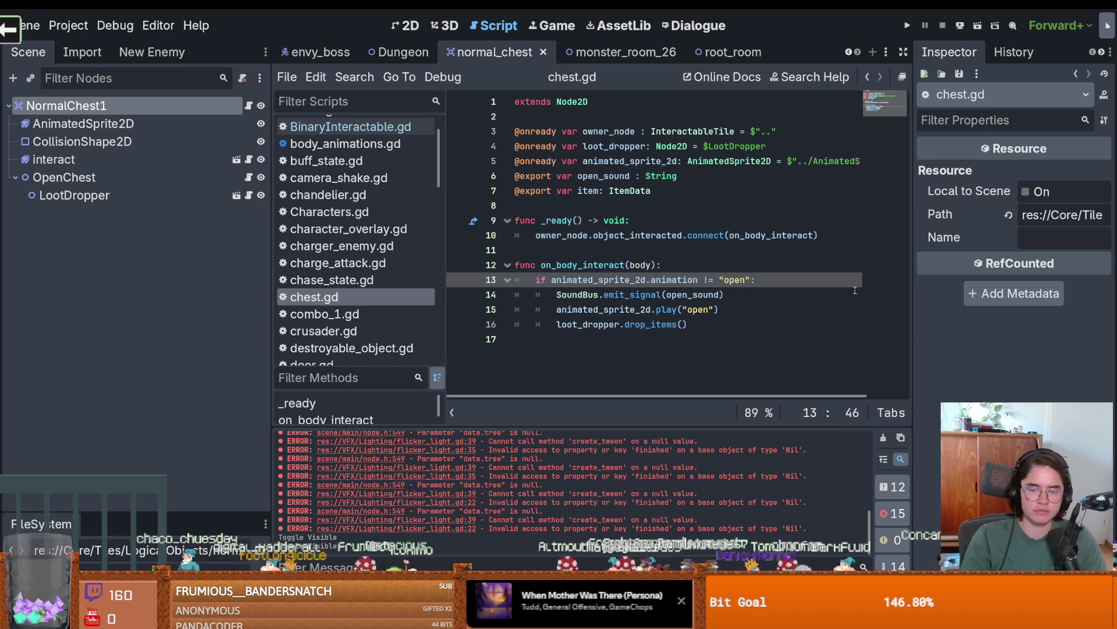
text(an)
key(ctrl+space)
key(Escape)
key(ctrl+s)
mouse_move(142, 512)
mouse_down()
mouse_move(155, 240)
mouse_move(158, 256)
mouse_up()
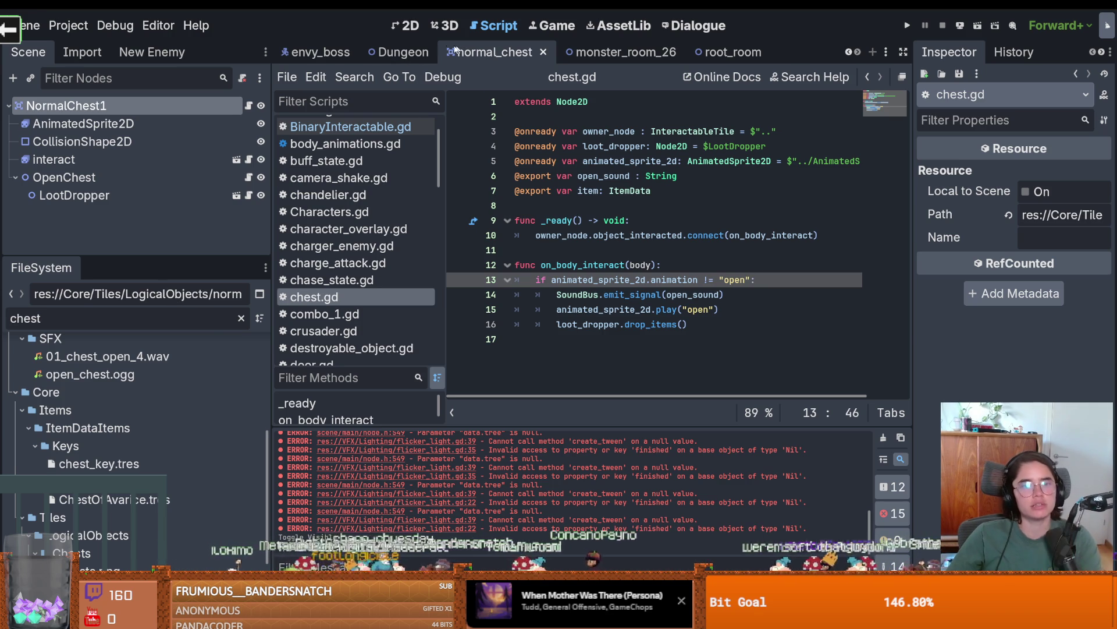
double_click(129, 321)
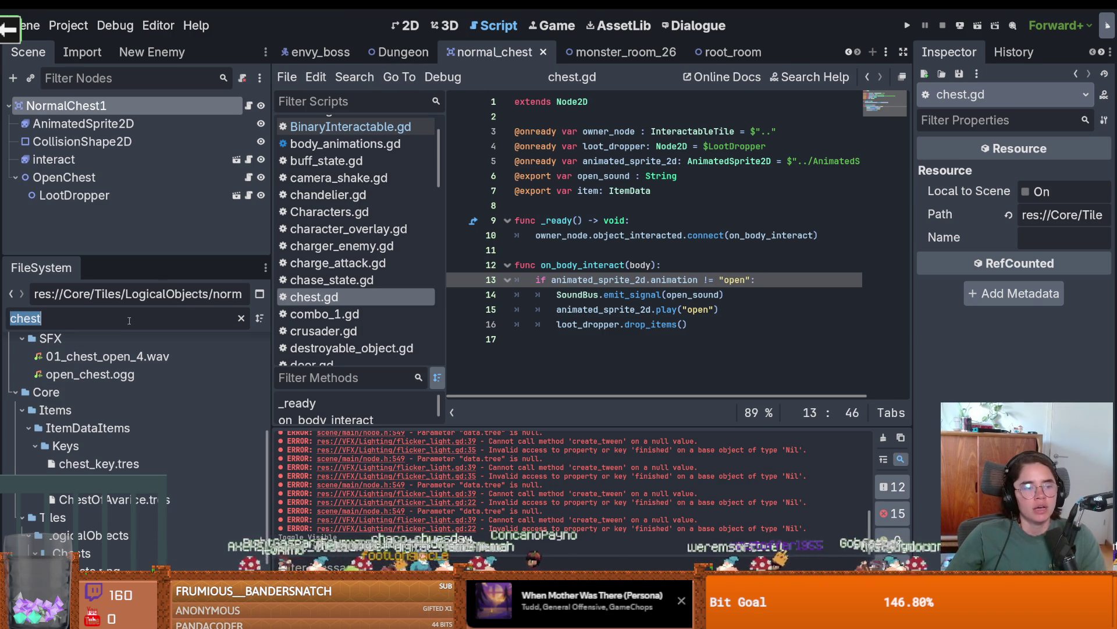
Filter the files for 'door', open door.tscn and its door.gd script.
text(door)
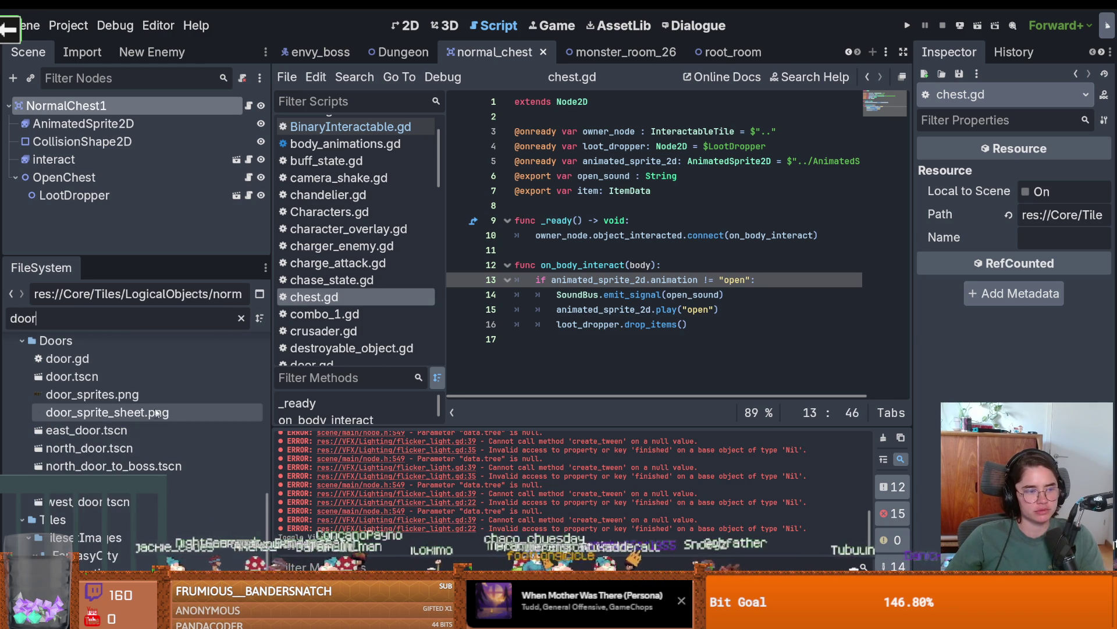
double_click(120, 407)
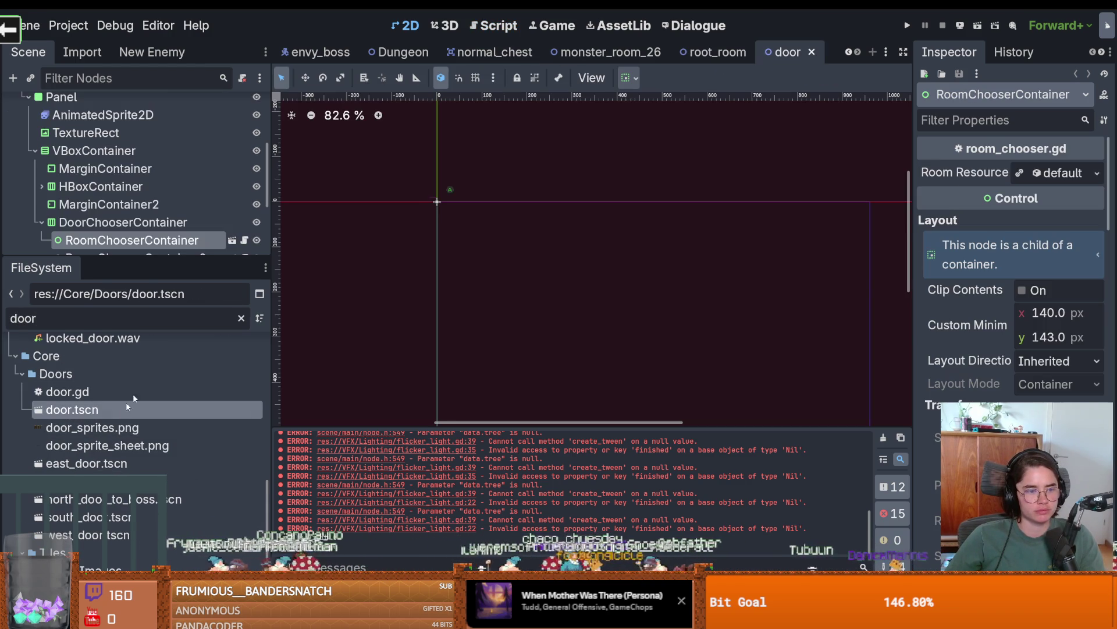
drag(163, 317, 160, 407)
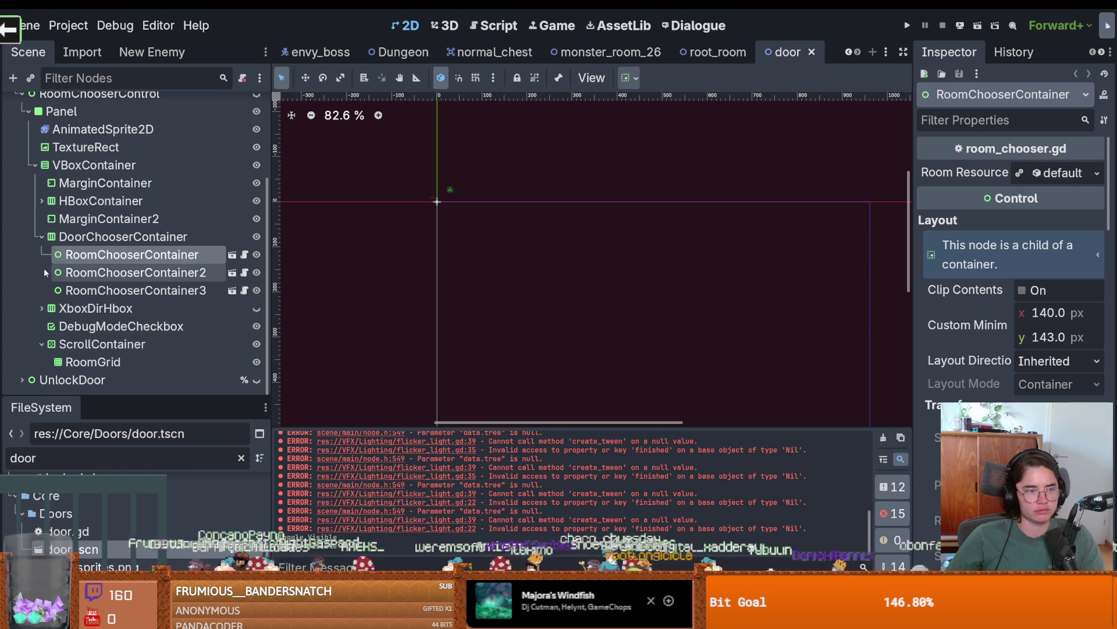
click(40, 240)
scroll(40, 240, up, 3)
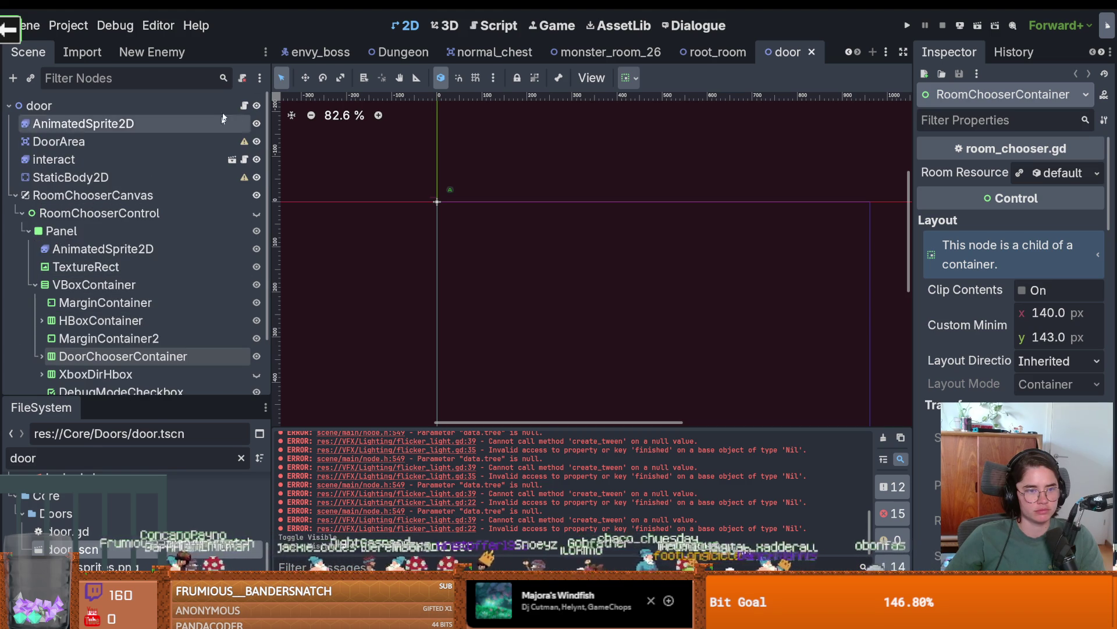
click(244, 106)
Find and select door.gd's key-check and key-removal lines, then return to normal_chest's OpenChest node.
click(521, 270)
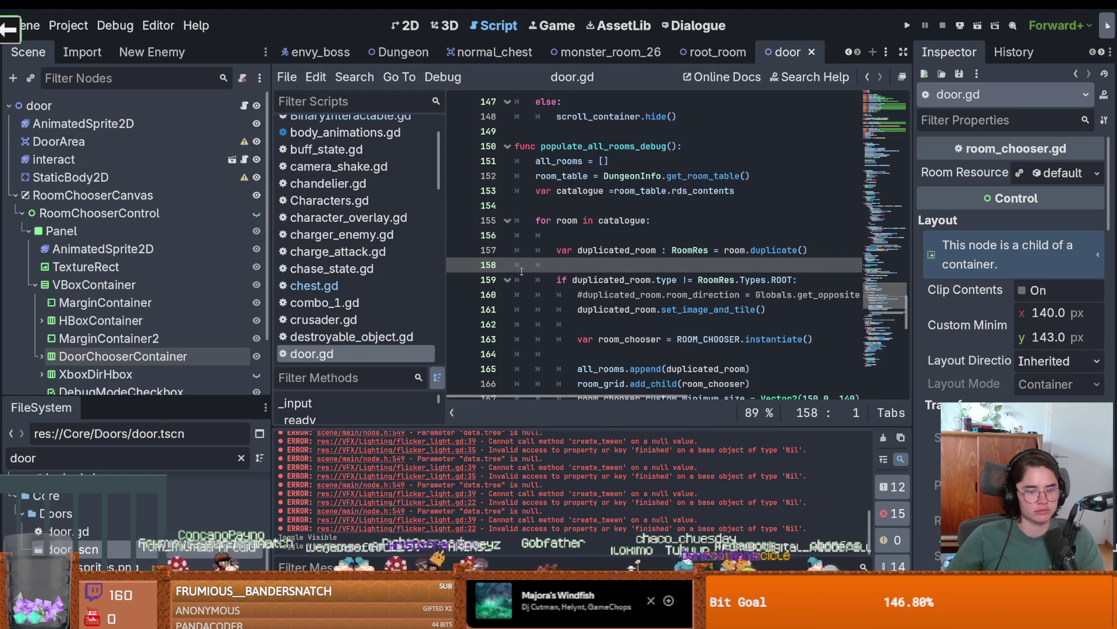
key(ctrl+f)
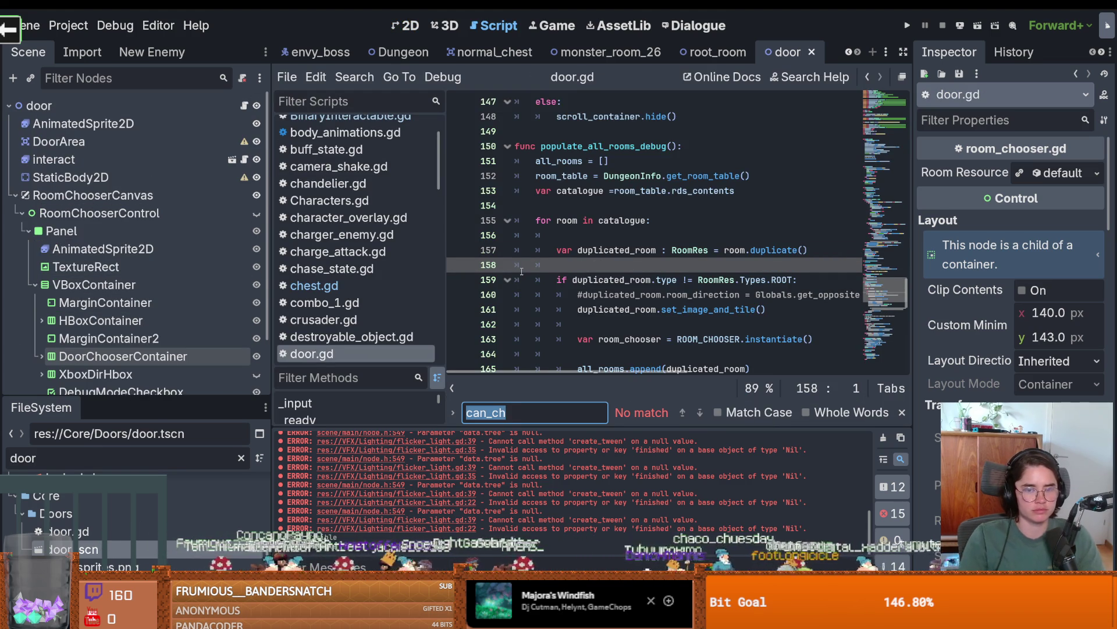
text(key)
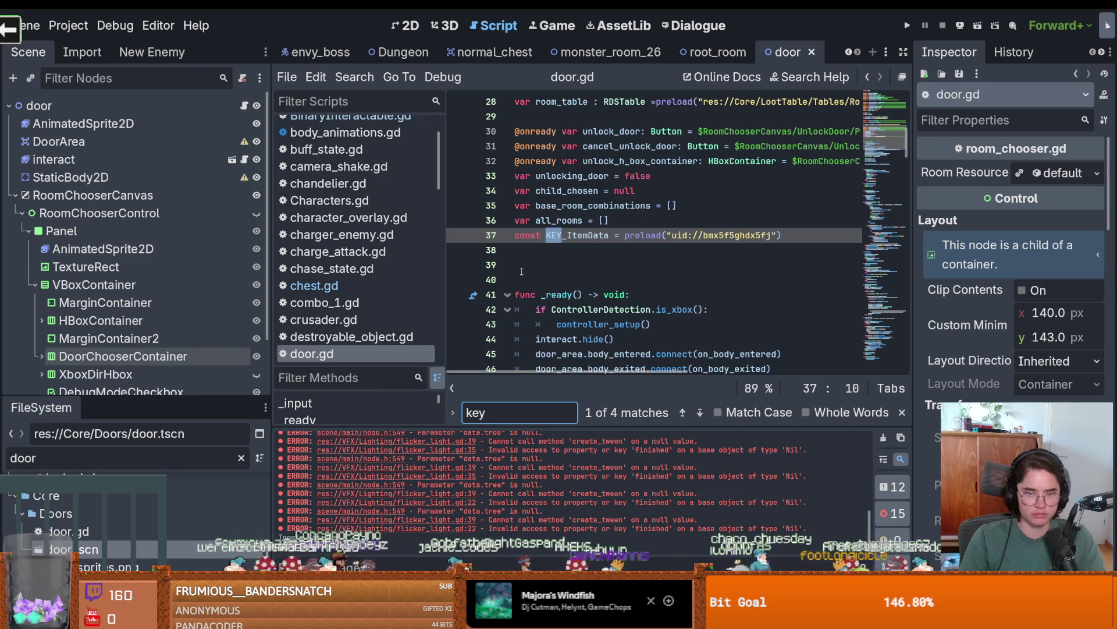
key(Return)
click(627, 251)
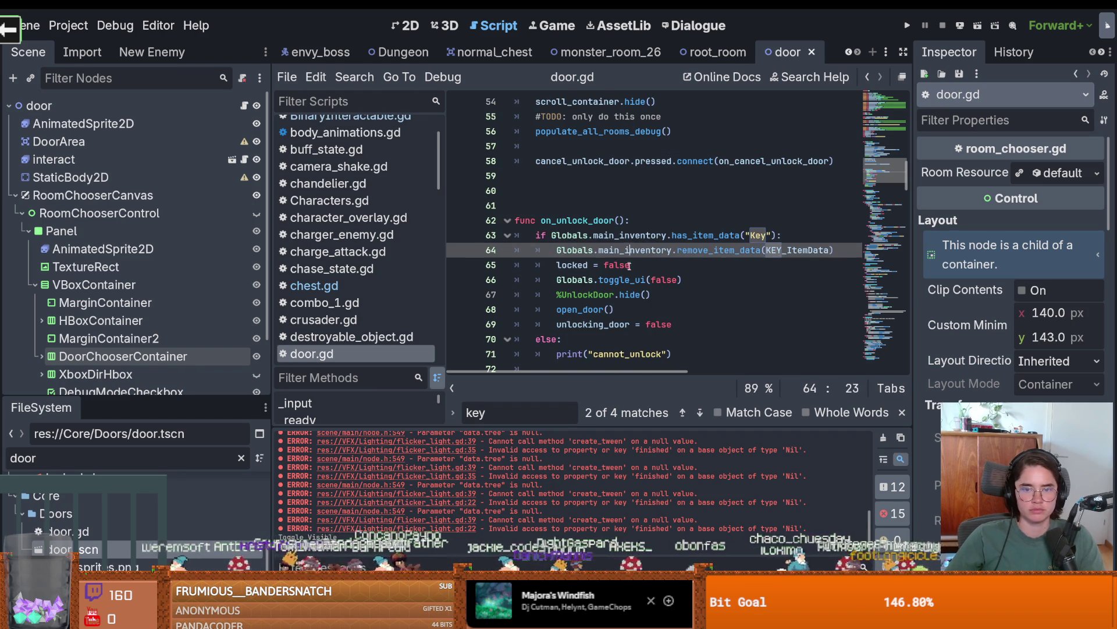
click(681, 267)
mouse_move(833, 251)
mouse_down()
mouse_move(640, 250)
mouse_move(545, 235)
mouse_up()
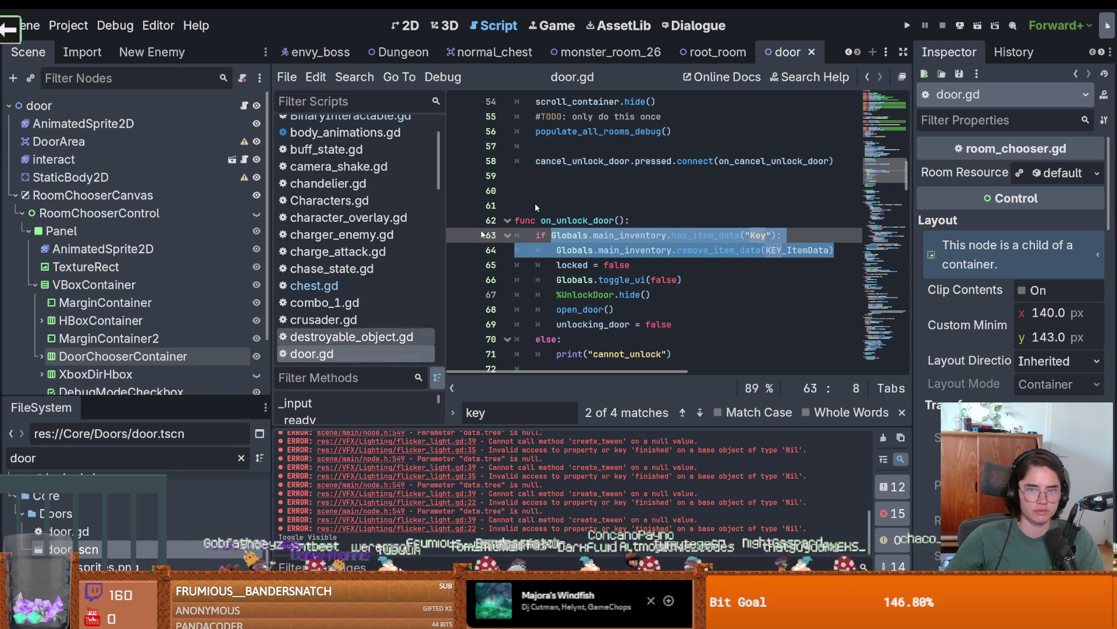
click(479, 52)
click(125, 178)
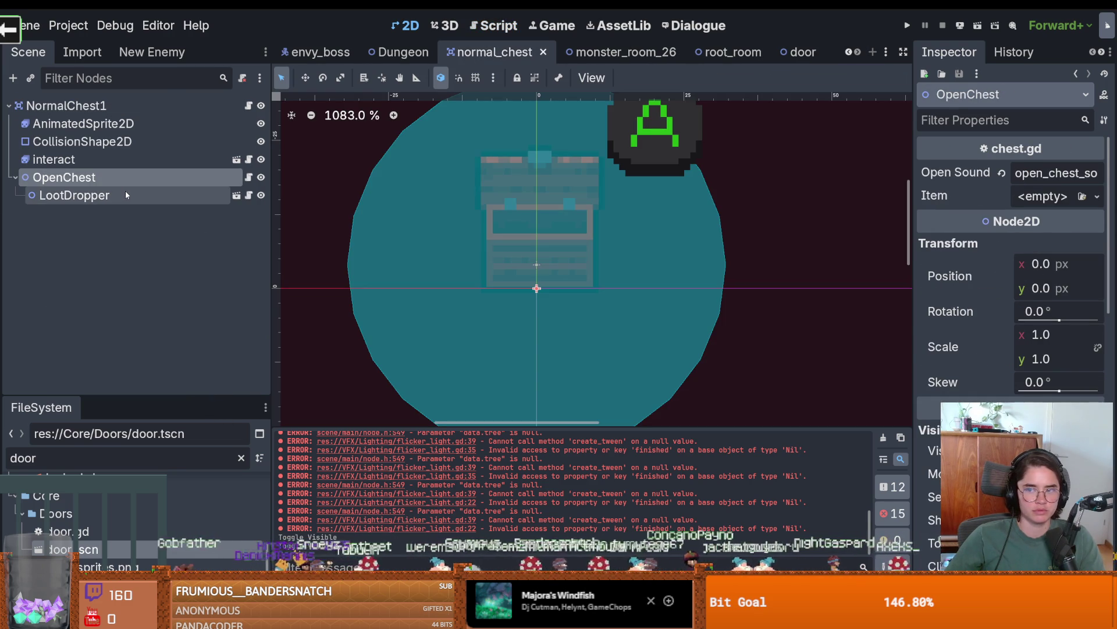
Open chest.gd and bring the key-check lines into on_body_interact.
click(124, 194)
click(247, 196)
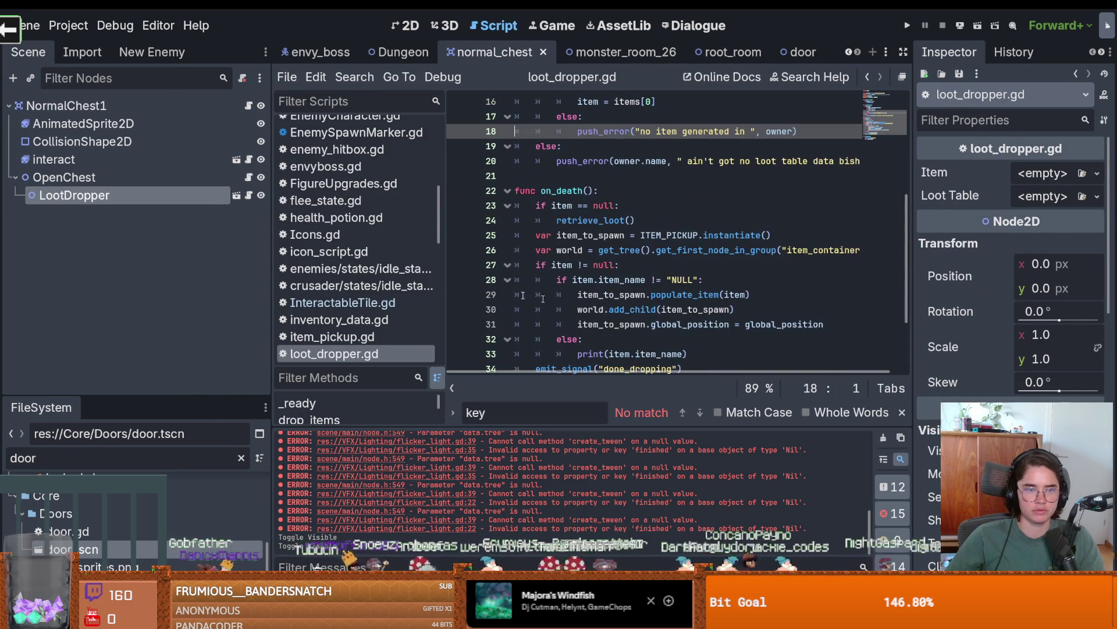
click(249, 178)
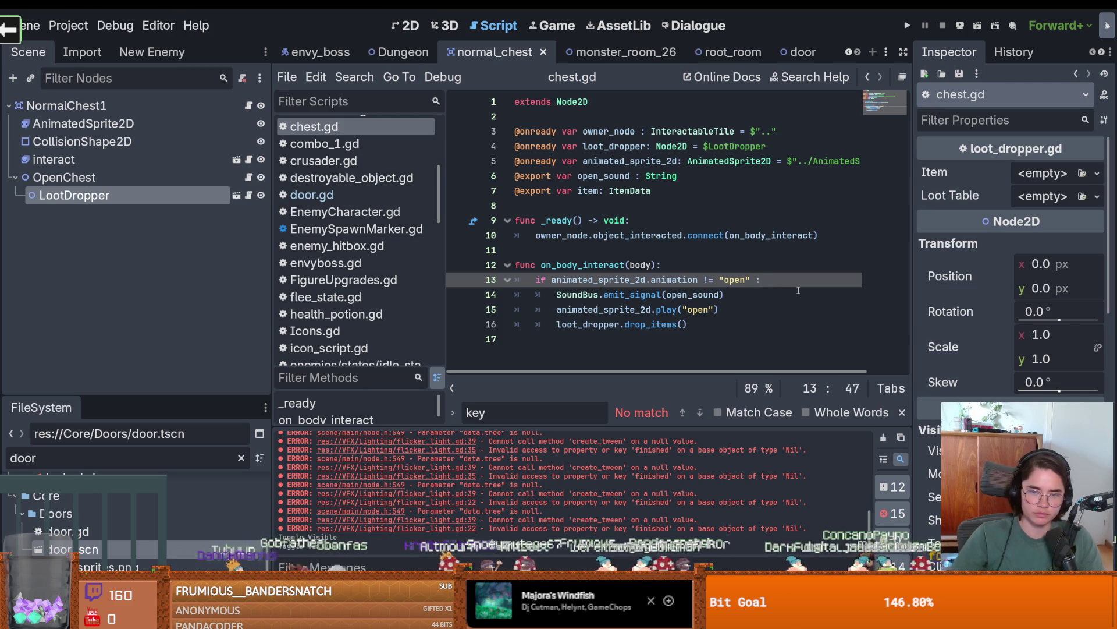
key(ctrl+z)
key(ctrl+z)
key(ctrl+z)
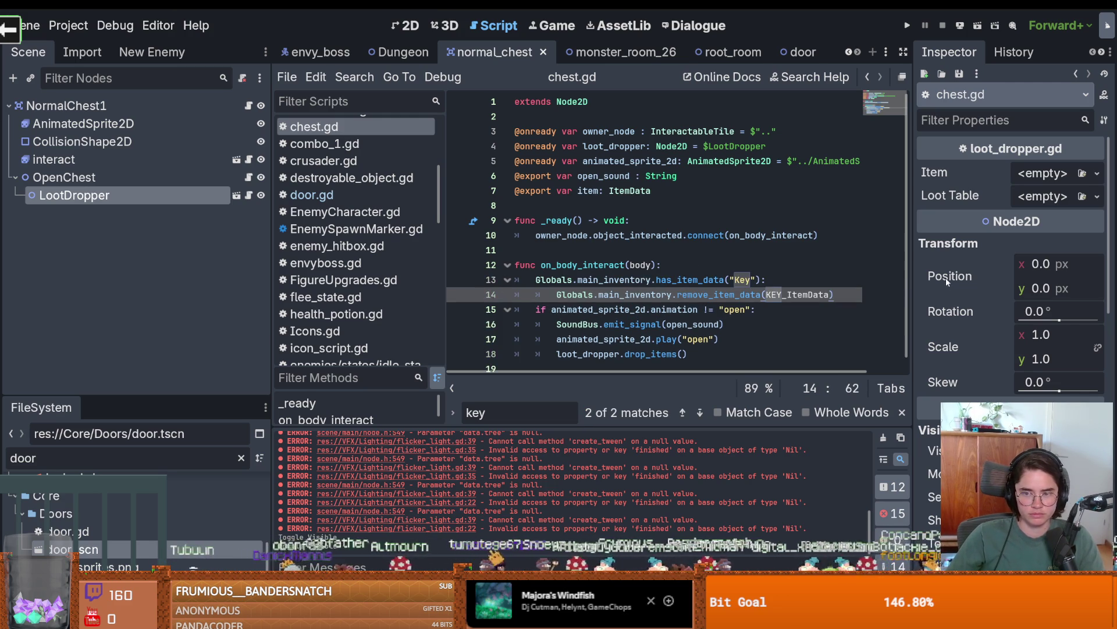
Join has_item_data("Key") to the "open" animation check with 'and', deleting the key-removal line.
drag(912, 280, 993, 280)
scroll(698, 251, down, 1)
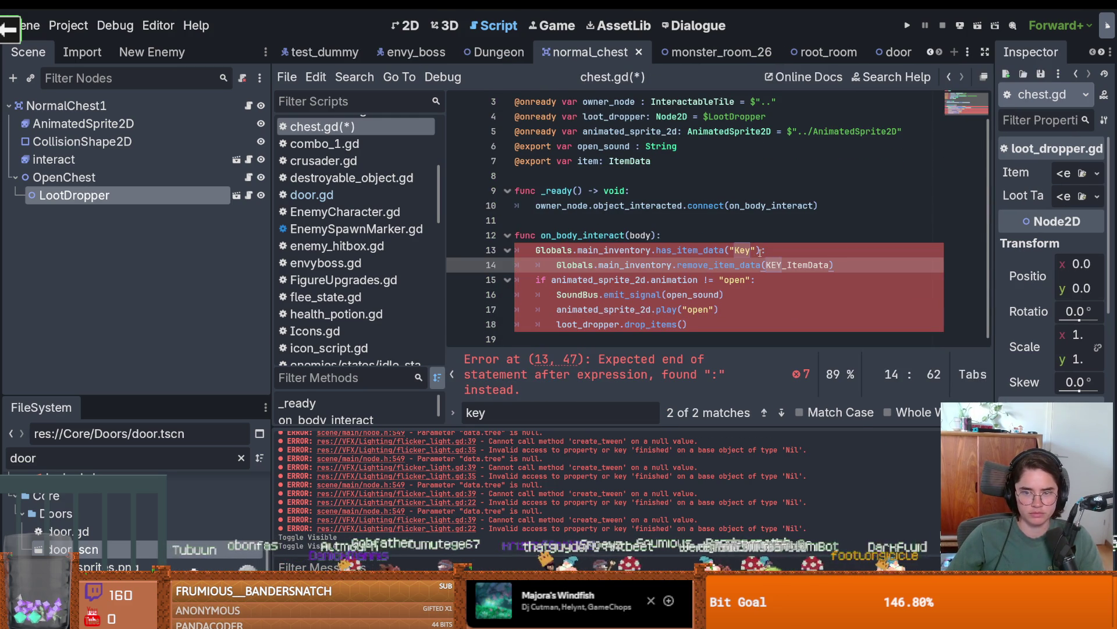
drag(760, 250, 661, 250)
key(shift+Home)
key(ctrl+c)
key(BackSpace)
scroll(814, 274, up, 1)
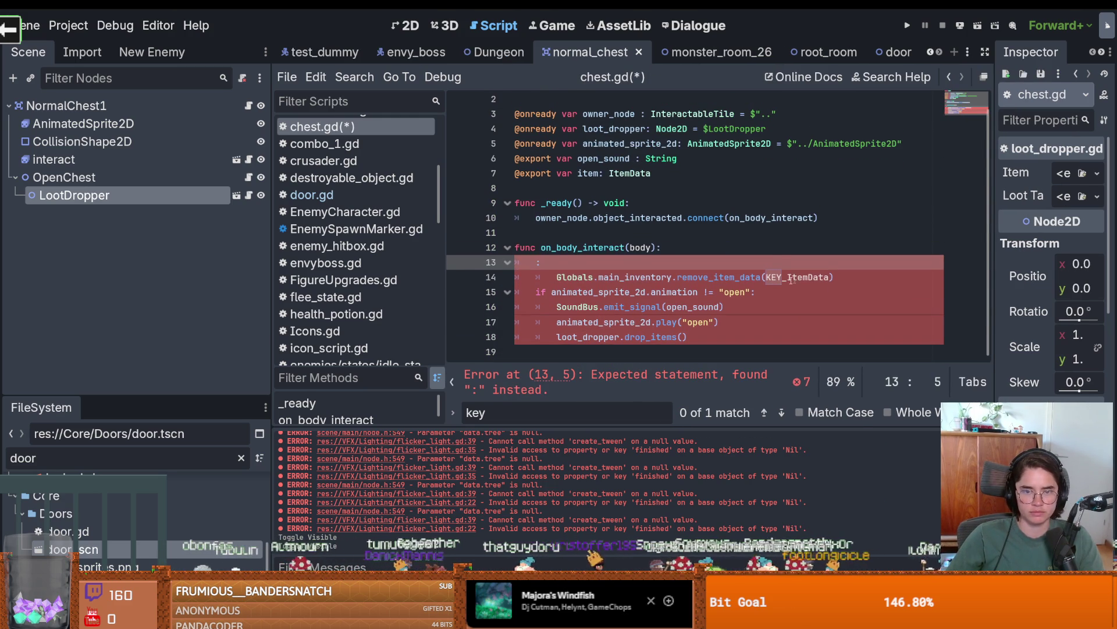
click(750, 291)
text(and)
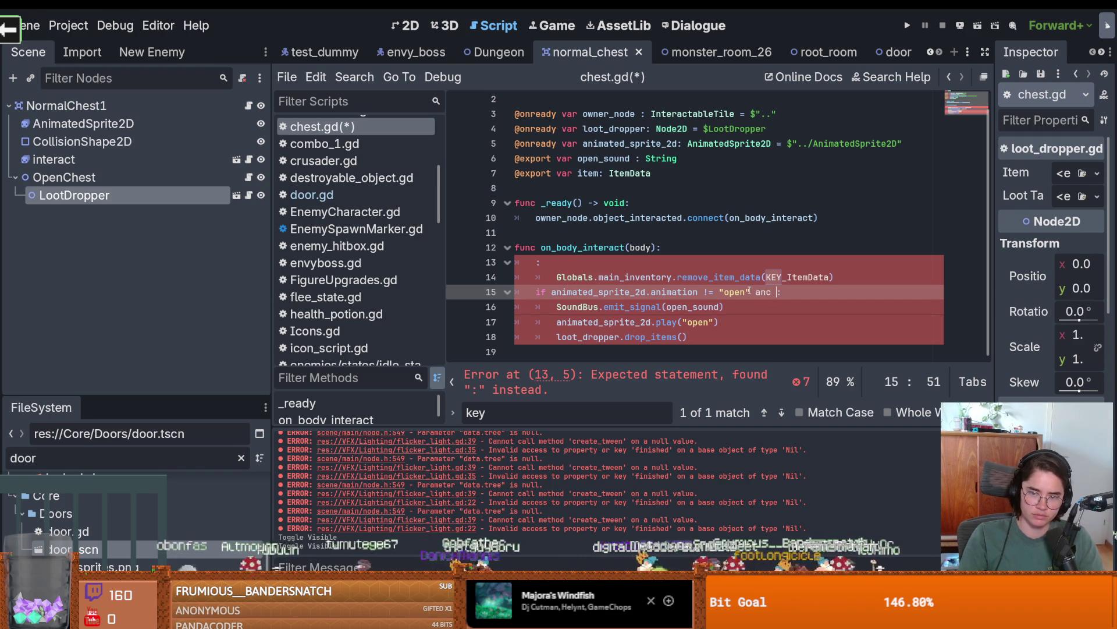
key(ctrl+v)
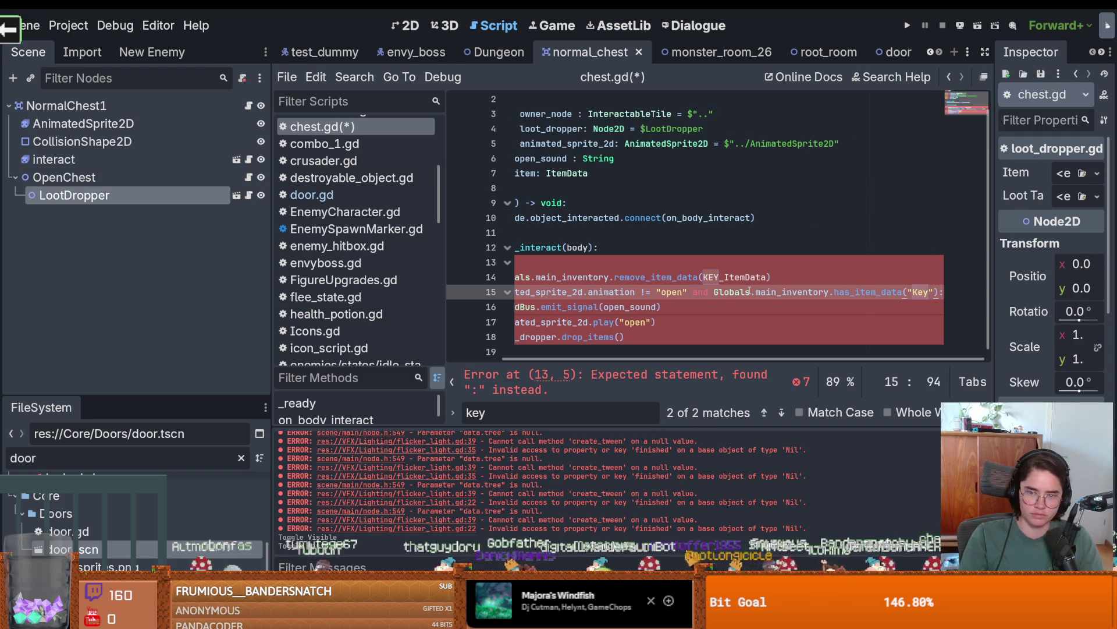
triple_click(699, 272)
key(BackSpace)
key(BackSpace)
key(BackSpace)
key(BackSpace)
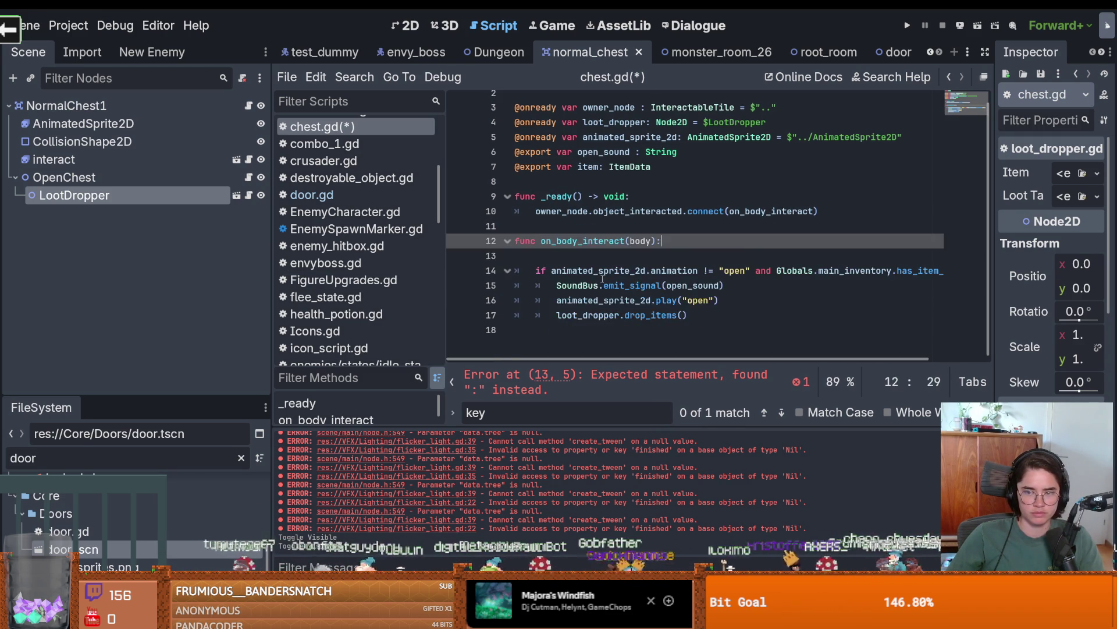
key(Left)
Resize the script editor and side docks, and select the old FileSystem filter text.
drag(271, 285, 83, 256)
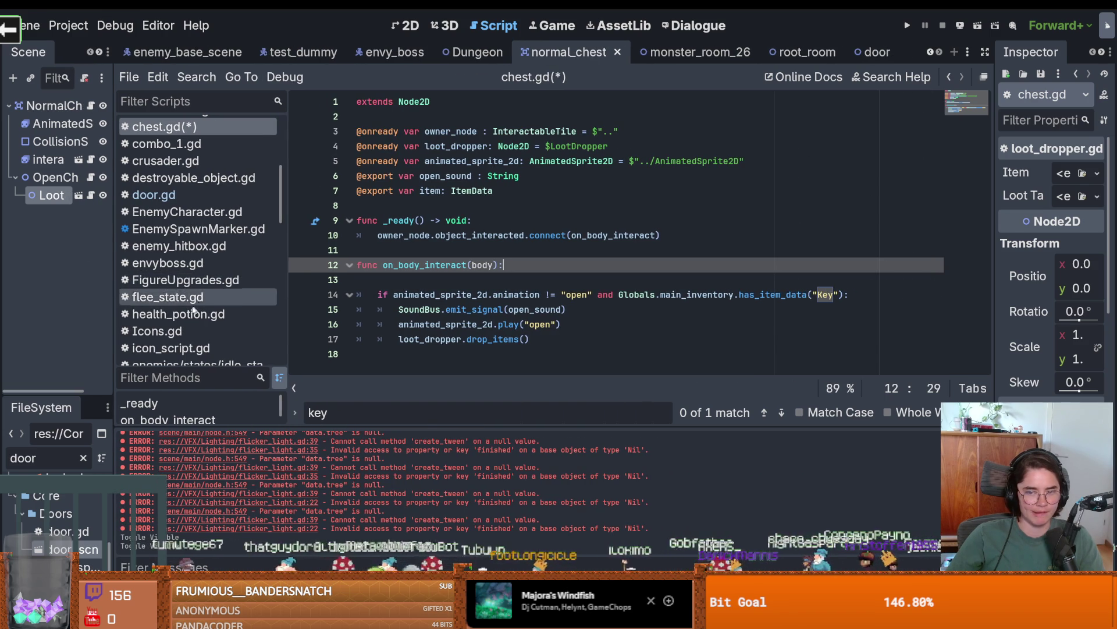
drag(42, 401, 43, 292)
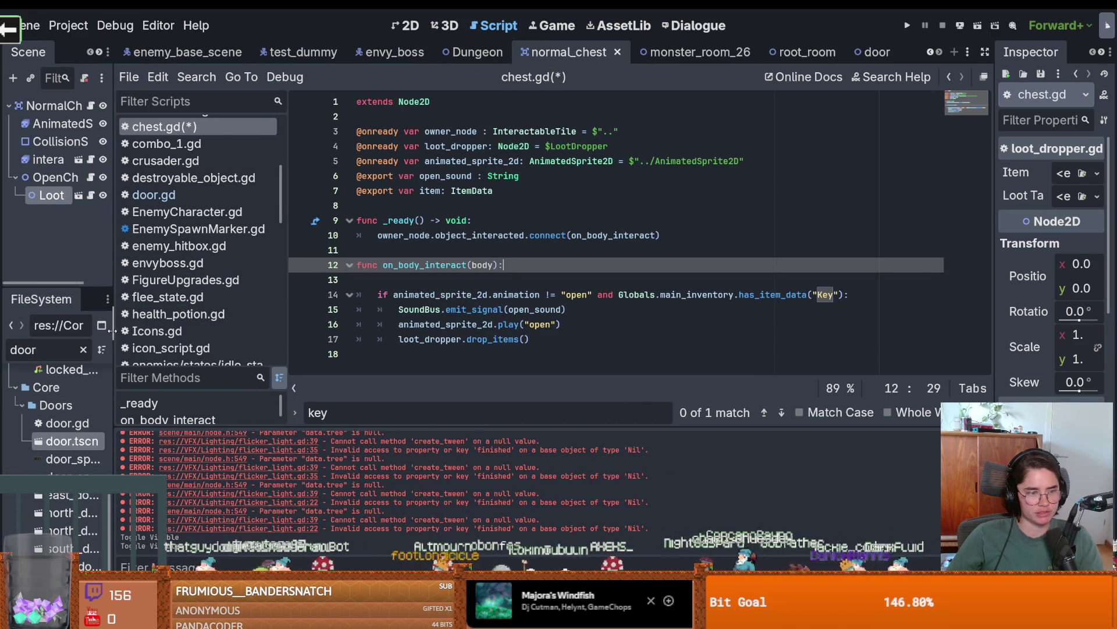
drag(114, 331, 214, 335)
scroll(109, 466, up, 4)
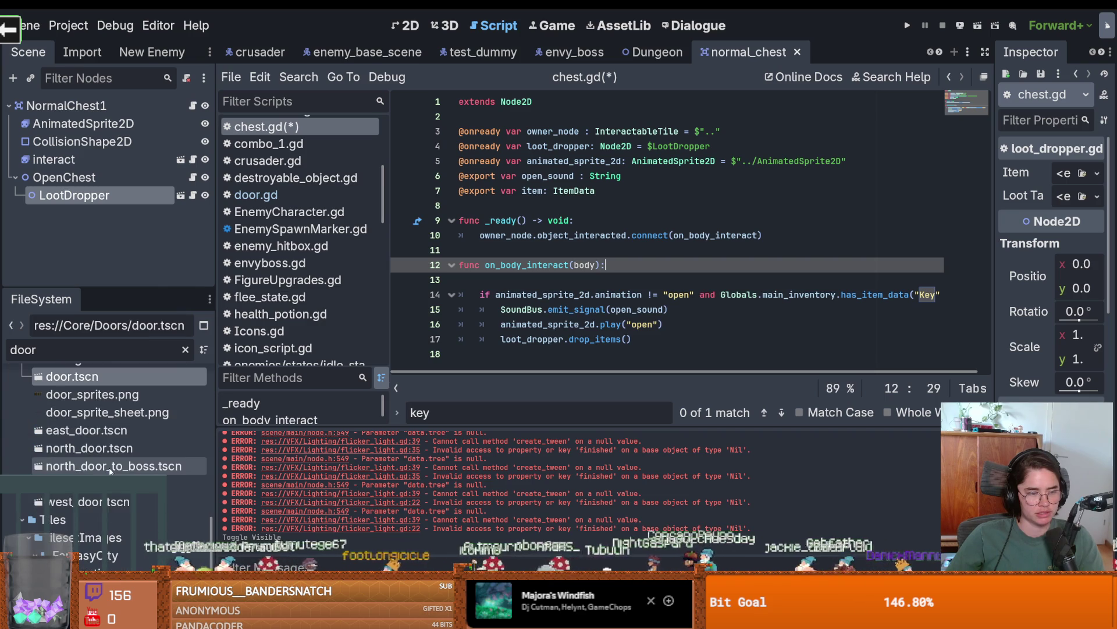
double_click(84, 352)
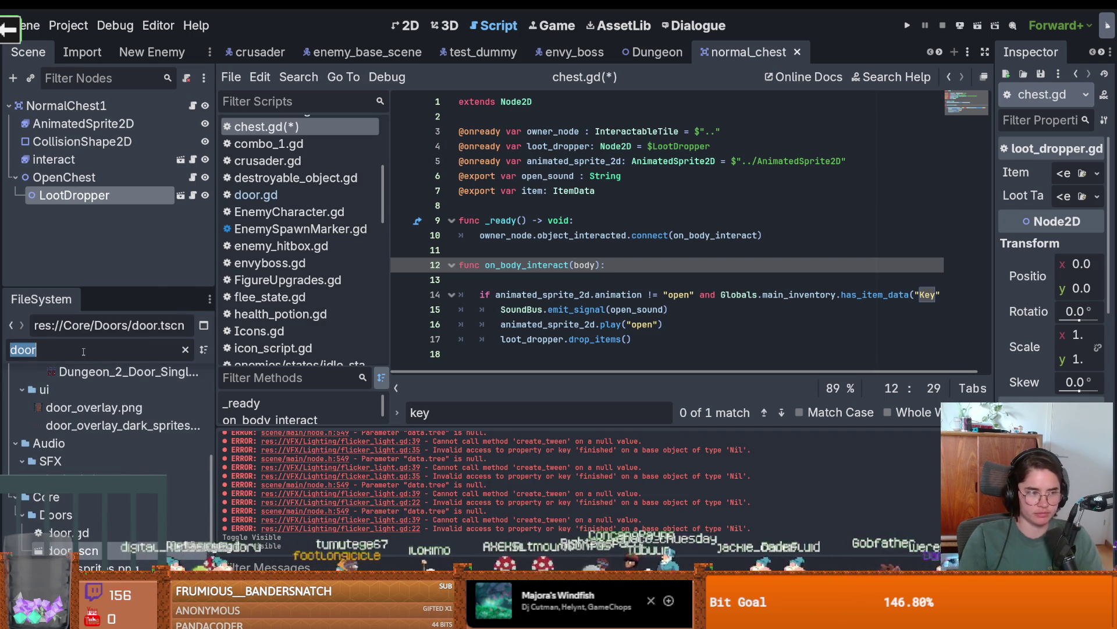
Filter FileSystem for 'key', remove the blank line, and add a CHEST_KEY preload of chest_key.tres.
text(key)
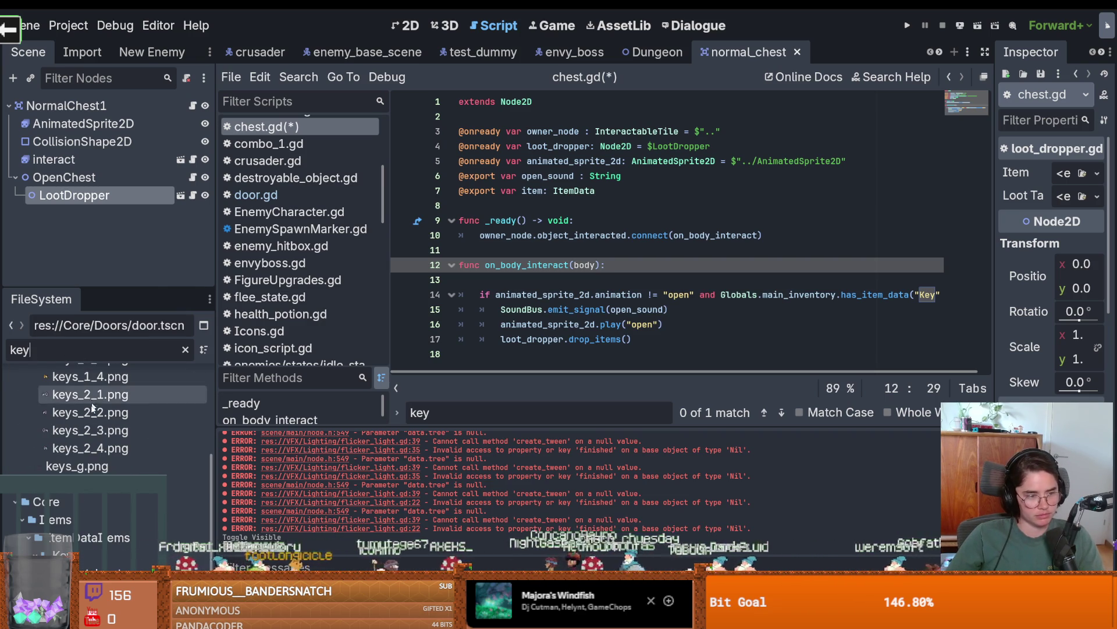
mouse_move(90, 433)
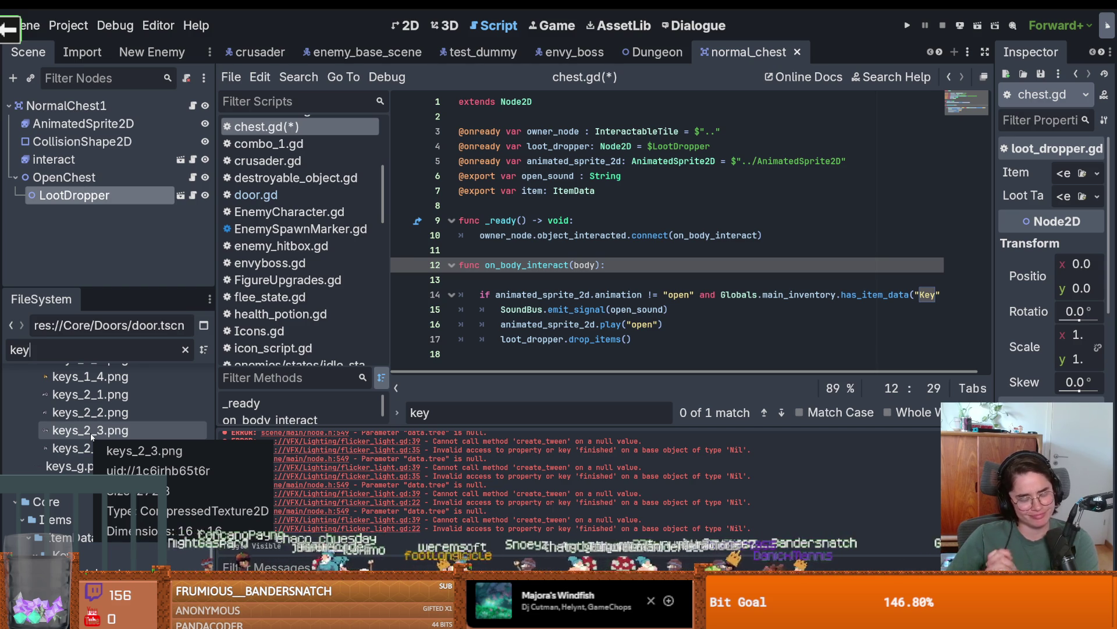
click(510, 284)
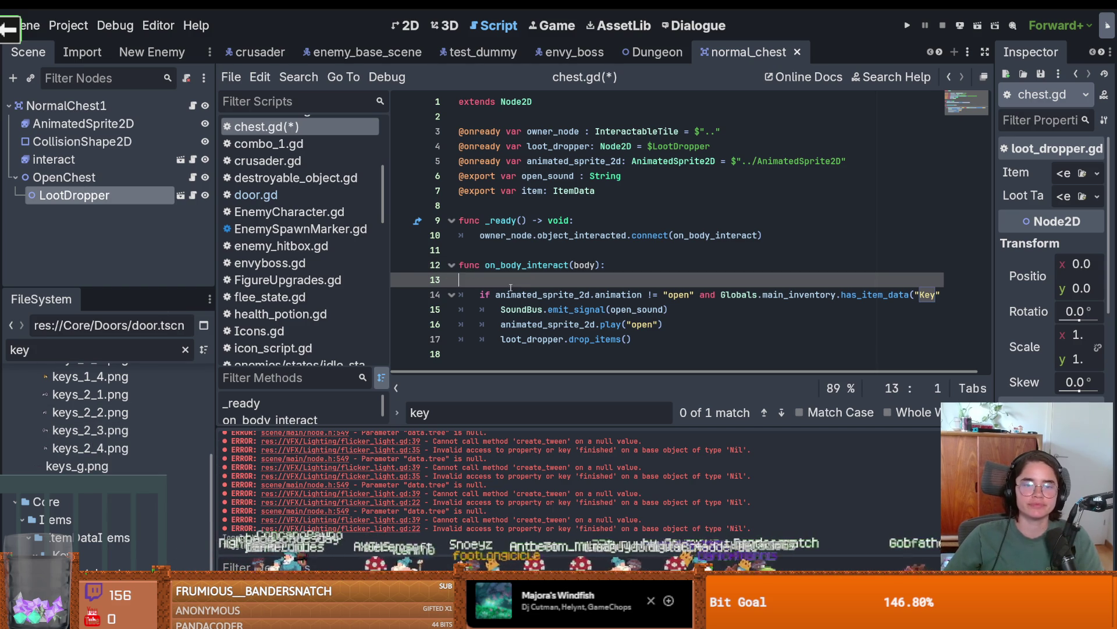
key(BackSpace)
mouse_move(75, 556)
mouse_down()
mouse_move(445, 208)
mouse_move(488, 209)
mouse_up()
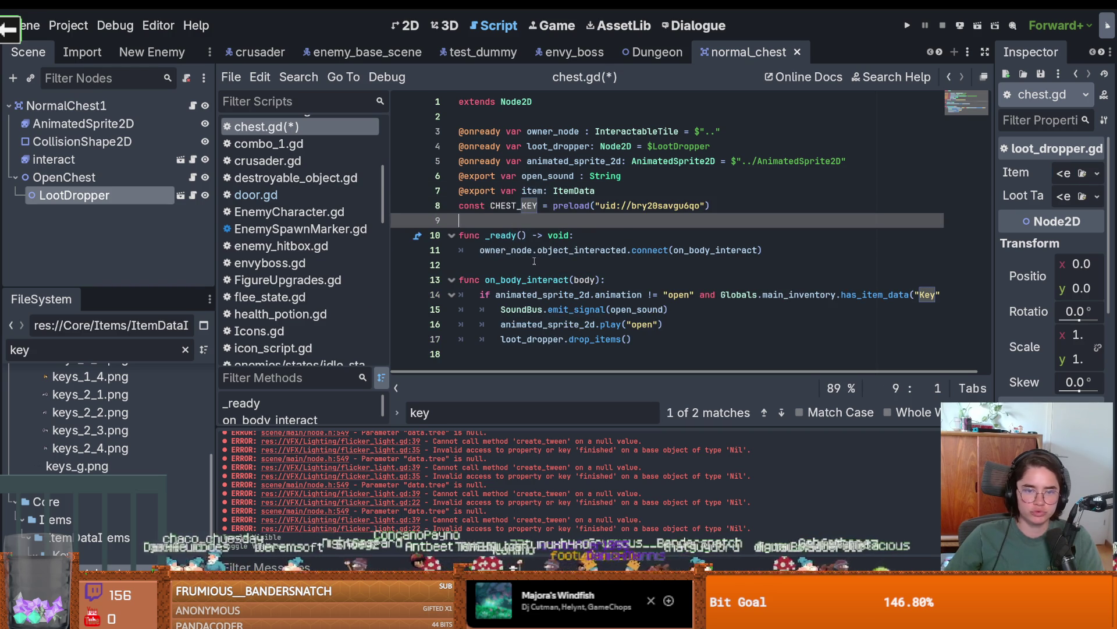
key(ctrl+z)
key(ctrl+z)
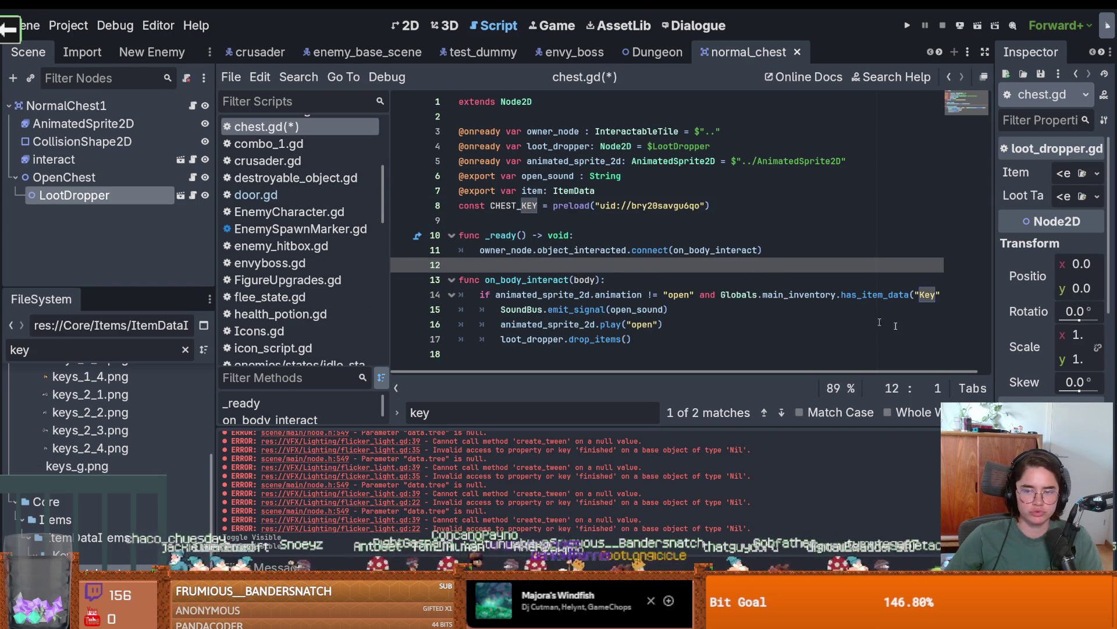
drag(217, 264, 148, 265)
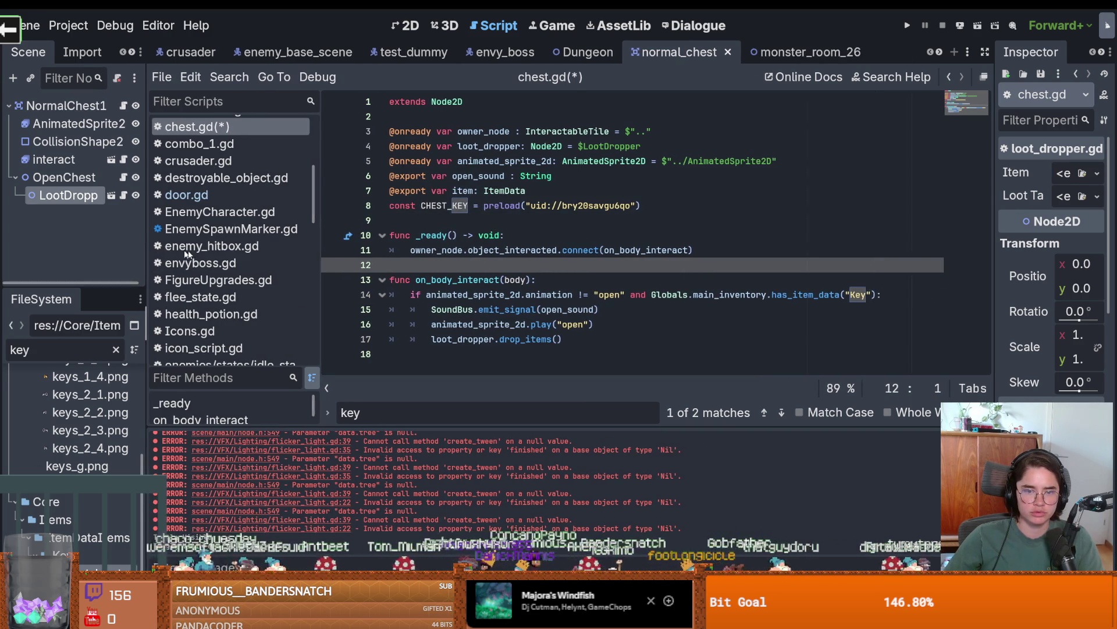
Add remove_item_data(CHEST_KEY) inside the chest-opening if block.
click(602, 327)
click(595, 339)
key(Return)
key(BackSpace)
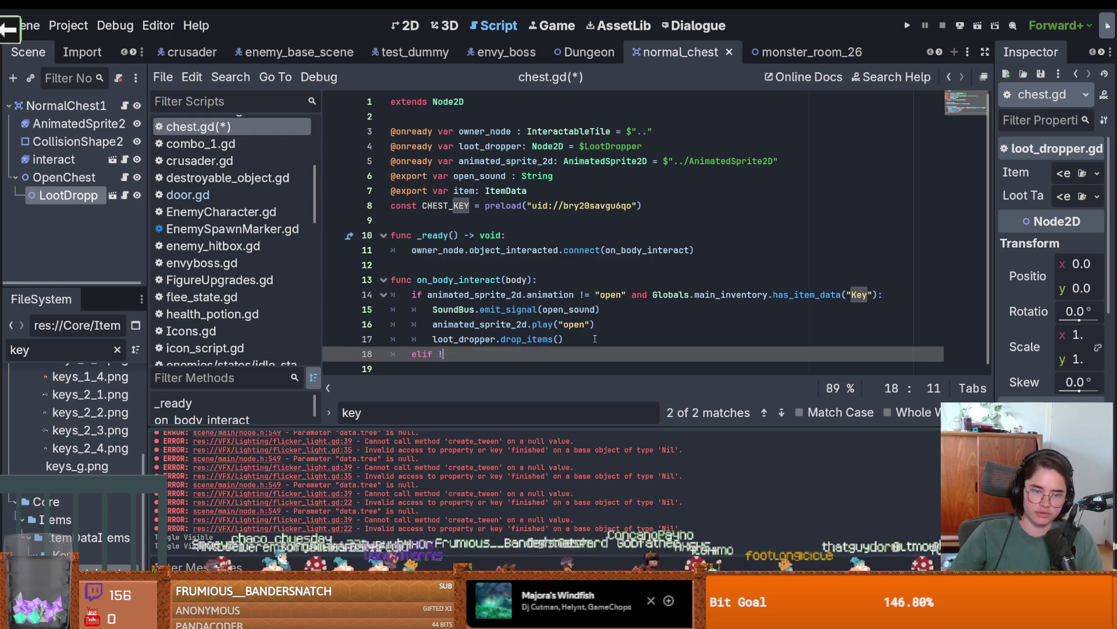
click(900, 289)
key(Return)
text(Globals.main_inventory.remove_item_data(KEY_ItemData))
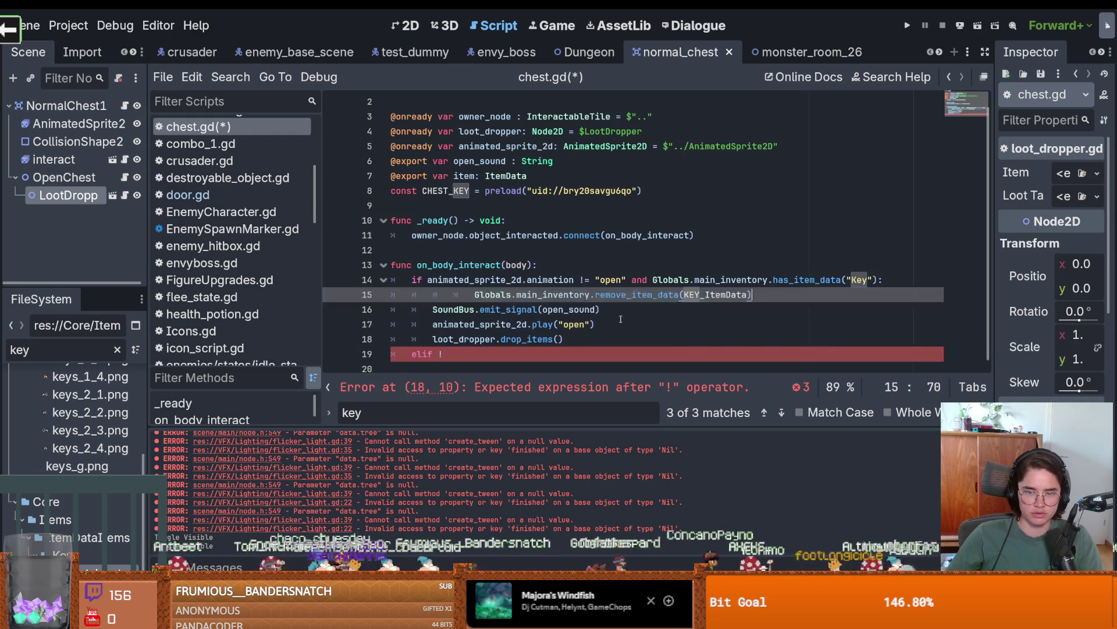
key(BackSpace)
key(BackSpace)
double_click(684, 294)
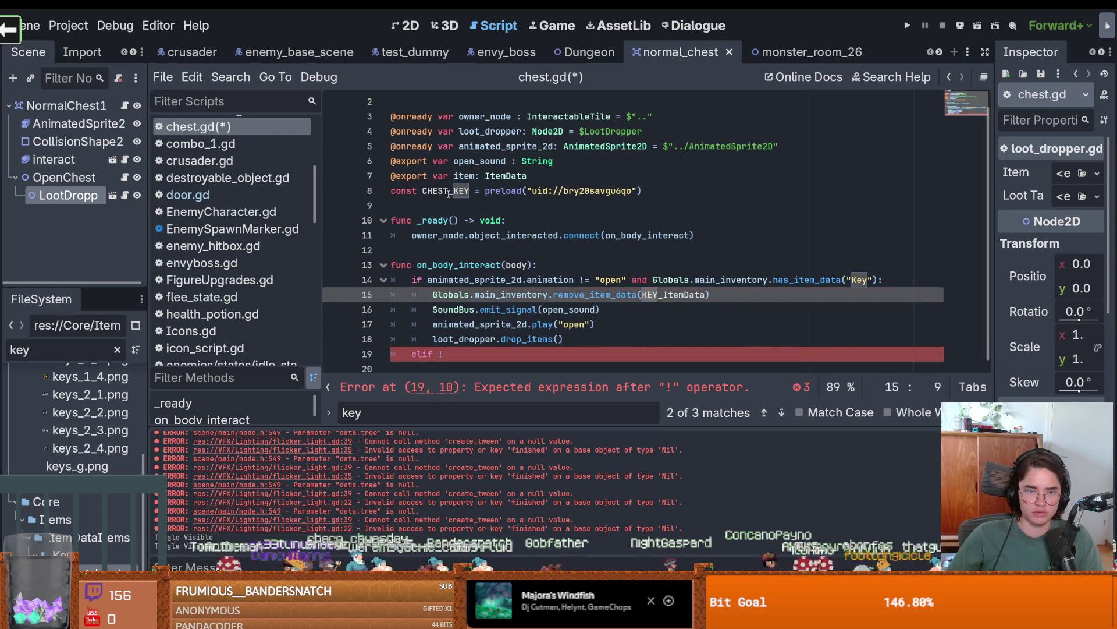
text(CHEST_KEY)
Add an elif branch for a missing key that prints "no key", then save chest.gd.
drag(878, 280, 634, 289)
text(Globals.main_inventory.has_item_data("Key"))
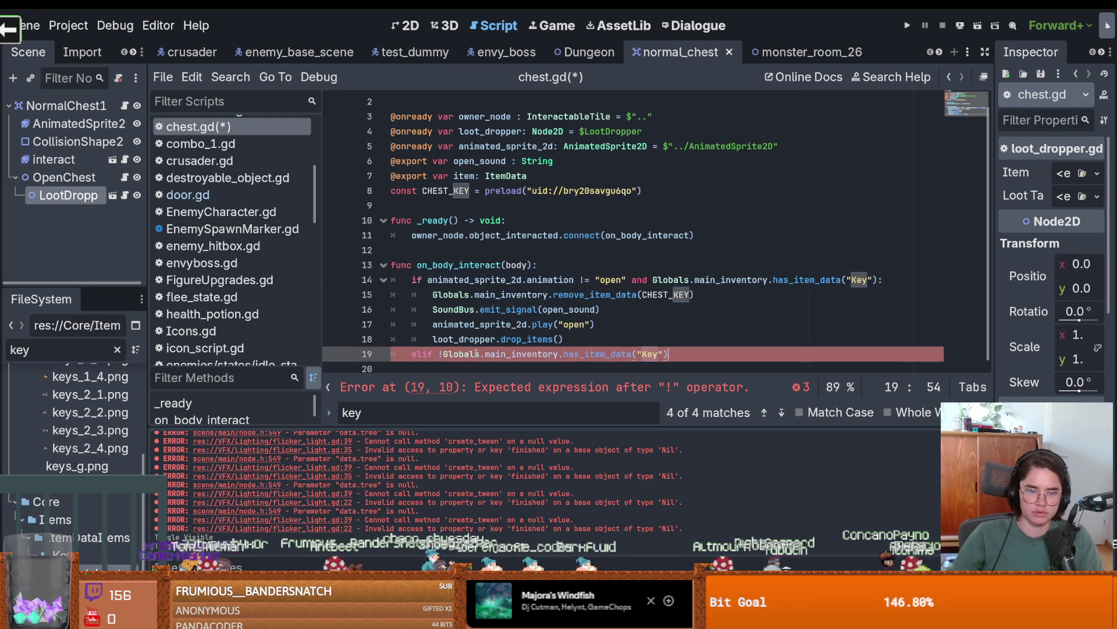
text(:)
key(Return)
text(print("no key)
key(ctrl+s)
click(598, 211)
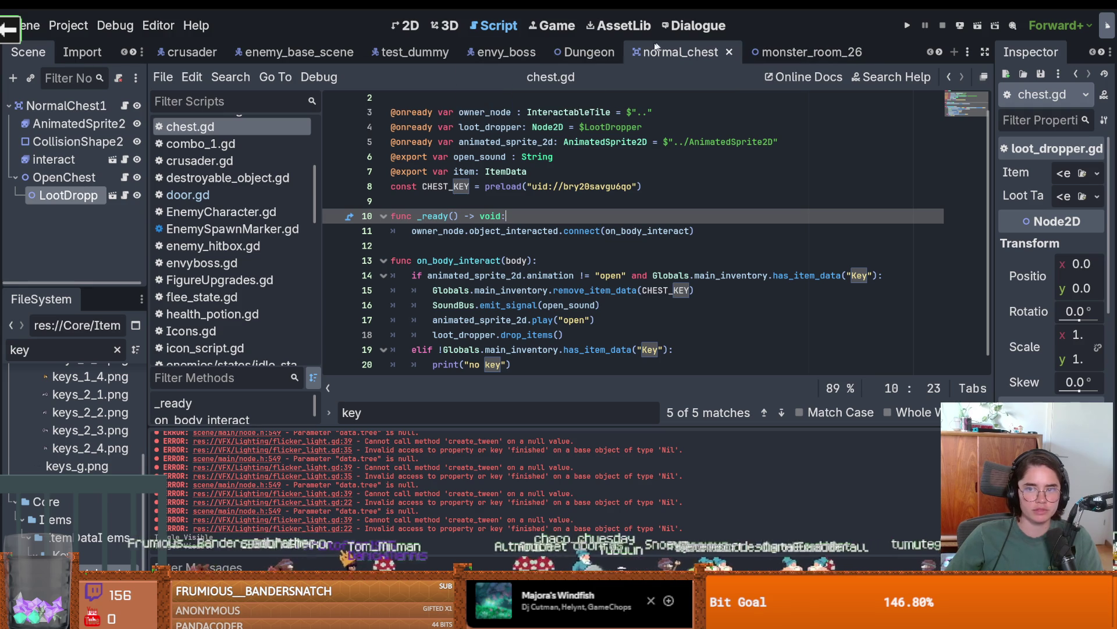
drag(149, 198, 317, 198)
Open root_room.tscn from FileSystem and show it in the 2D view.
mouse_move(129, 299)
mouse_down()
mouse_move(128, 356)
mouse_move(125, 137)
mouse_up()
key(BackSpace)
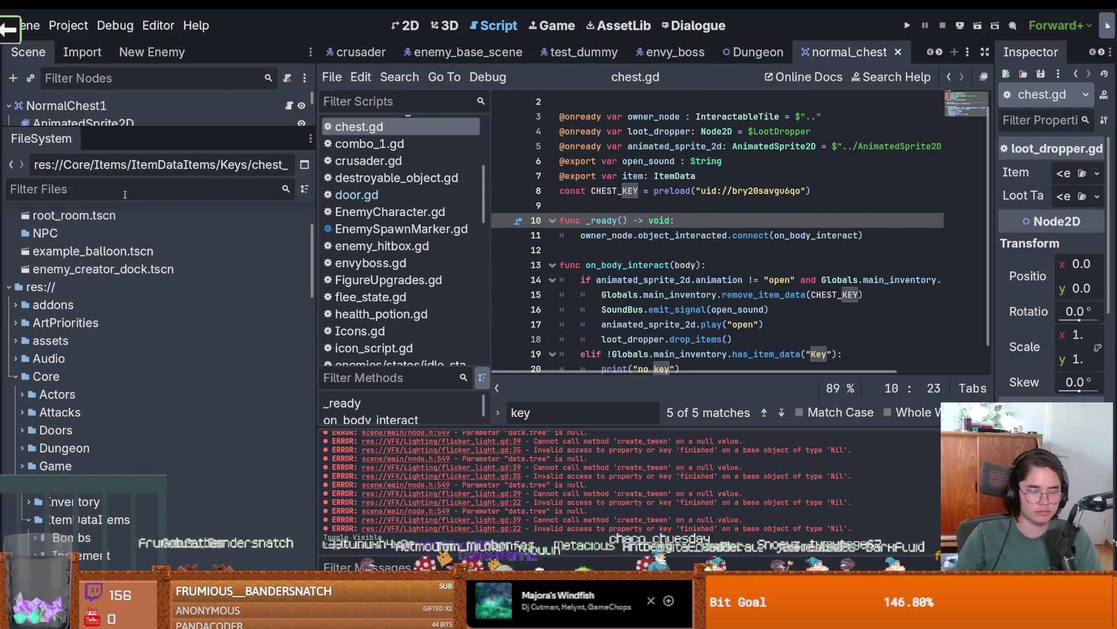
text(key)
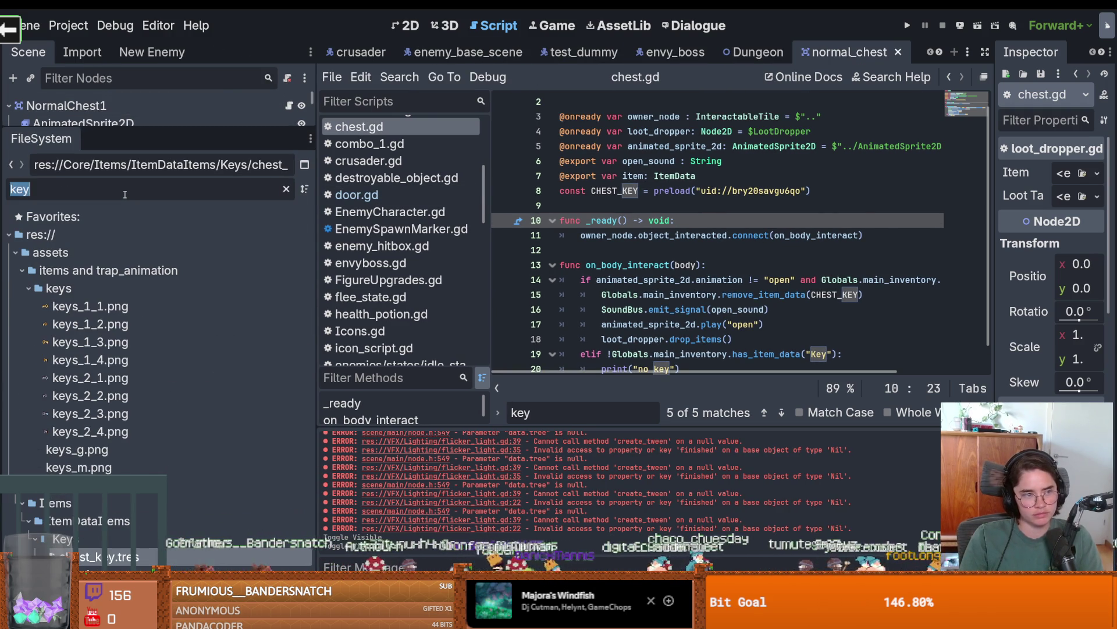
text(root_roo)
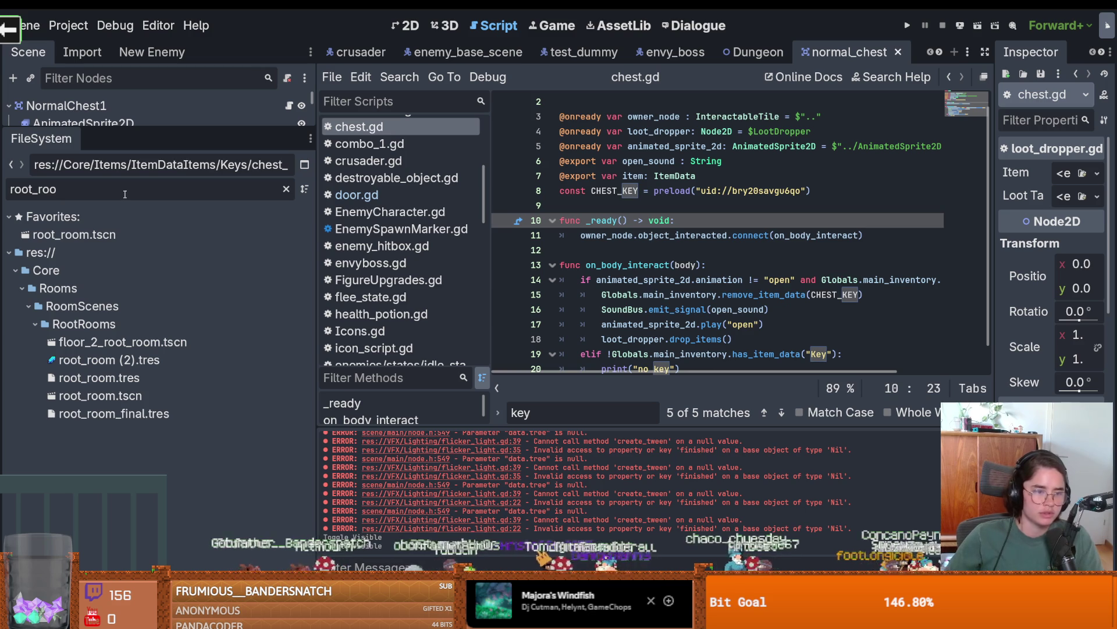
double_click(76, 397)
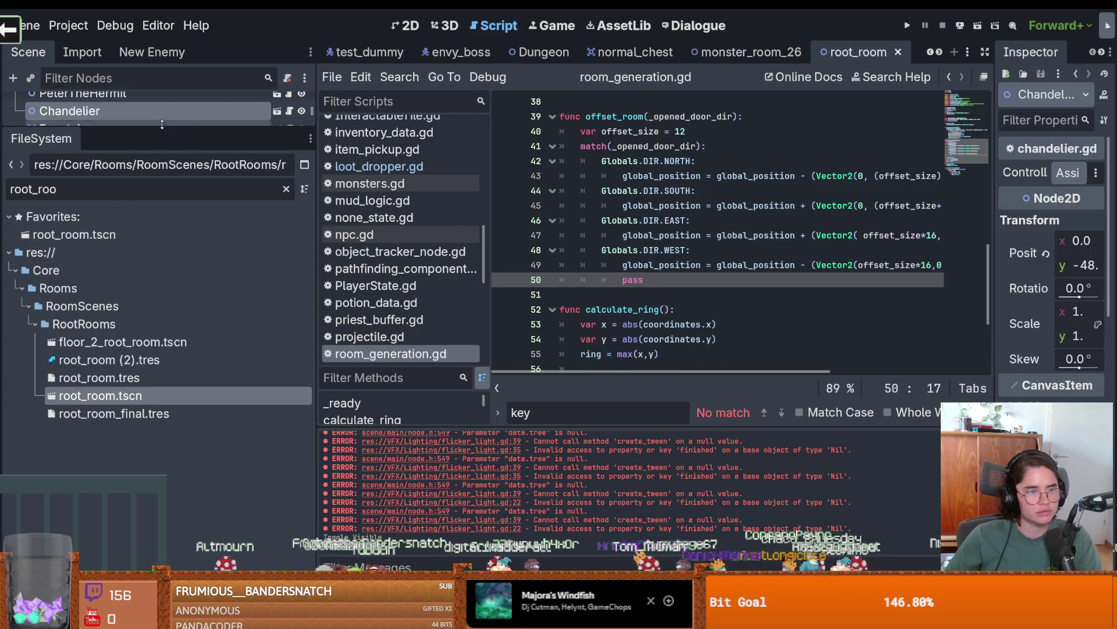
drag(161, 124, 162, 489)
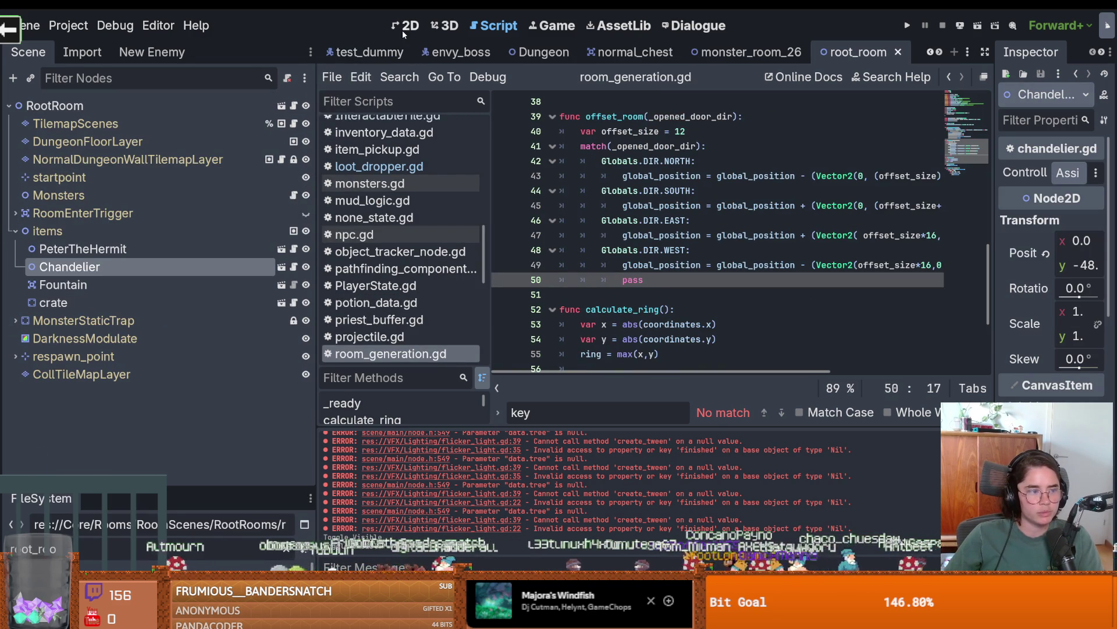
click(405, 27)
scroll(387, 266, down, 3)
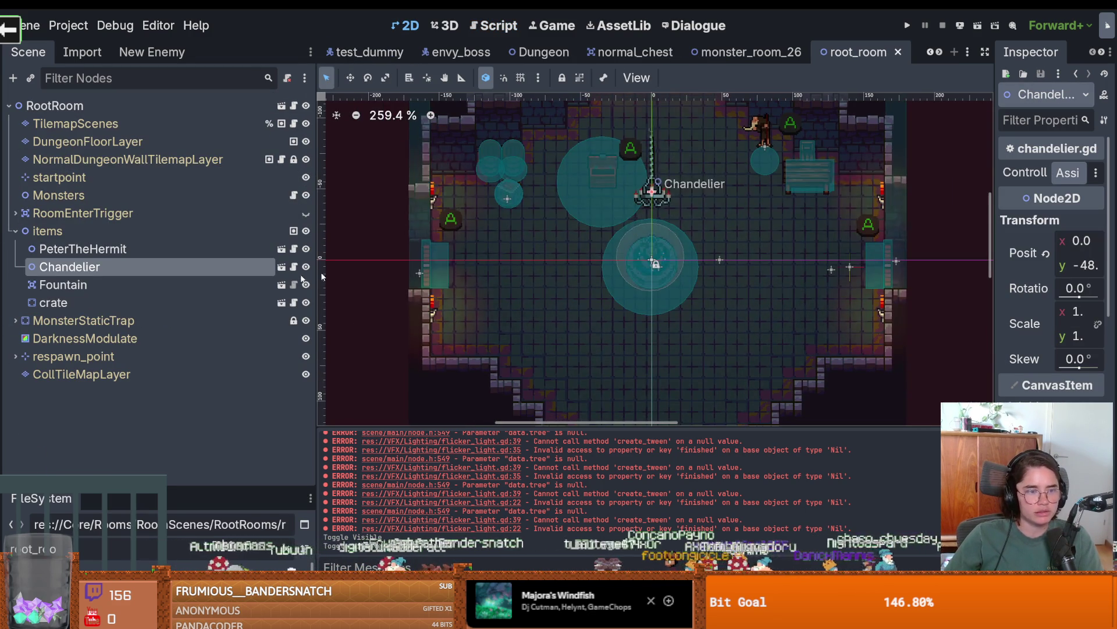
Instance item_pickup.tscn under the items node and move it to the floor spot.
click(65, 232)
right_click(65, 232)
click(32, 75)
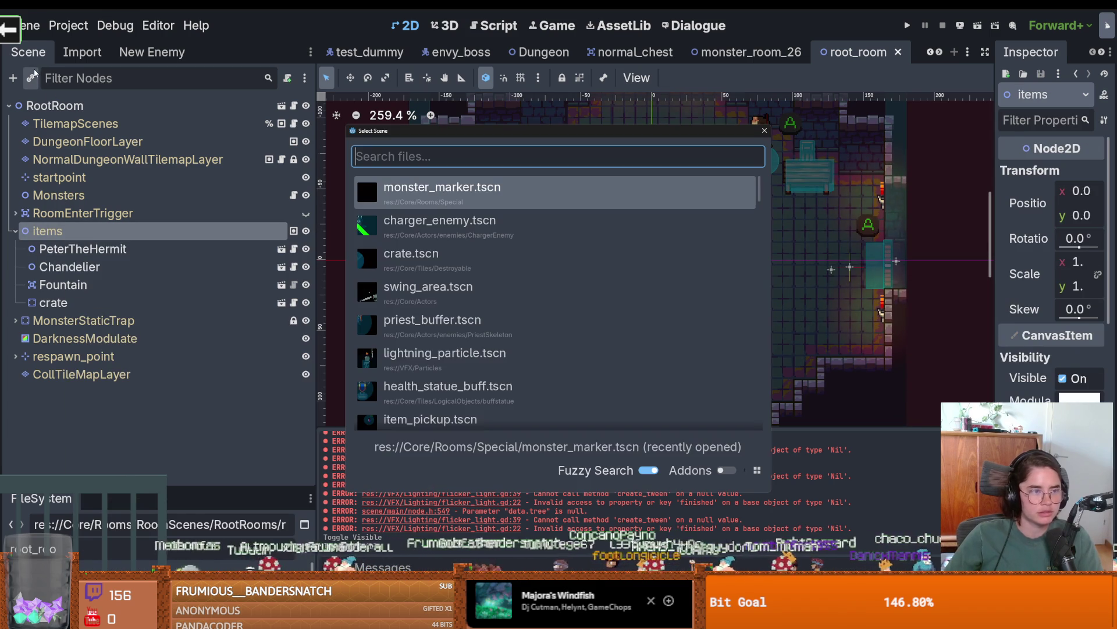
text(u)
key(BackSpace)
text(item_)
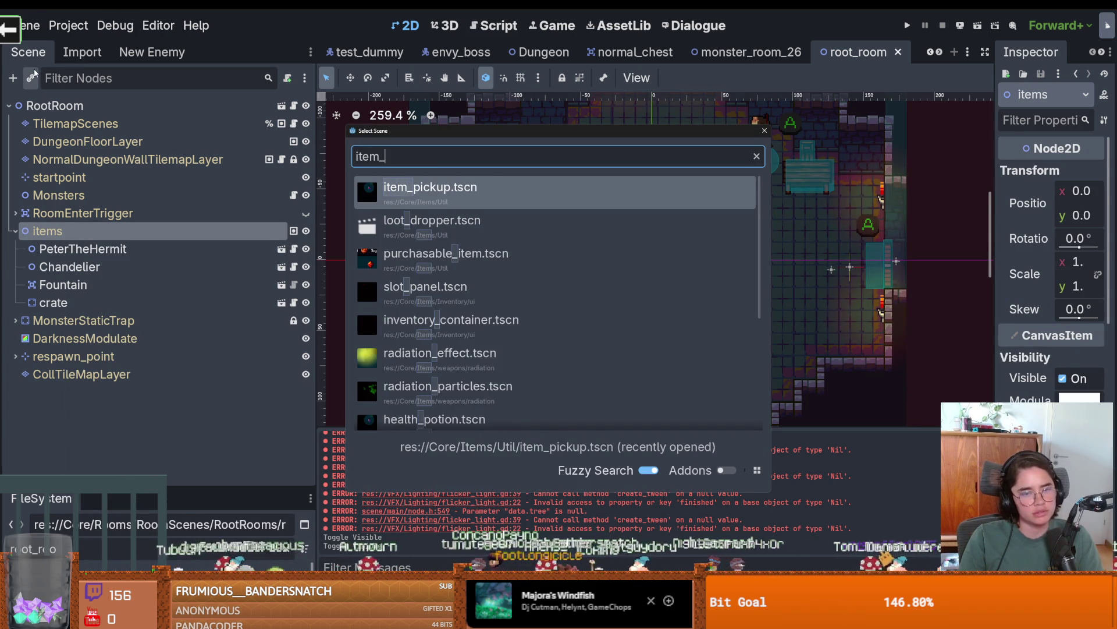
text(pick)
key(Return)
right_click(572, 303)
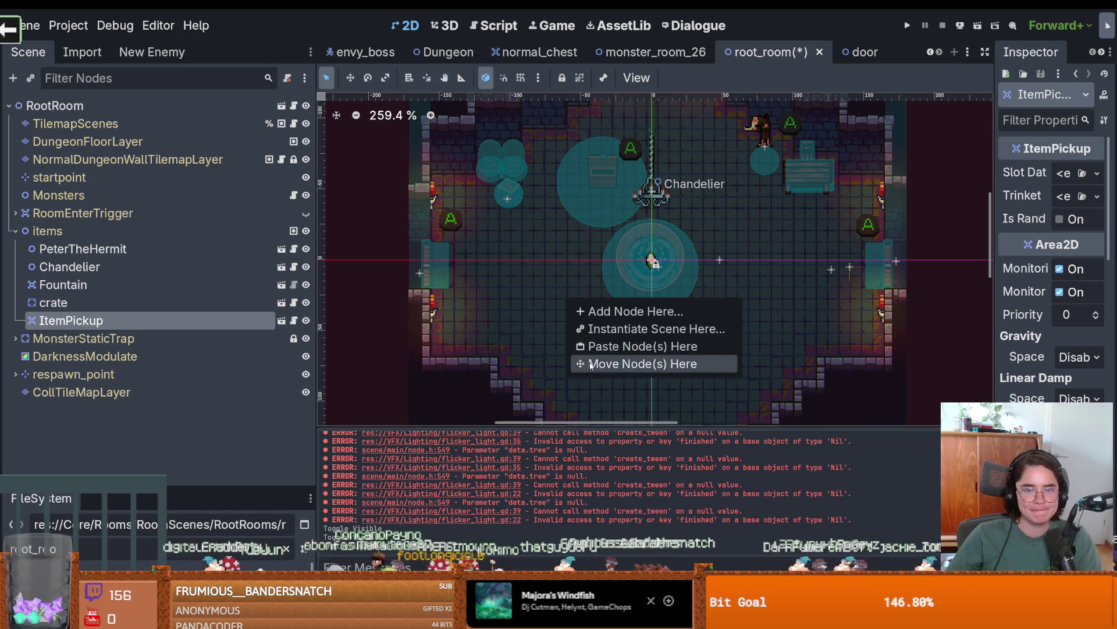
click(591, 364)
scroll(573, 323, down, 1)
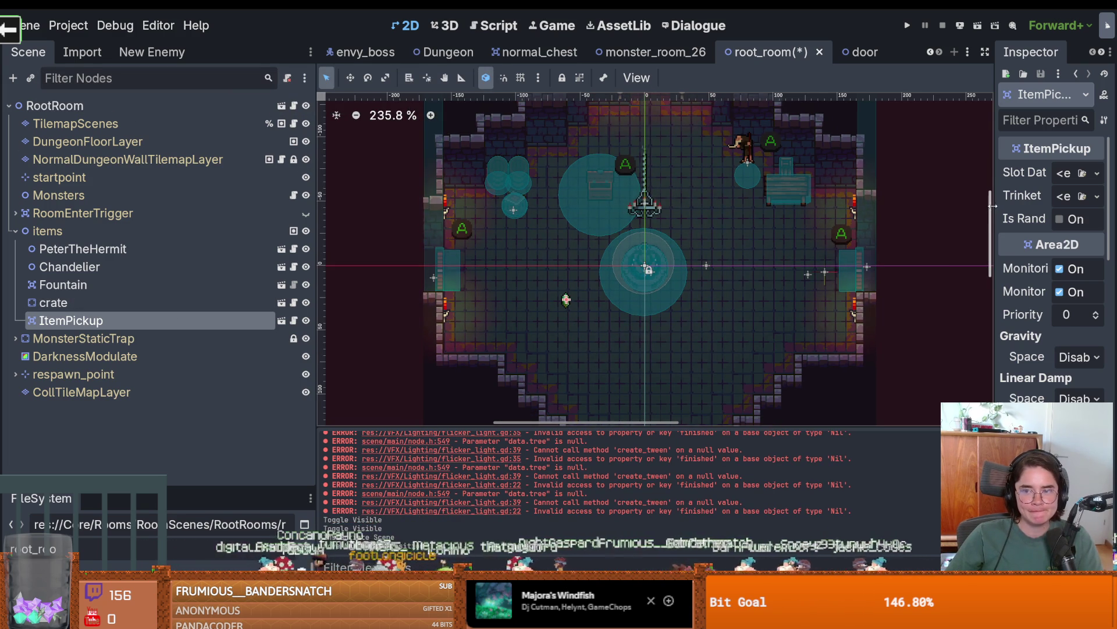
drag(992, 204, 833, 182)
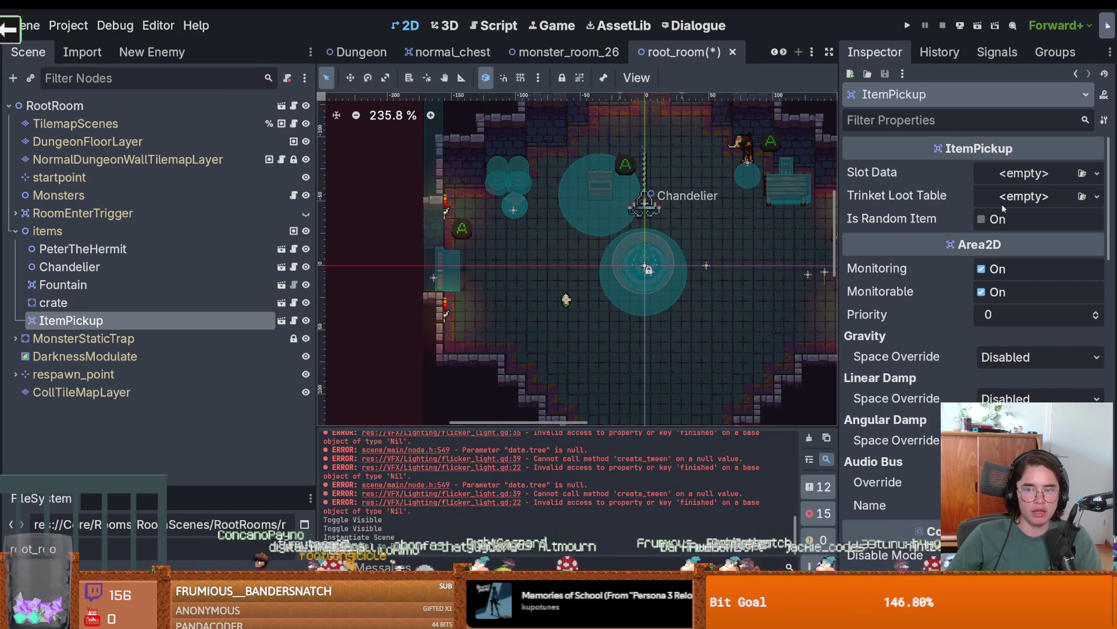
Give the ItemPickup a new SlotData using chest_key.tres, save root_room, and run the game.
click(1051, 175)
click(1022, 214)
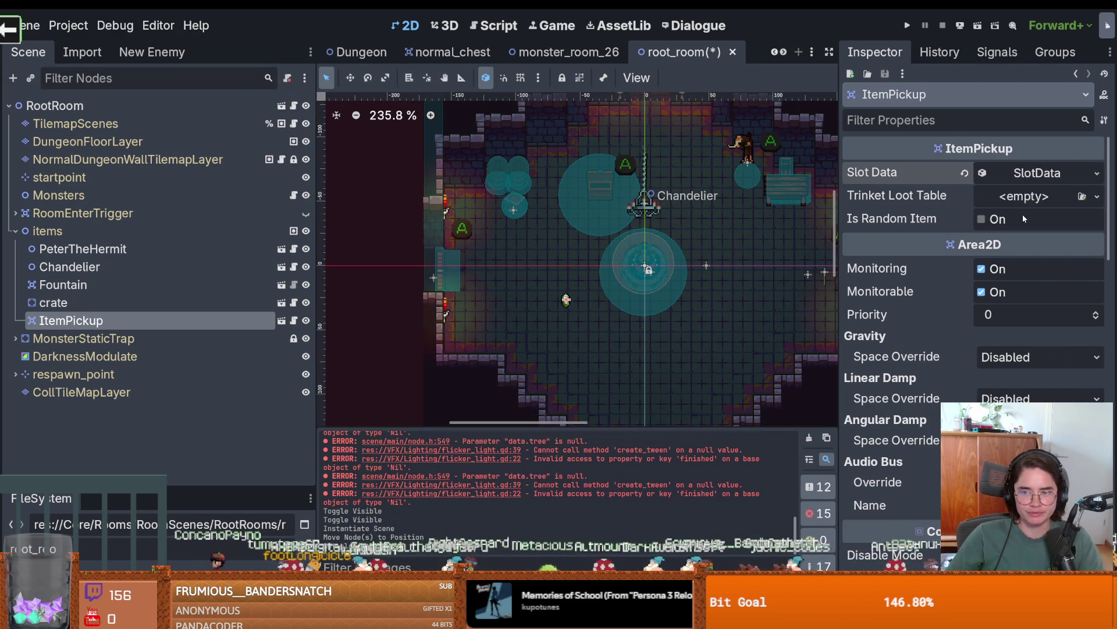
click(1029, 177)
click(1094, 198)
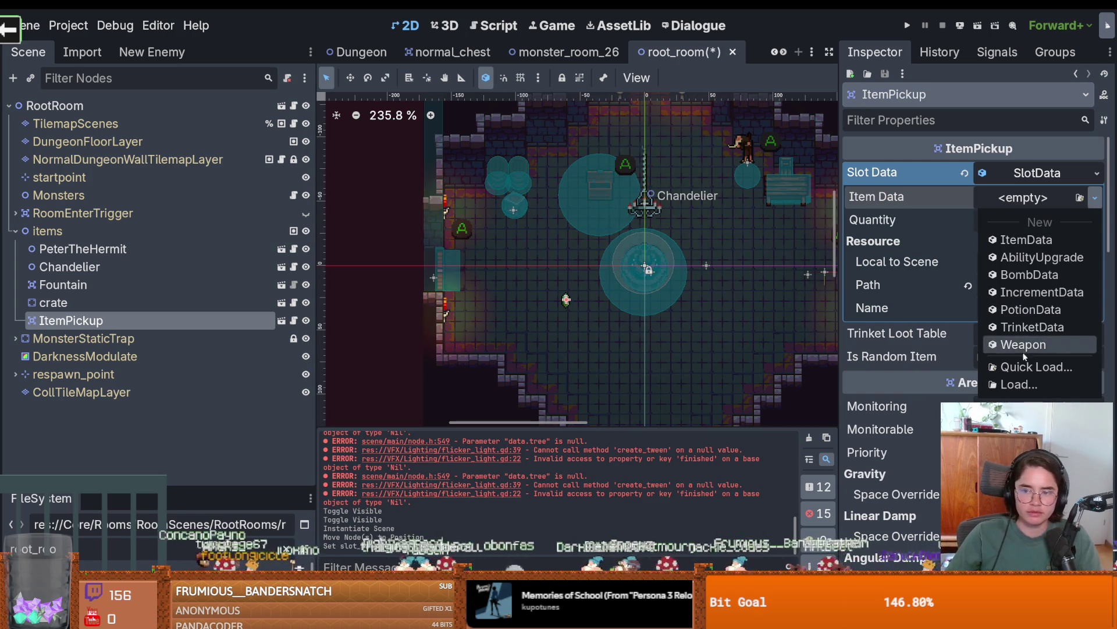
click(1022, 364)
text(chest)
key(Return)
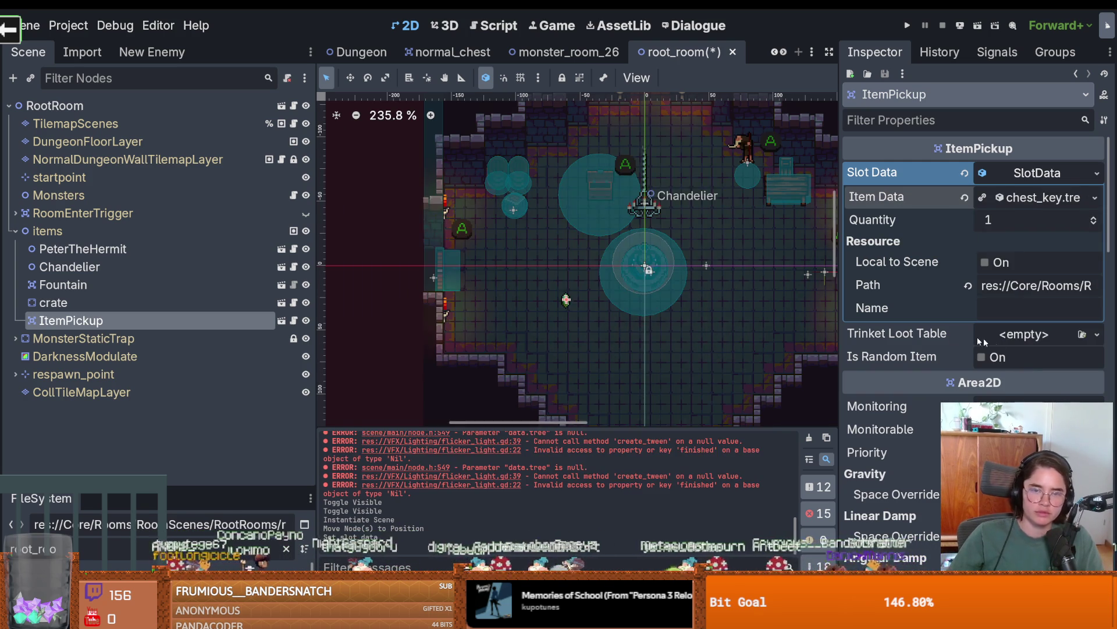
key(ctrl+s)
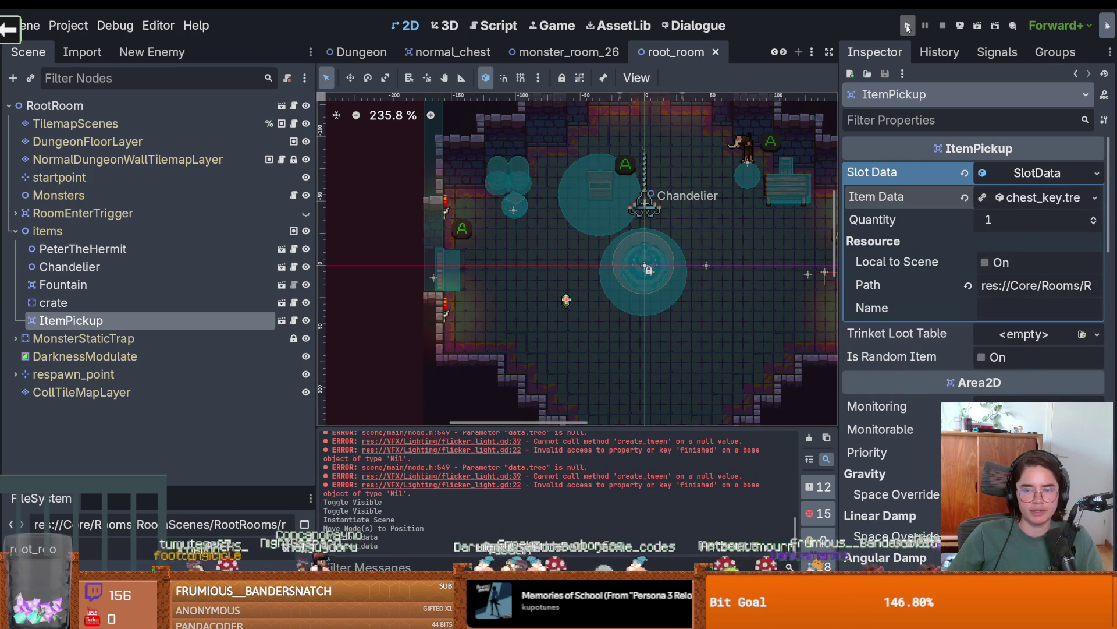
click(908, 26)
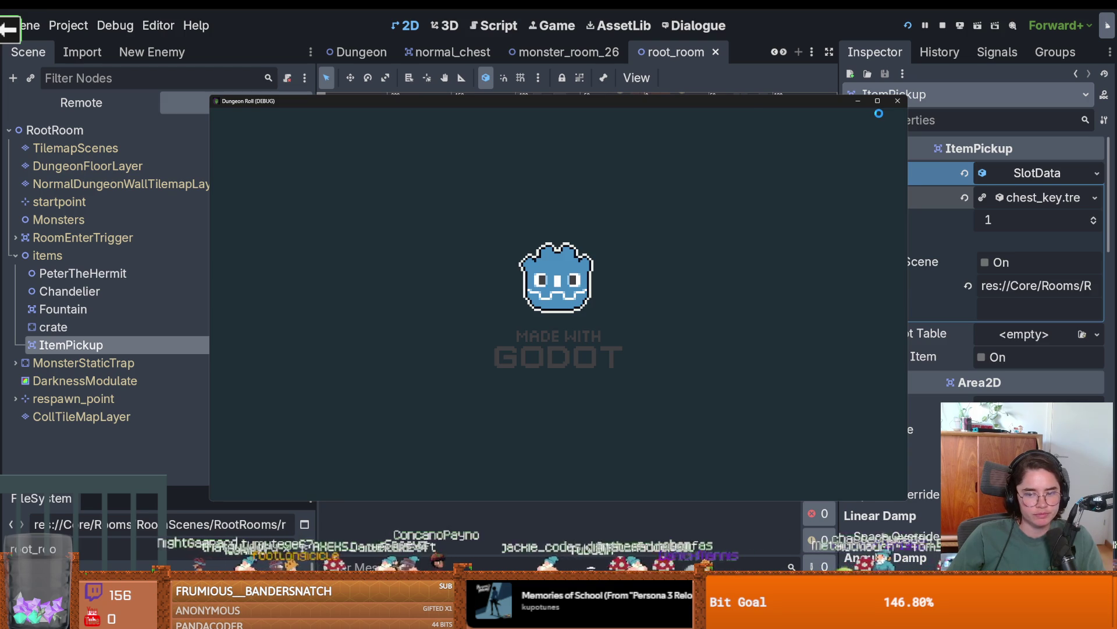
Walk the player right and up toward the chest using D and W.
key(d)
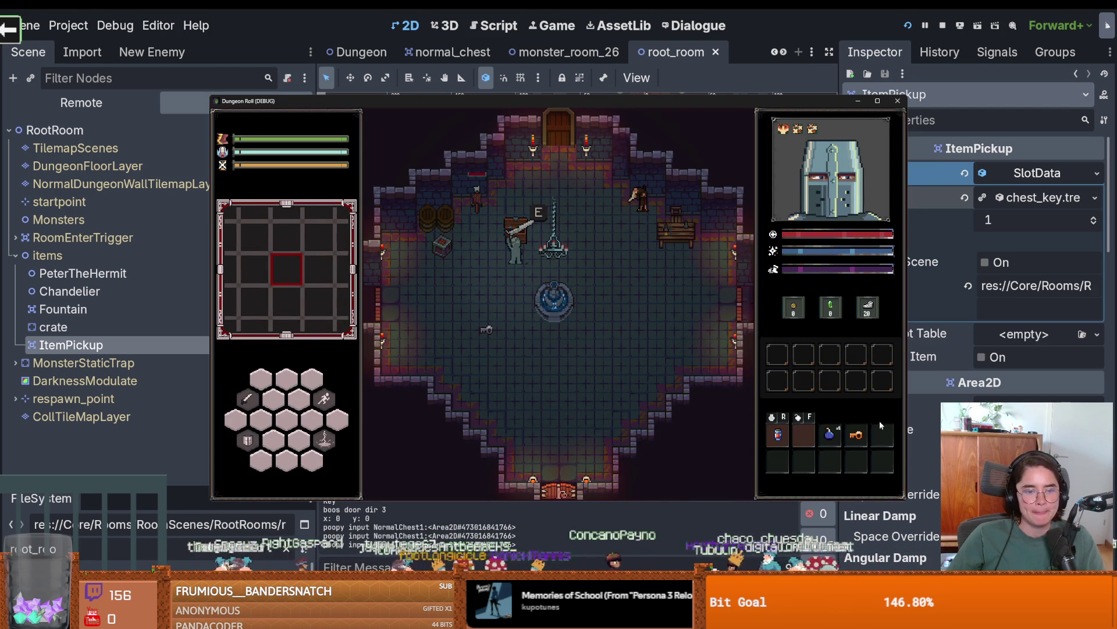
key(d)
key(w)
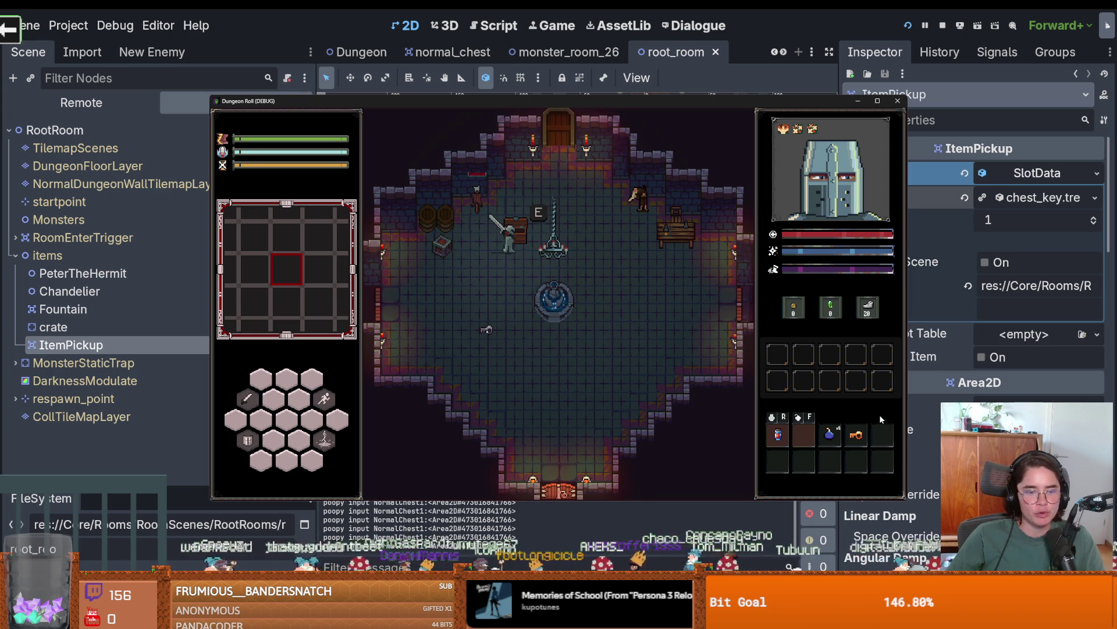
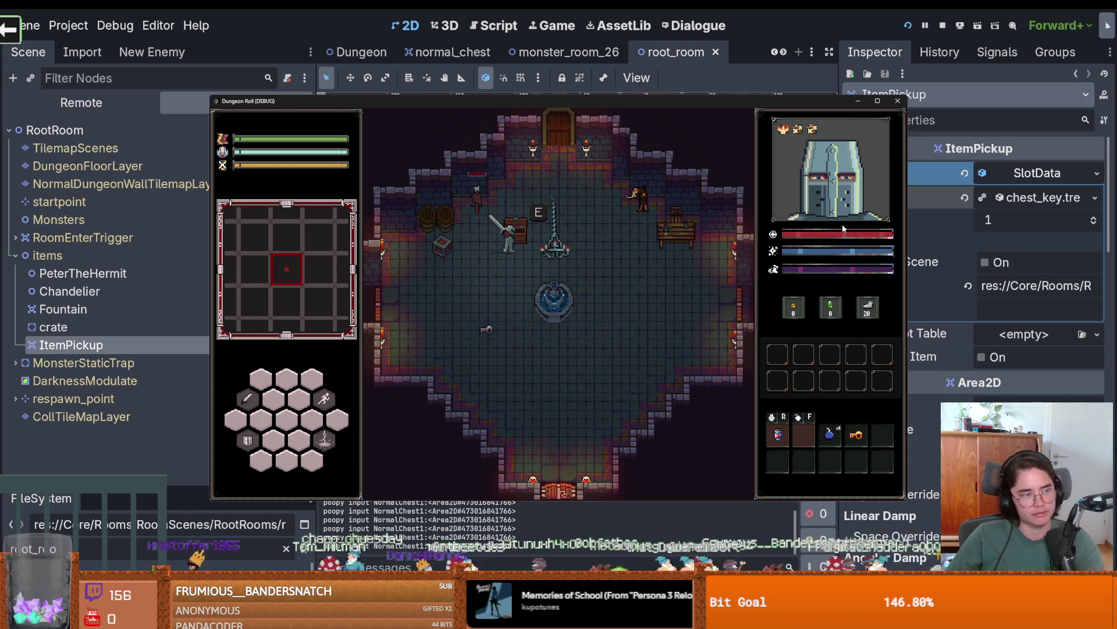
Stop the game and jump to loot_dropper.gd line 20, where NormalChest1 reports no loot table.
click(584, 229)
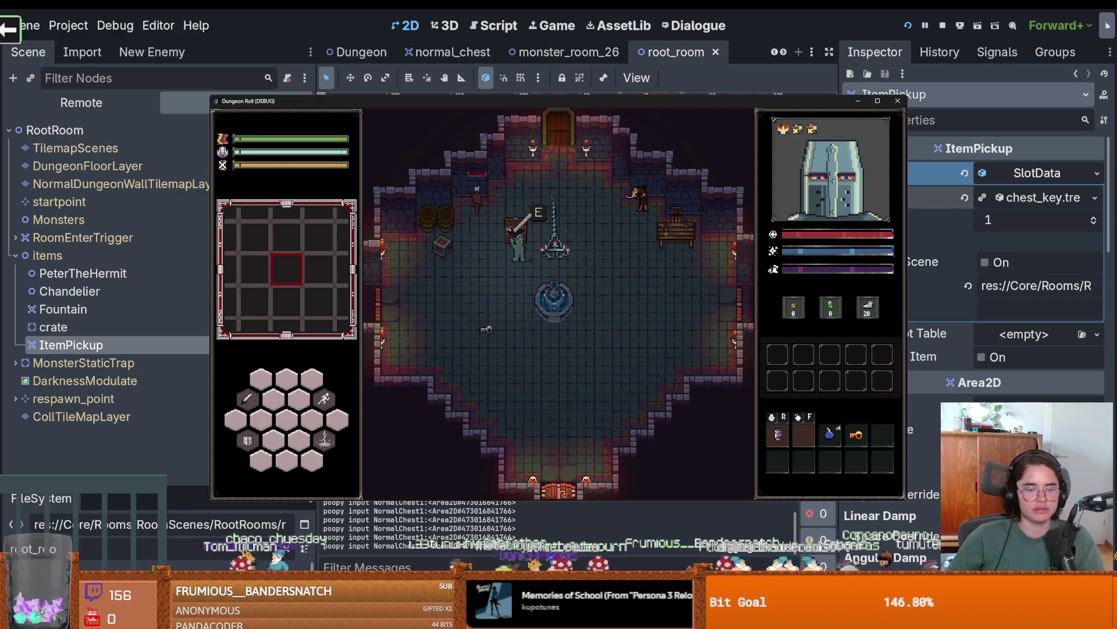
key(F8)
click(443, 533)
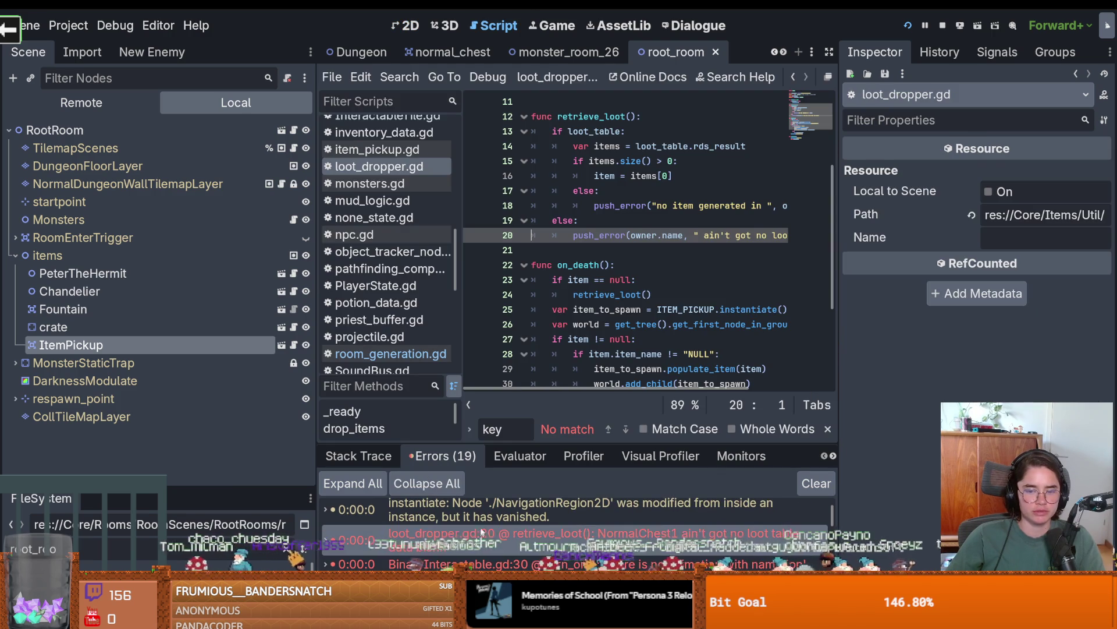
Open BinaryInteractable.gd at the line raising the missing 'on' animation error.
drag(838, 288, 963, 289)
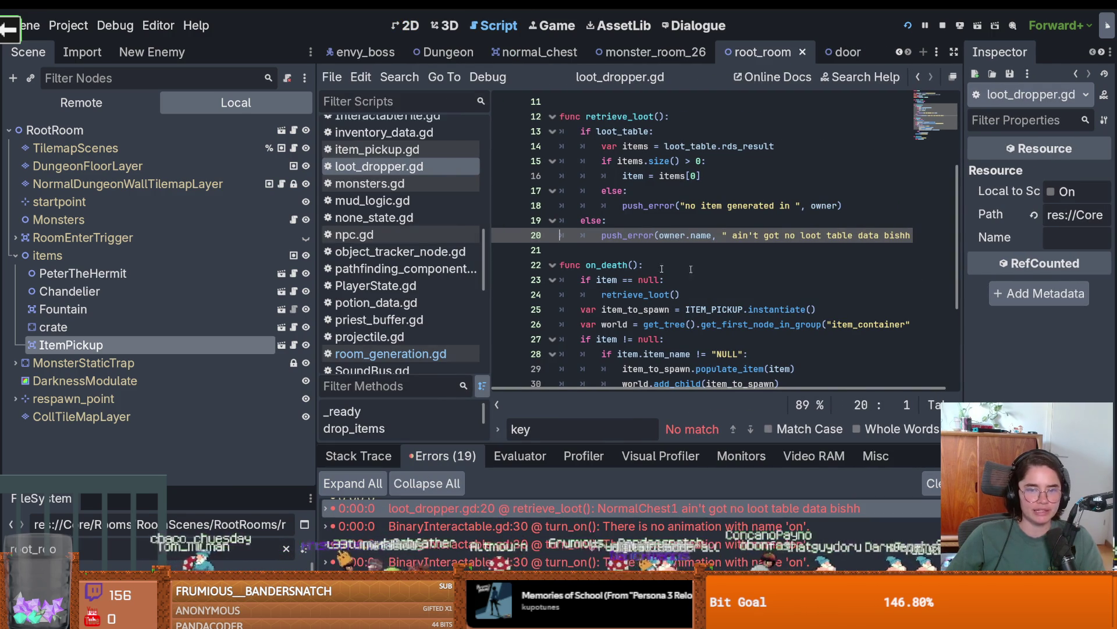
drag(579, 441, 579, 207)
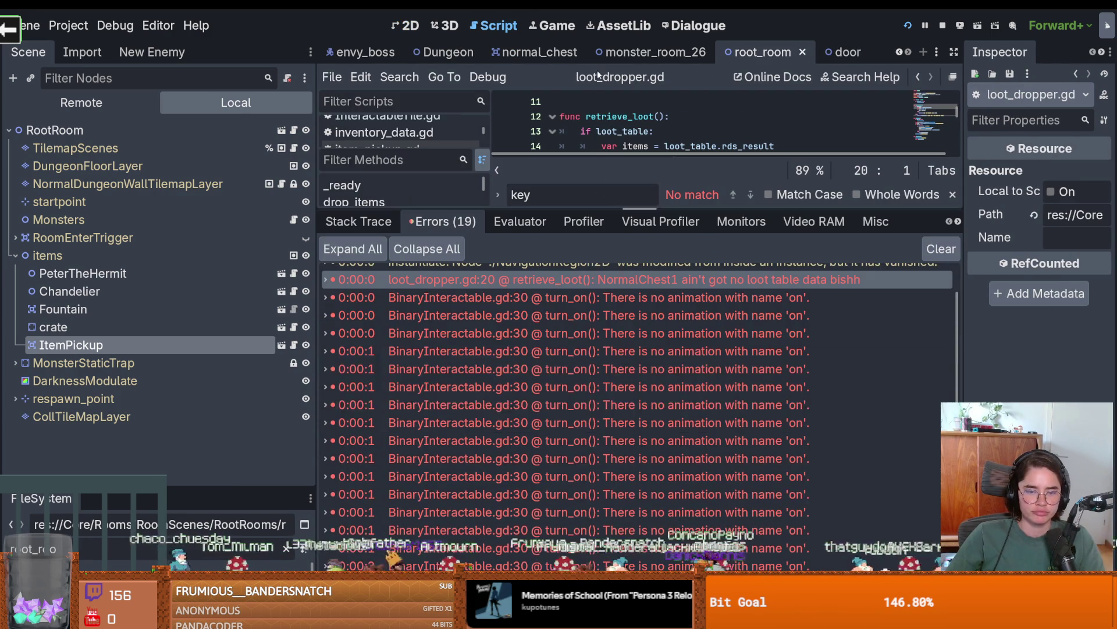
click(595, 404)
click(599, 351)
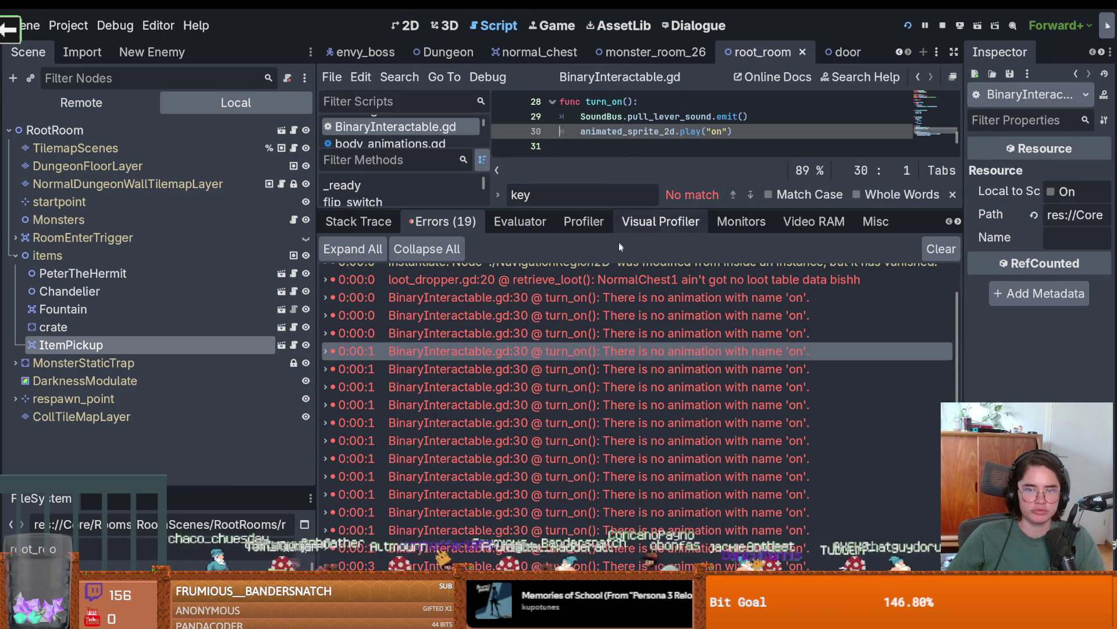
drag(585, 208, 585, 442)
Open the normal_chest scene and view AnimatedSprite2D's closed and open animations.
key(alt+Left)
scroll(656, 330, up, 10)
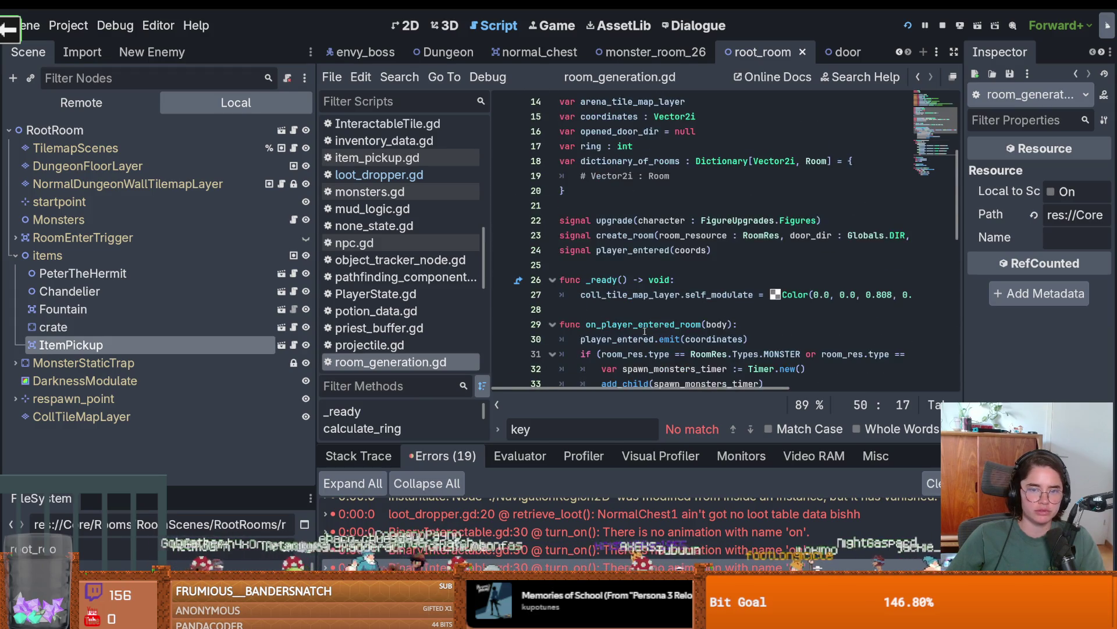
scroll(652, 330, down, 12)
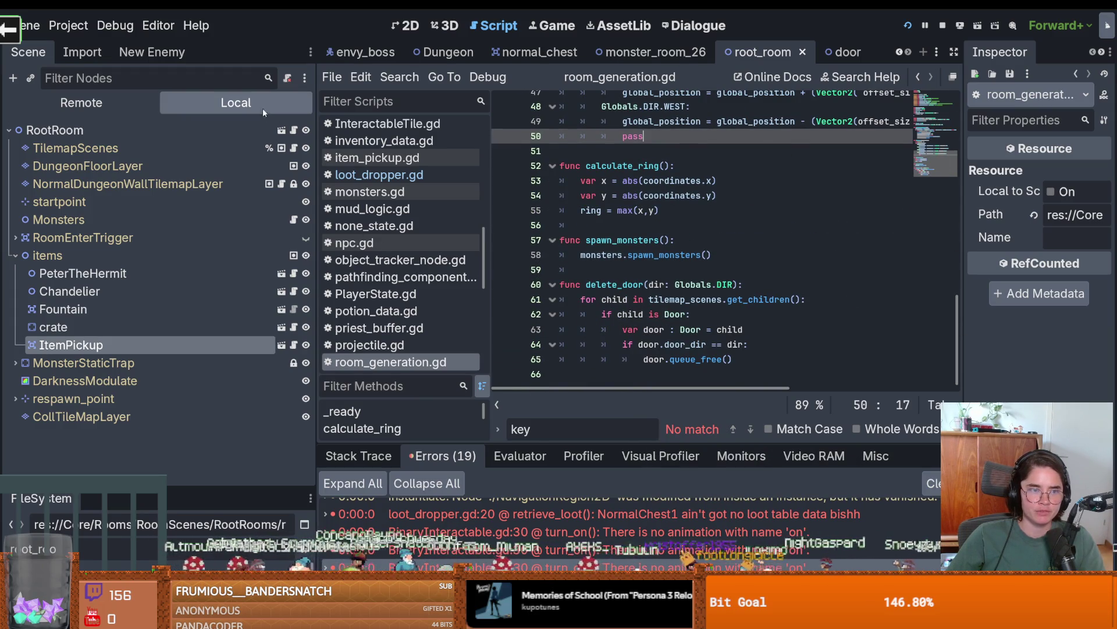
drag(224, 484, 224, 440)
click(576, 52)
click(169, 145)
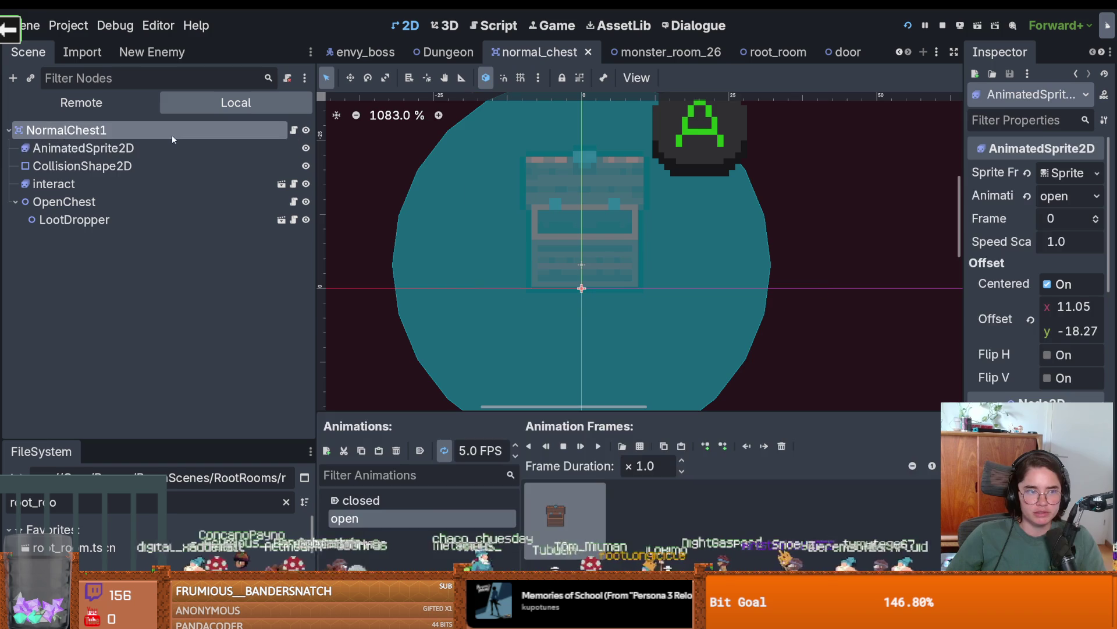
Give LootDropper a new RDSTable loot table with Rds Count 1 and two Rds Contents slots.
click(172, 133)
click(174, 219)
drag(962, 210, 690, 210)
click(990, 173)
click(980, 198)
click(984, 197)
click(1036, 238)
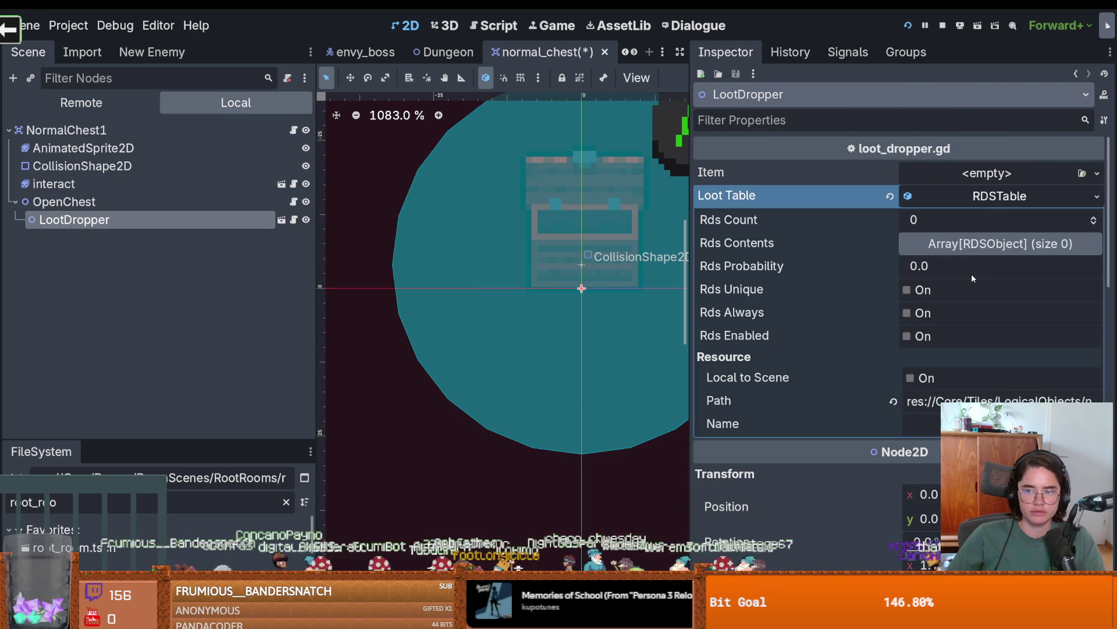
click(1093, 216)
click(1065, 244)
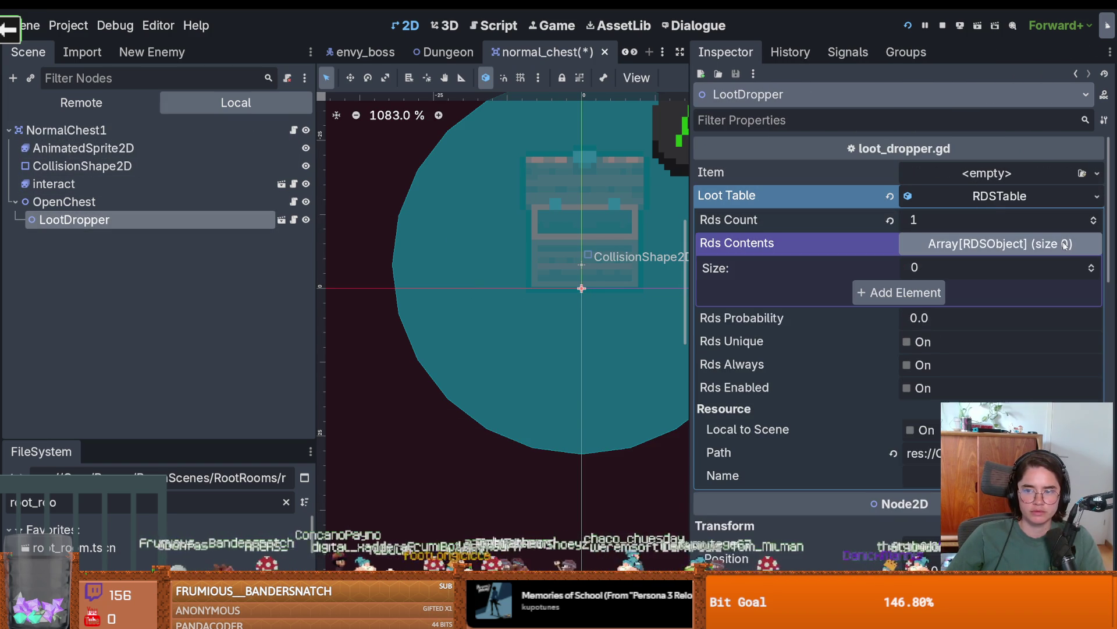
double_click(1090, 265)
Load chest_key.tres and Key_1.tres into the two content slots and save the scene.
click(1077, 291)
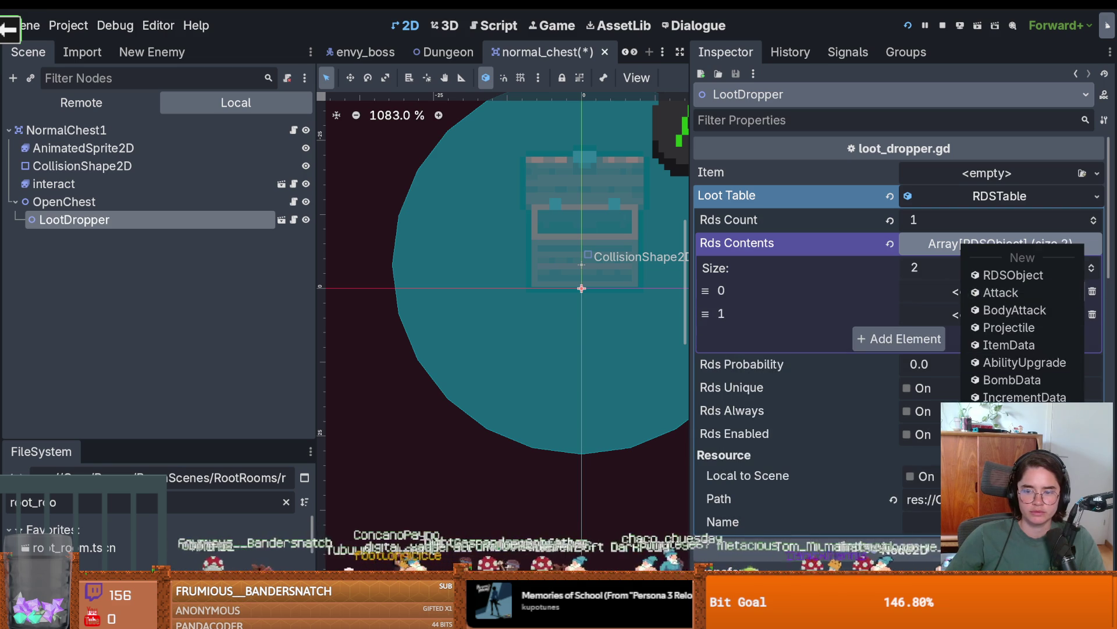
click(1039, 469)
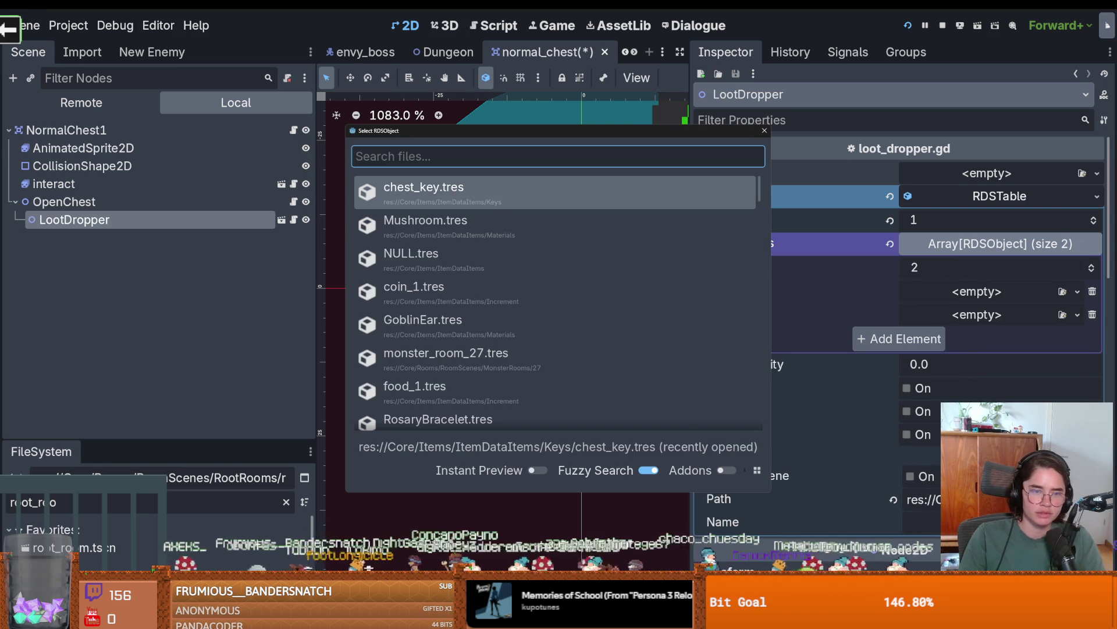
key(Return)
click(1083, 313)
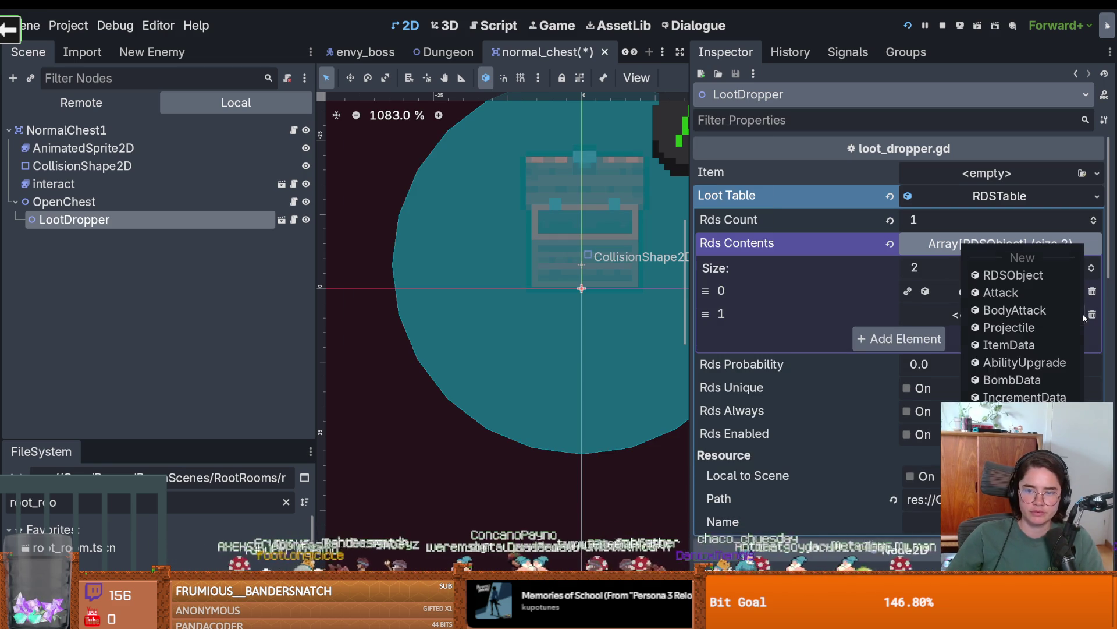
click(935, 302)
click(1078, 315)
click(986, 379)
text(keys)
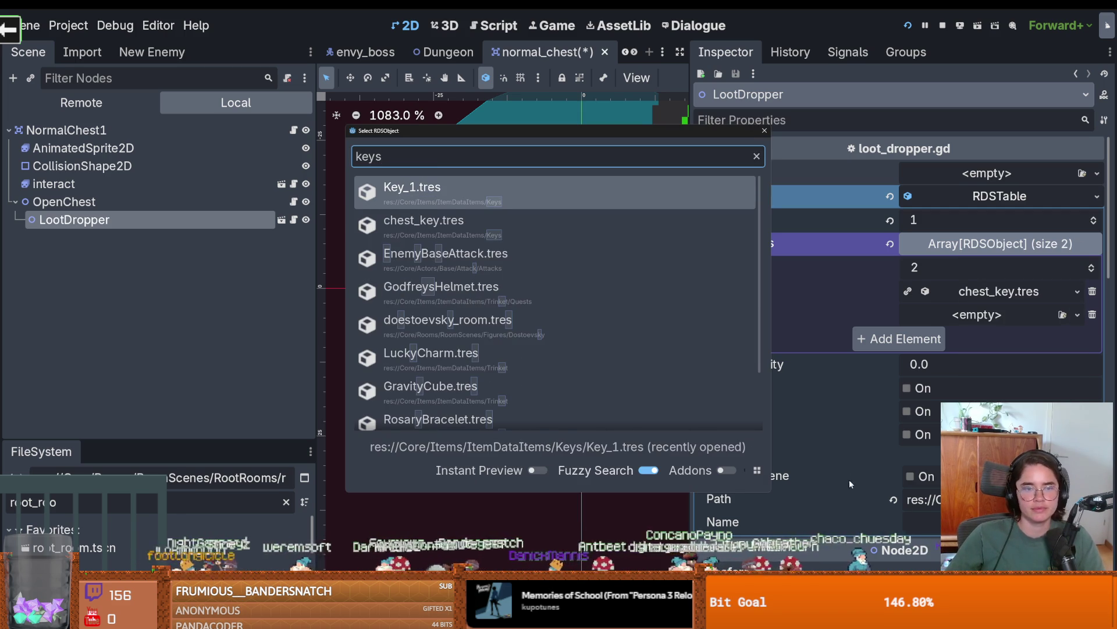
key(Return)
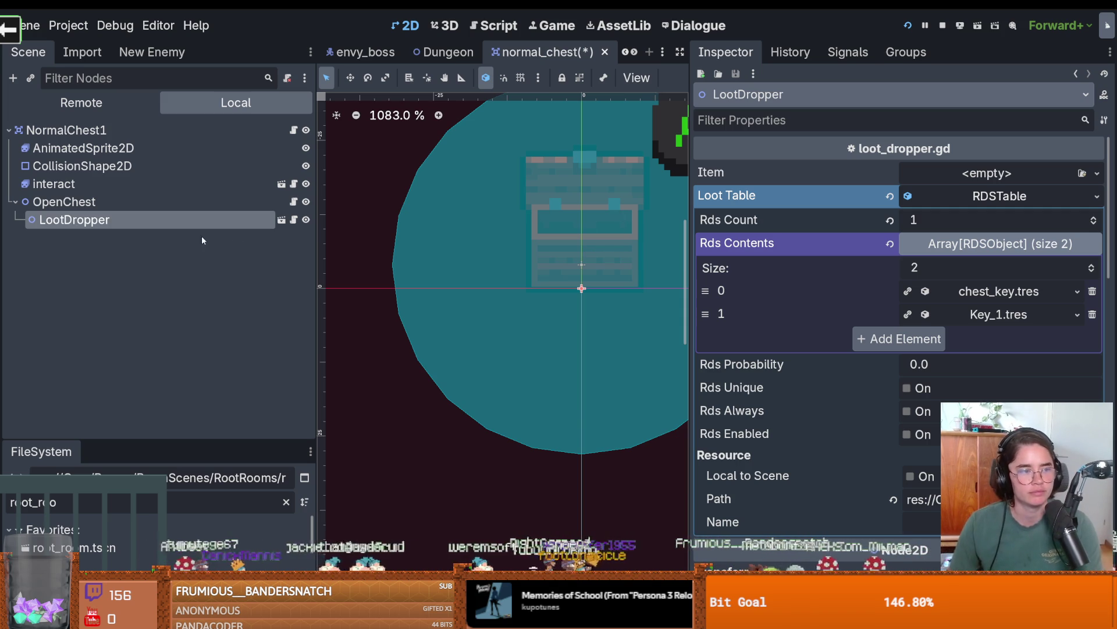
drag(319, 236, 338, 236)
drag(692, 250, 875, 250)
key(ctrl+s)
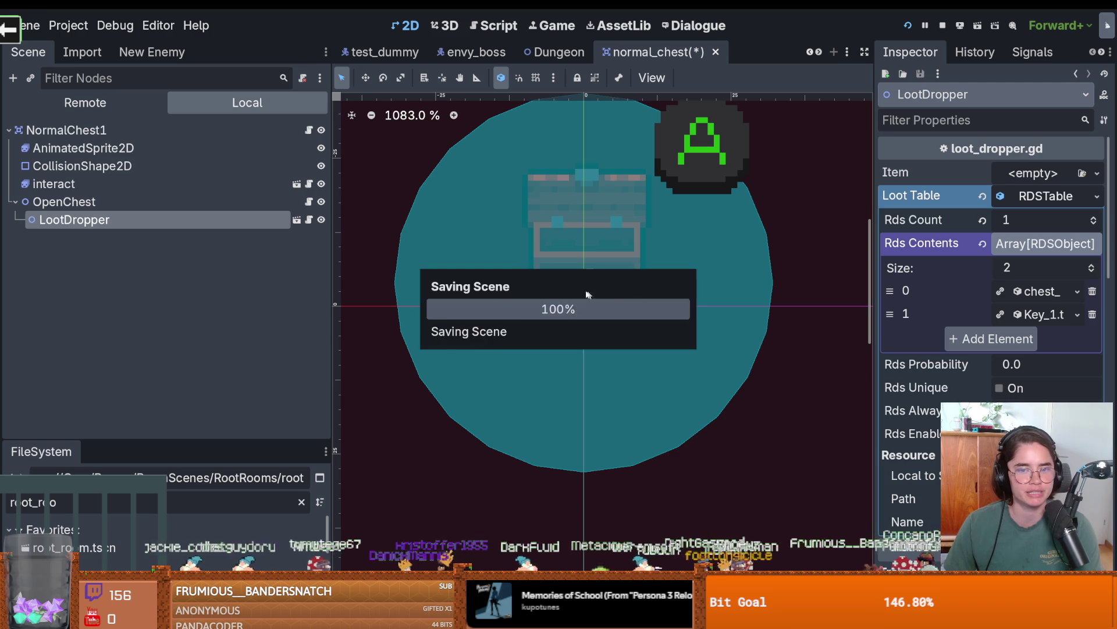
Collapse the loot table's properties and save the normal_chest scene.
drag(871, 320, 812, 320)
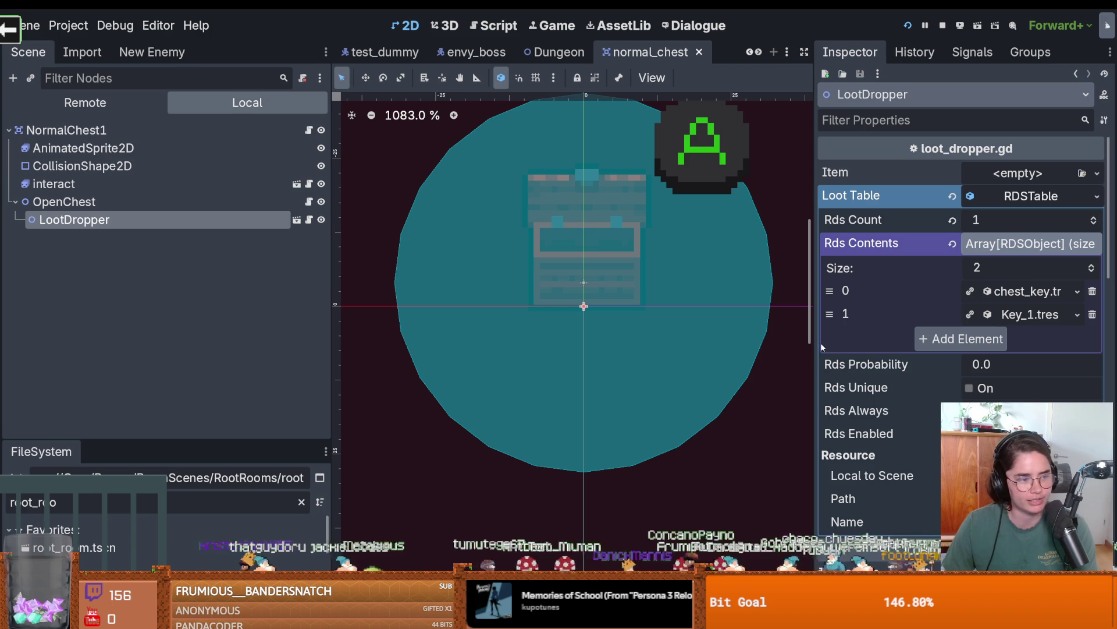
drag(816, 339, 880, 334)
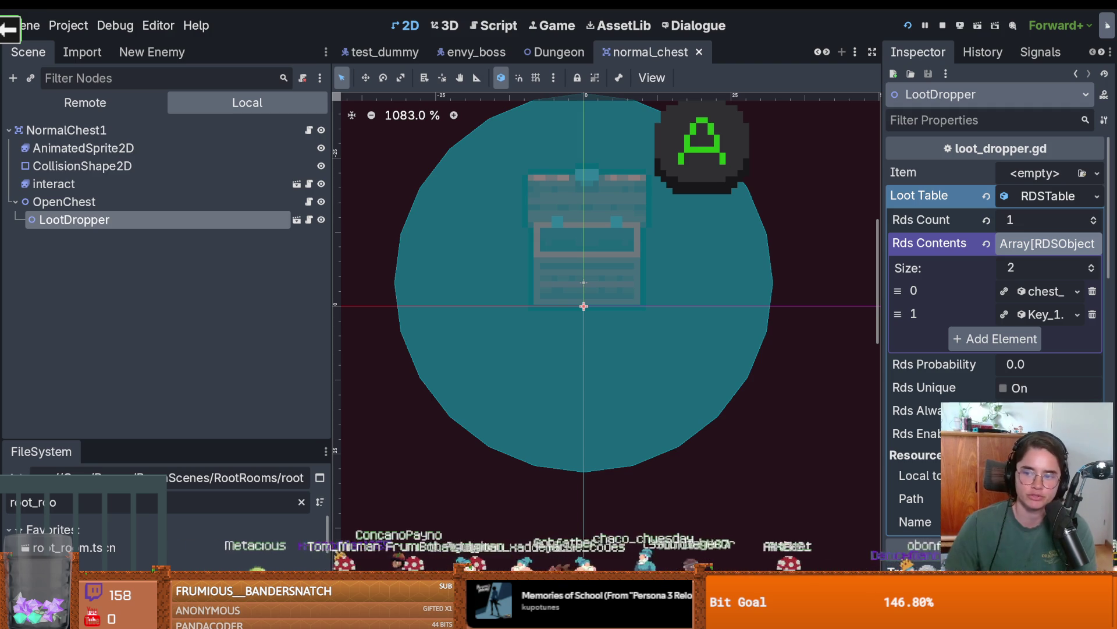
scroll(650, 297, up, 1)
scroll(640, 291, down, 2)
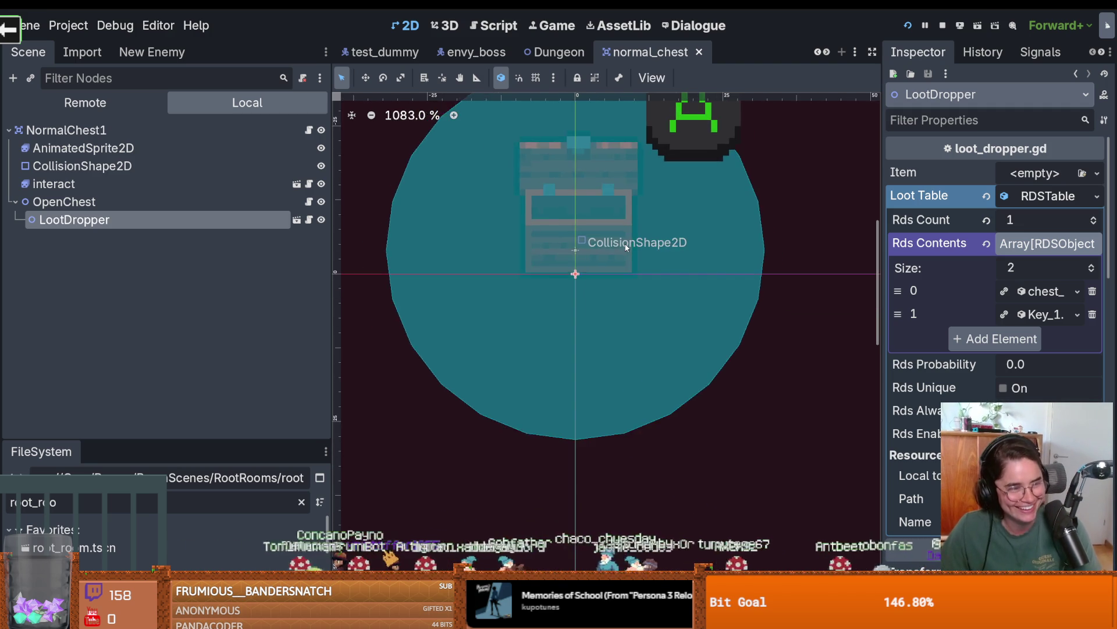
scroll(640, 291, up, 1)
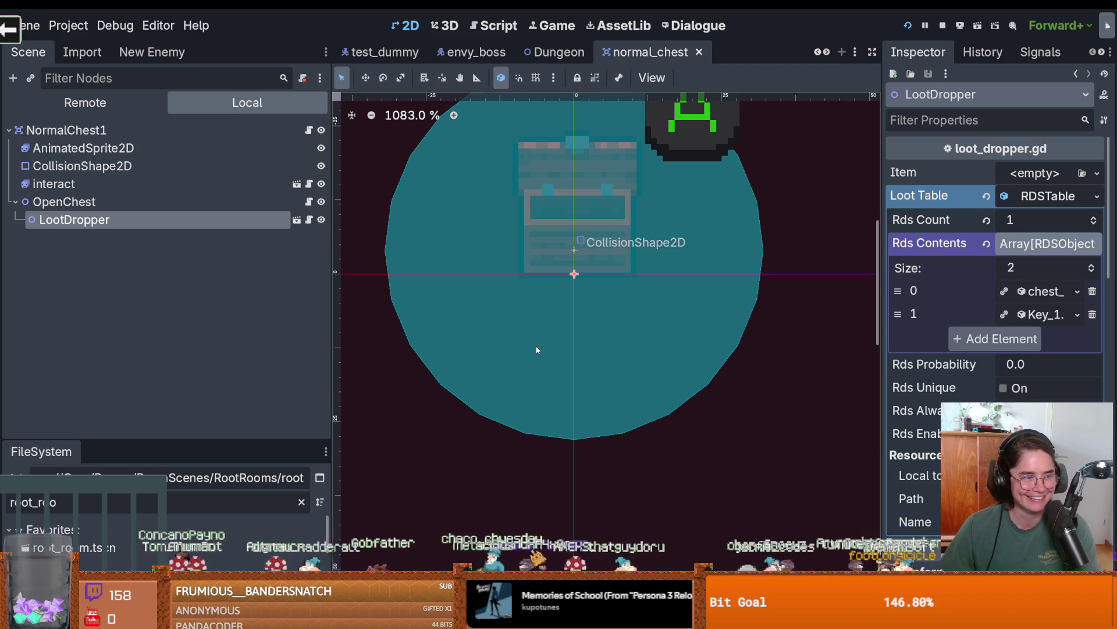
scroll(484, 358, down, 2)
key(ctrl+s)
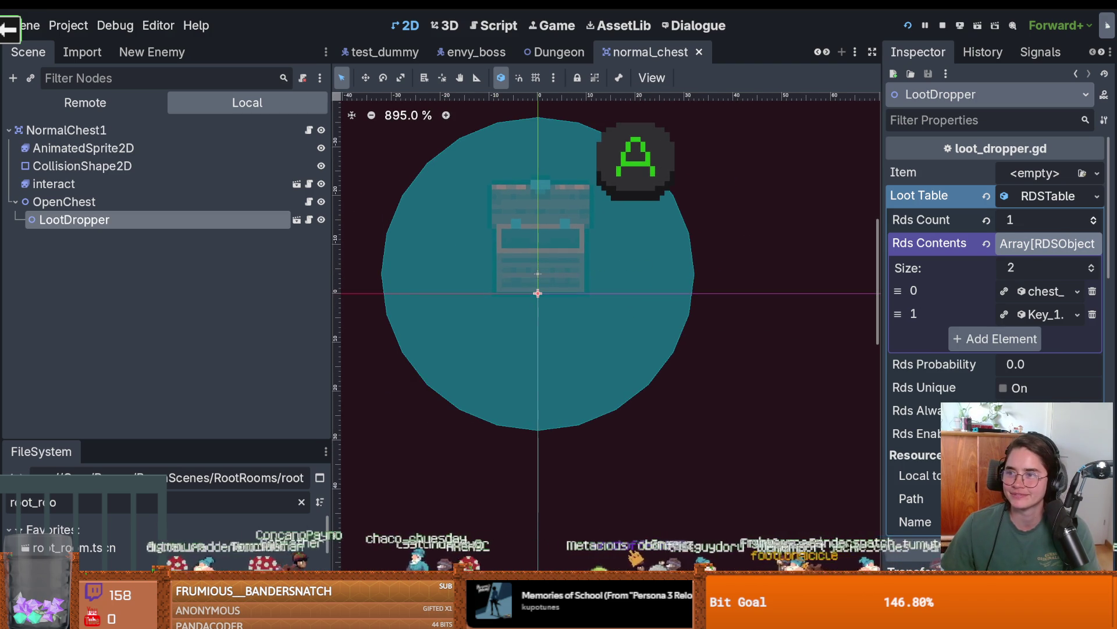
click(1000, 203)
key(ctrl+s)
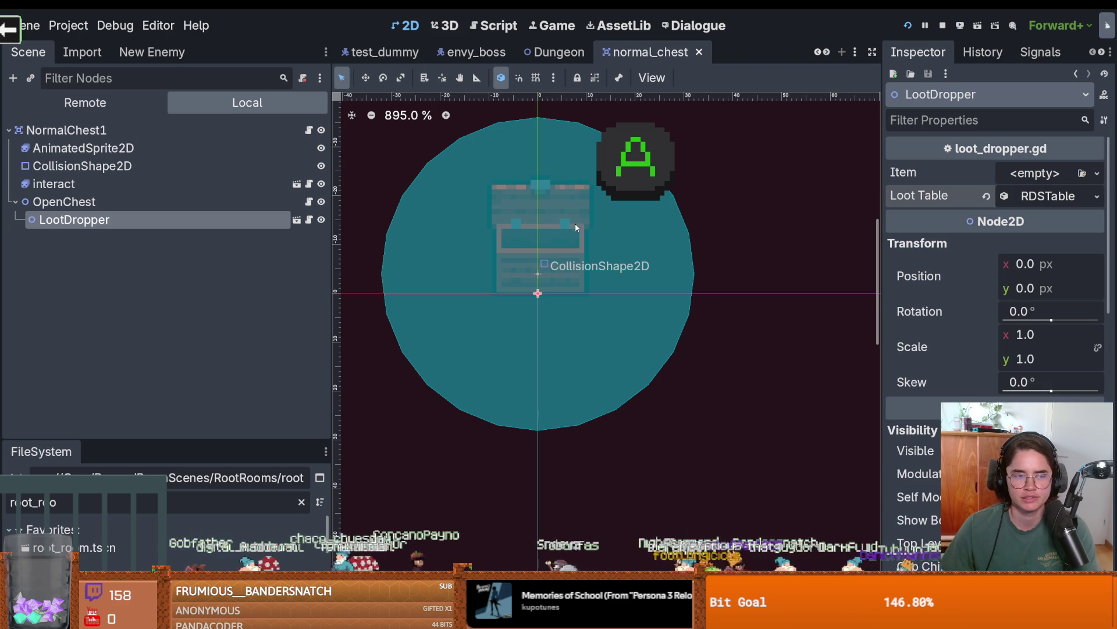
Set a breakpoint on chest.gd line 14 and run the project.
click(309, 202)
click(487, 295)
click(909, 26)
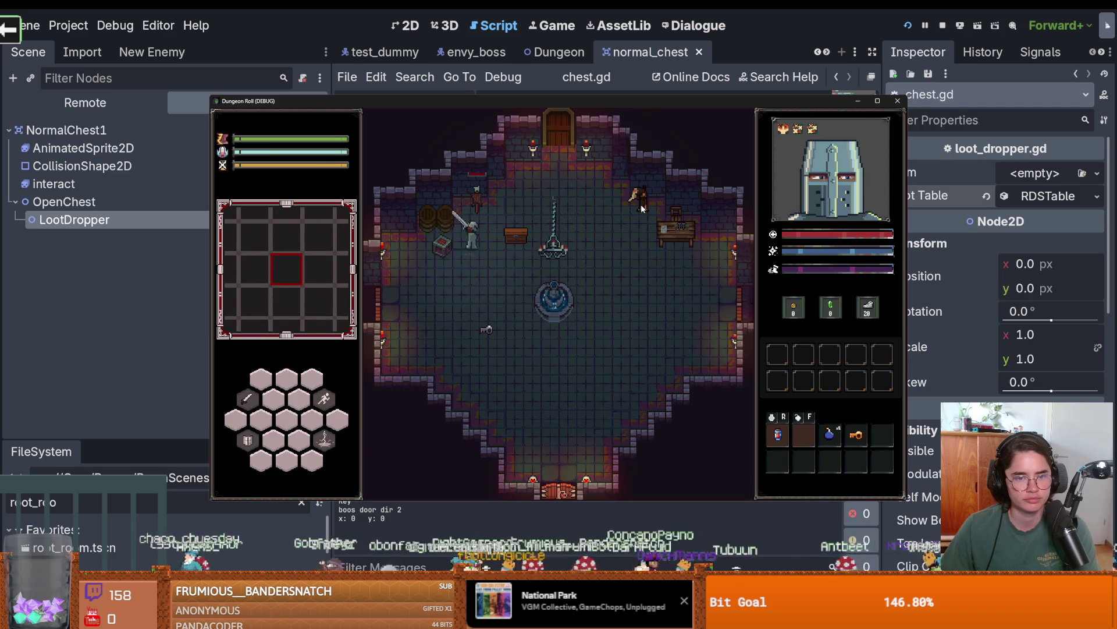
Hit the line 14 breakpoint, step past it, and inspect chest_key found by filtering FileSystem for 'chest'.
key(e)
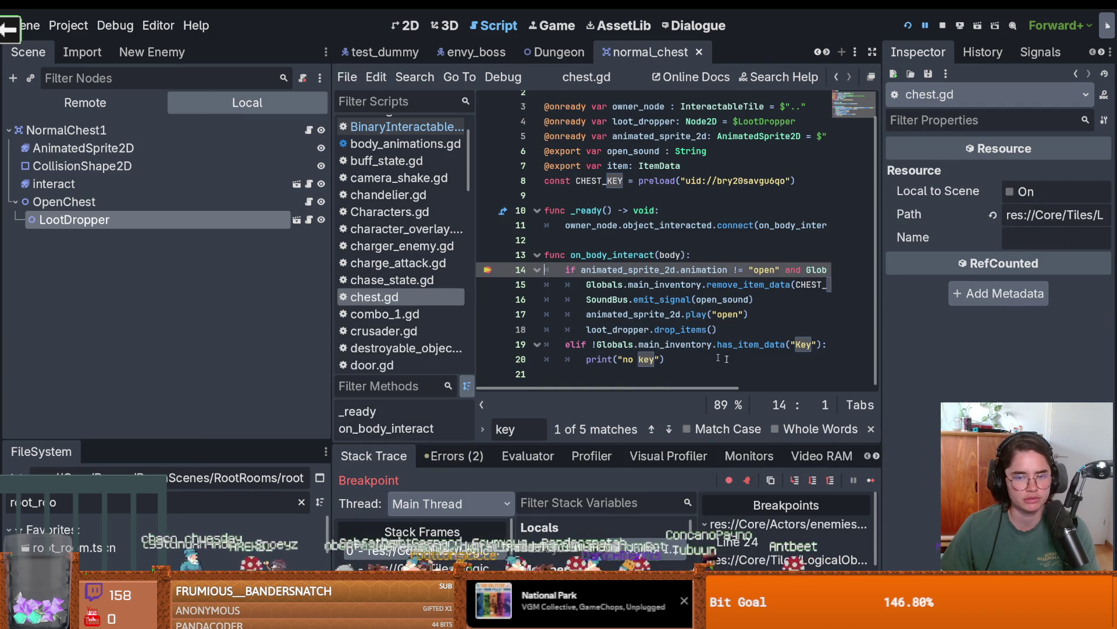
click(812, 481)
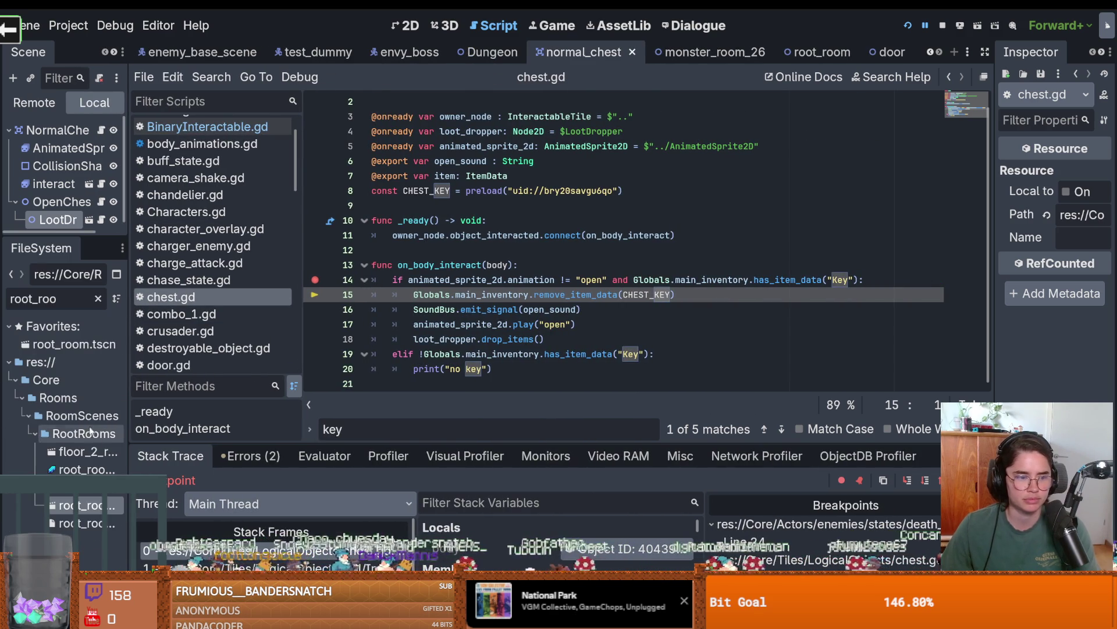
double_click(59, 298)
text(chest)
scroll(70, 509, down, 4)
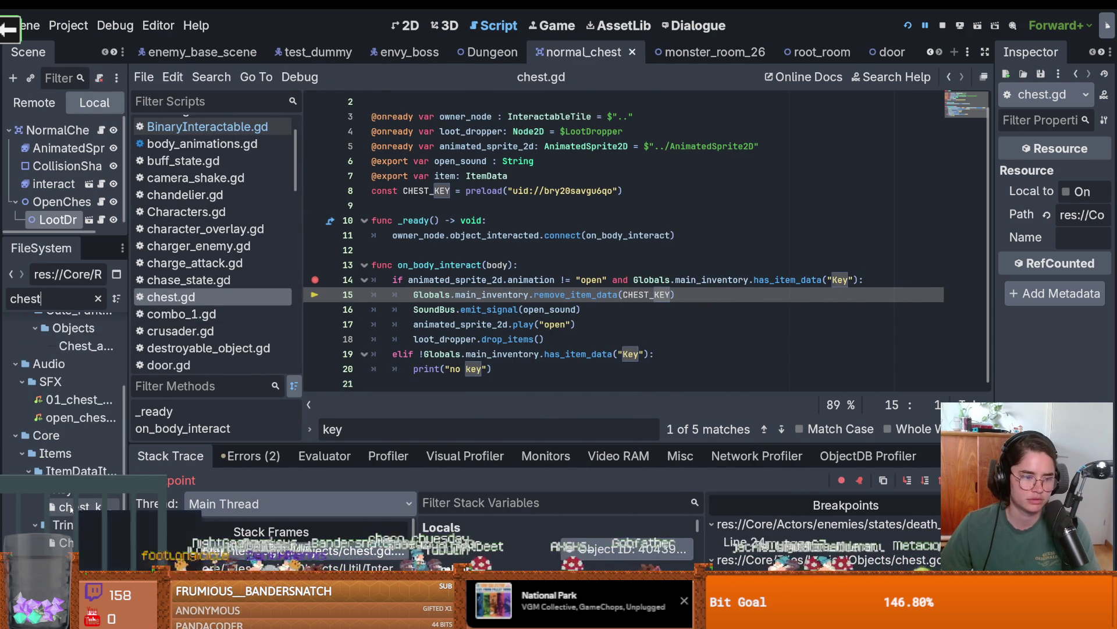
click(70, 509)
scroll(71, 494, down, 1)
mouse_move(997, 191)
mouse_down()
mouse_move(695, 285)
mouse_move(800, 294)
mouse_move(883, 284)
mouse_up()
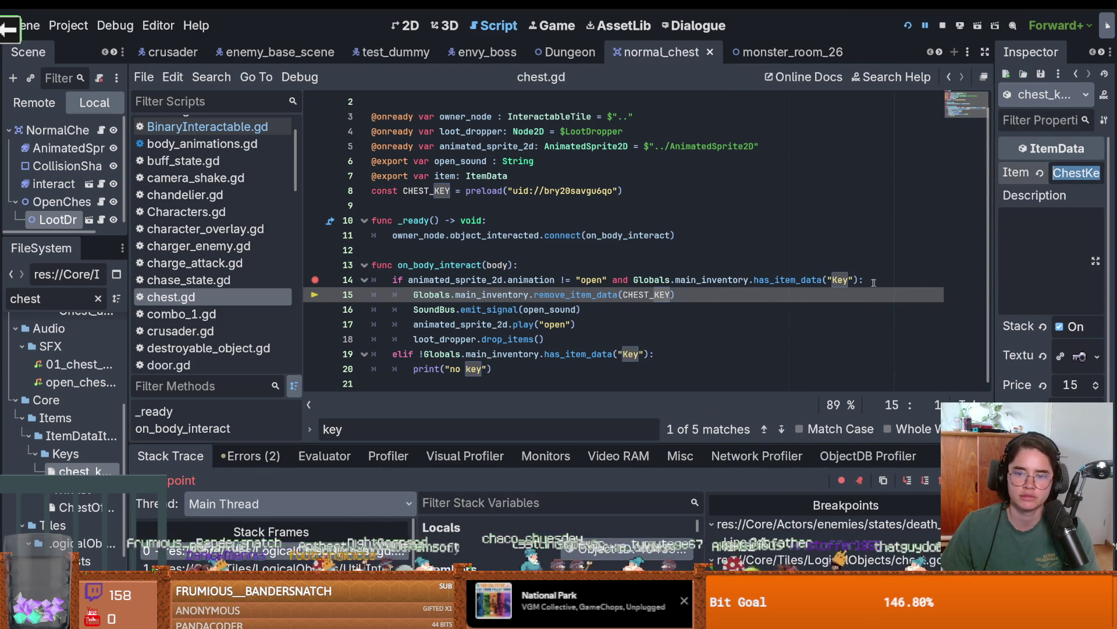
Replace "Key" with "ChestKey" on chest.gd line 14 and relaunch the game.
double_click(840, 279)
text(ChestKey)
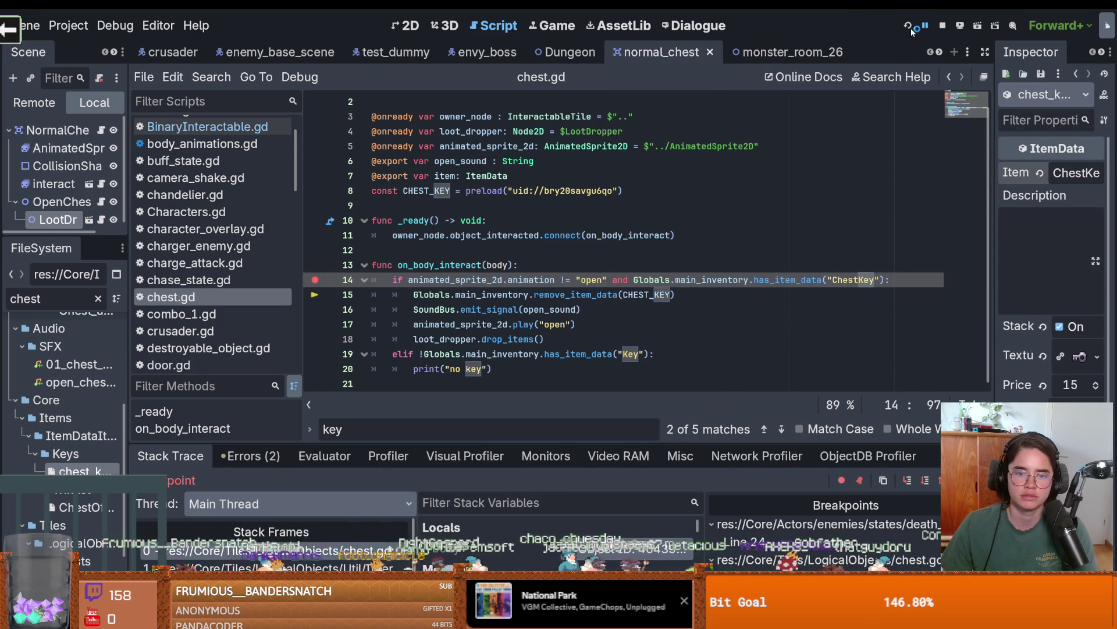
click(912, 30)
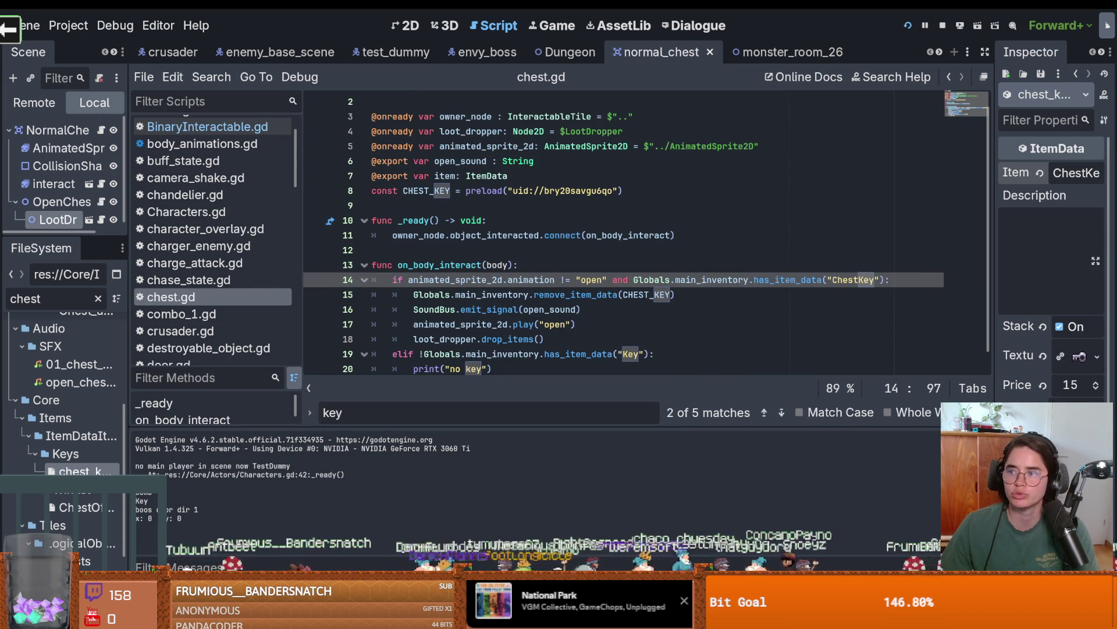
Walk the knight up to the chest and try to open it.
key(d)
key(w)
key(super+Down)
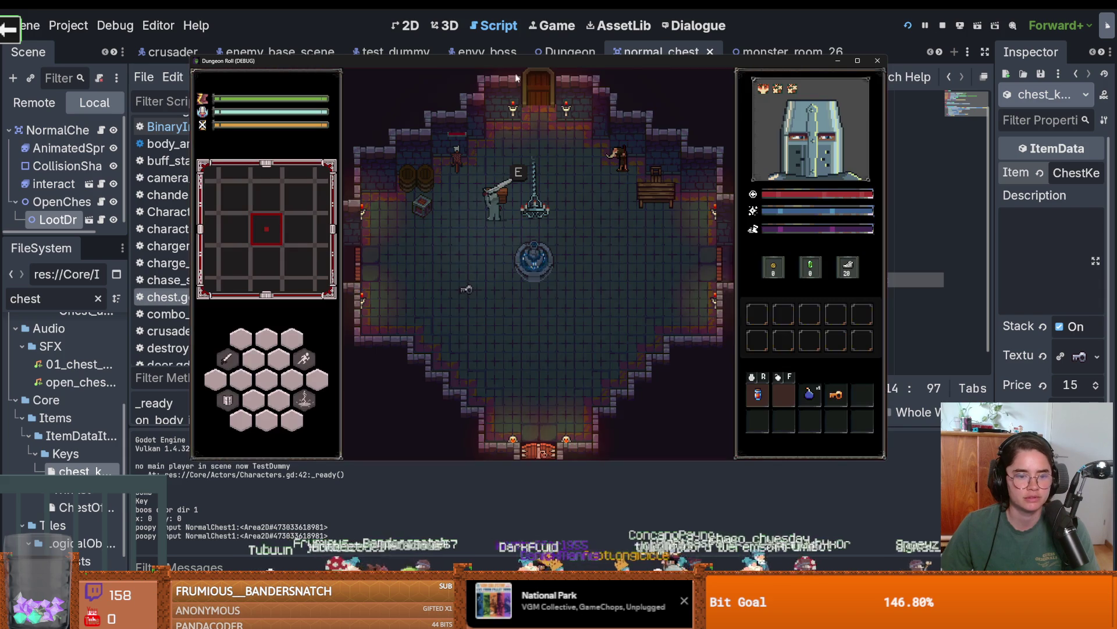
key(e)
key(e)
key(e)
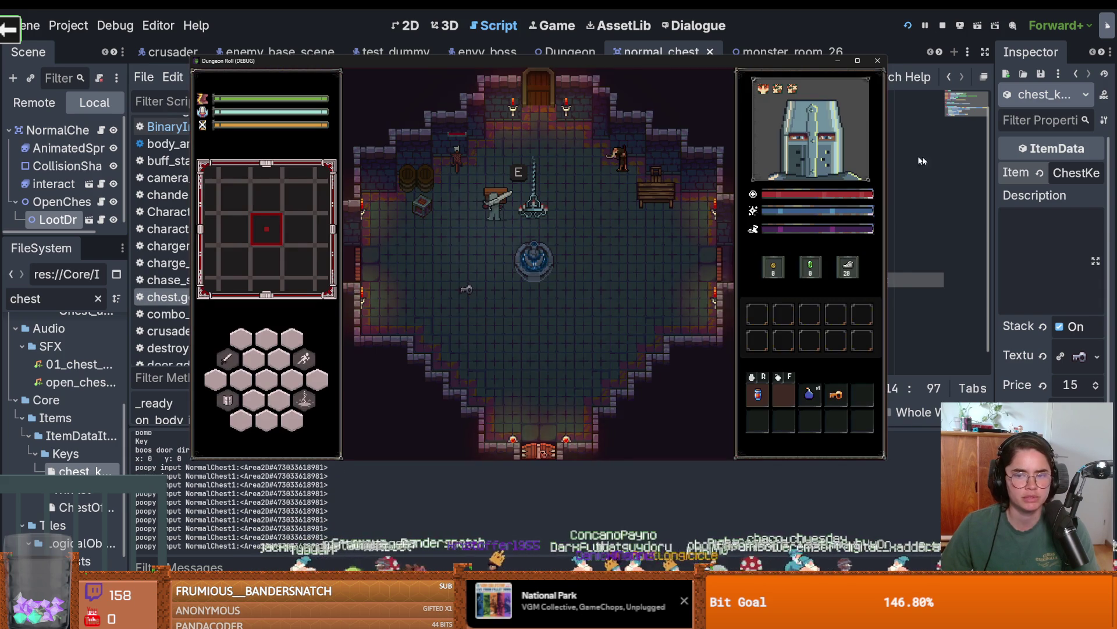
Change line 19's string to "ChestKey", save and rerun, retry the chest, then close the game.
click(908, 158)
double_click(629, 339)
text(ChestKey)
key(F5)
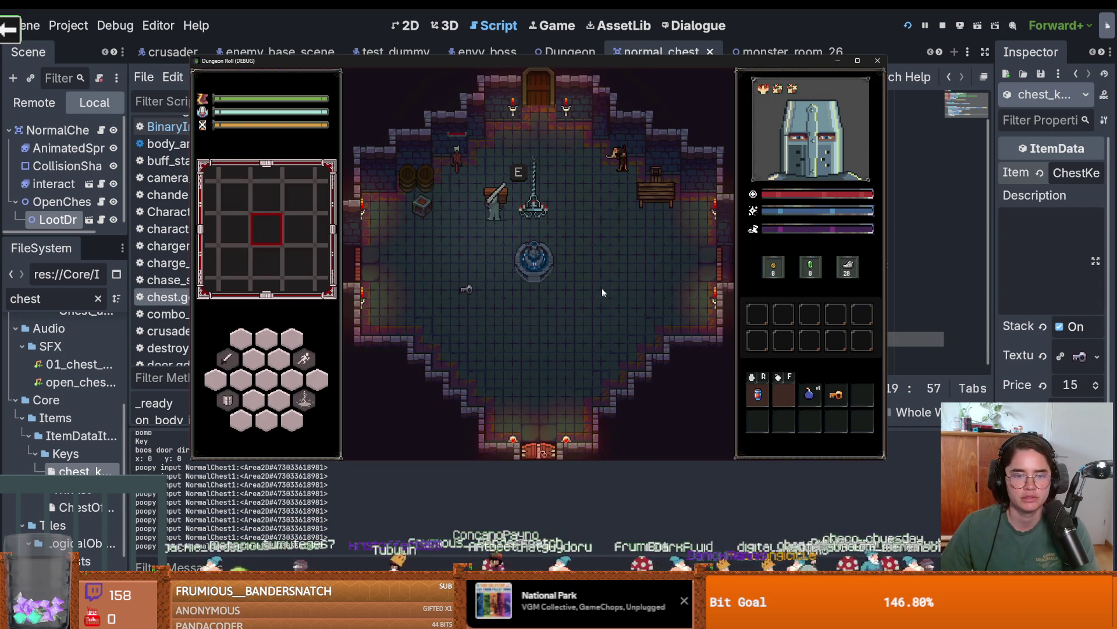
key(e)
key(e)
key(e)
key(e)
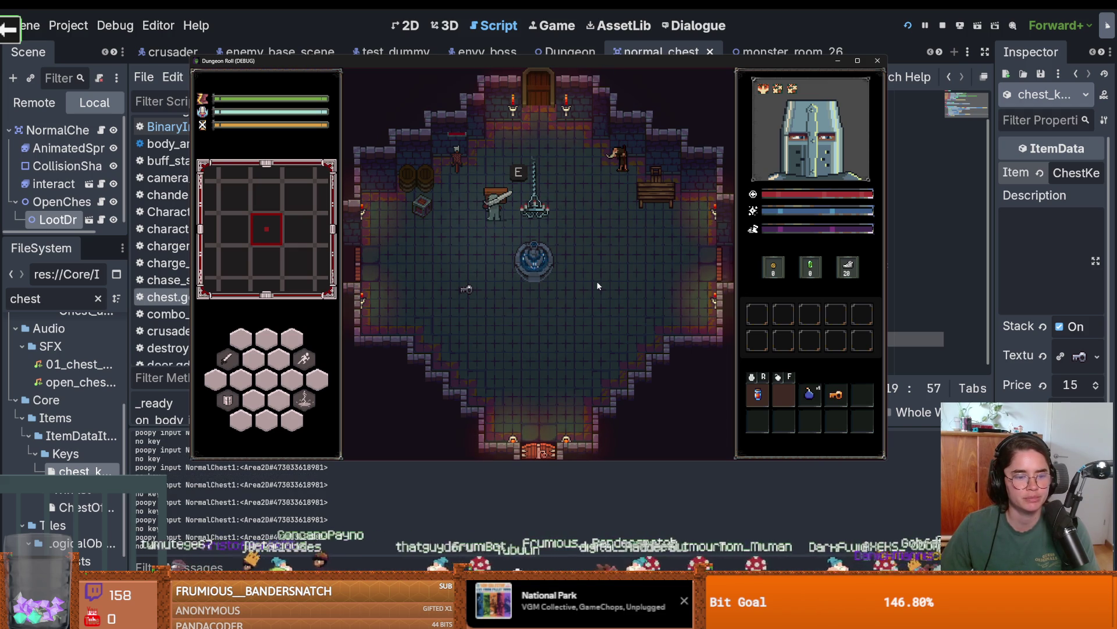
click(431, 487)
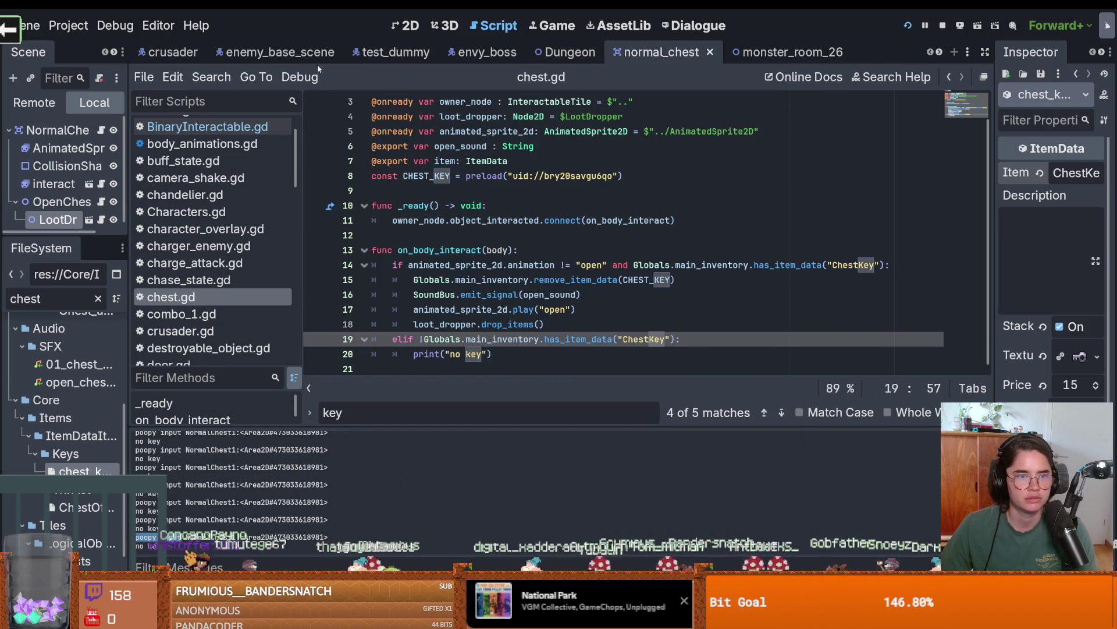
Find "poopy input" across project files and open the match in InteractableTile.gd.
click(211, 77)
click(248, 176)
text(poopy input)
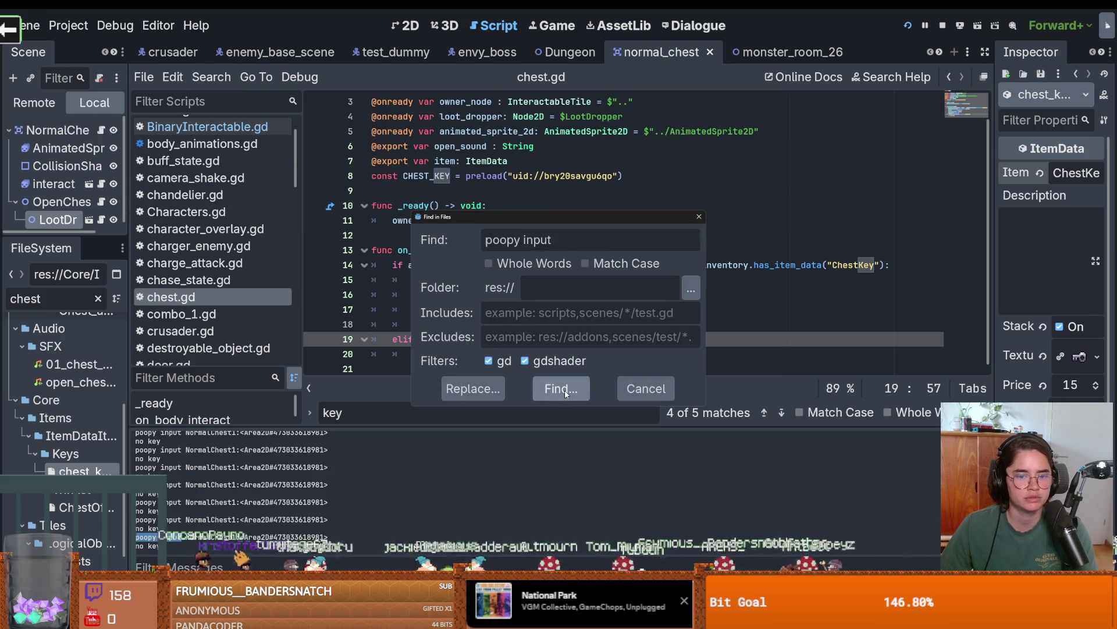
click(562, 388)
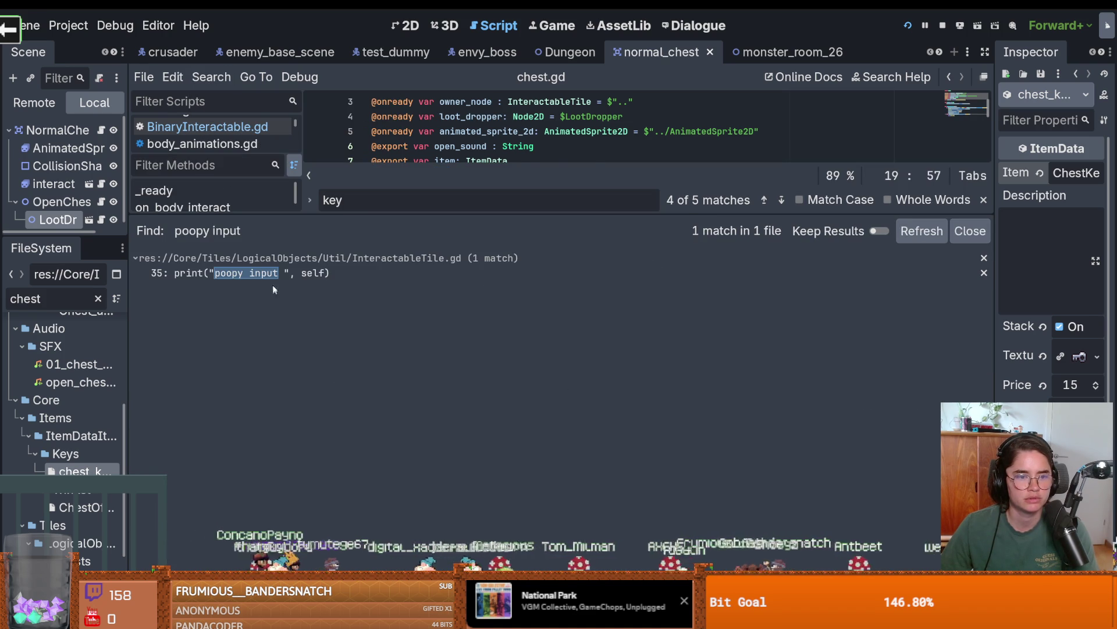
click(276, 274)
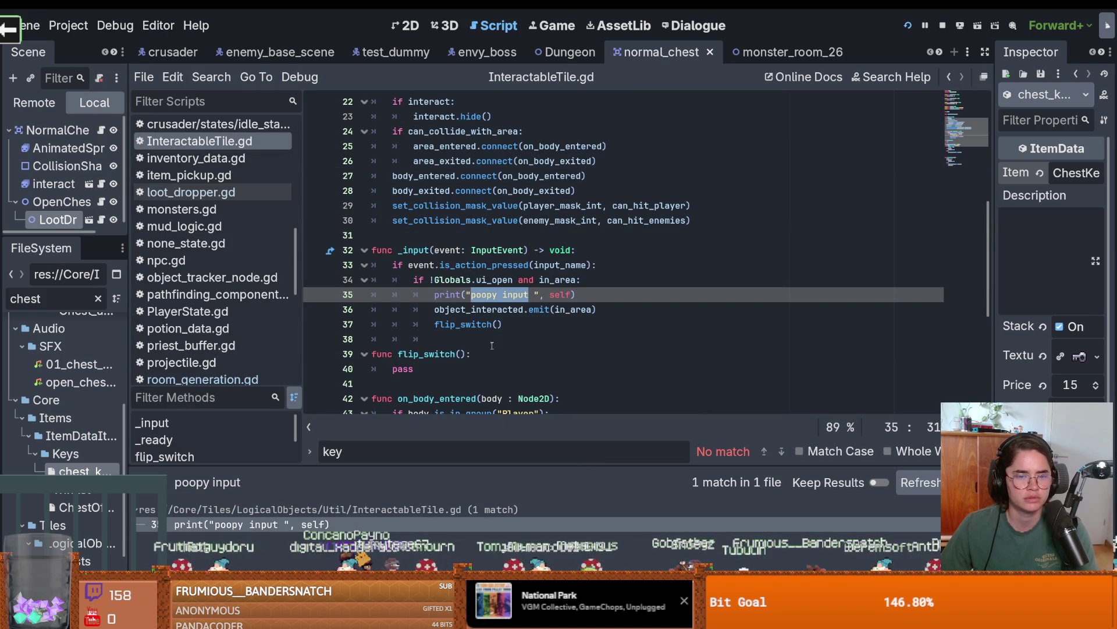
Delete the debug print on line 35 of InteractableTile.gd.
click(487, 315)
click(495, 281)
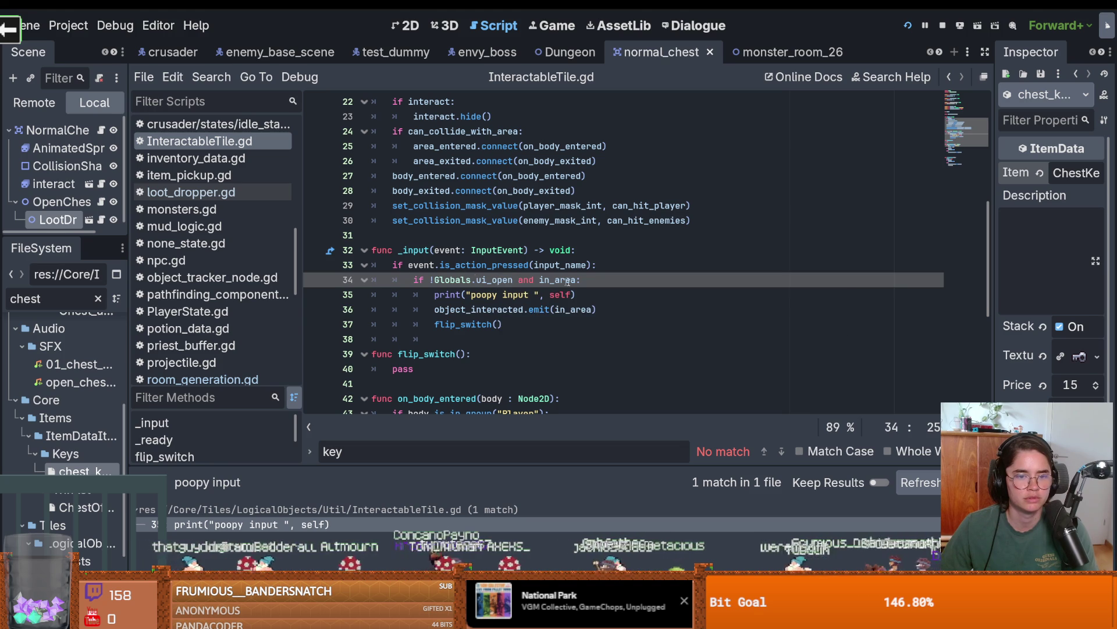
click(626, 297)
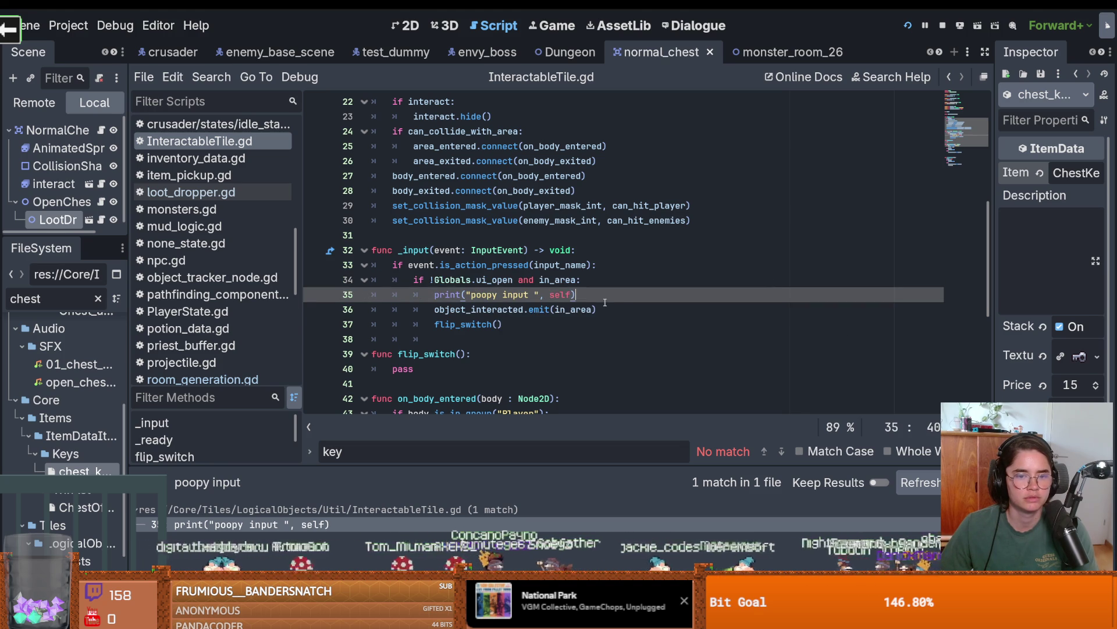
drag(625, 297, 338, 294)
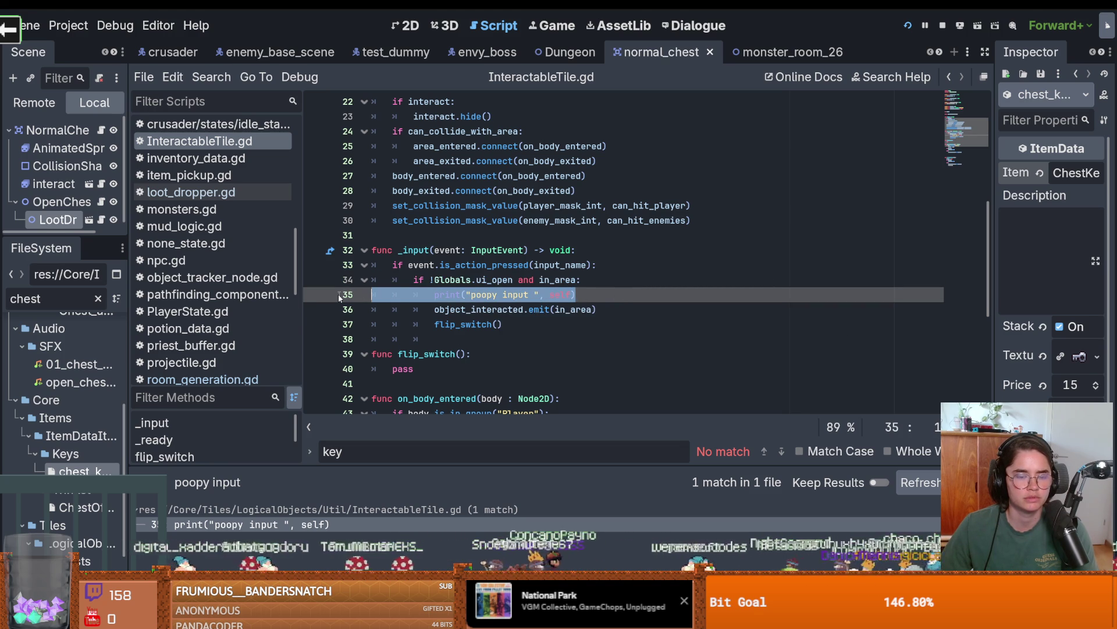
key(BackSpace)
key(BackSpace)
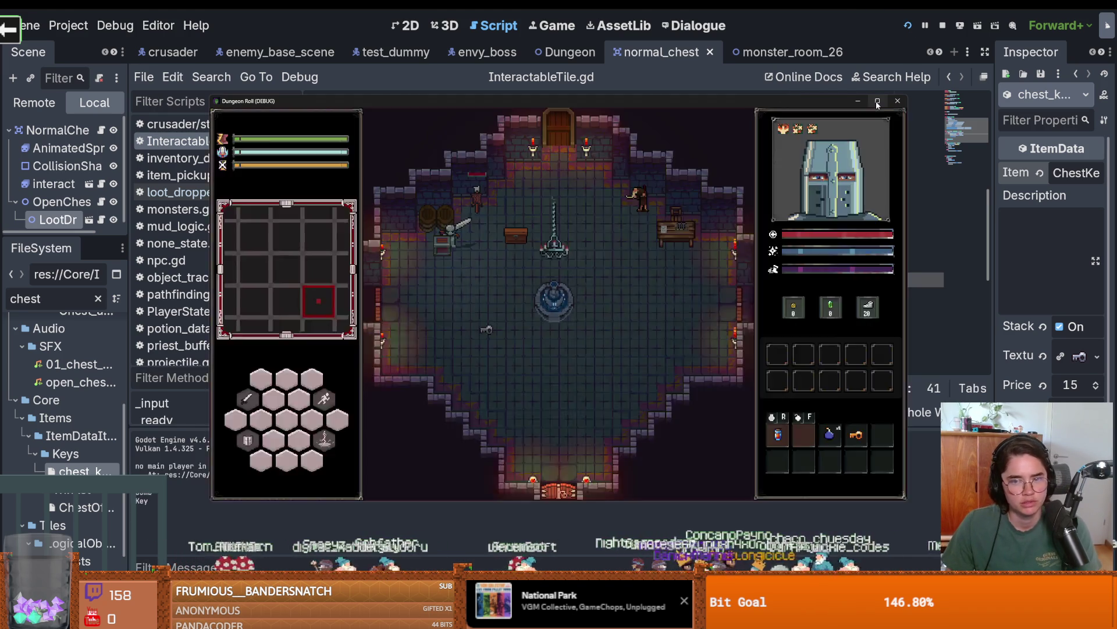
Walk the knight to the chest and move the key from the hotbar into the inventory.
key(d)
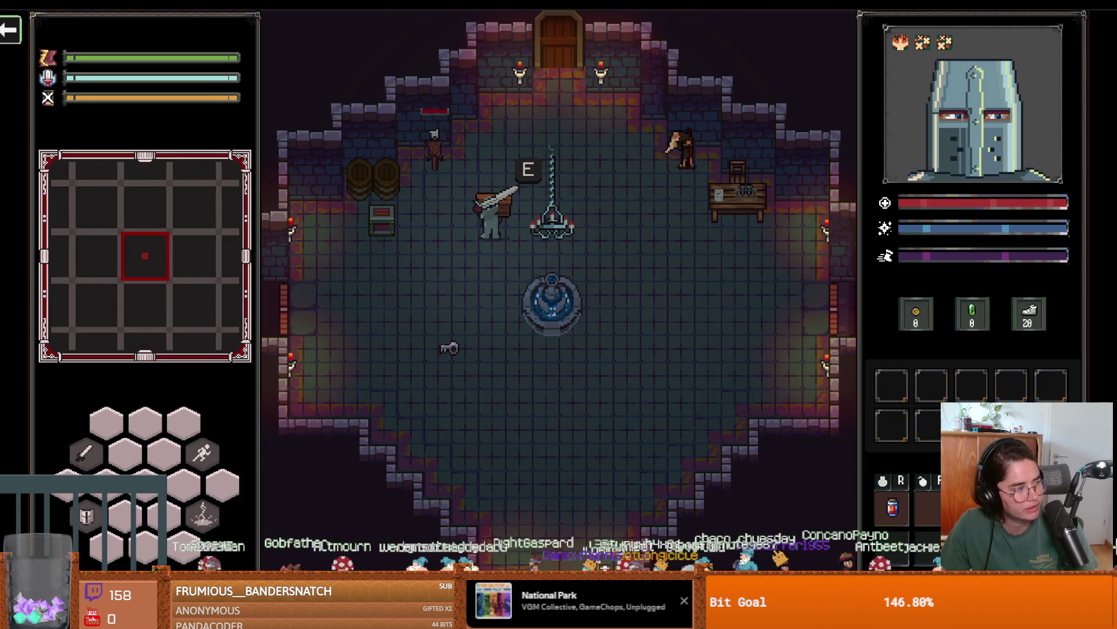
drag(1011, 511, 894, 550)
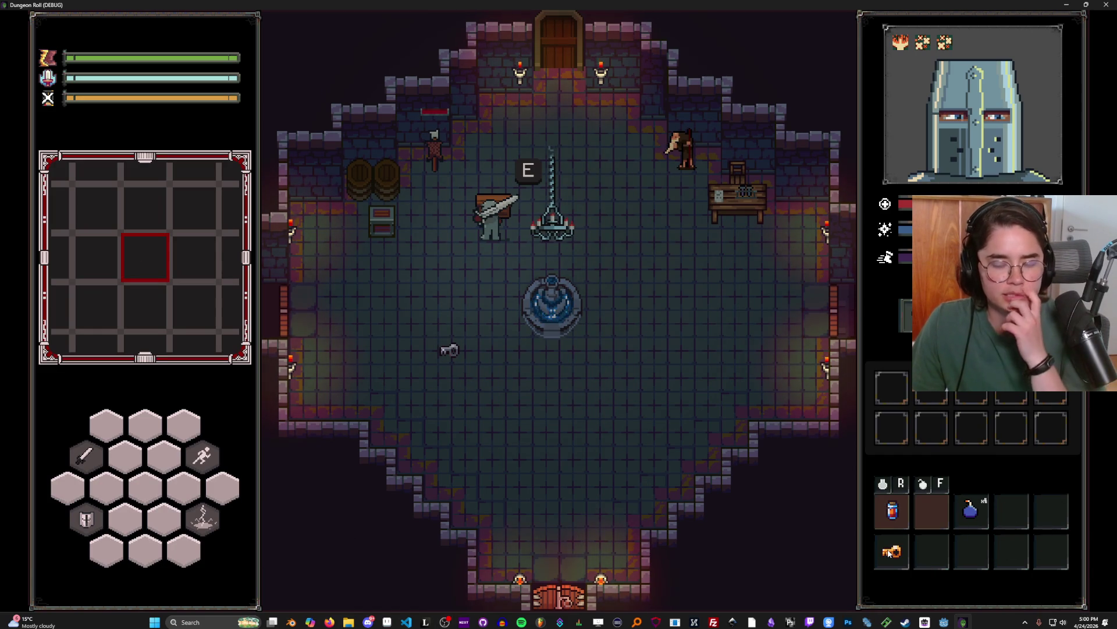
mouse_move(891, 550)
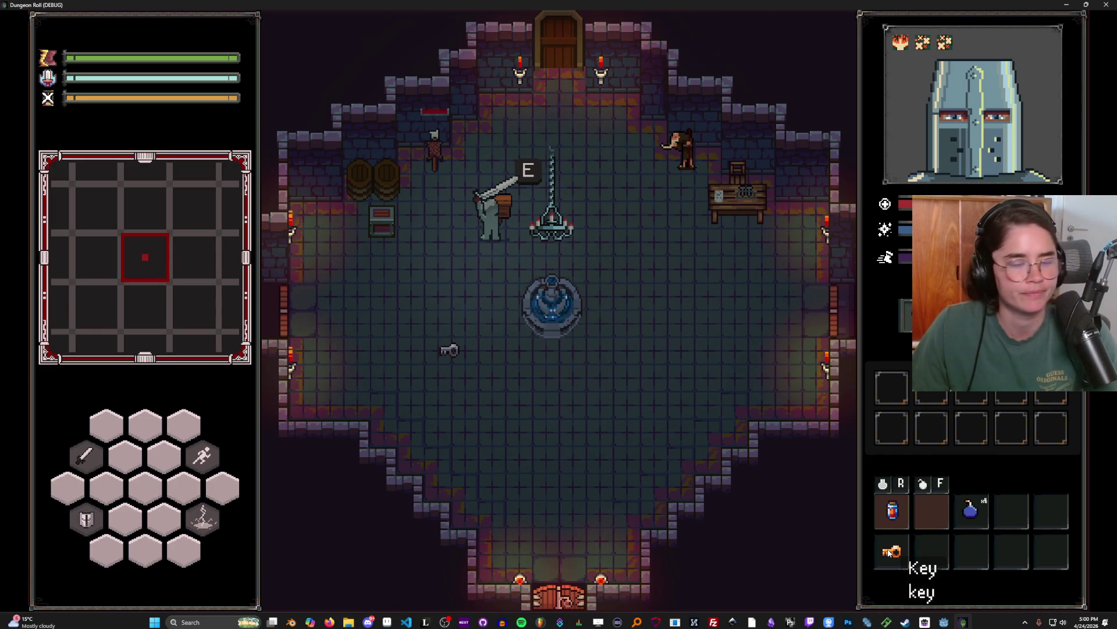
Walk the knight around the fountain, swing the sword, then stop the game with F8.
key(s)
key(s)
key(a)
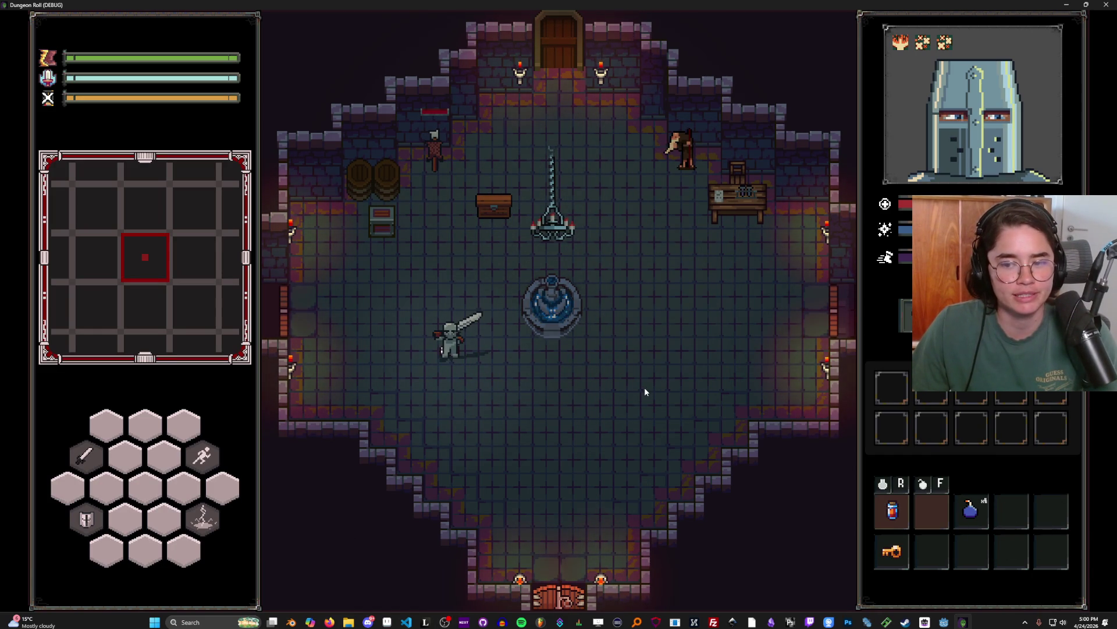
key(w)
key(d)
key(s)
key(a)
key(a)
key(d)
key(w)
key(F8)
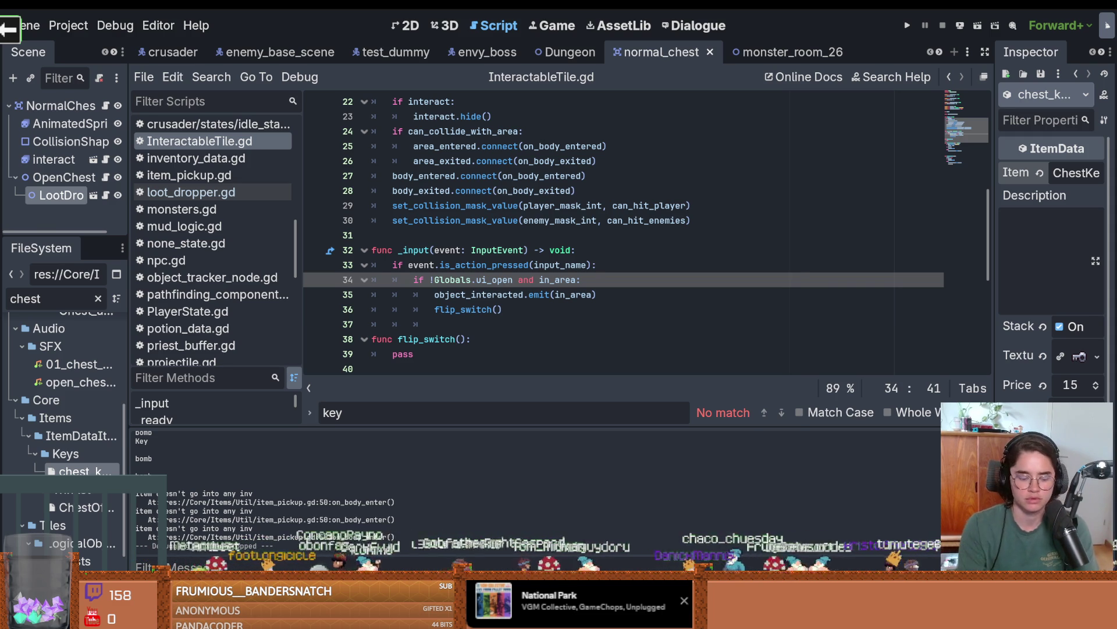
Place the caret in the in_area condition and save.
key(super)
key(Escape)
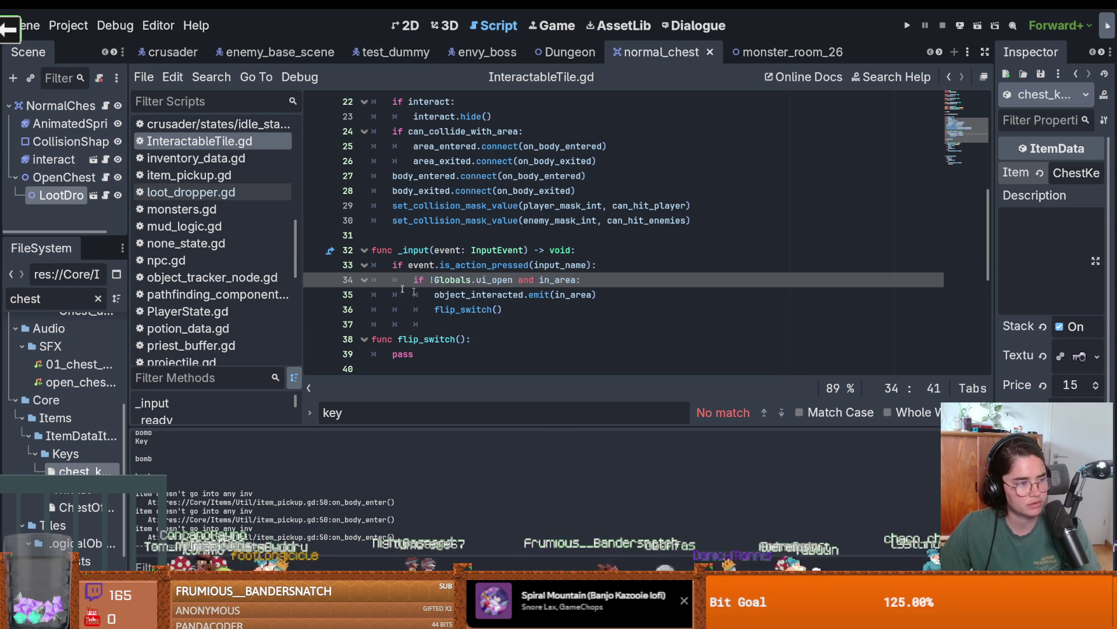
click(561, 272)
key(ctrl+s)
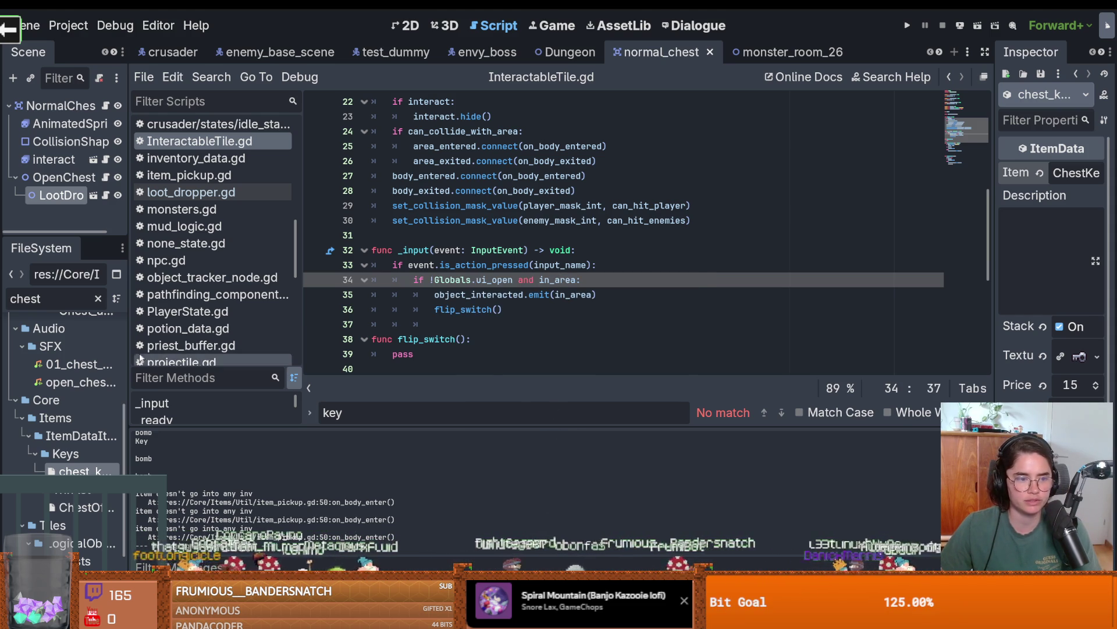
Widen the Scene and FileSystem docks, then show OpenChest and LootDropper's properties in the 2D scene.
drag(130, 354, 276, 353)
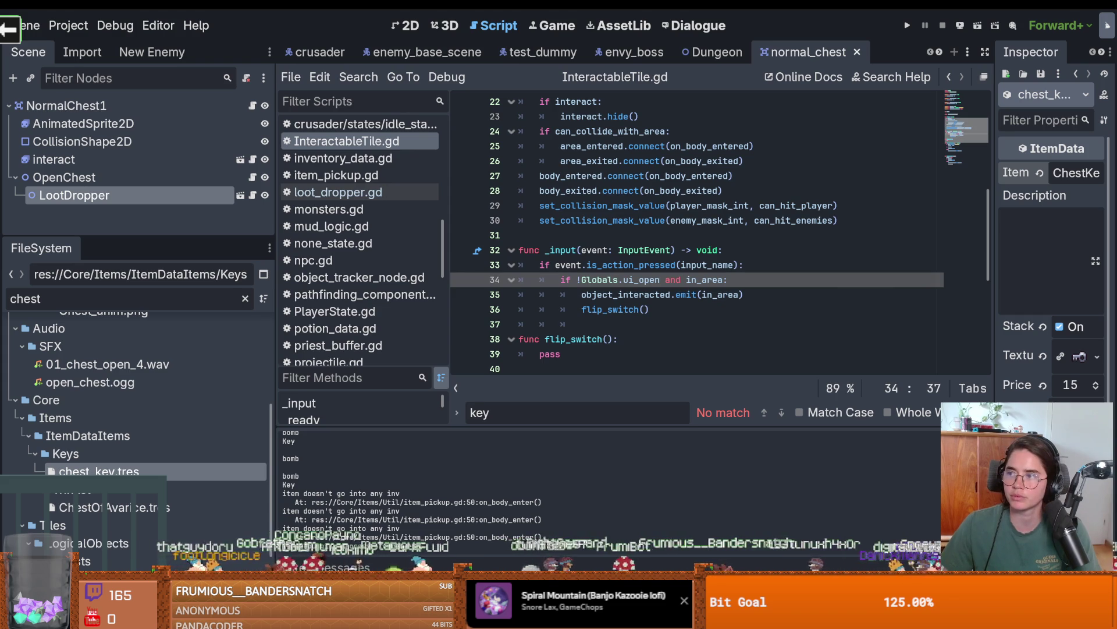
key(ctrl+s)
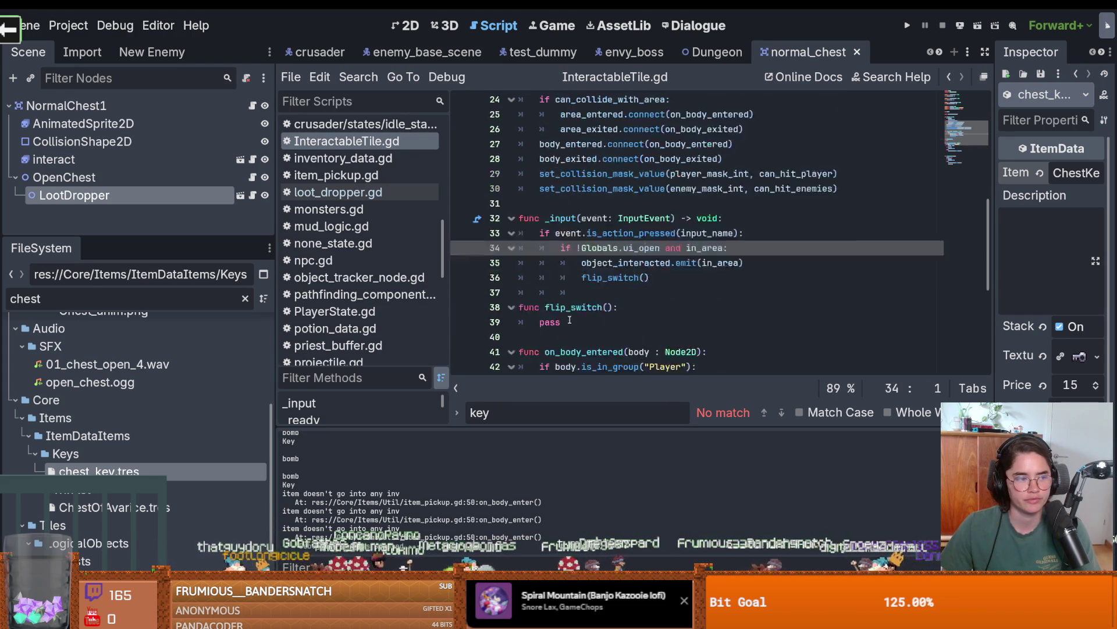
scroll(527, 279, down, 6)
drag(122, 235, 122, 368)
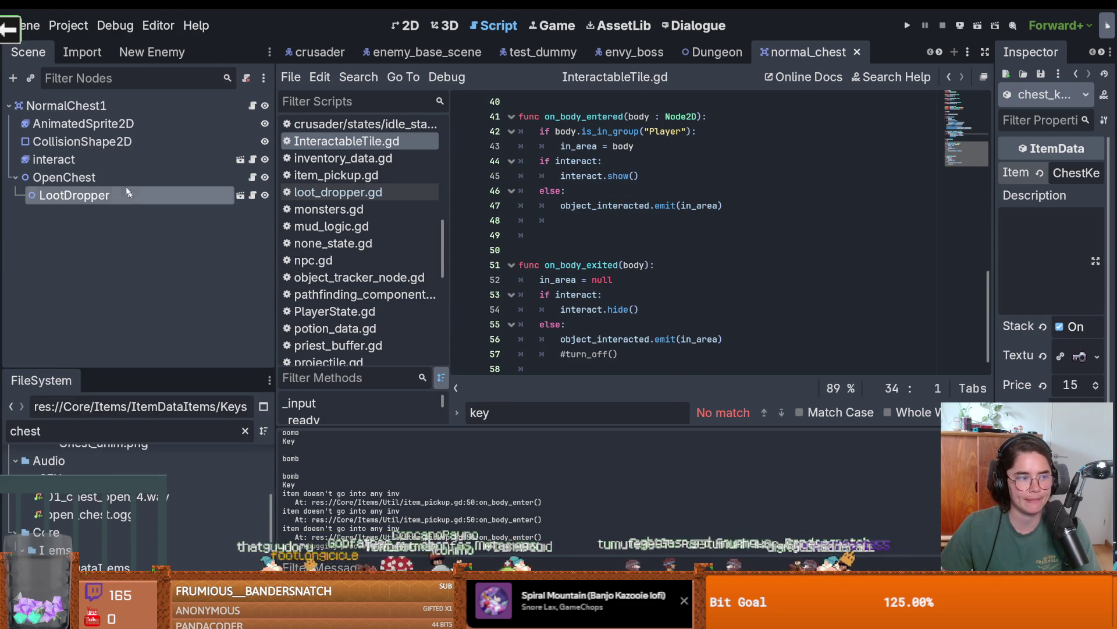
click(87, 177)
click(126, 197)
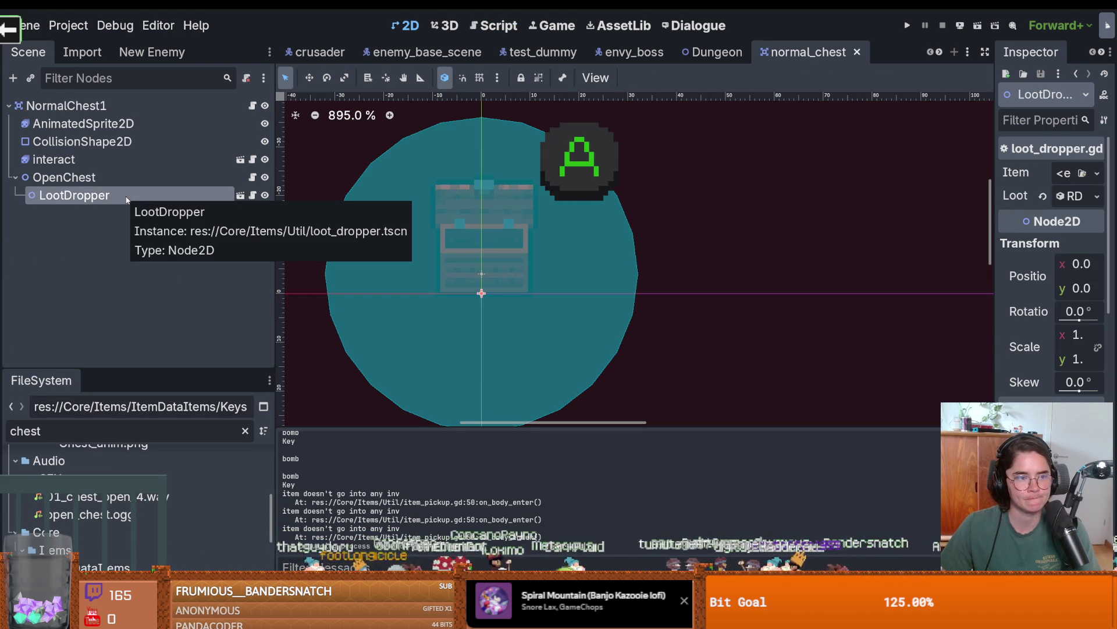
Recheck the OpenChest and LootDropper properties and inspect the chest_key item resource.
click(128, 177)
click(129, 196)
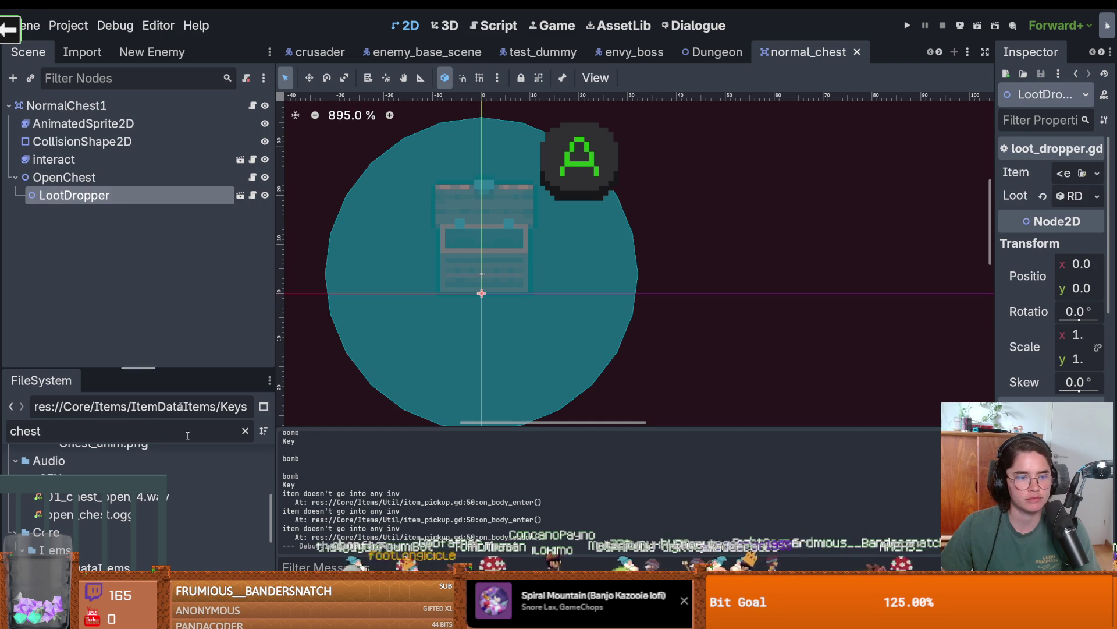
drag(177, 378, 174, 131)
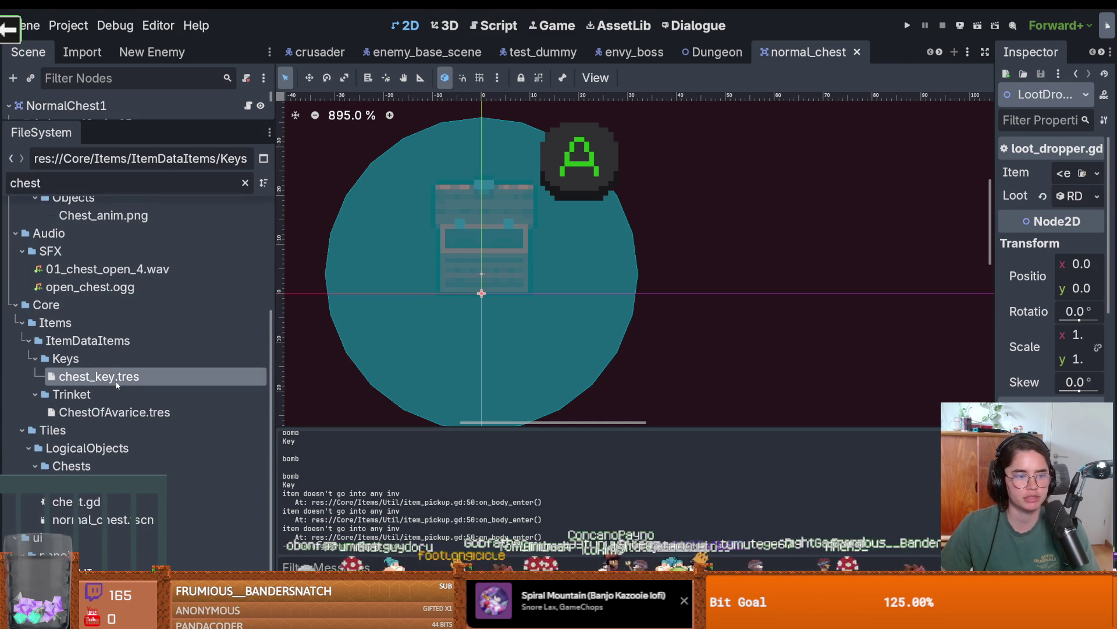
click(99, 376)
drag(174, 119, 186, 411)
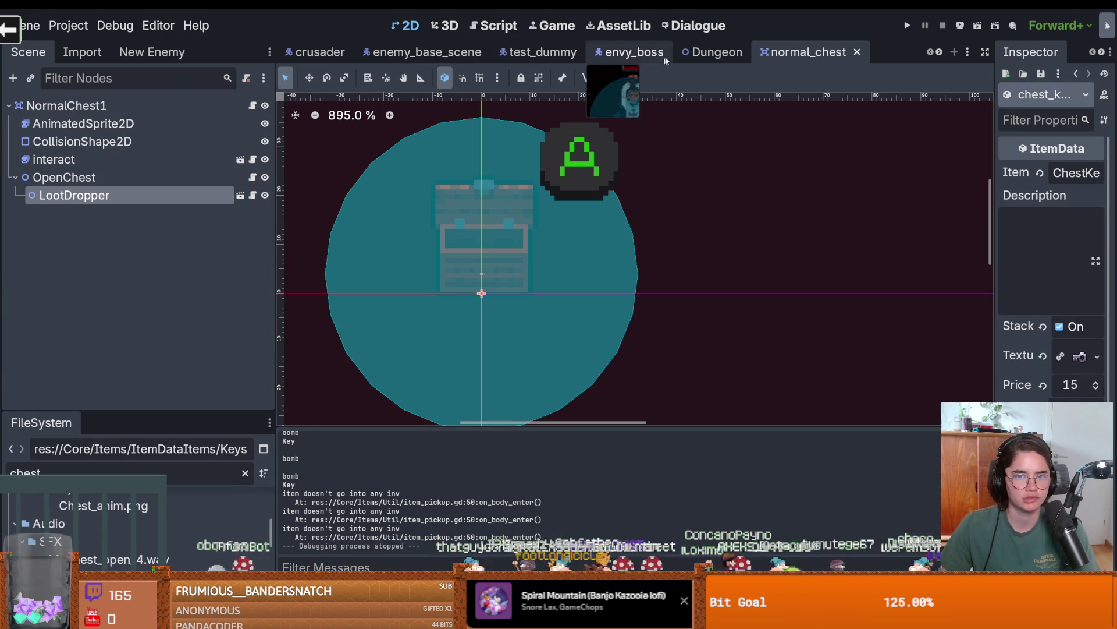
double_click(940, 51)
click(930, 53)
click(930, 53)
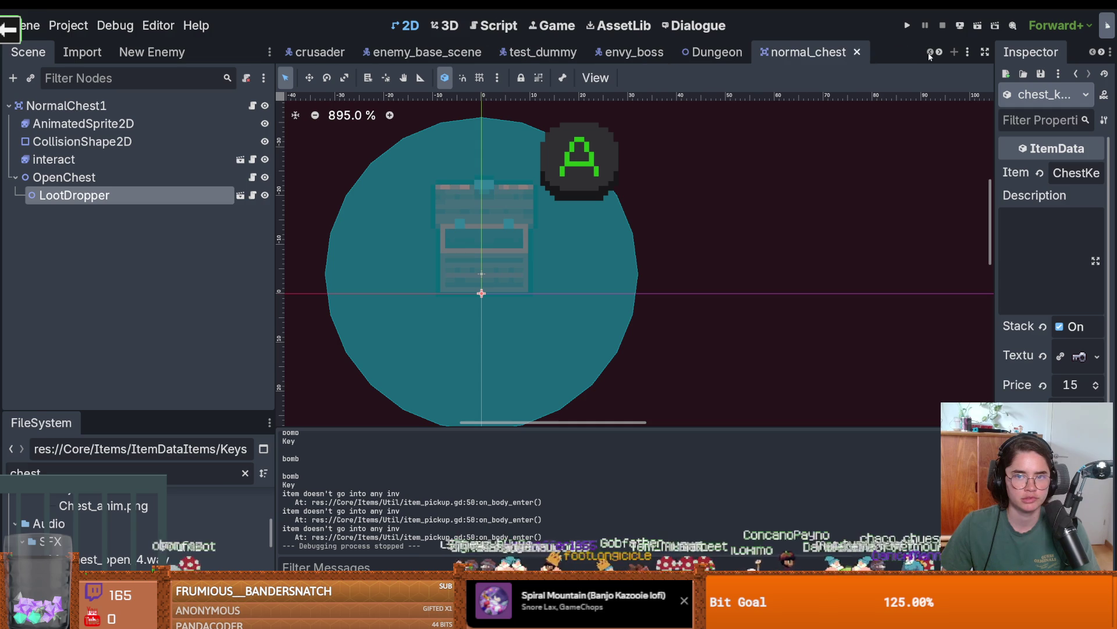
Filter FileSystem for 'item_pick', open the item_pickup scene and its ItemPickup script.
drag(159, 410, 158, 208)
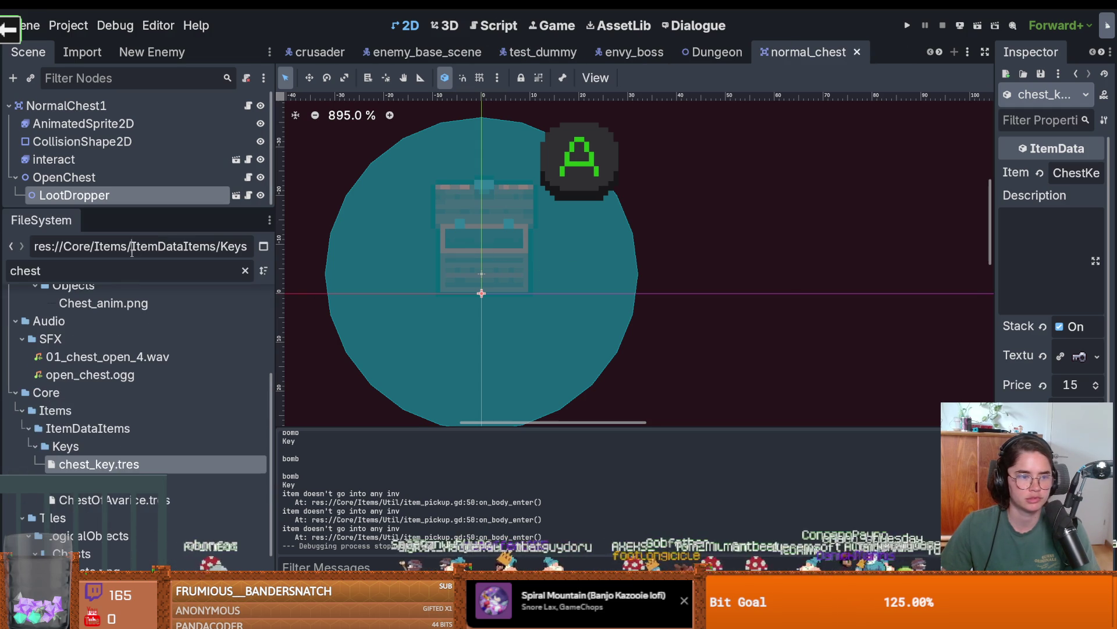
double_click(123, 271)
text(item)
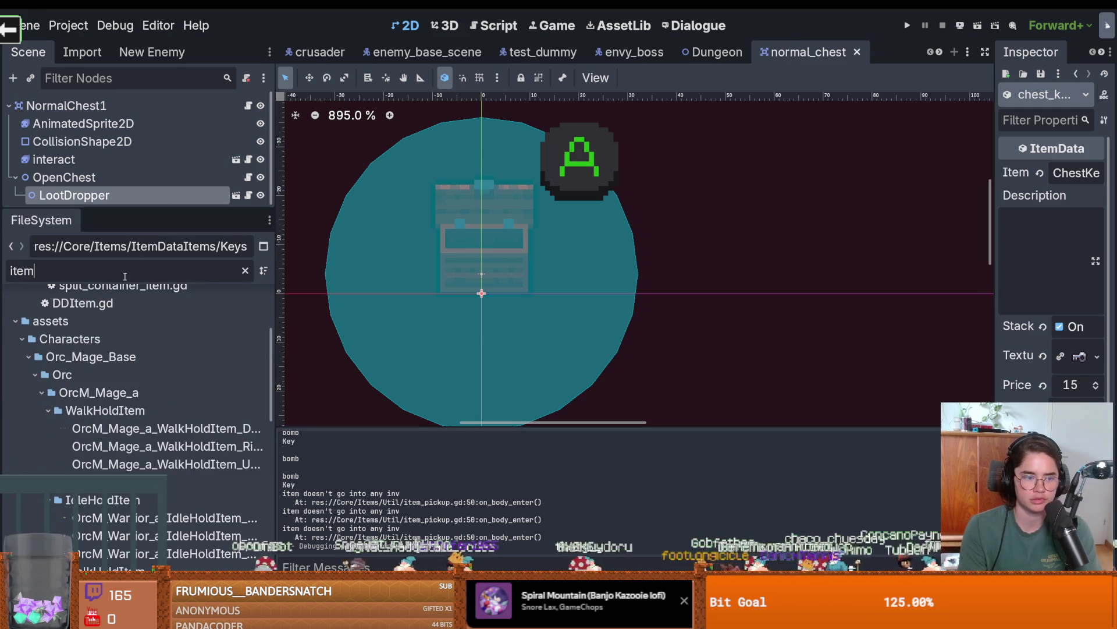
text(_pick)
double_click(96, 407)
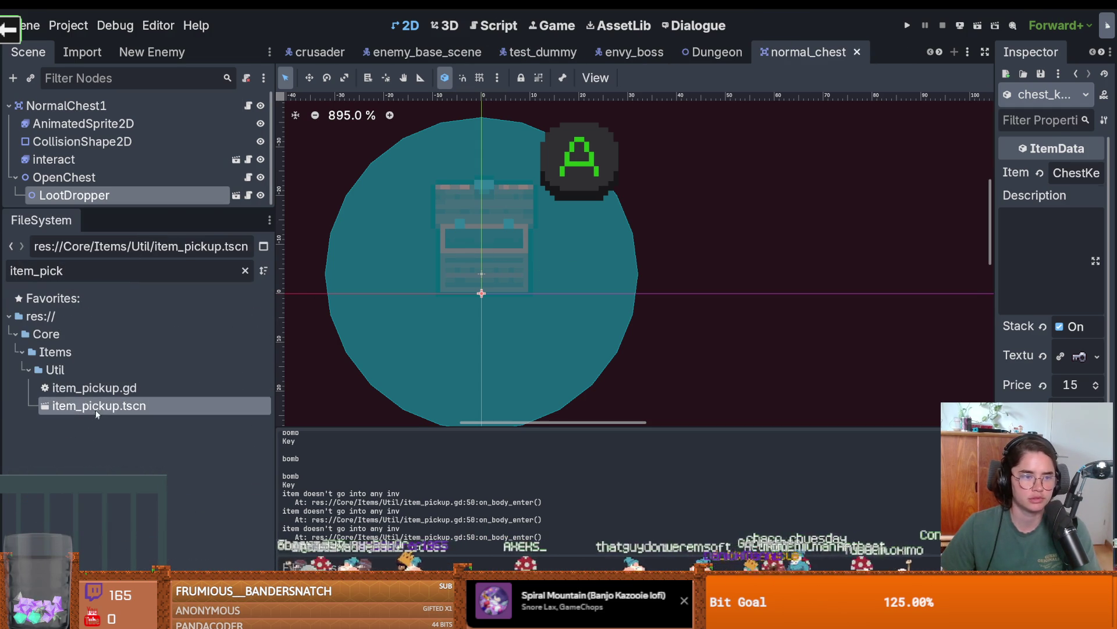
drag(123, 208, 123, 512)
click(249, 105)
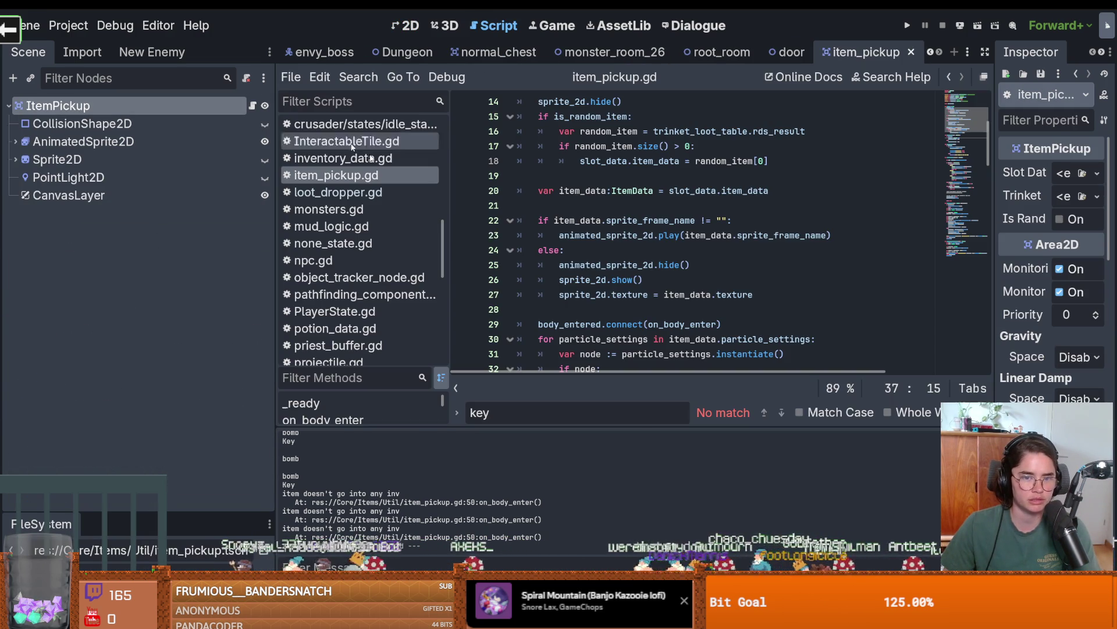
Read through item_pickup.gd and jump to can_go_to_main_inv in item_data.gd.
scroll(718, 263, down, 9)
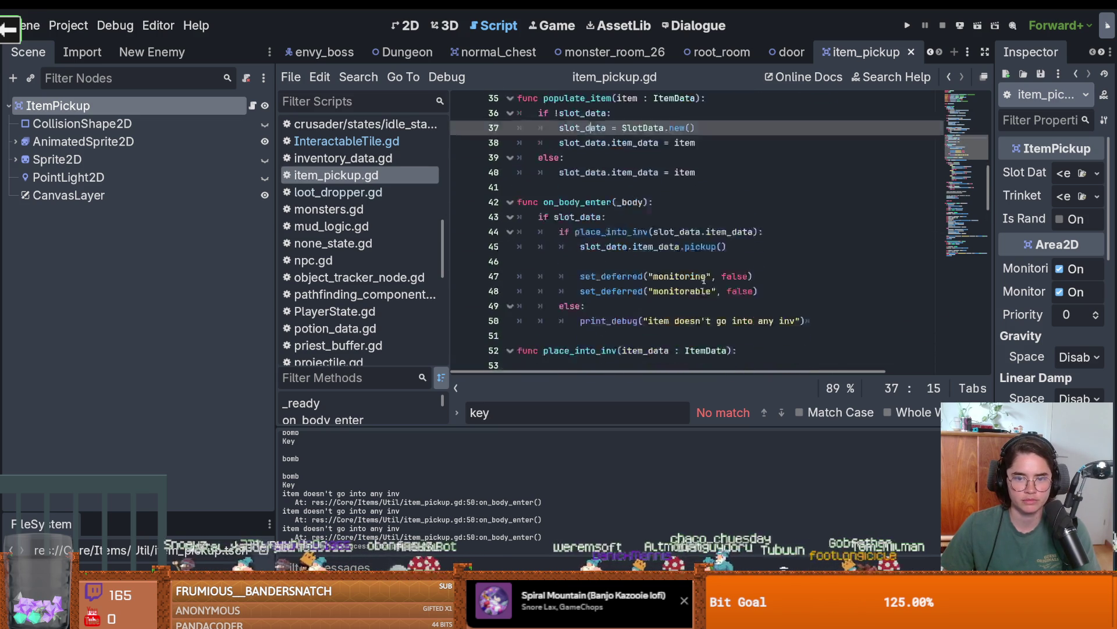
scroll(704, 280, down, 7)
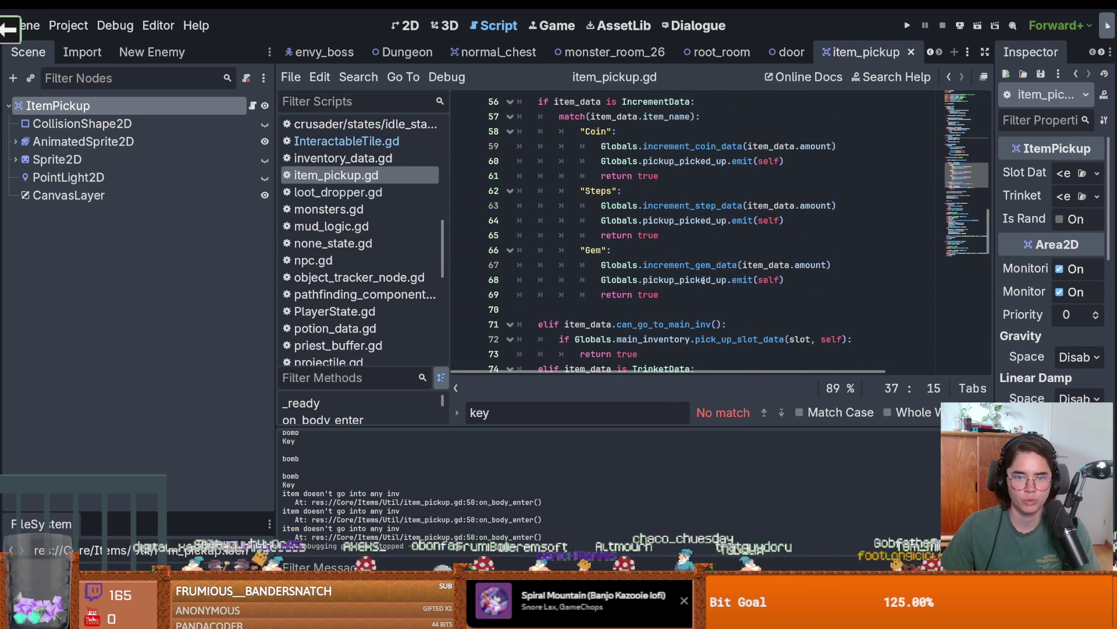
scroll(703, 280, down, 3)
scroll(704, 280, up, 2)
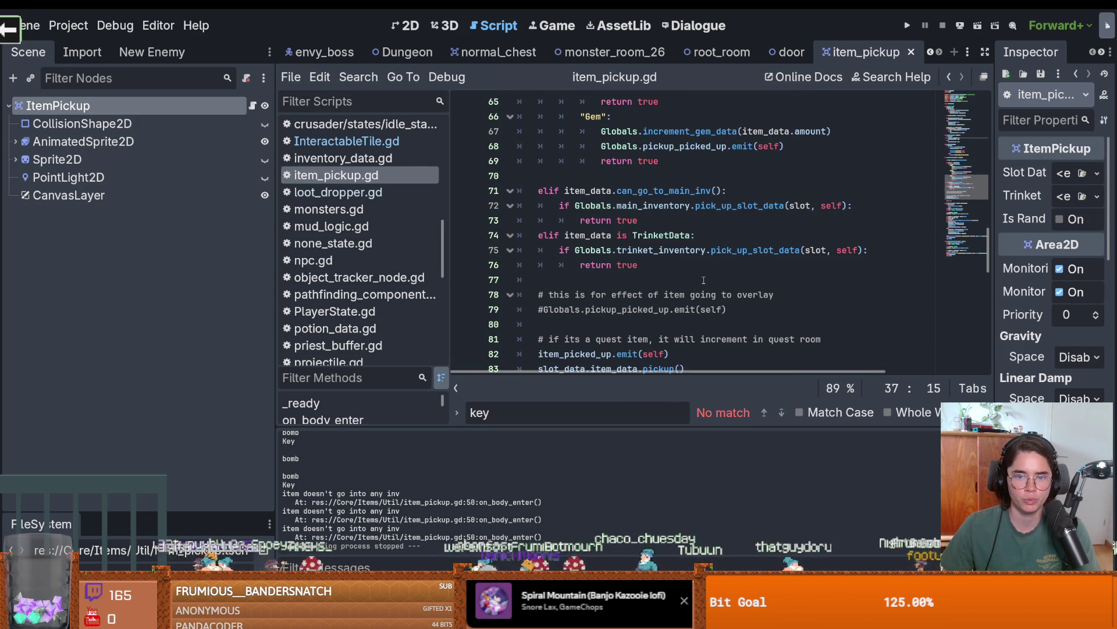
ctrl+click(679, 198)
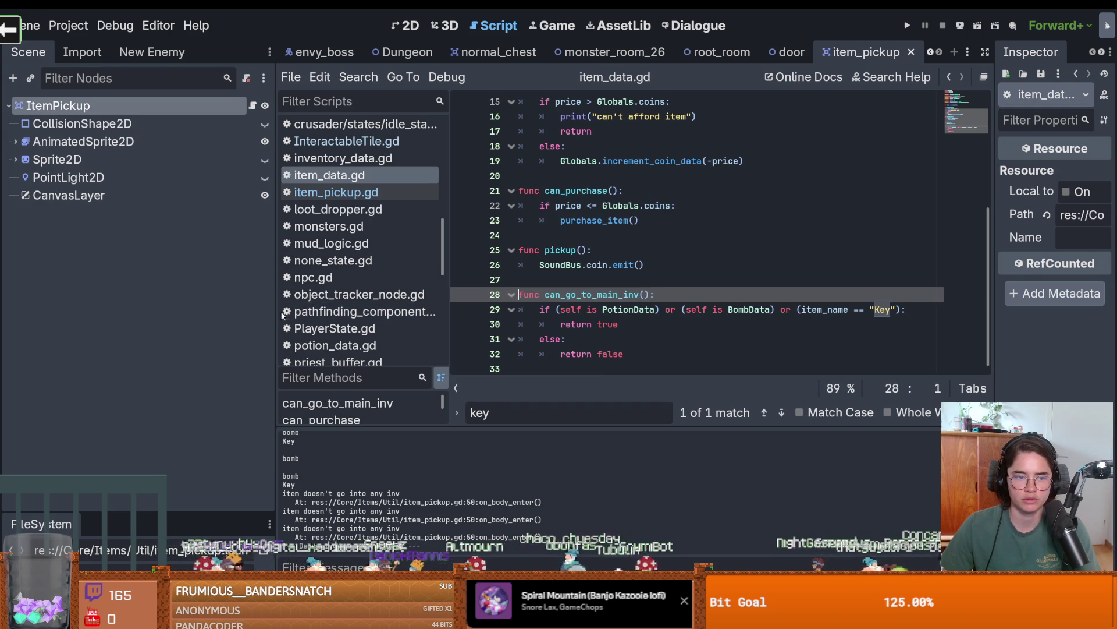
Duplicate line 29's Key name comparison after a new trailing 'or'.
drag(273, 315, 113, 323)
click(736, 309)
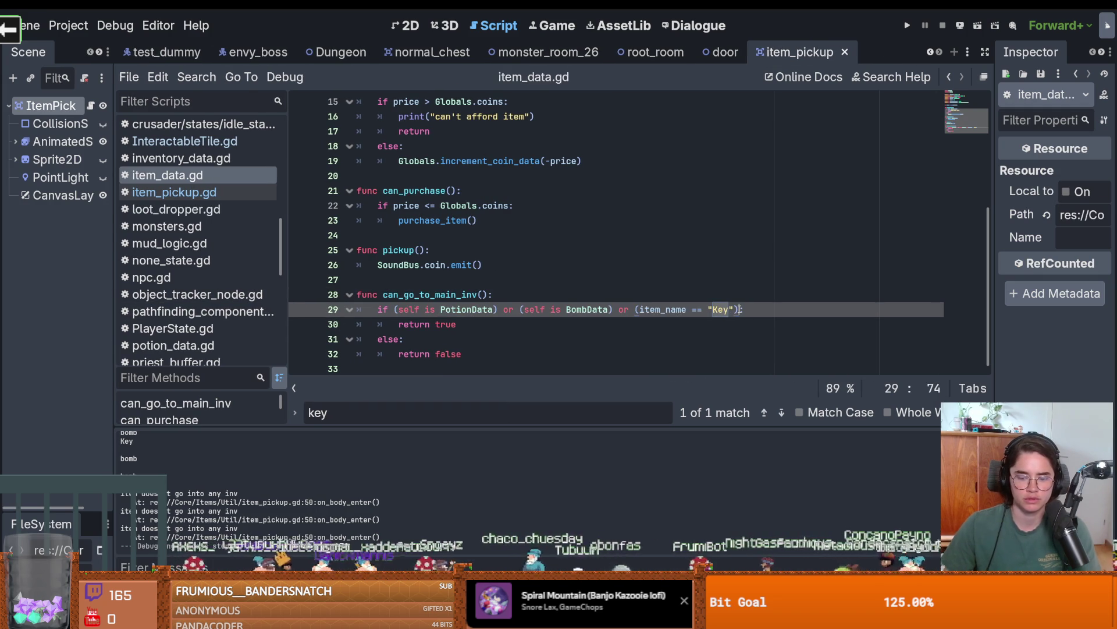
text(or)
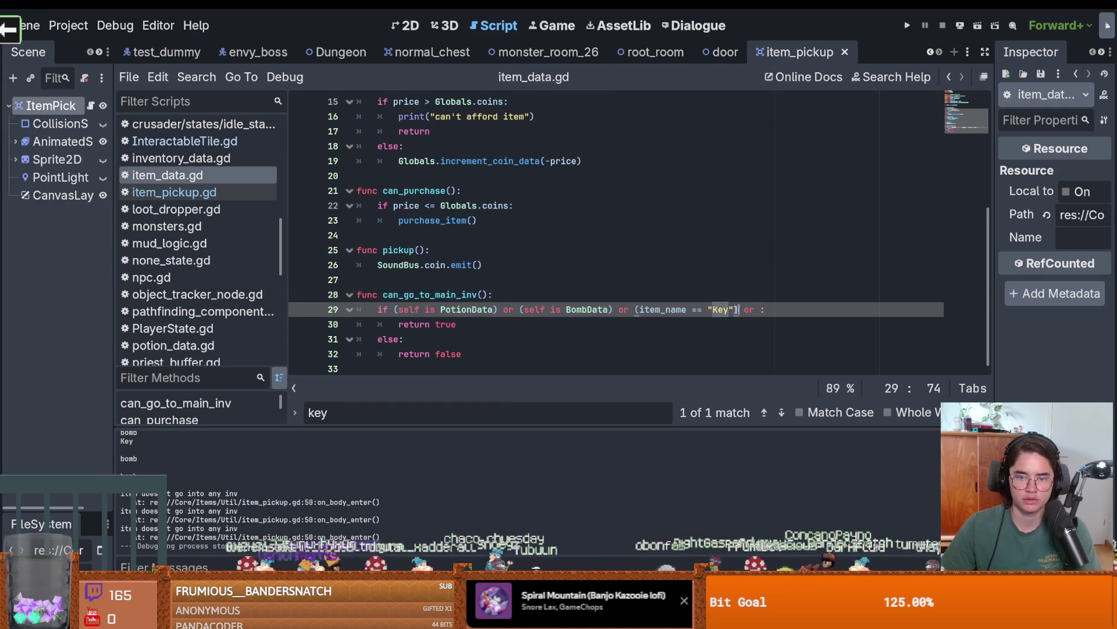
drag(739, 310, 635, 309)
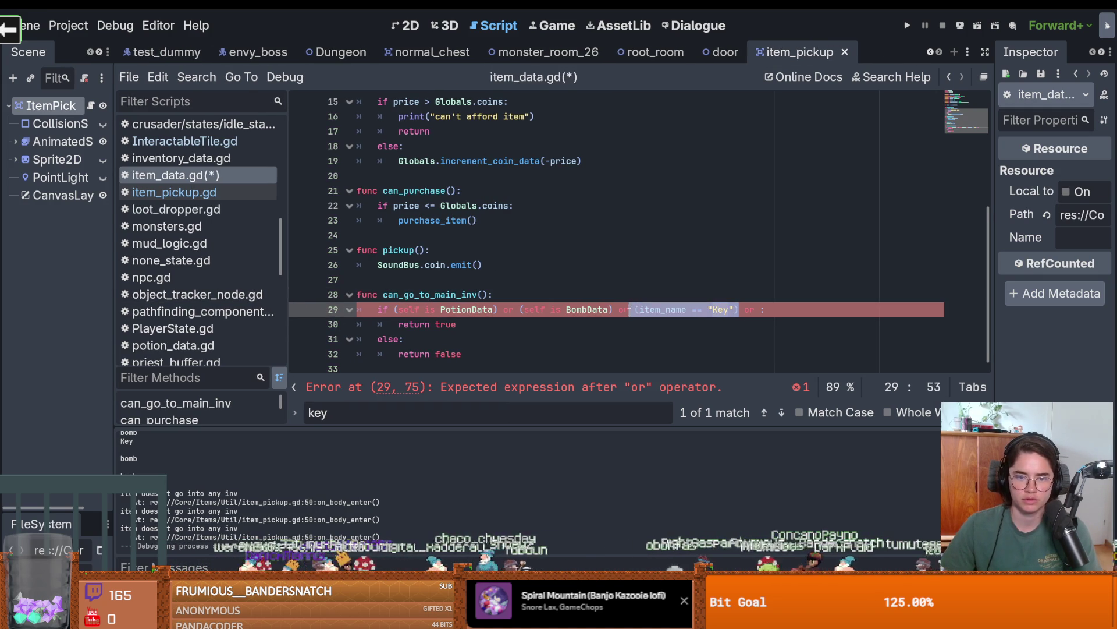
key(ctrl+c)
click(760, 310)
key(ctrl+v)
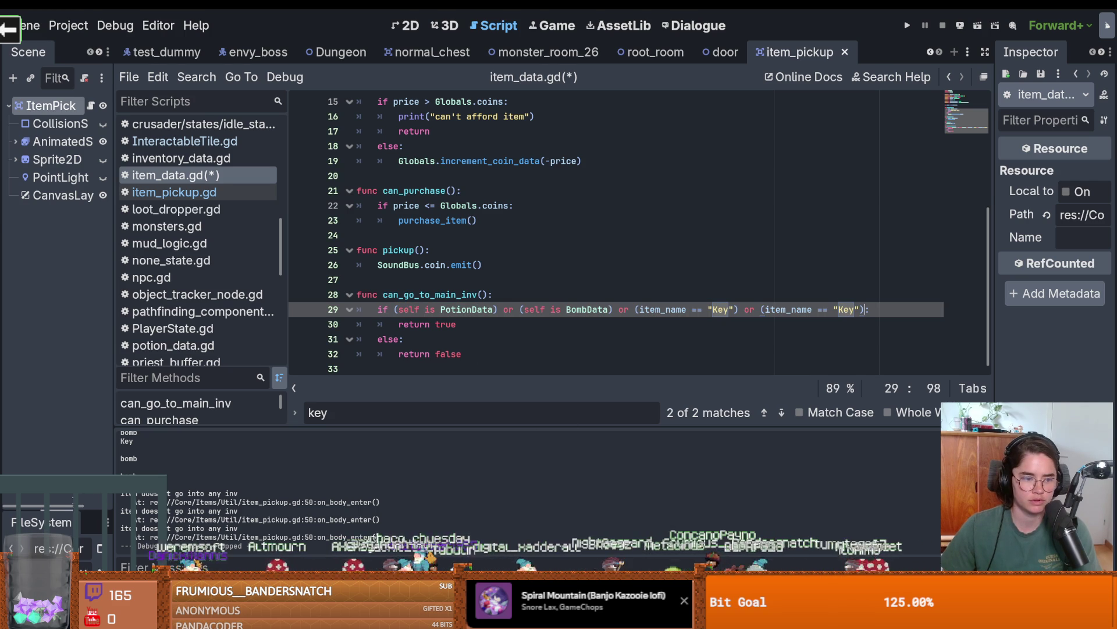
Replace the duplicated name with ChestKey, copied from the chest key resource, and run the game.
drag(53, 506, 53, 114)
click(43, 178)
text(chest_)
click(79, 509)
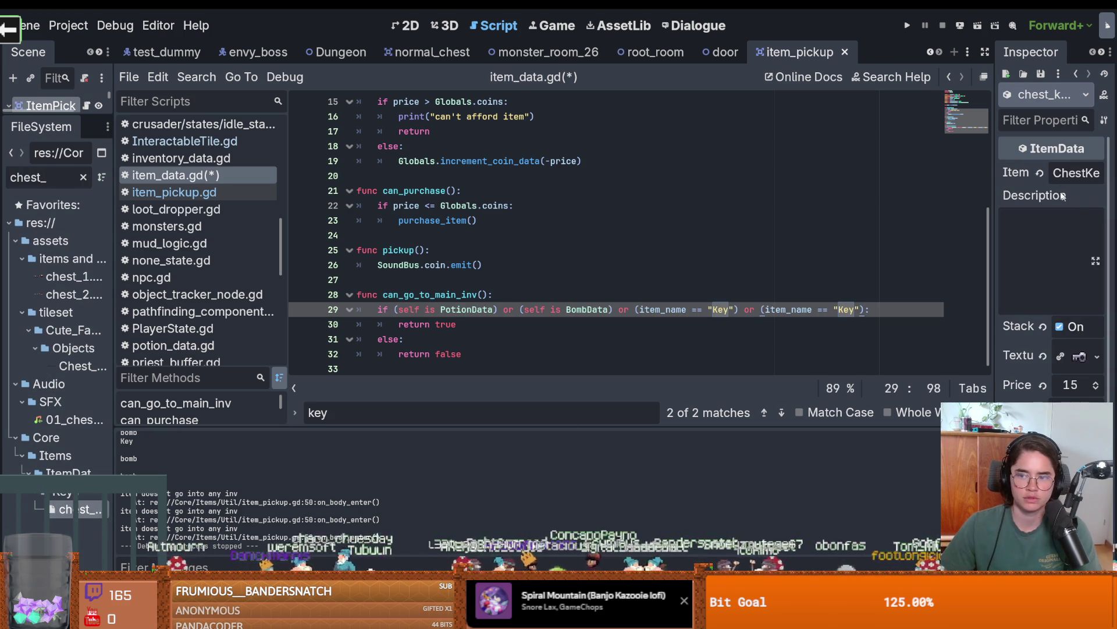
double_click(1077, 173)
key(ctrl+c)
double_click(845, 309)
key(ctrl+v)
key(F5)
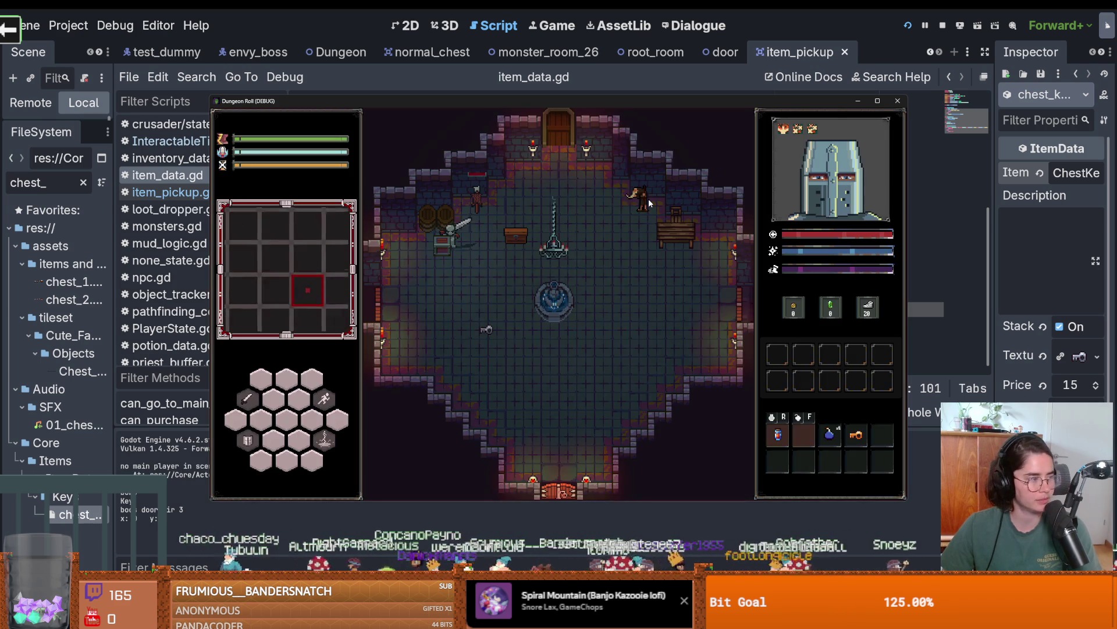
Walk the player onto the chest key and move it into the lower inventory row.
key(d)
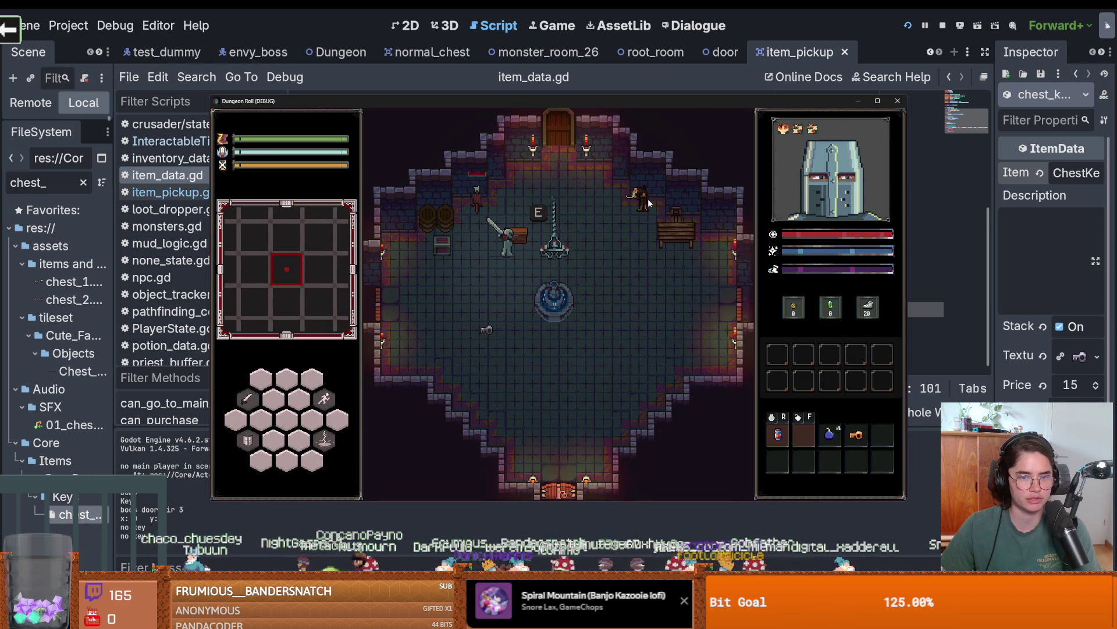
key(s)
key(s)
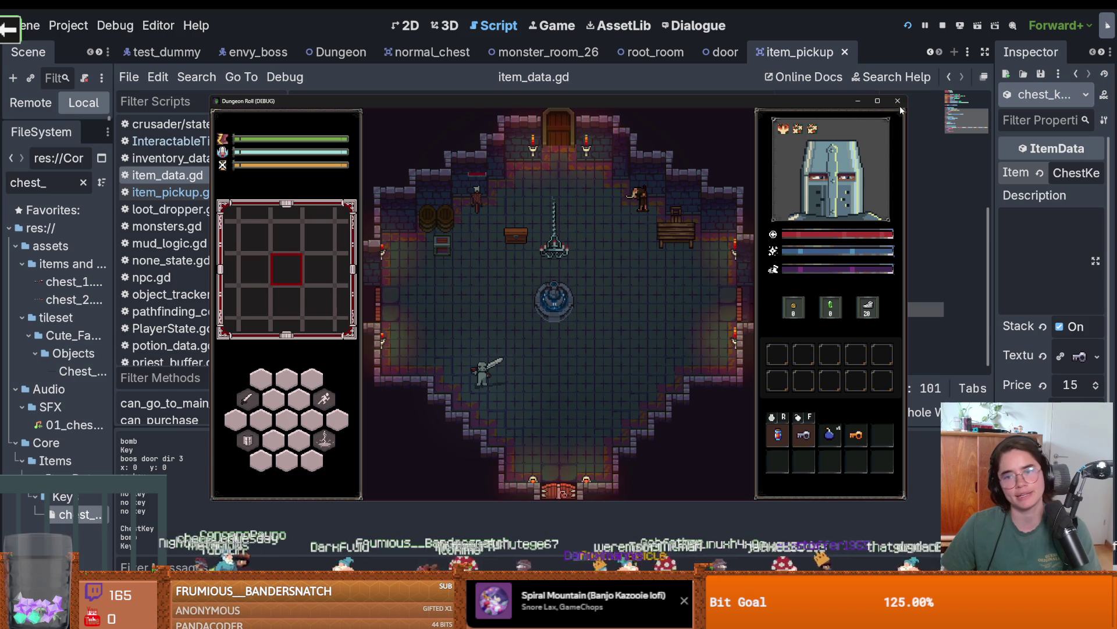
click(804, 437)
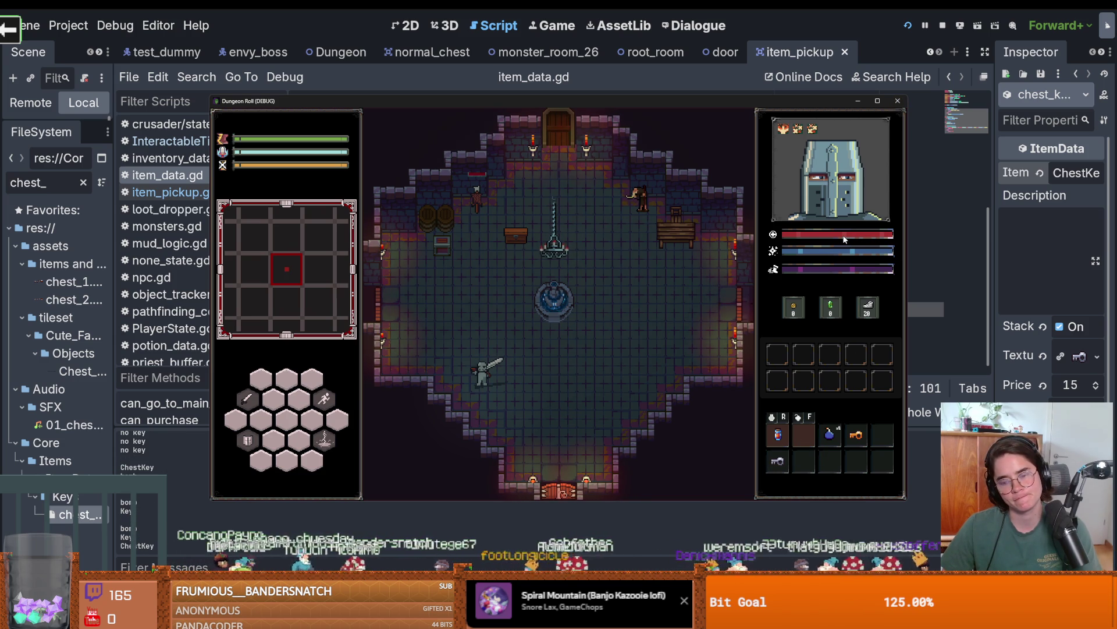
click(780, 462)
click(804, 461)
Collect a second key, move the stack into the lower row, and stop the game.
key(w)
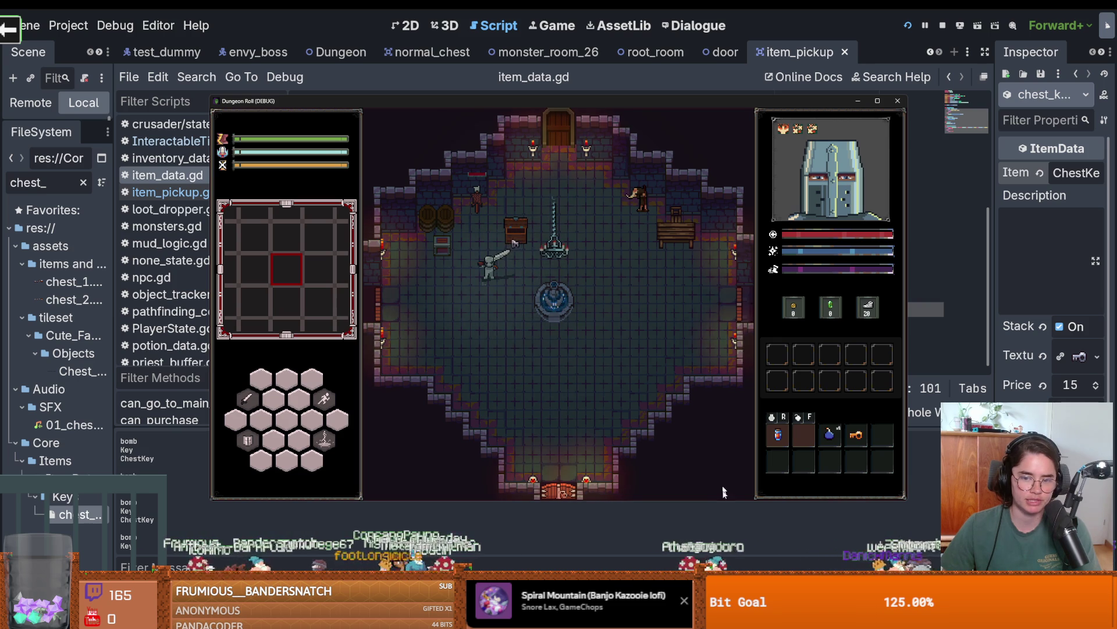
key(d)
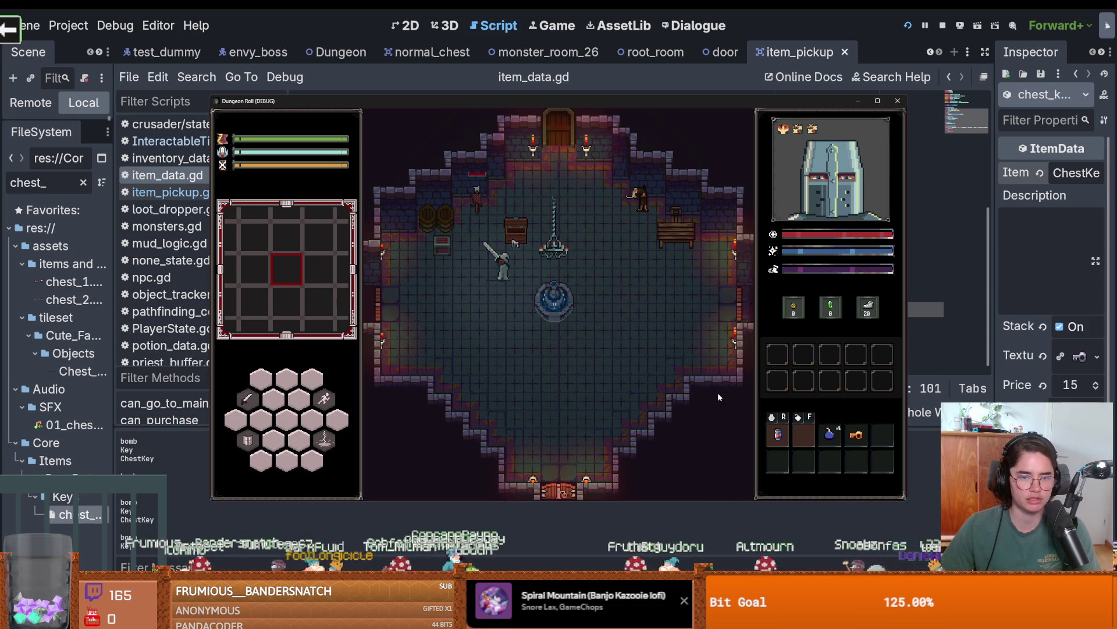
key(s)
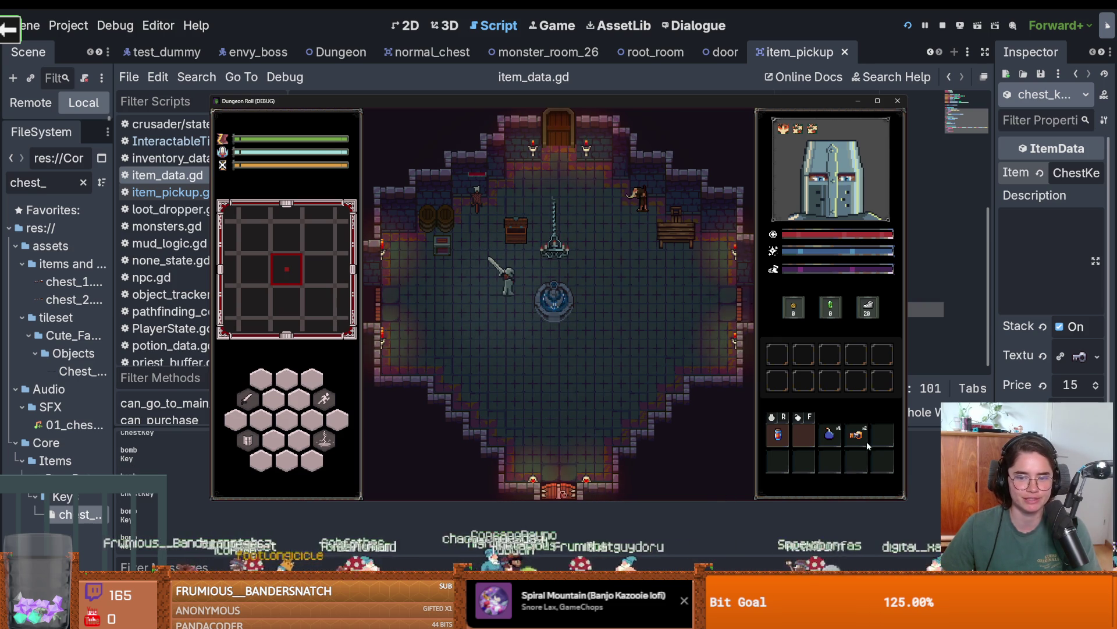
drag(857, 439, 829, 464)
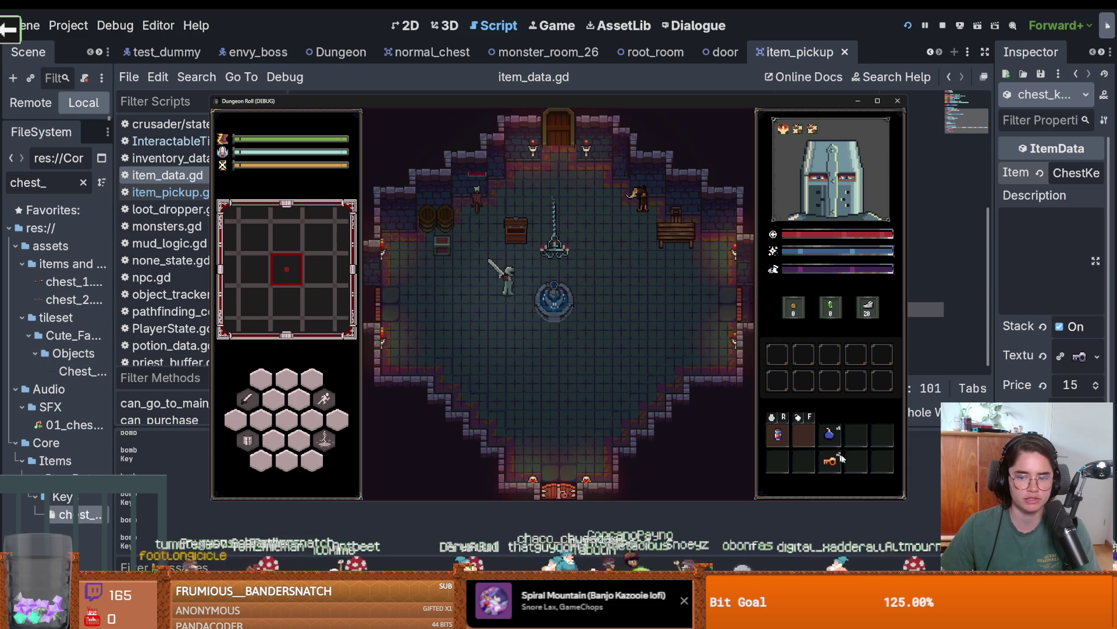
key(F8)
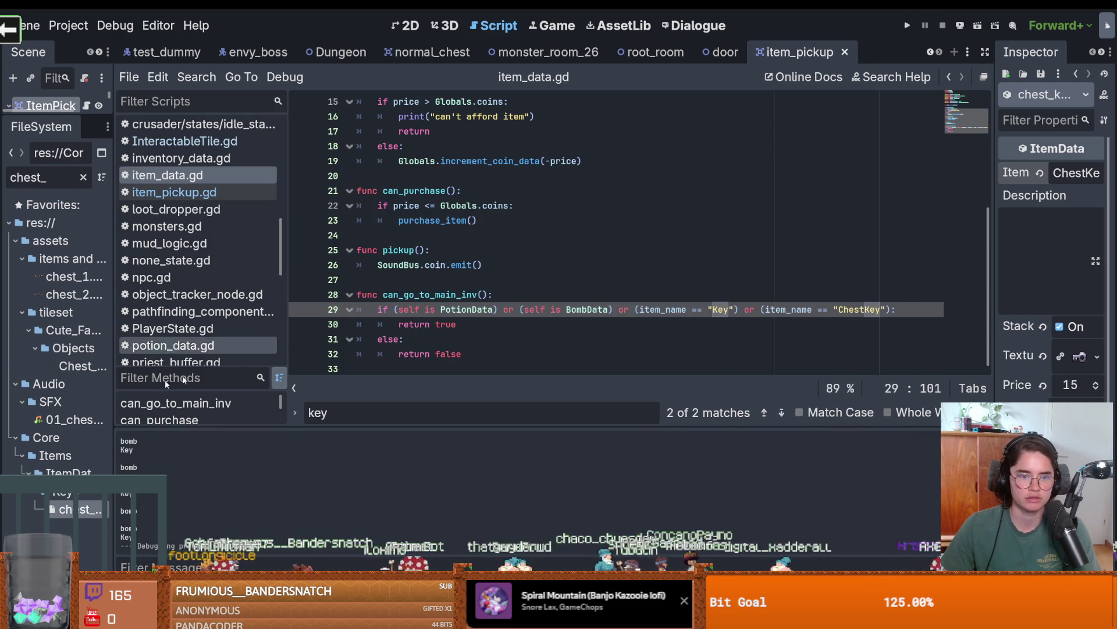
Select the pickup's AnimatedSprite2D and browse its boss_key, key and Mushroom animations.
drag(115, 349, 311, 302)
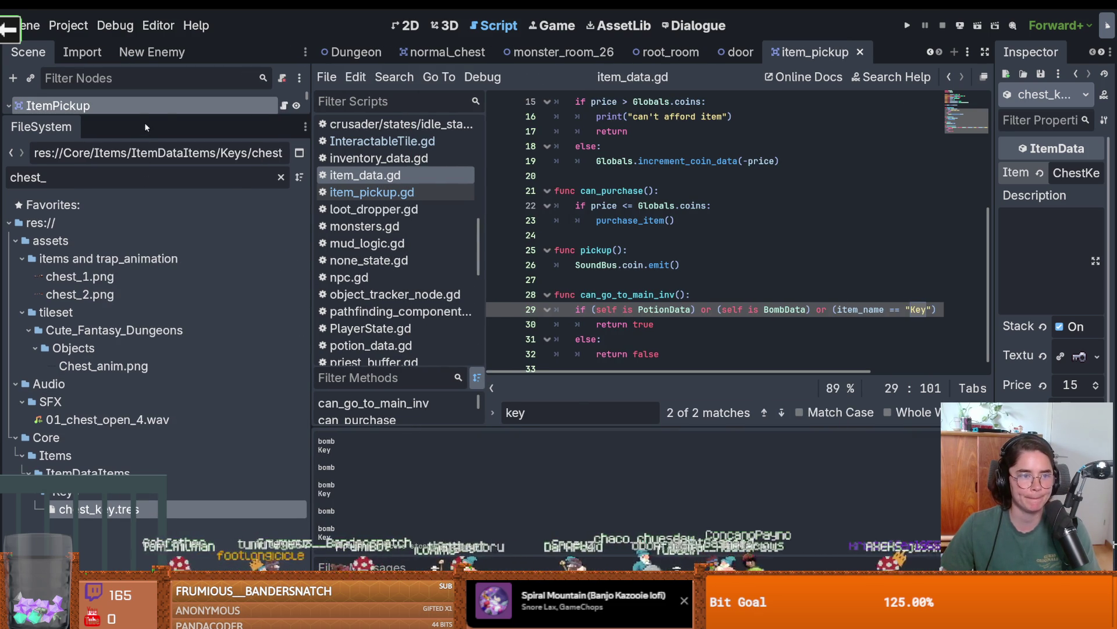
drag(146, 118, 145, 515)
click(83, 142)
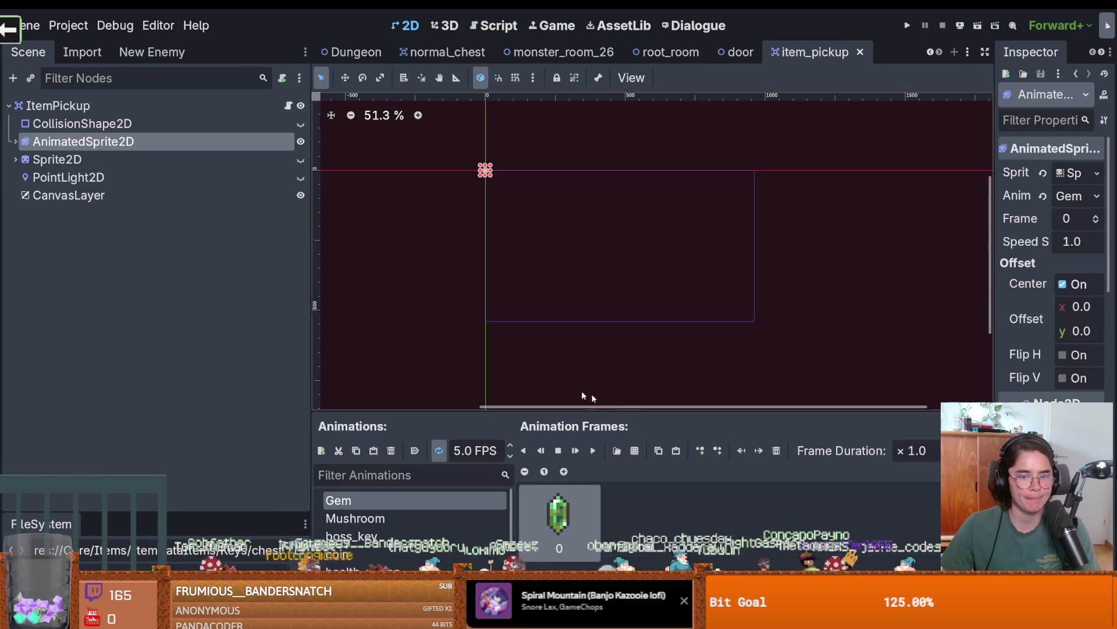
drag(606, 412, 606, 204)
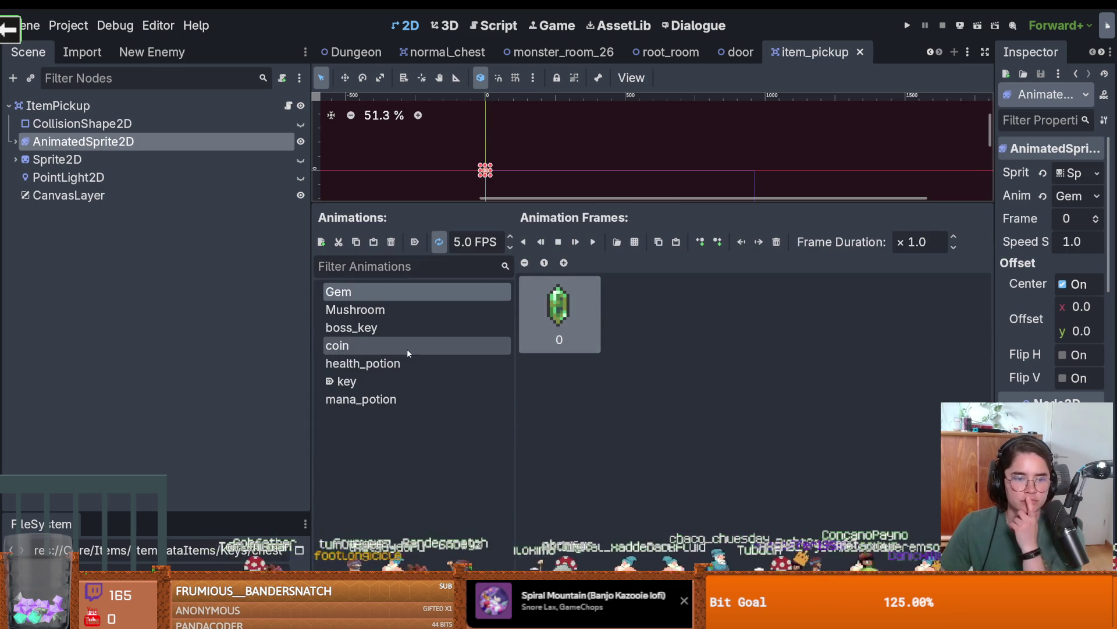
click(427, 327)
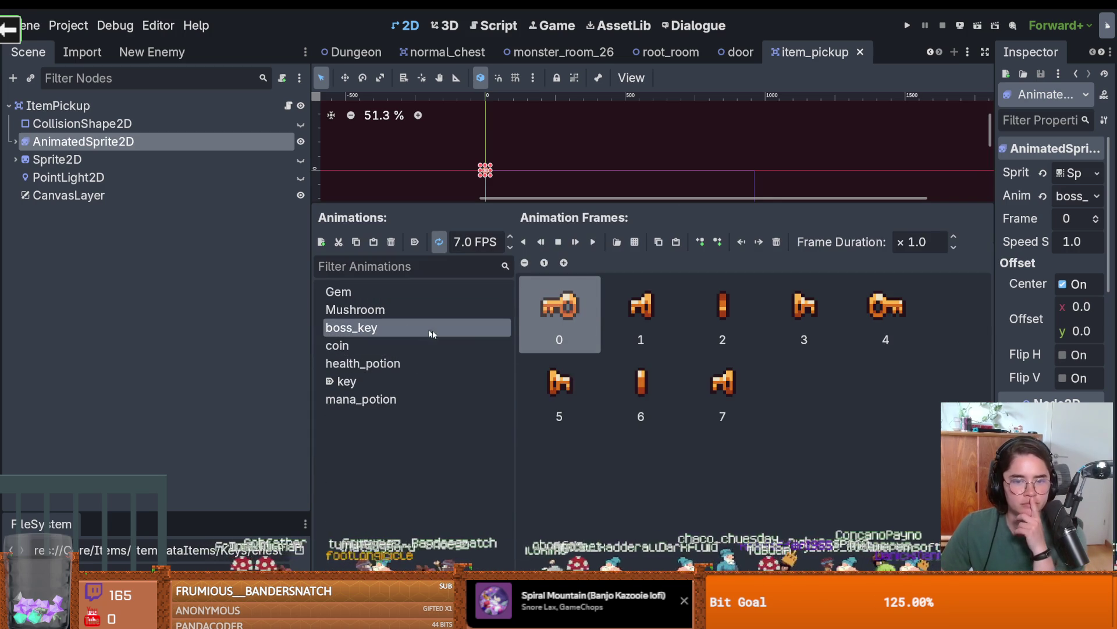
click(362, 379)
click(366, 309)
click(371, 327)
Rename the boss_key animation to chestkey, save the item pickup scene, and run the game.
double_click(371, 327)
text(key)
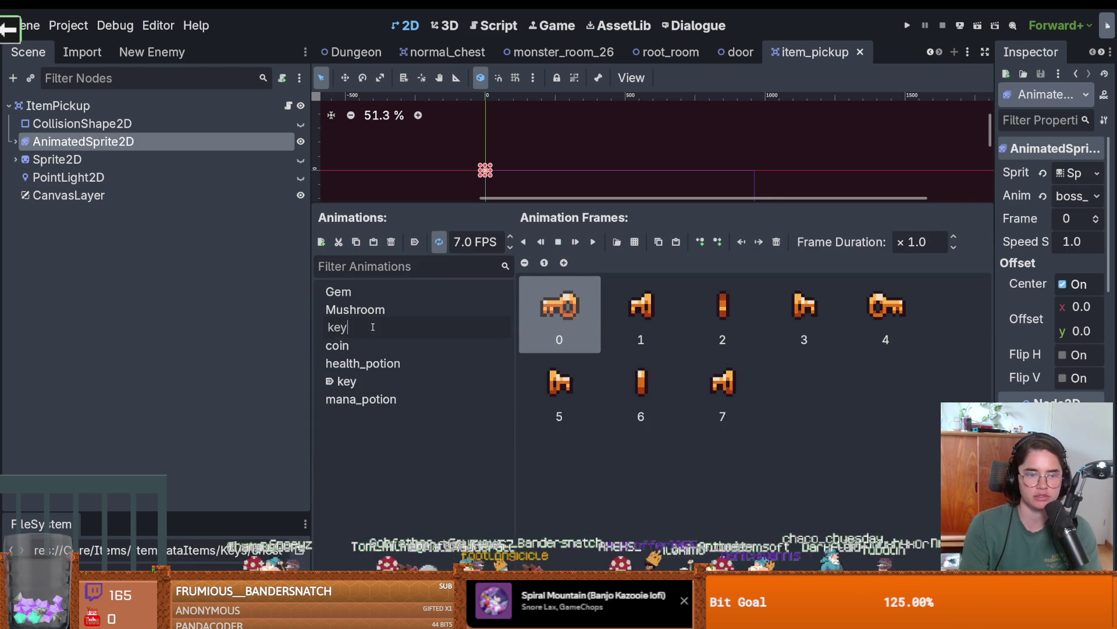
key(Return)
text(che)
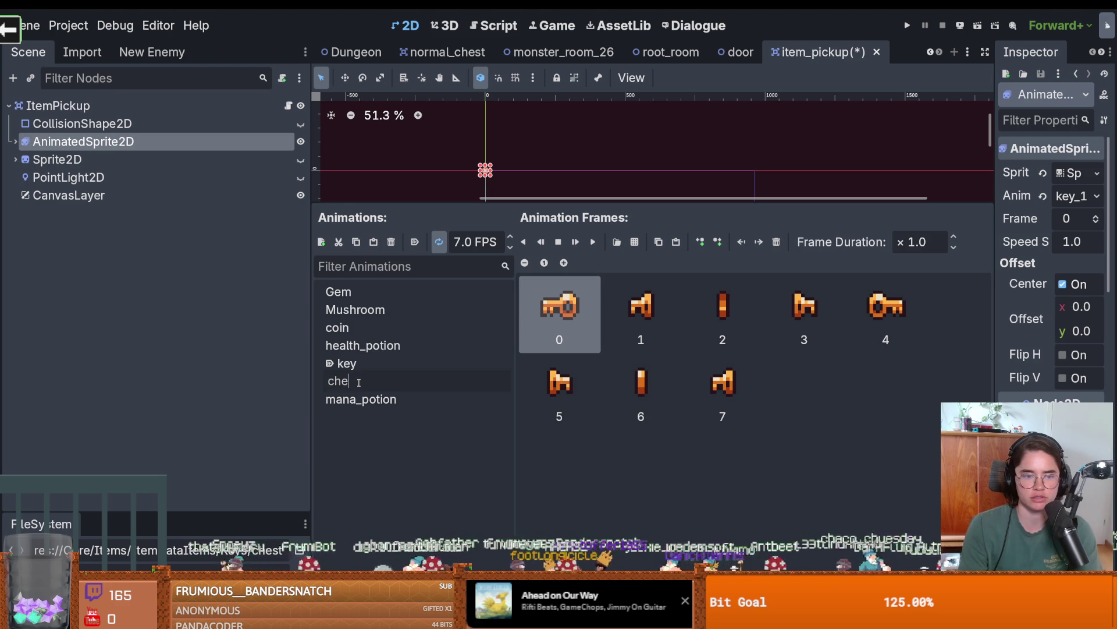
key(Return)
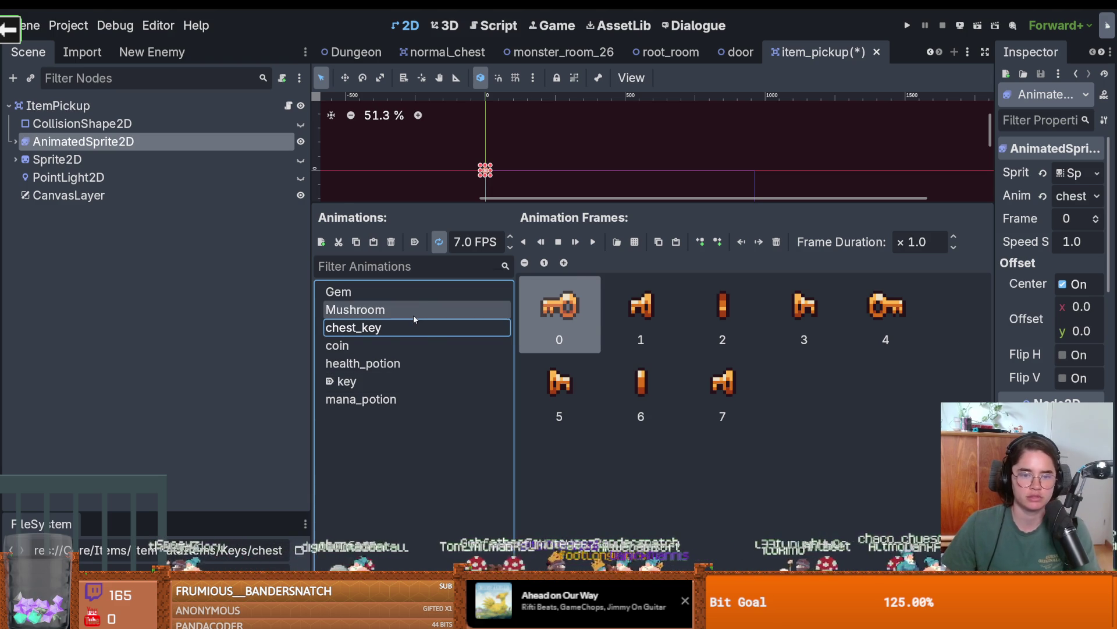
key(ctrl+s)
click(408, 326)
click(360, 328)
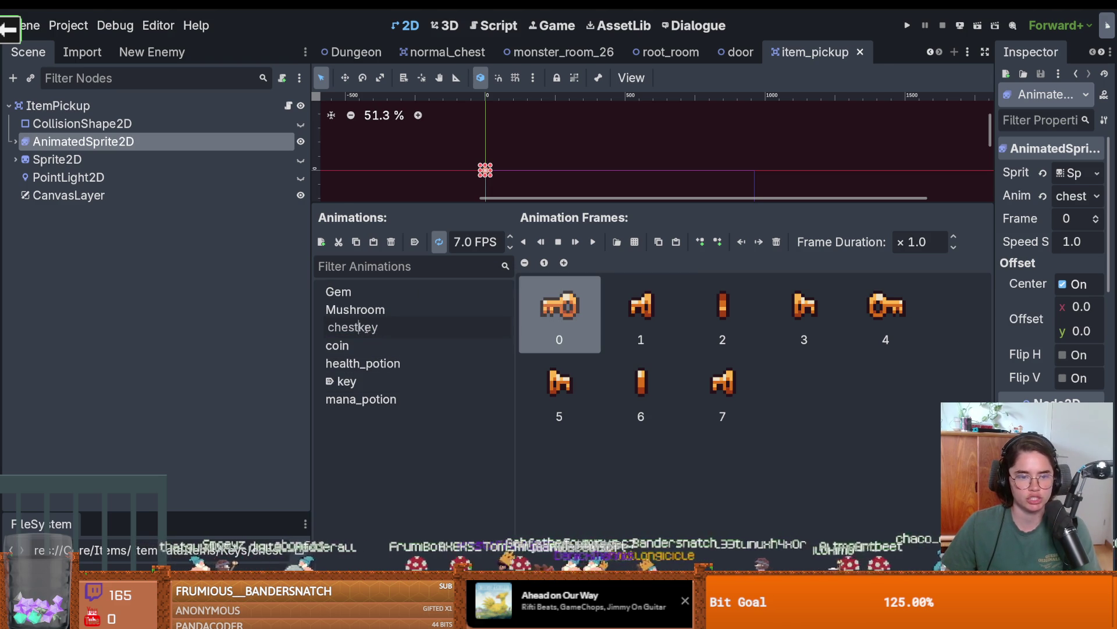
key(BackSpace)
key(ctrl+s)
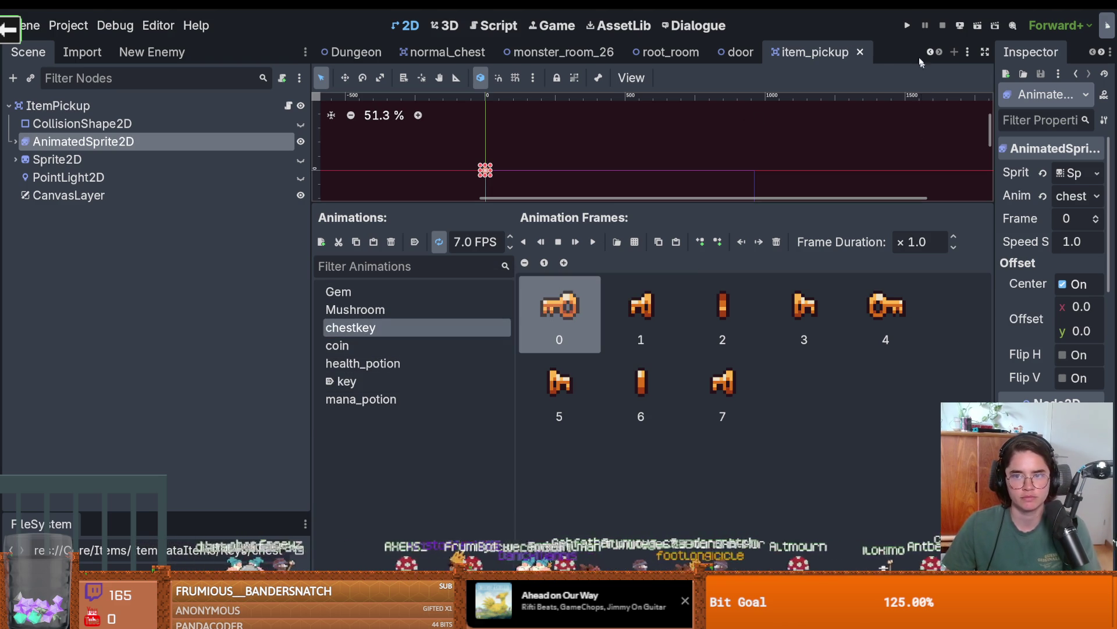
key(F5)
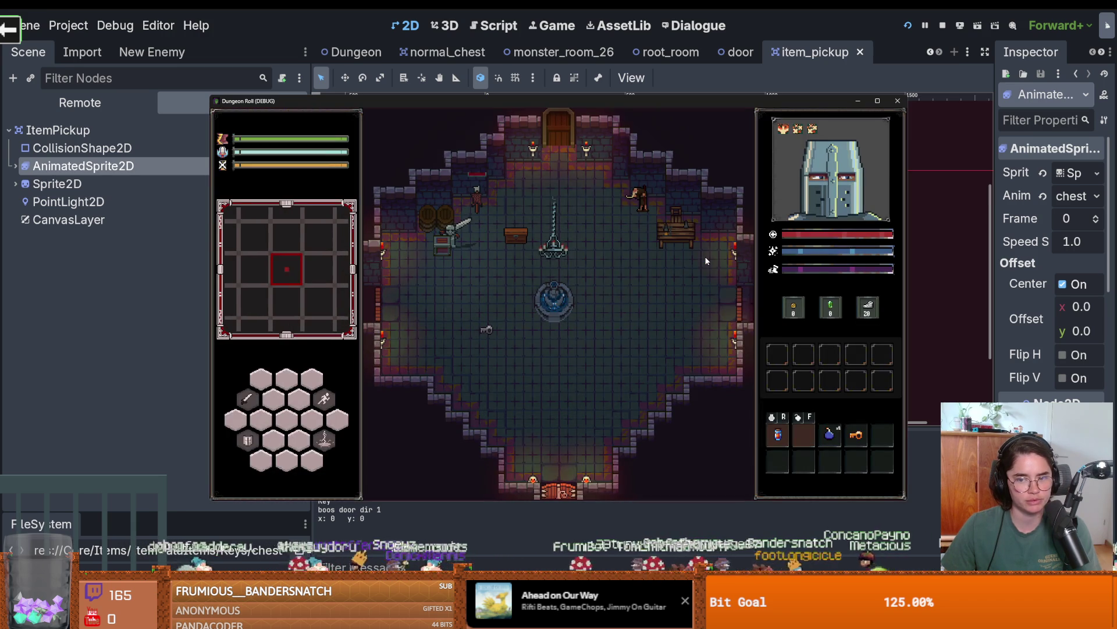
Stop the game, reselect the AnimatedSprite2D, and run and stop the game once more.
click(898, 101)
click(186, 158)
click(187, 142)
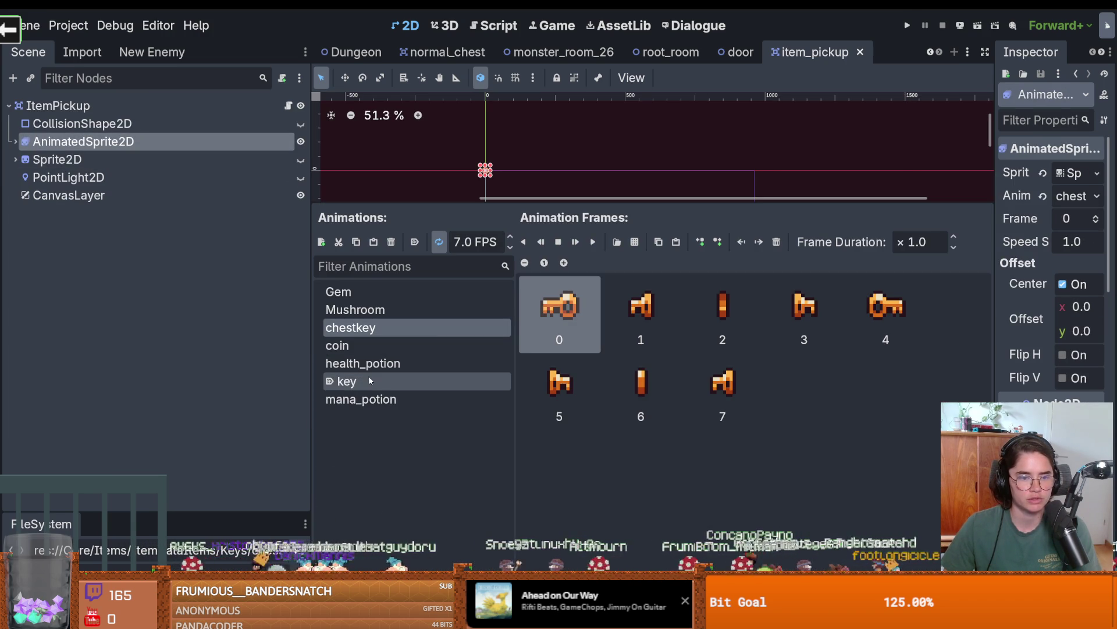
key(F5)
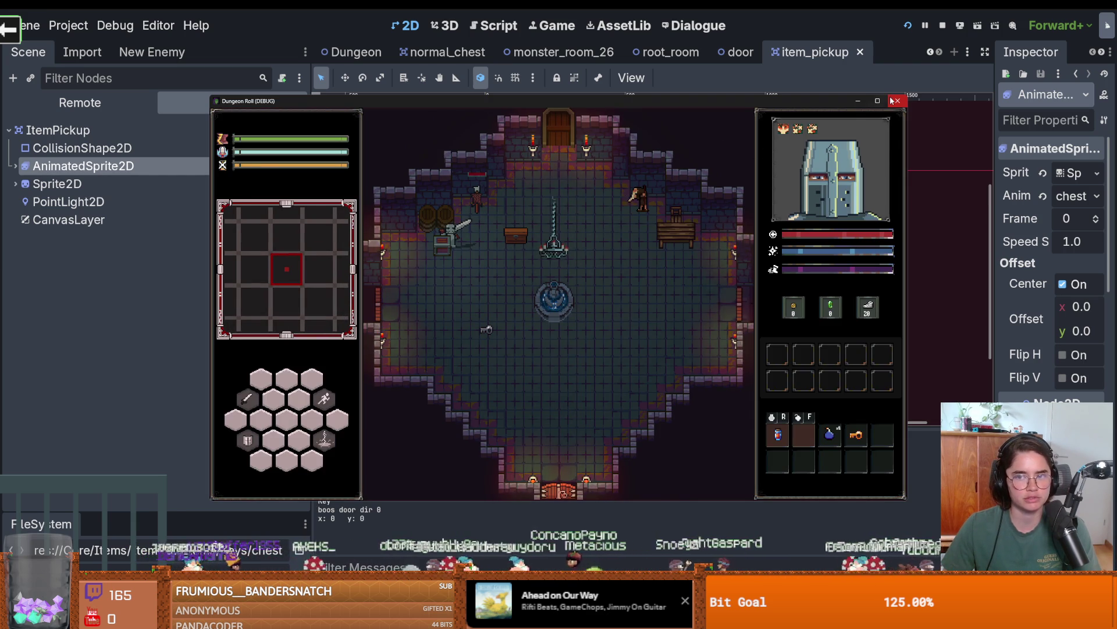
click(891, 100)
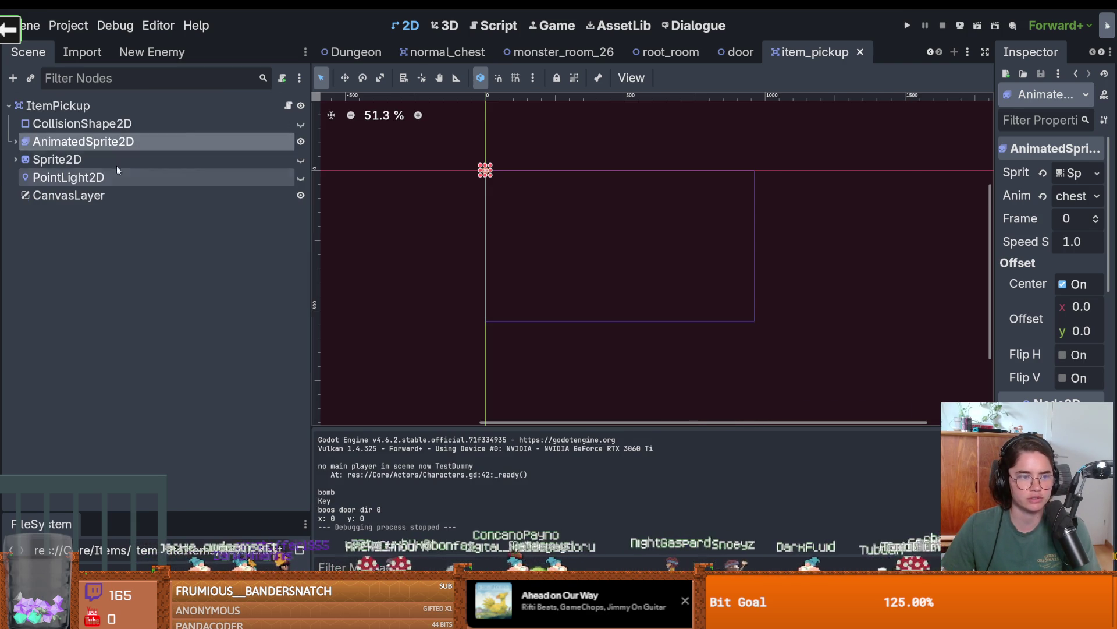
Rename the key animation to Chestkey.
click(83, 141)
click(349, 381)
click(391, 377)
text(chestkey)
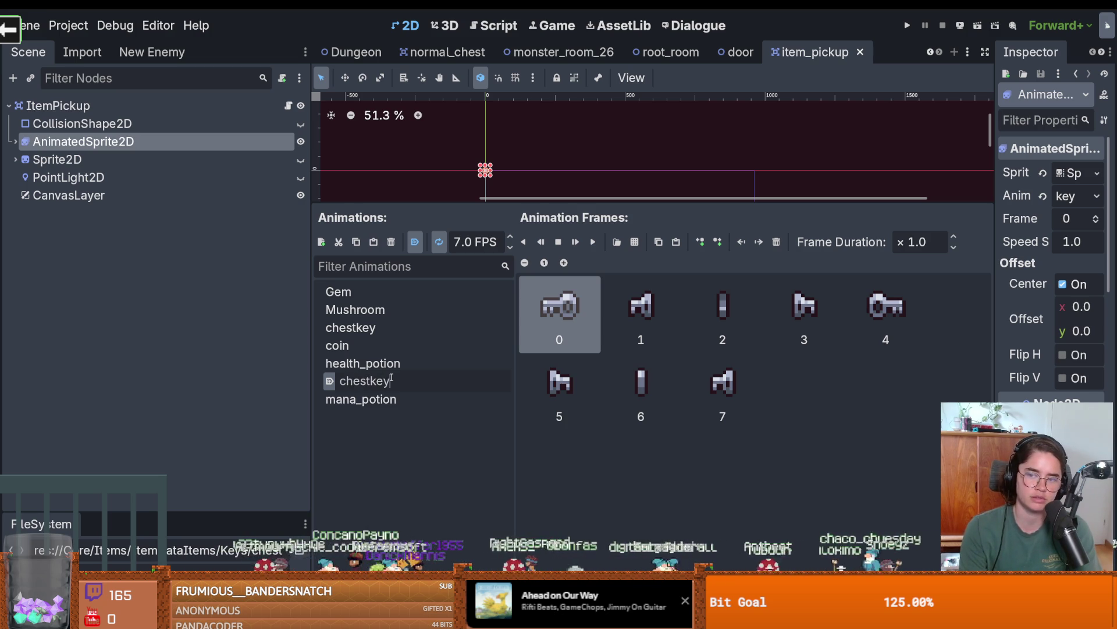
key(ctrl+a)
text(Chestkey)
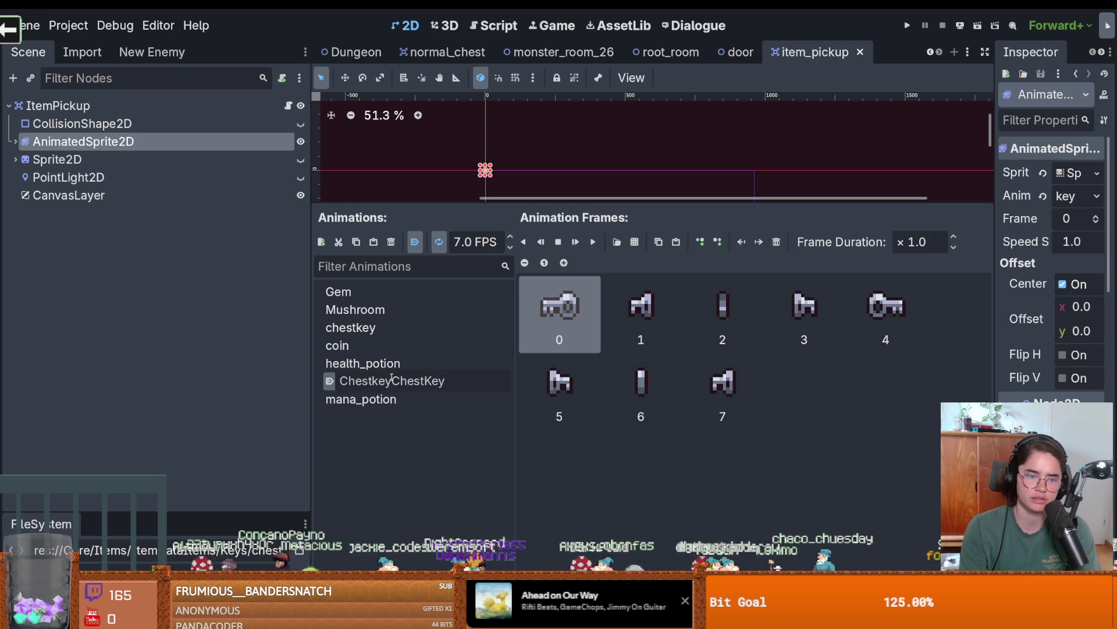
key(Return)
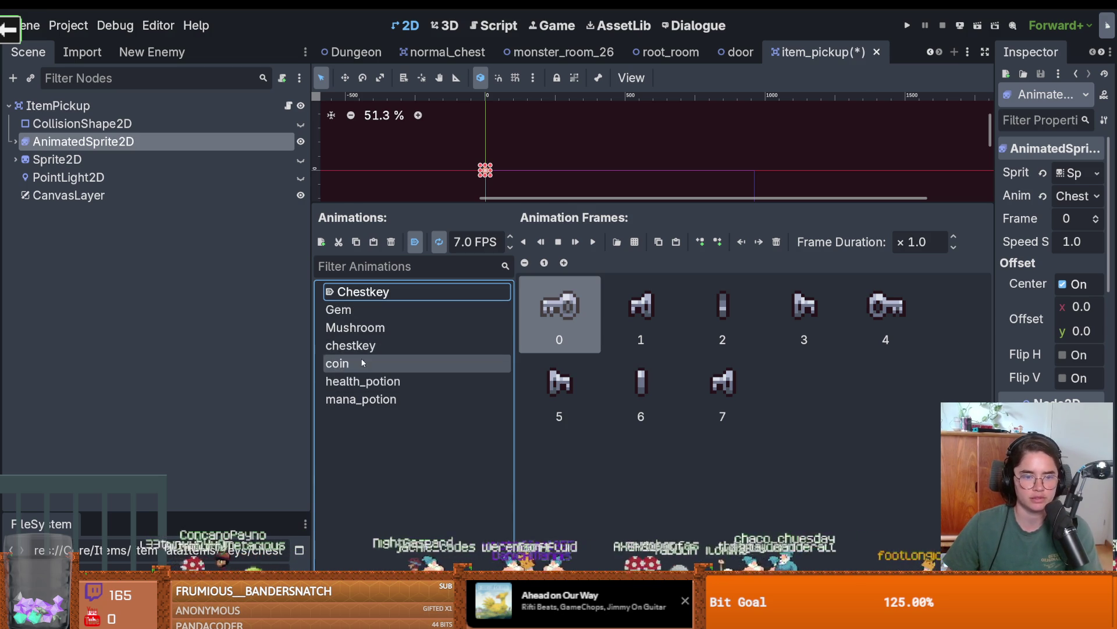
Rename the chestkey animation to Key and launch the game.
click(366, 344)
double_click(366, 345)
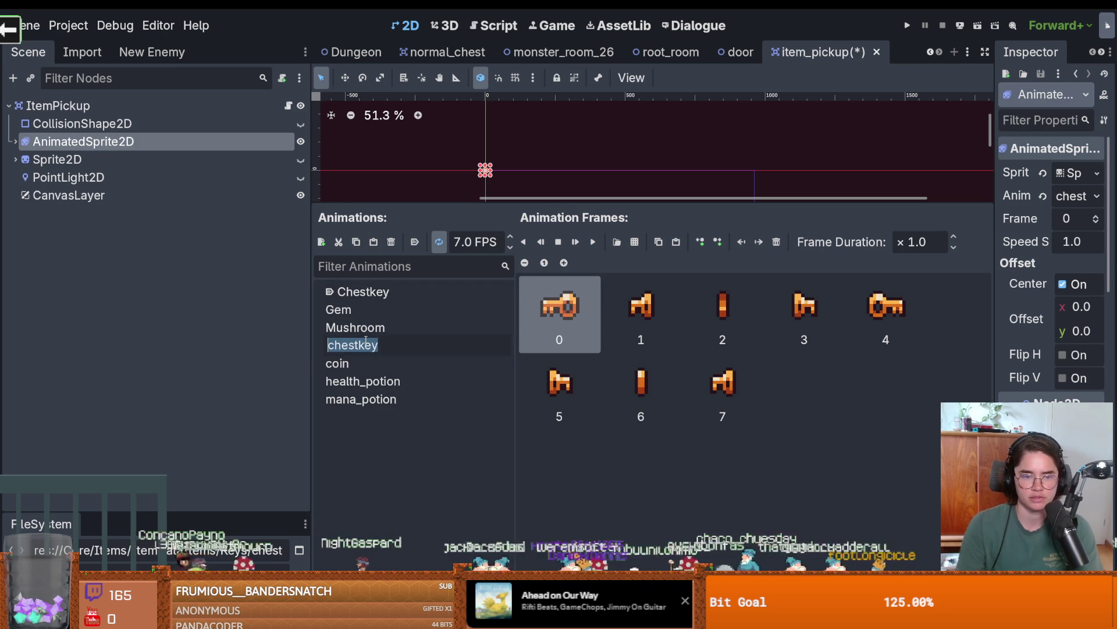
text(Key)
key(F5)
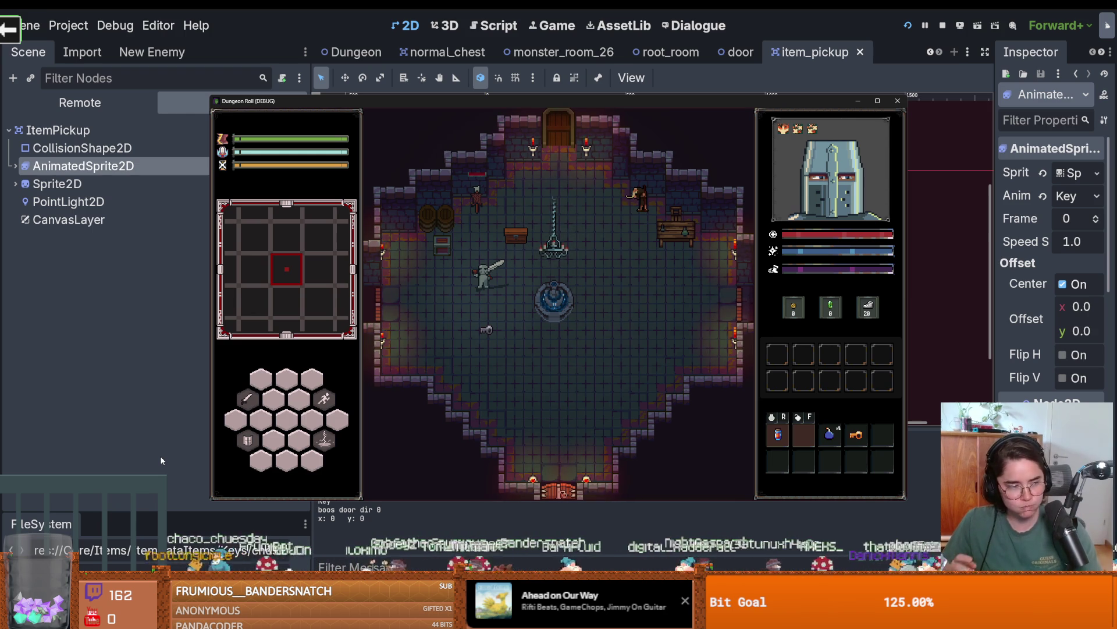
Walk the player to the chest to grab the key, then stop the game and save.
click(588, 414)
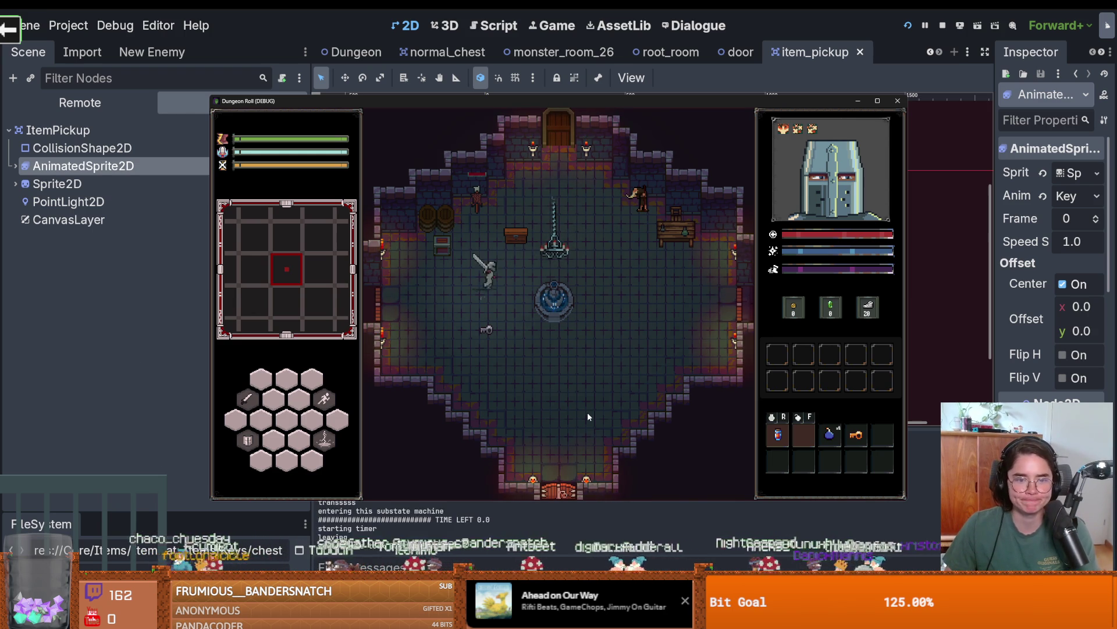
key(s)
key(w)
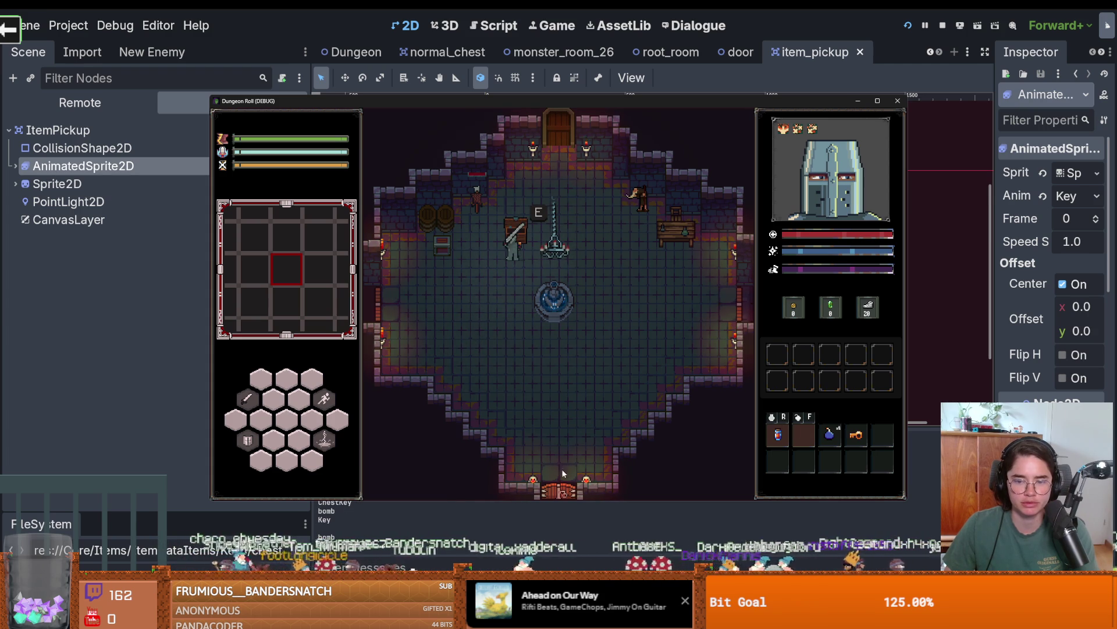
key(F8)
key(ctrl+s)
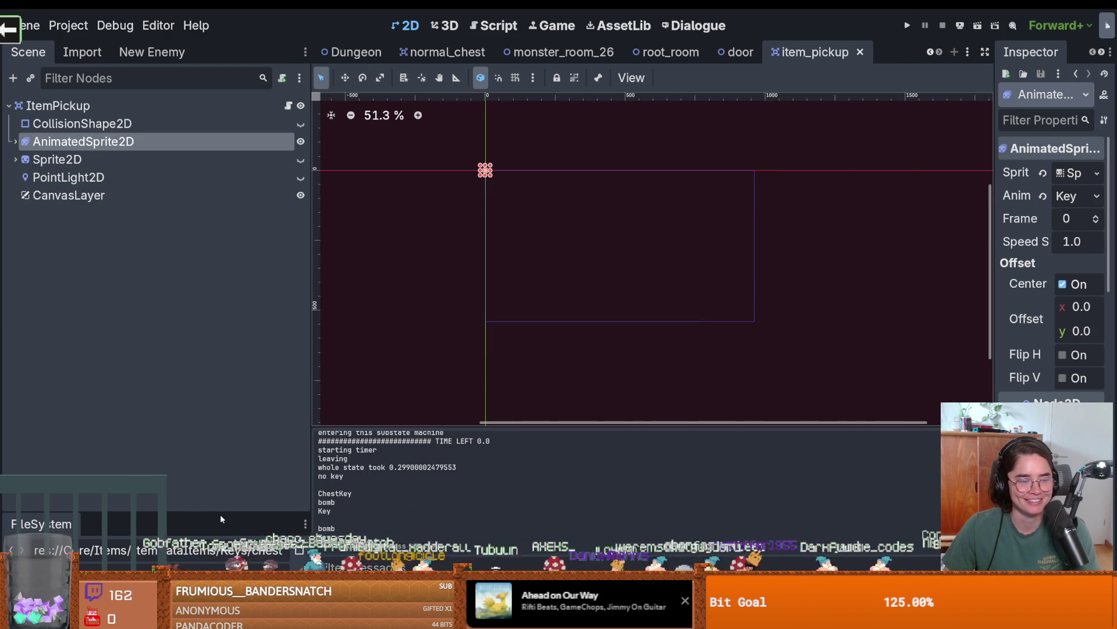
drag(221, 518, 223, 297)
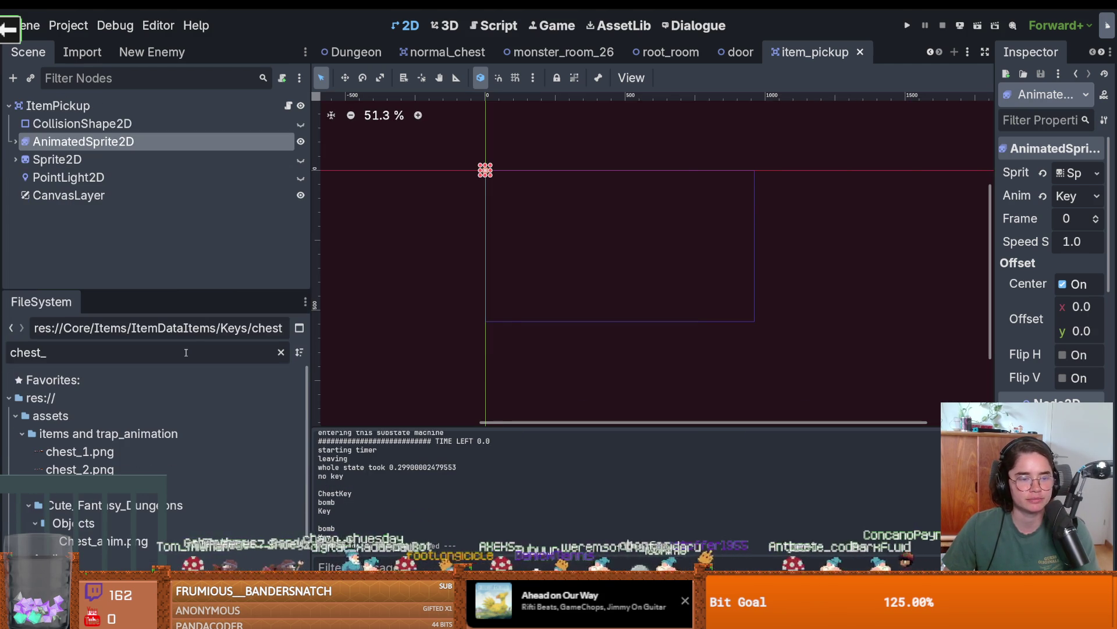
Clear the chest_ file filter, enlarge the file panels, and save the scene.
key(BackSpace)
key(BackSpace)
key(BackSpace)
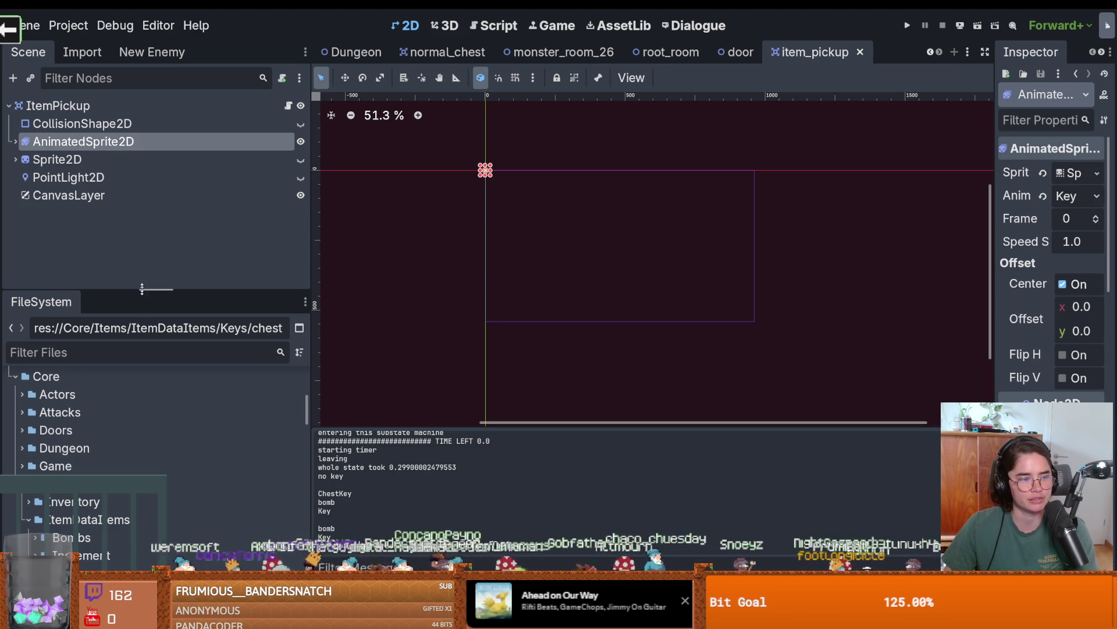
drag(143, 289, 141, 207)
drag(312, 422, 386, 419)
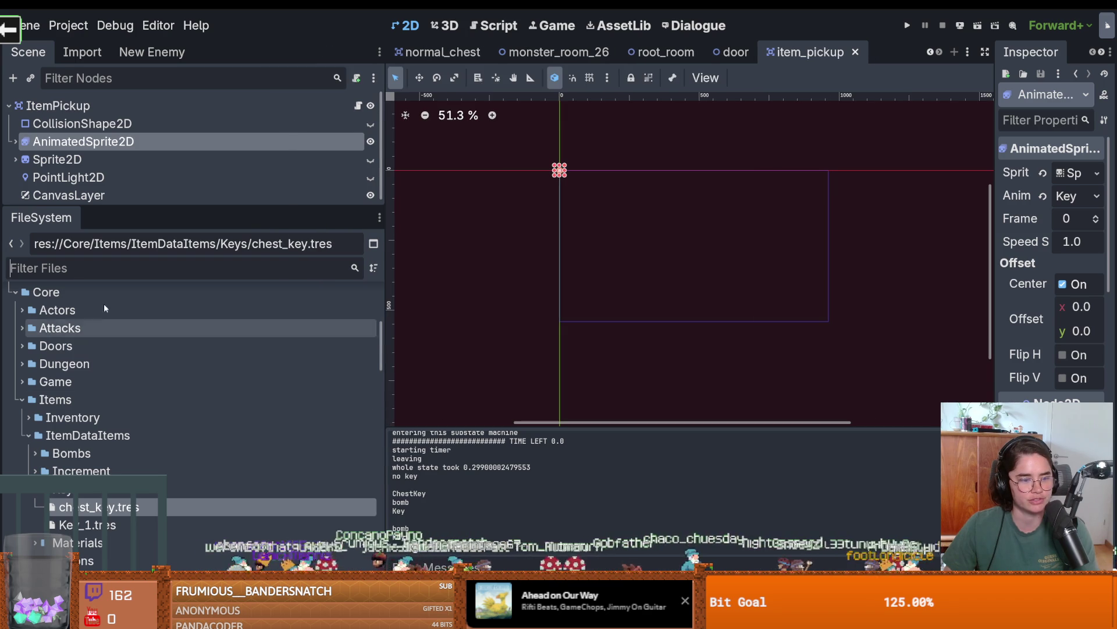
key(ctrl+s)
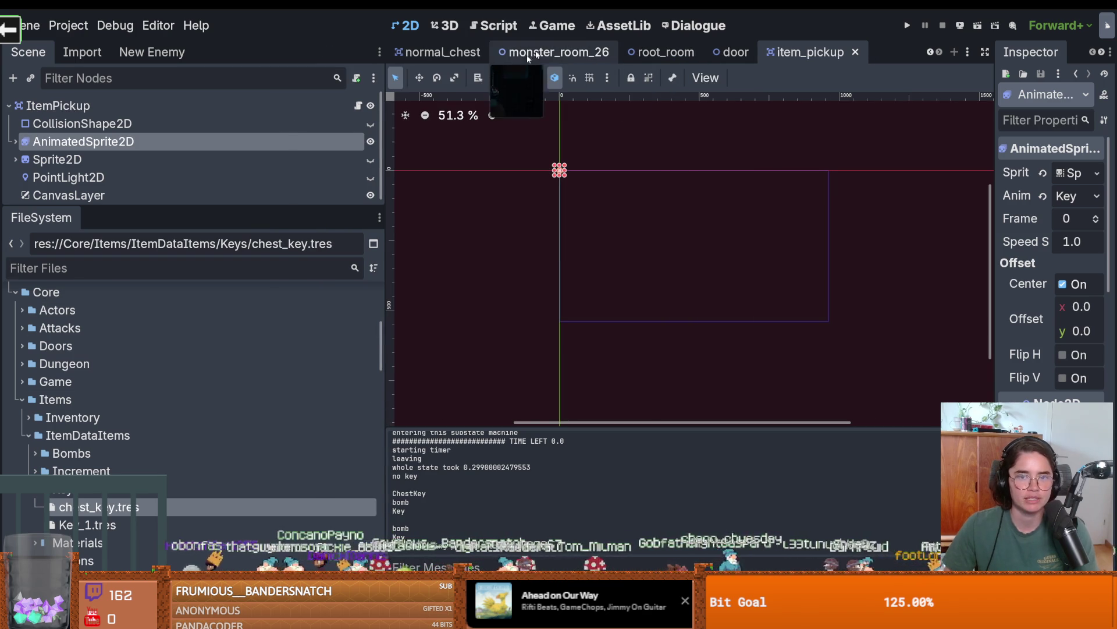
Filter files by 'inve' and open inventory_container.gd in the script editor.
click(153, 273)
text(inve)
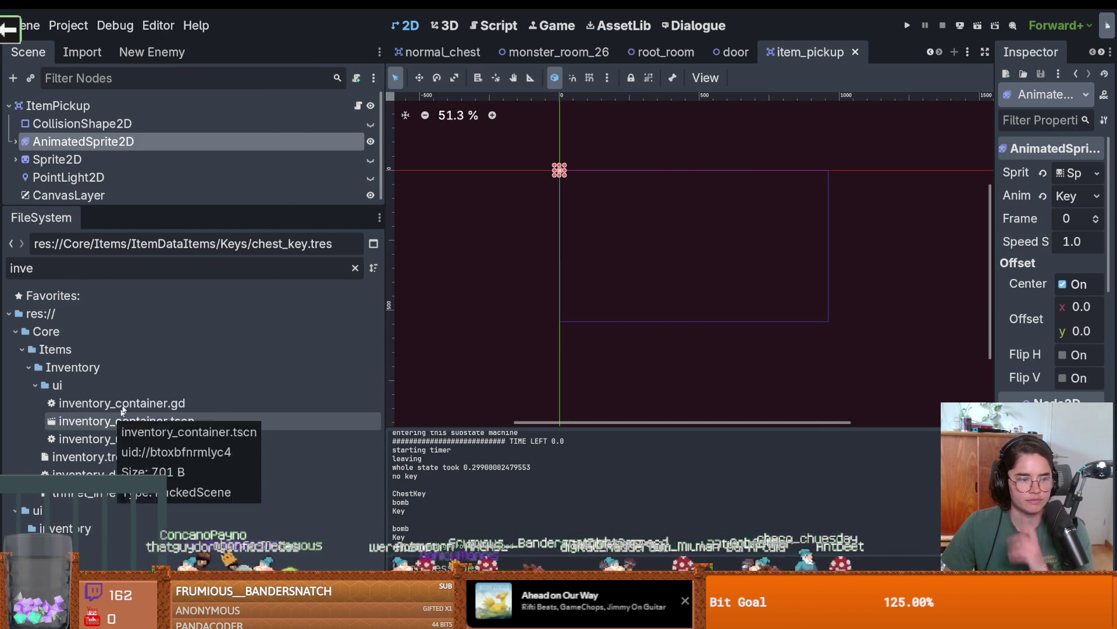
double_click(117, 403)
drag(384, 266, 214, 262)
scroll(661, 301, down, 3)
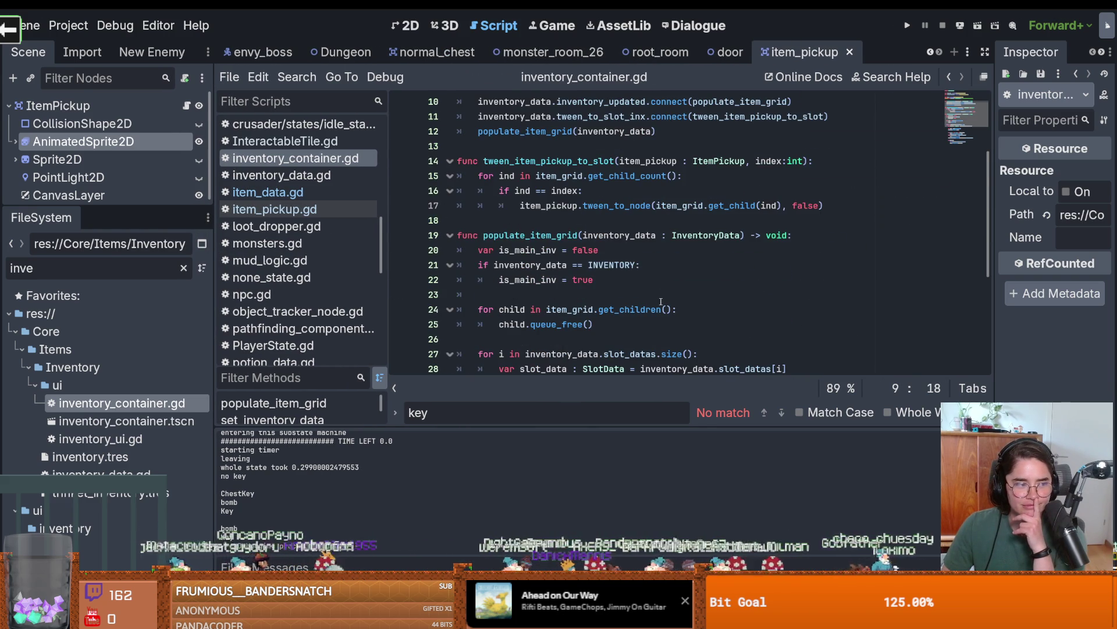
Review inventory_container.gd's set_quick_access_slot and is_main_inv checks on lines 33-34.
scroll(660, 301, down, 1)
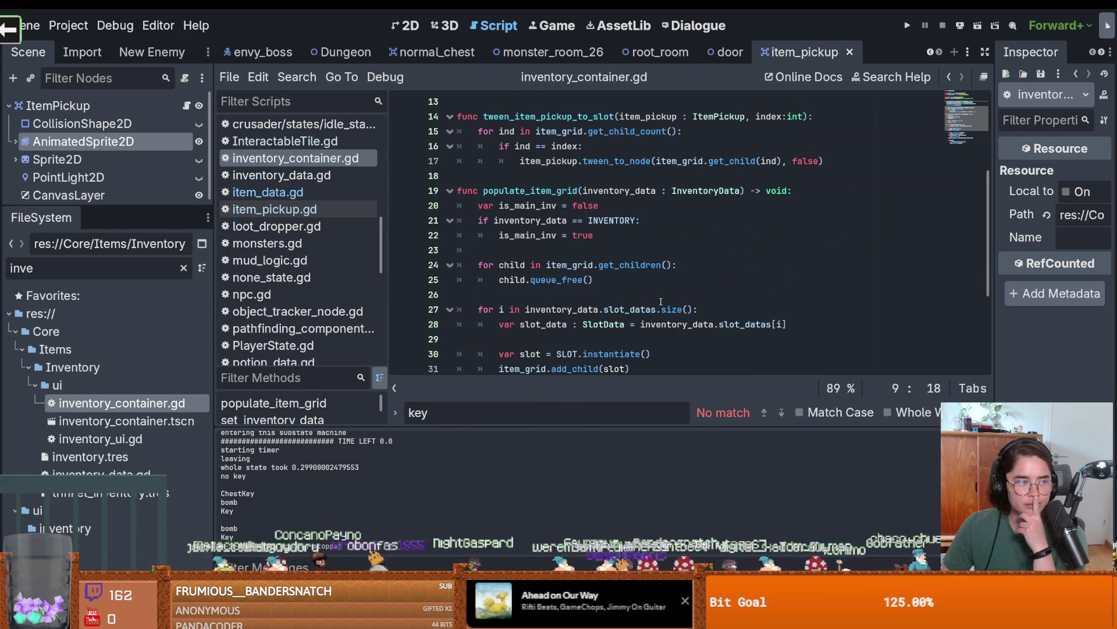
scroll(660, 301, down, 4)
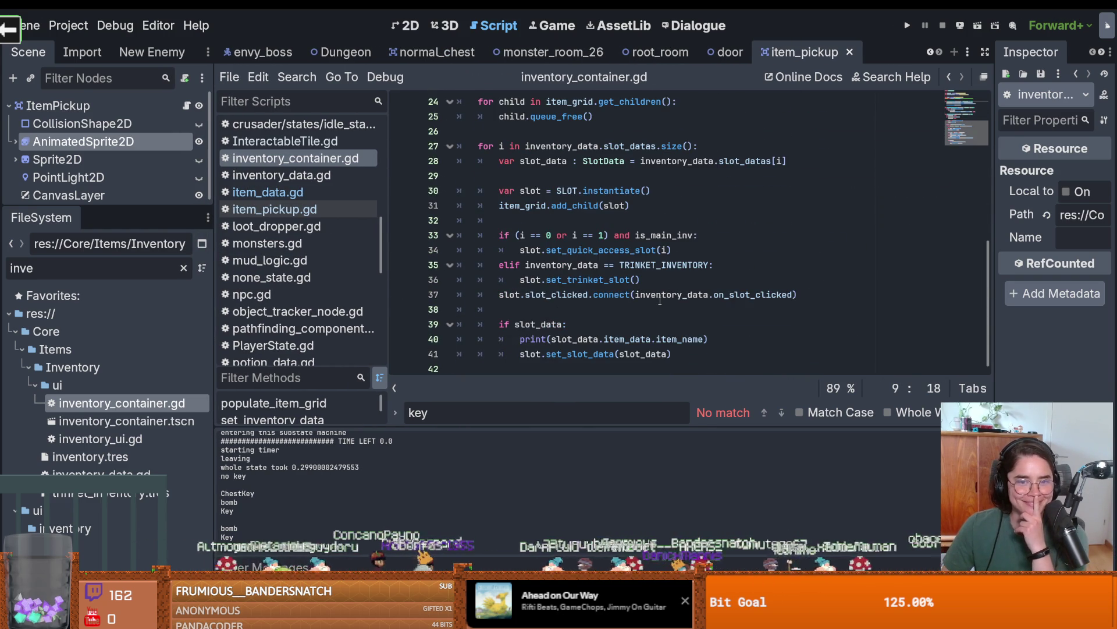
double_click(572, 252)
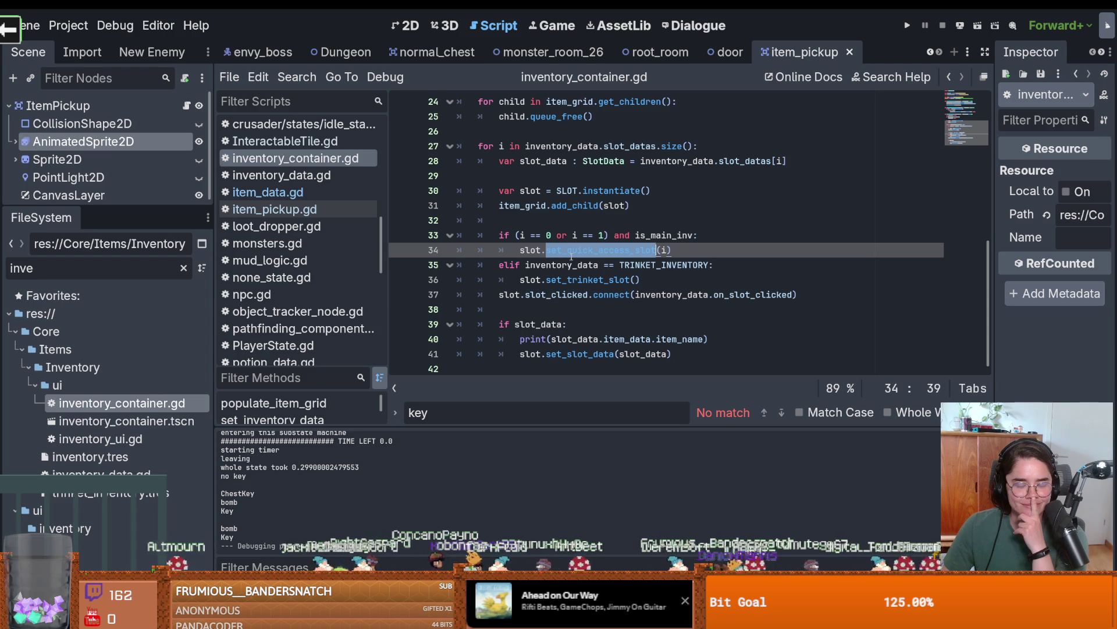
click(572, 251)
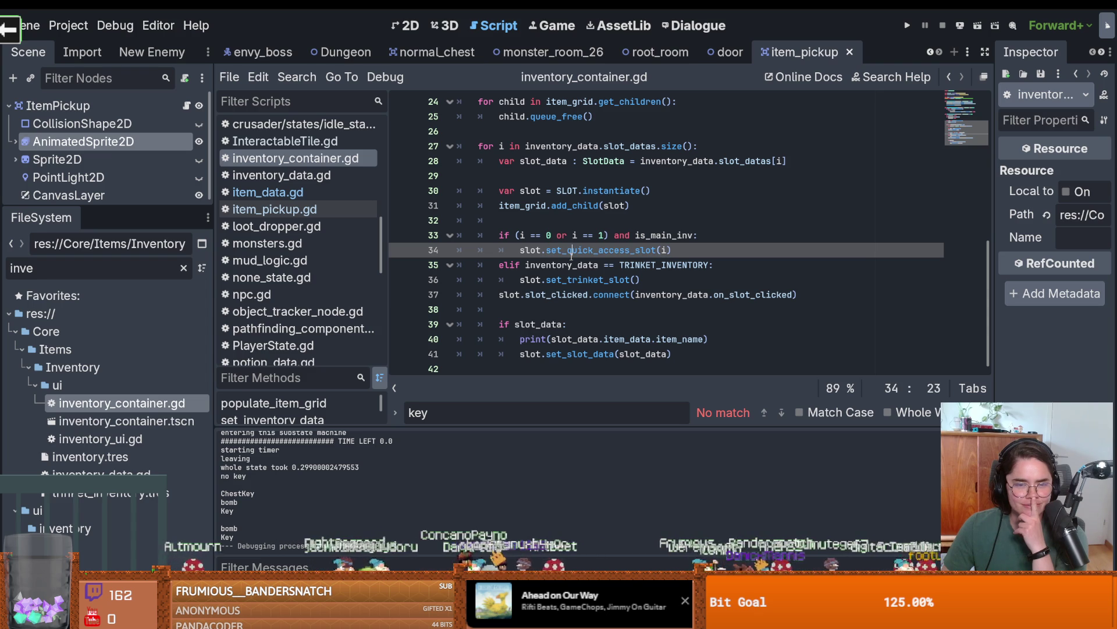
double_click(679, 233)
click(610, 236)
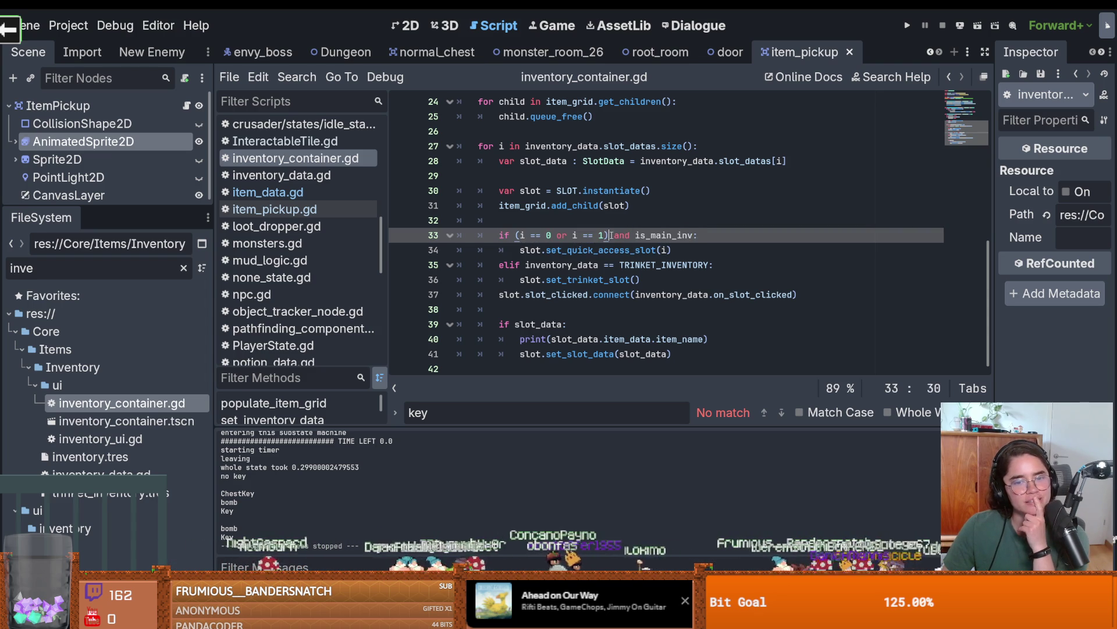
scroll(527, 235, up, 3)
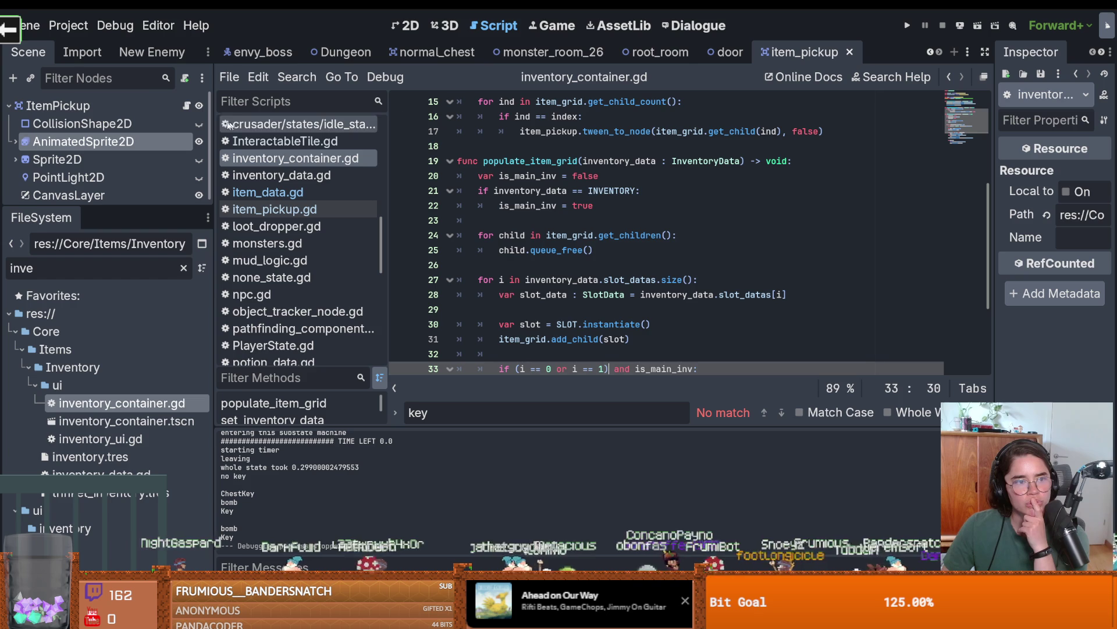
Switch to item_pickup.gd and jump to the pick_up_slot_data definition.
click(187, 106)
scroll(632, 159, down, 1)
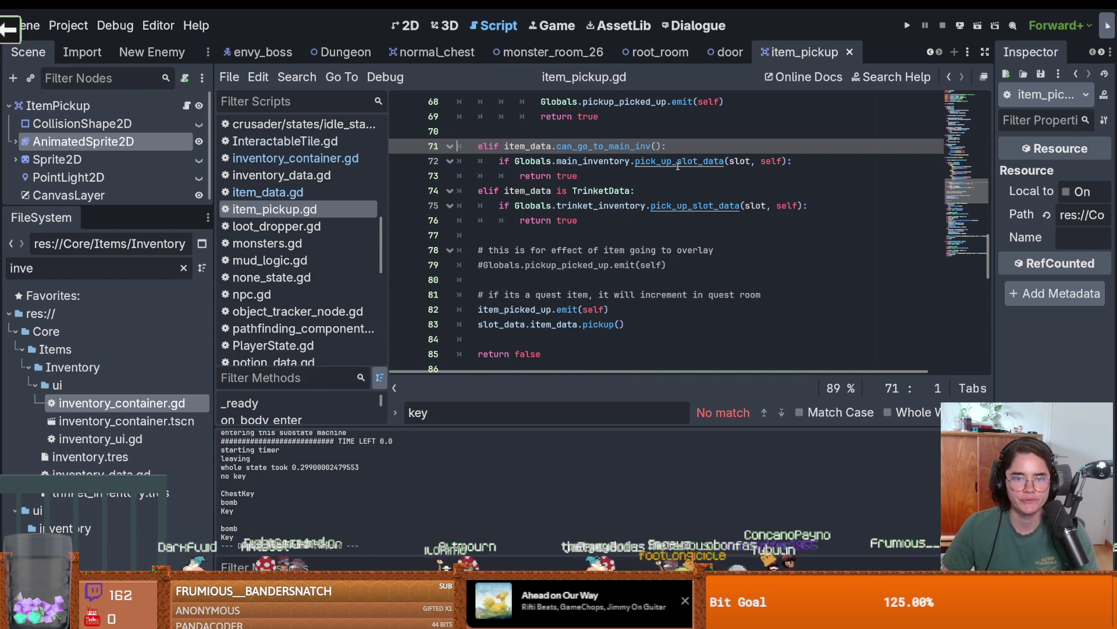
ctrl+click(678, 166)
scroll(553, 198, up, 1)
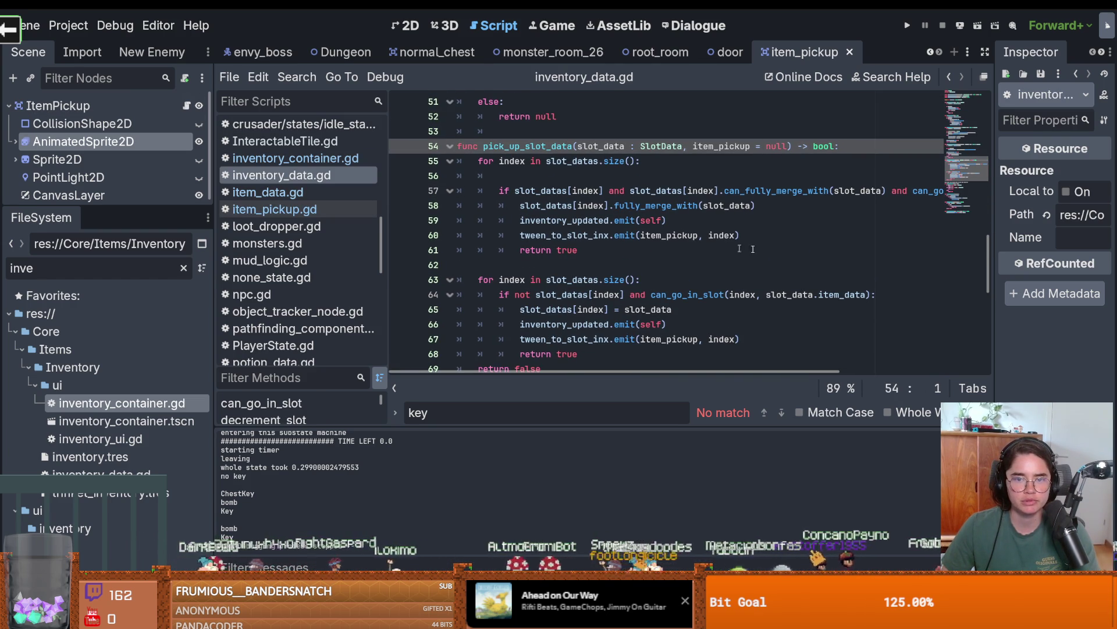
In can_go_in_slot, open a new blank line after line 76's return false.
drag(215, 227, 114, 227)
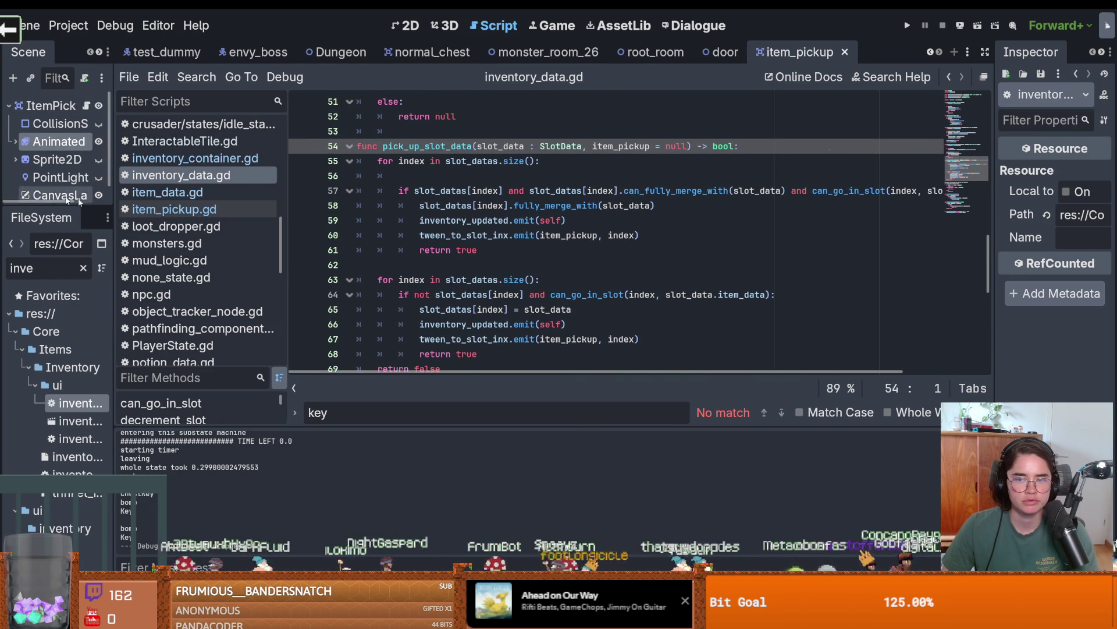
scroll(703, 265, down, 4)
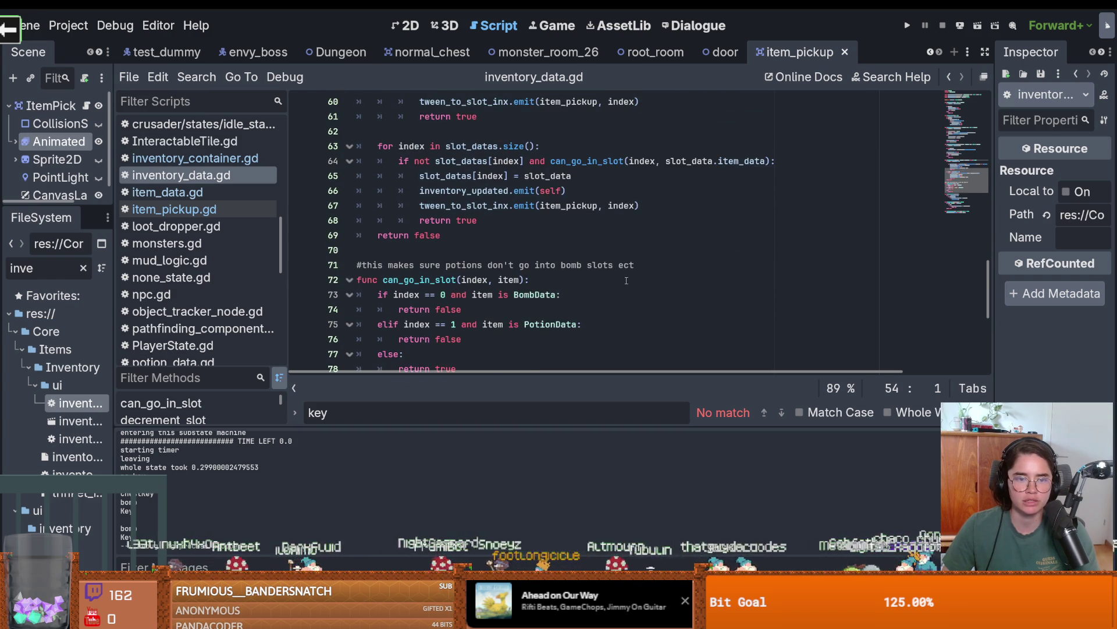
scroll(494, 244, down, 1)
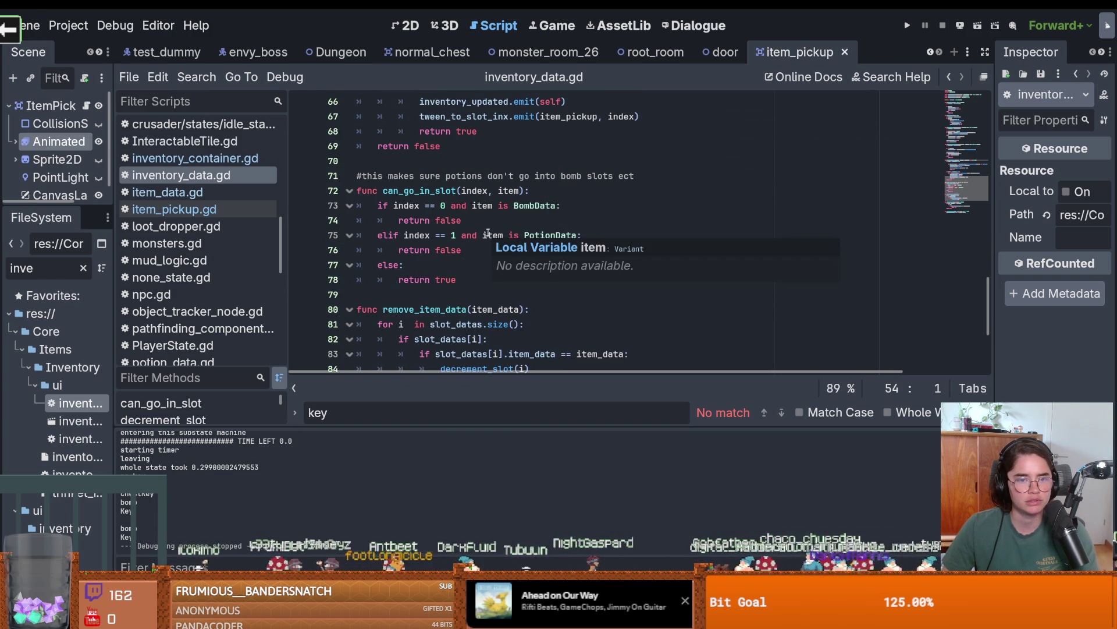
click(425, 206)
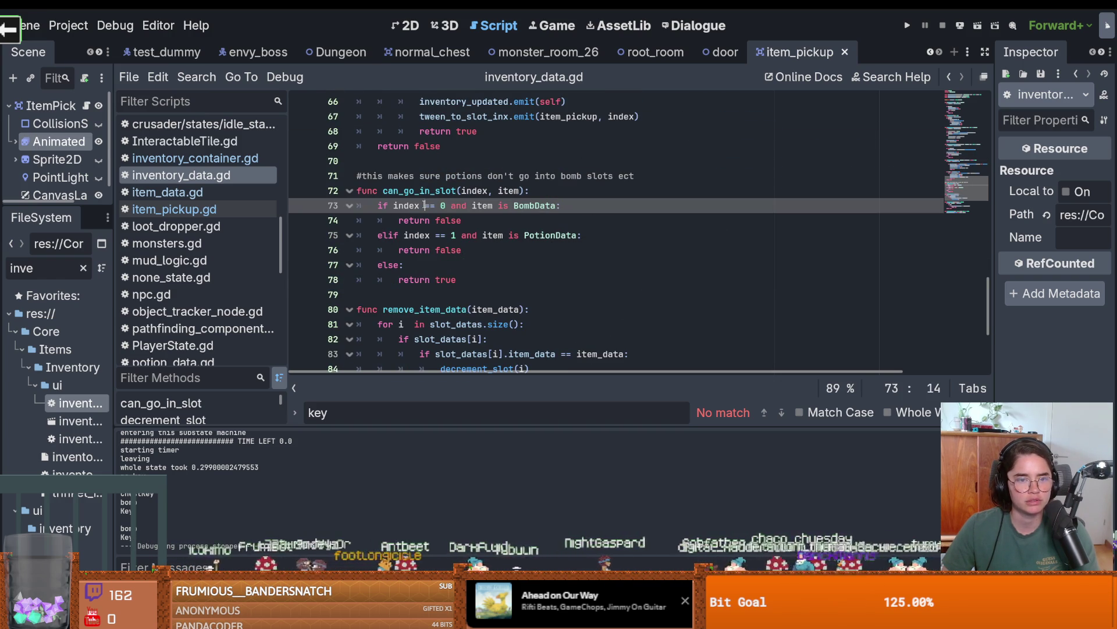
click(472, 250)
key(Return)
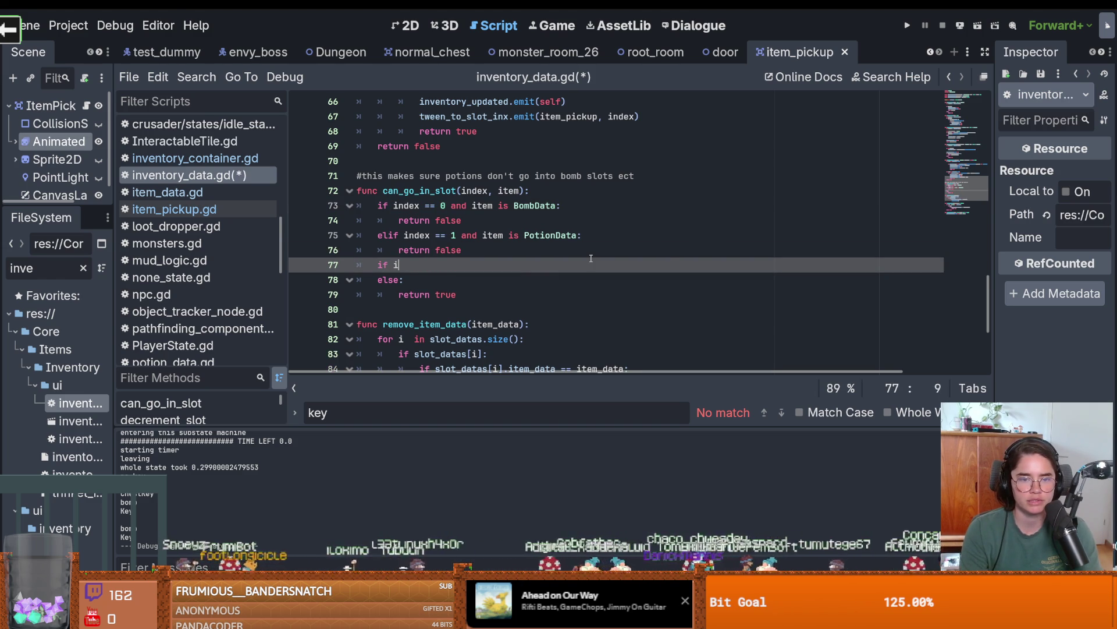
Abandon the half-typed item condition on line 77 and save inventory_data.gd.
text(tem.i)
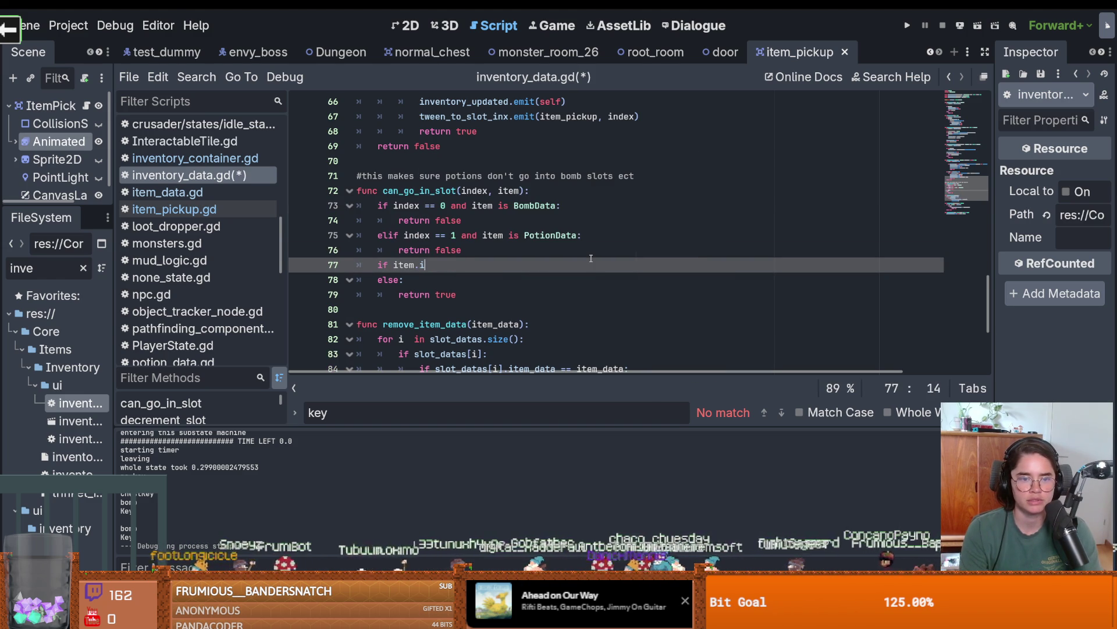
key(BackSpace)
key(BackSpace)
key(BackSpace)
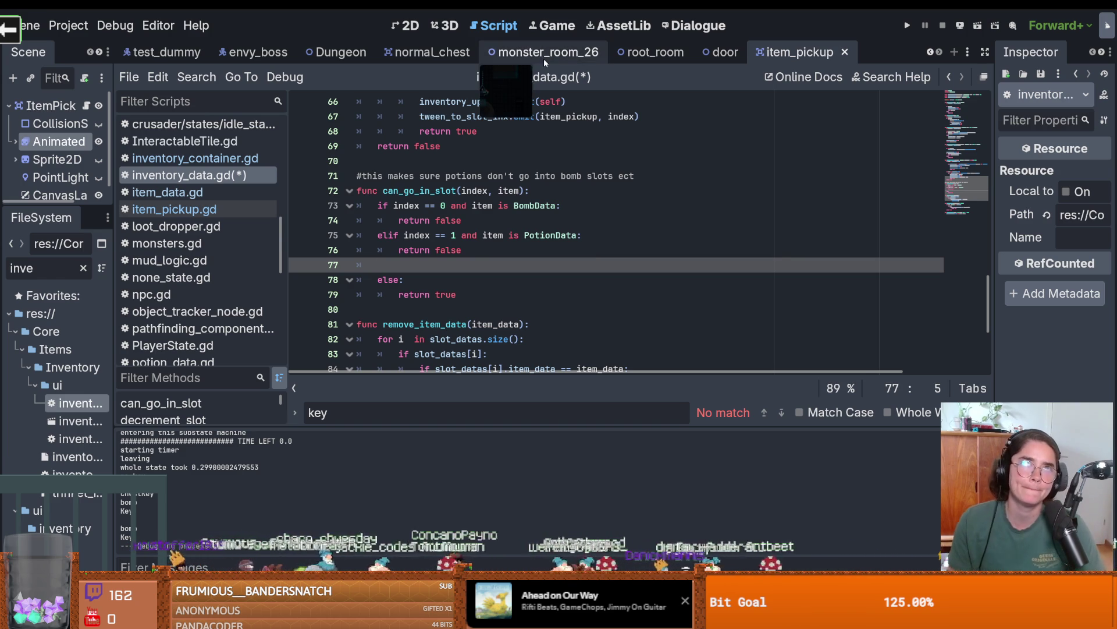
key(ctrl+s)
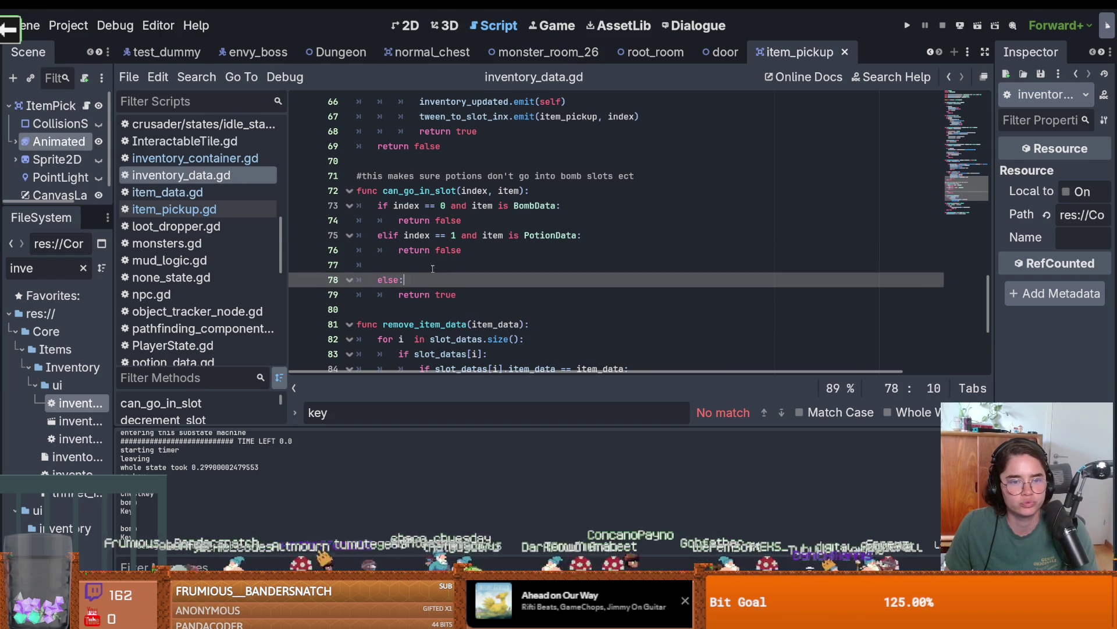
scroll(432, 268, up, 4)
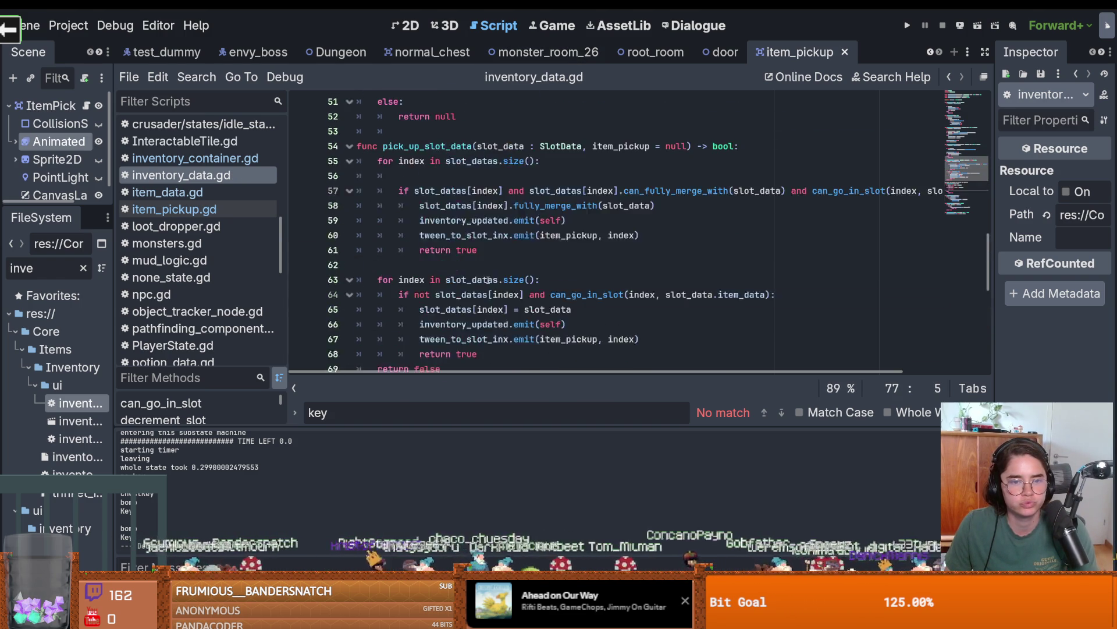
Highlight every use of can_go_in_slot and narrow the script list to widen the code.
scroll(491, 280, down, 3)
double_click(426, 237)
scroll(582, 257, up, 4)
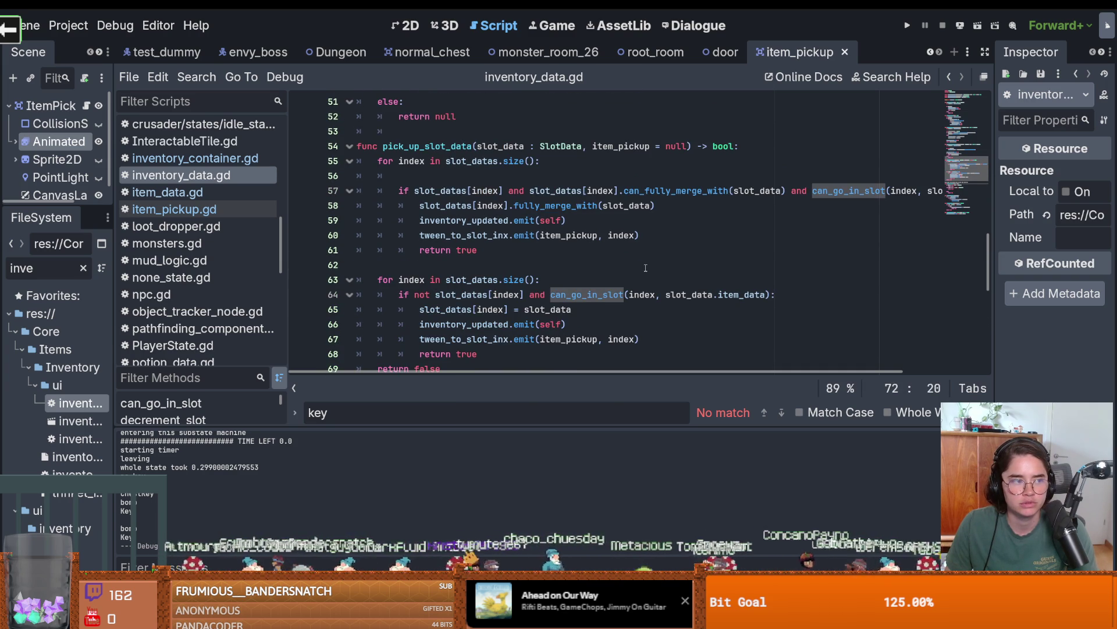
scroll(609, 267, up, 1)
scroll(582, 273, down, 1)
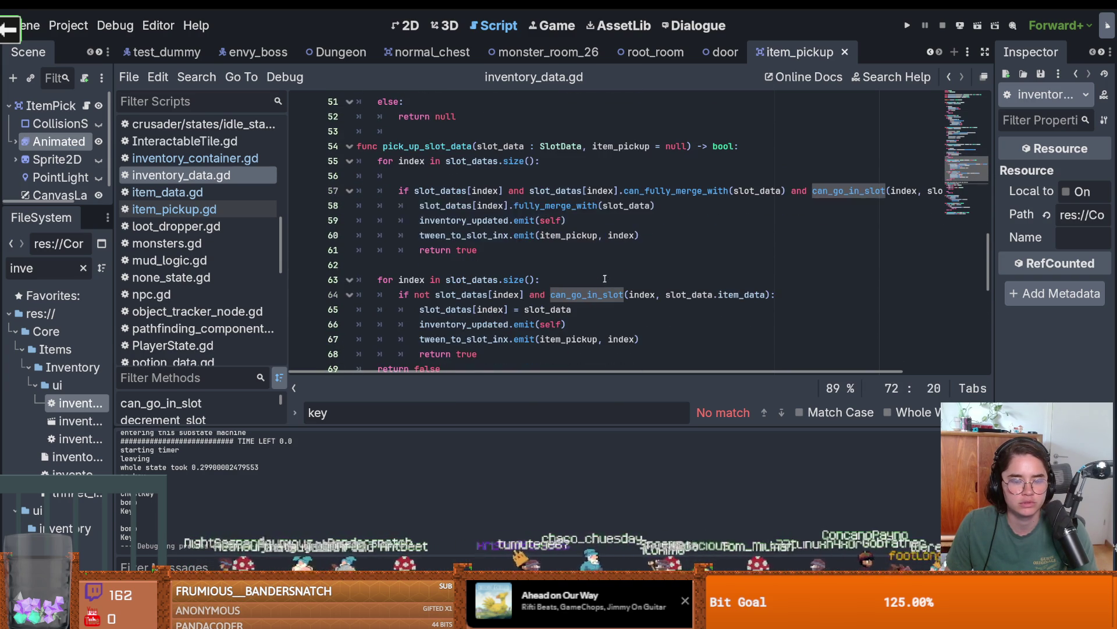
drag(287, 305, 198, 305)
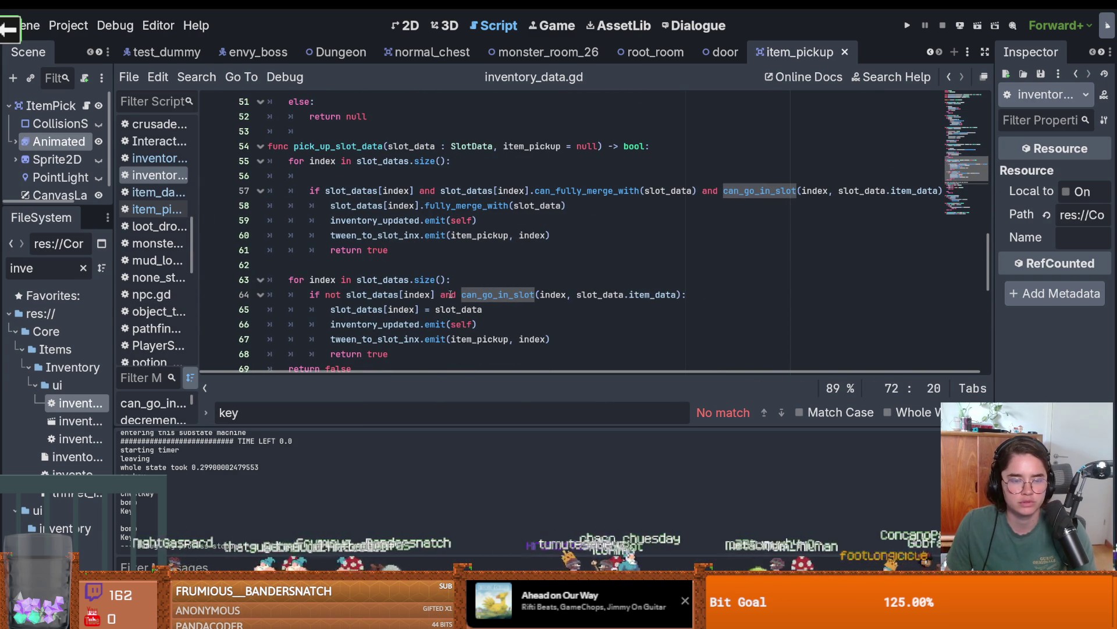
Trace the item_pickup parameter and the variable passed to the signal.
scroll(450, 294, up, 1)
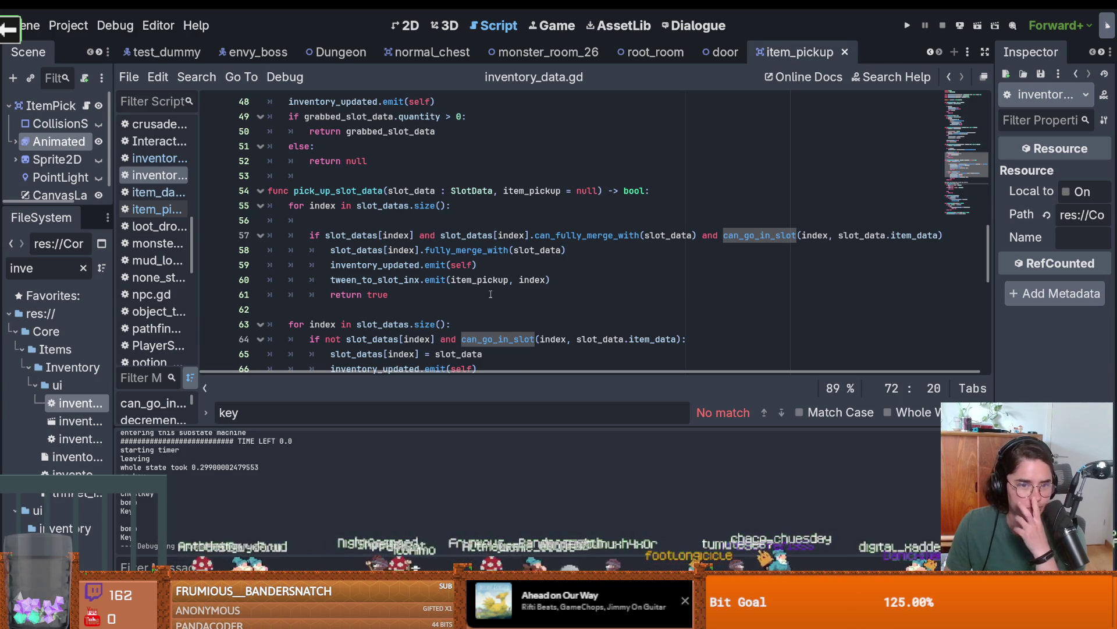
scroll(574, 305, up, 1)
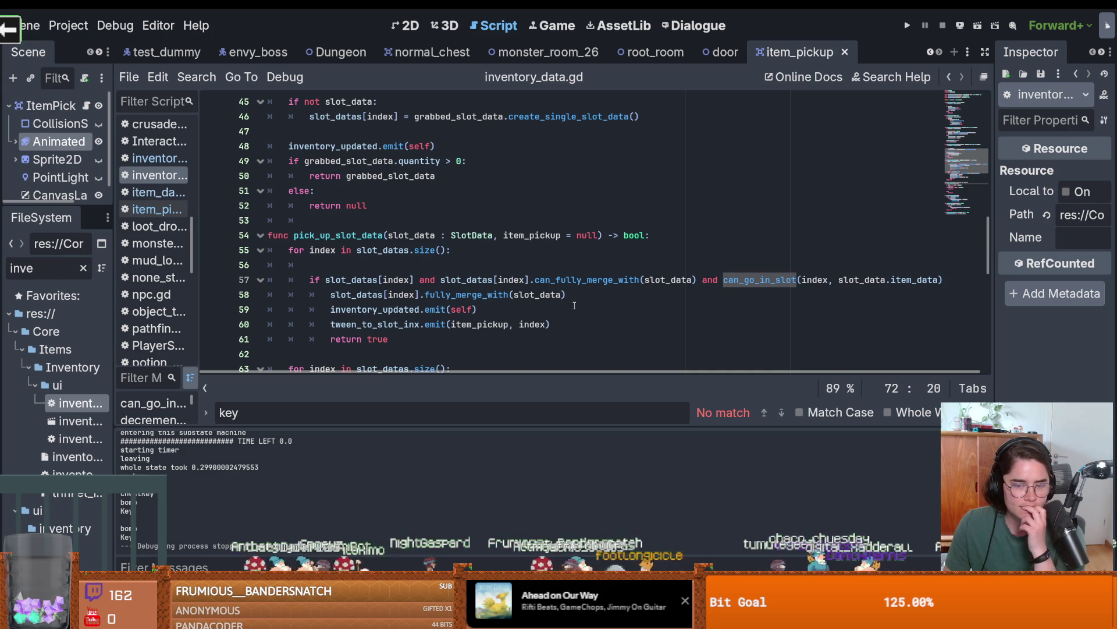
scroll(575, 305, up, 1)
scroll(559, 256, down, 1)
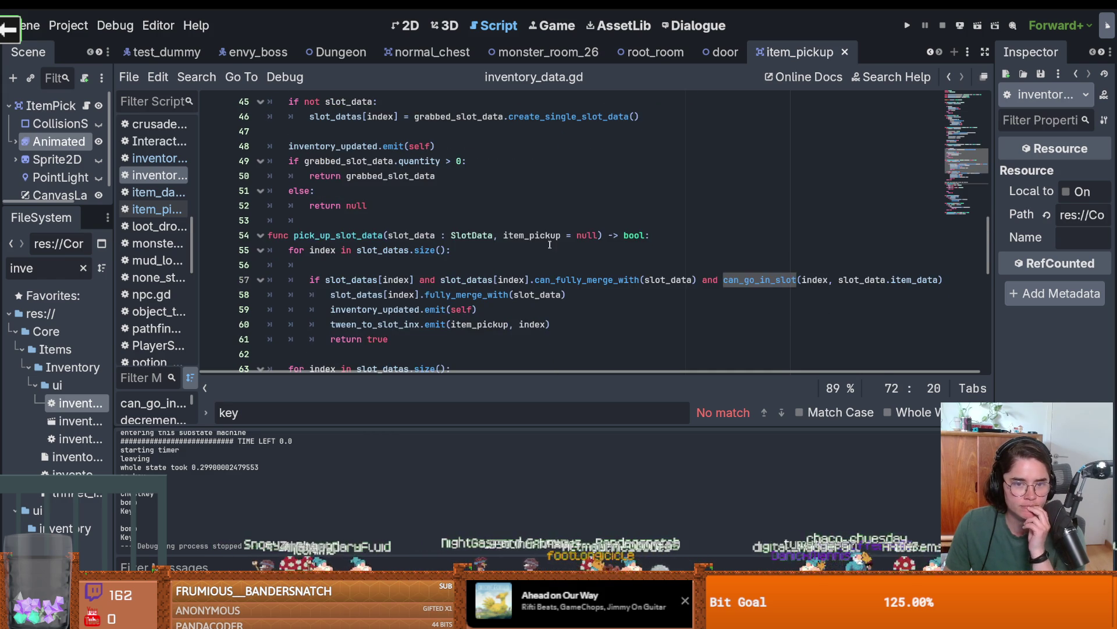
double_click(542, 239)
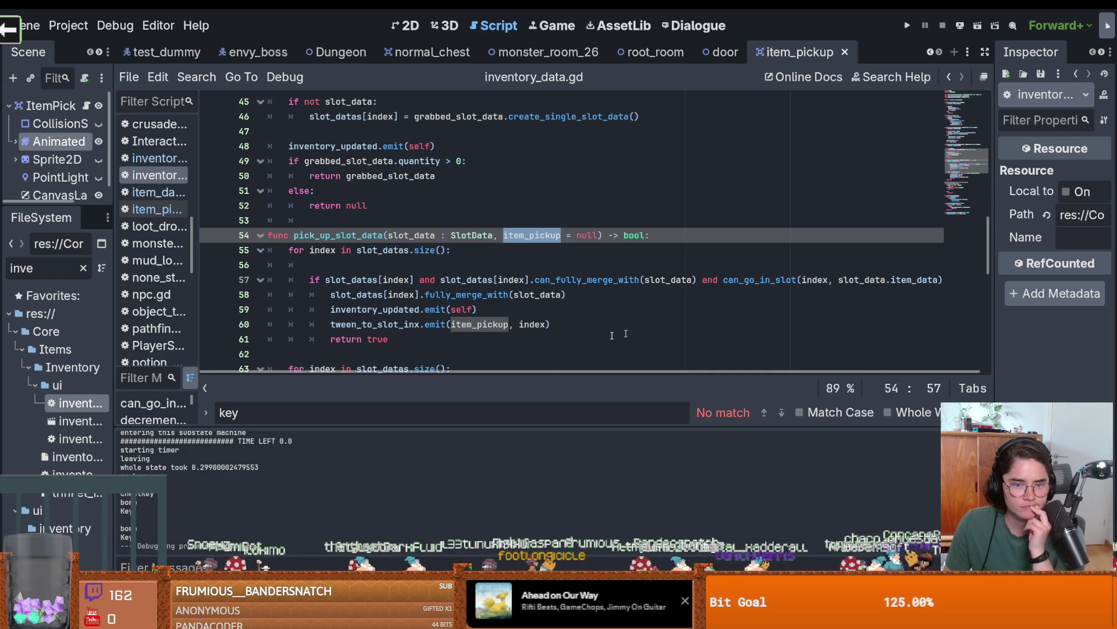
double_click(502, 324)
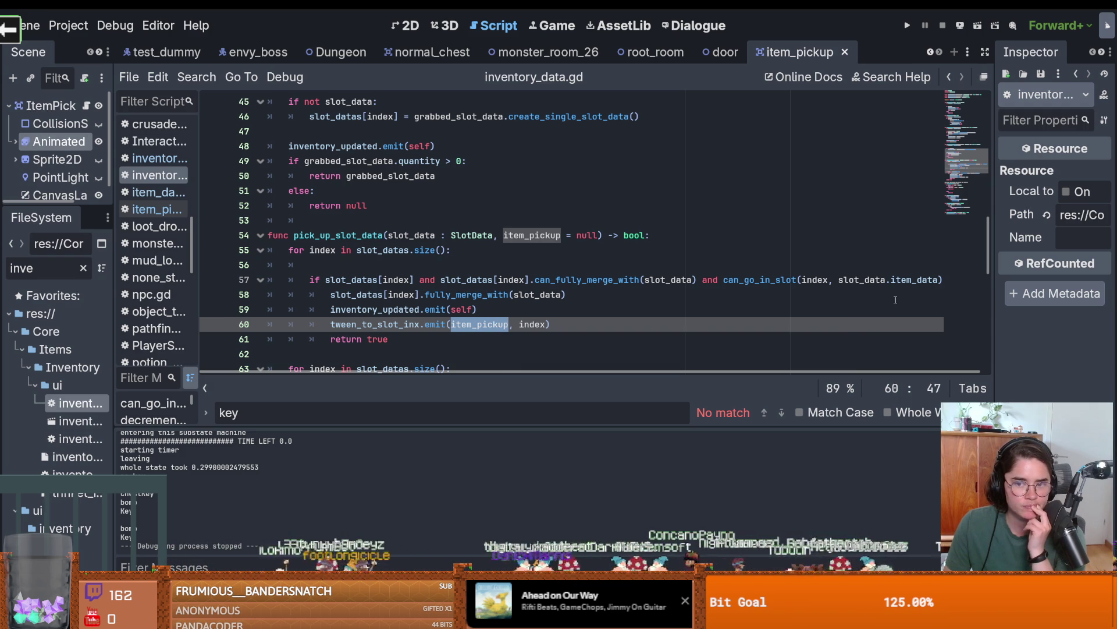
scroll(420, 257, down, 6)
scroll(420, 257, down, 1)
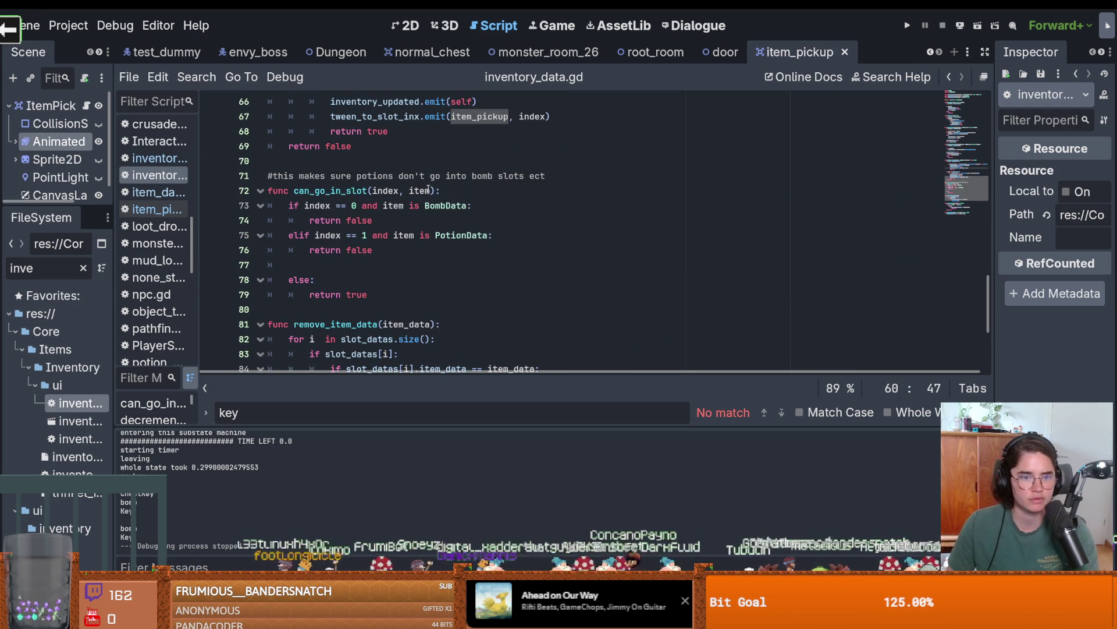
Type the item parameter as ItemData and start a condition comparing item_name to "ChestKey".
click(431, 190)
text(: )
text(Item)
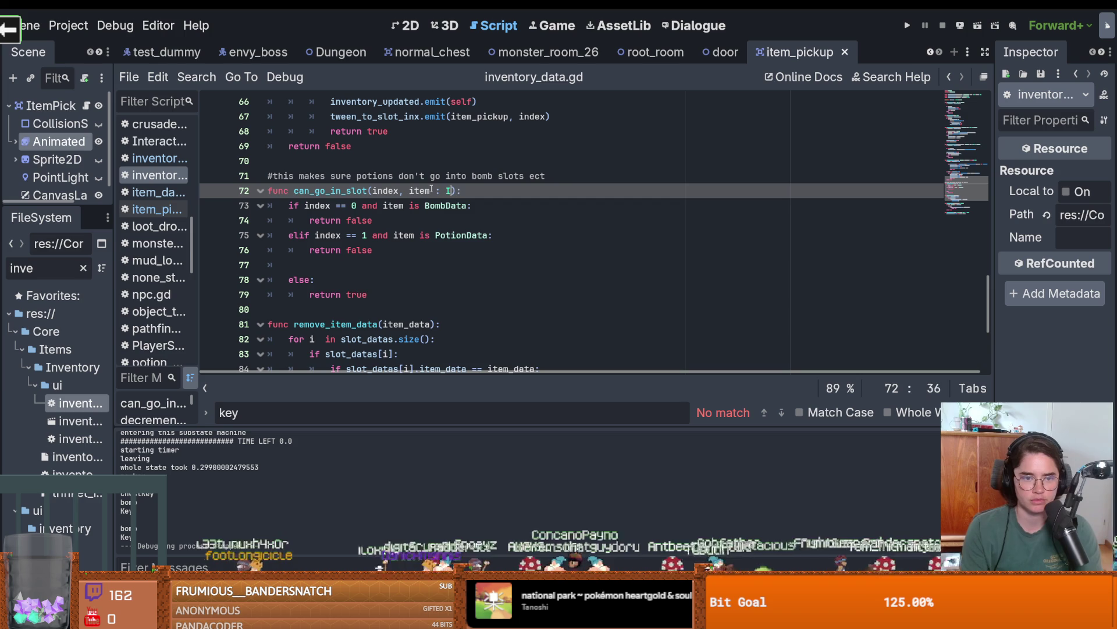
text(Data)
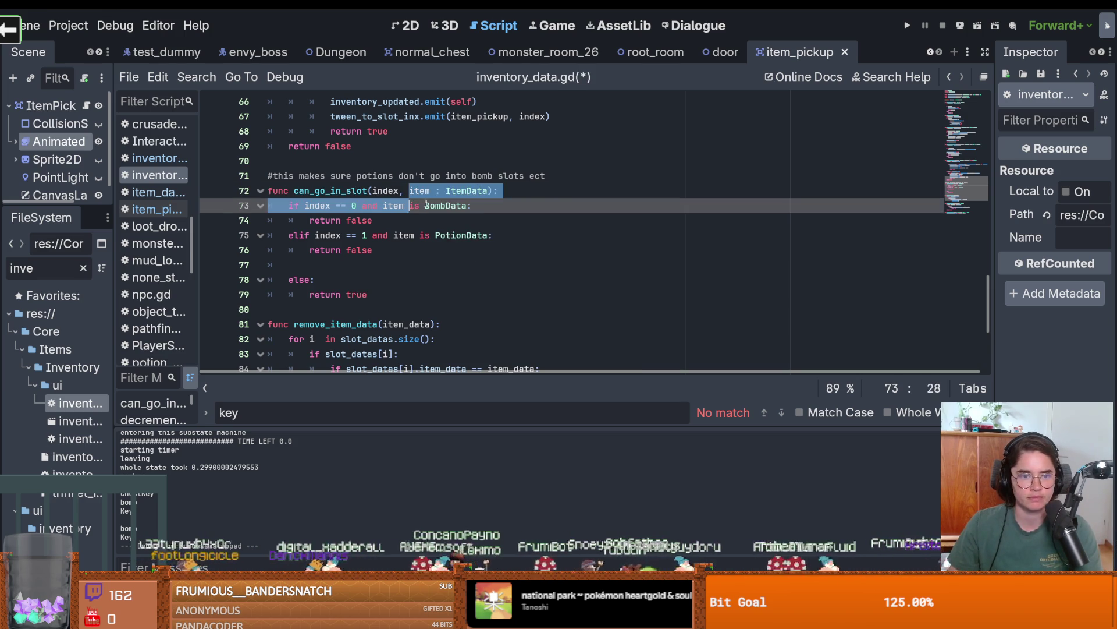
click(449, 220)
key(Down)
key(Down)
key(Down)
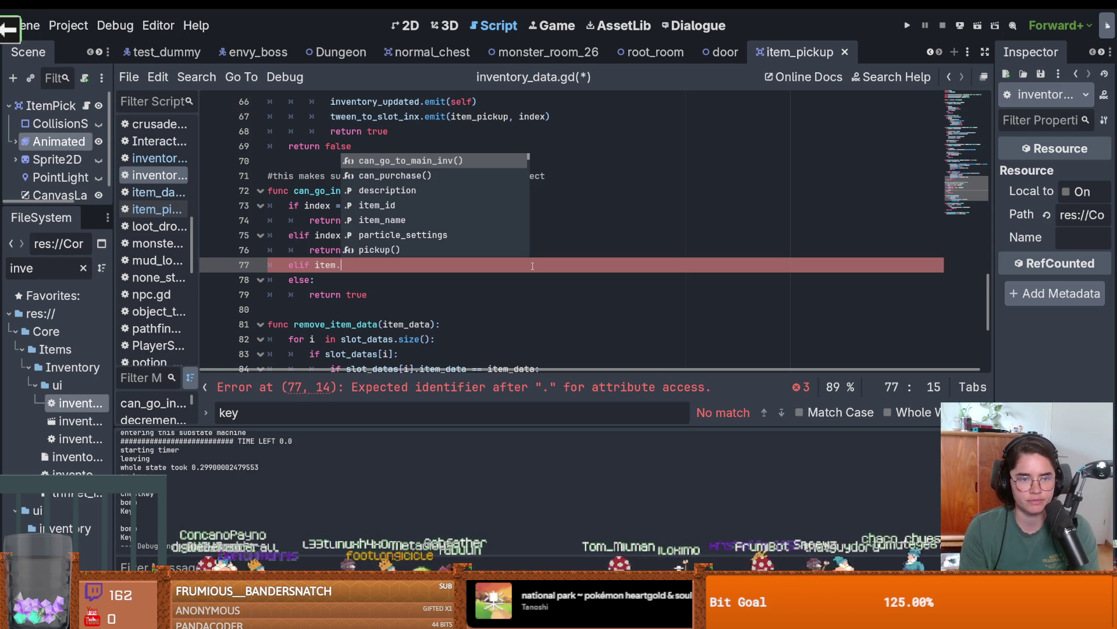
key(Down)
key(Down)
key(Down)
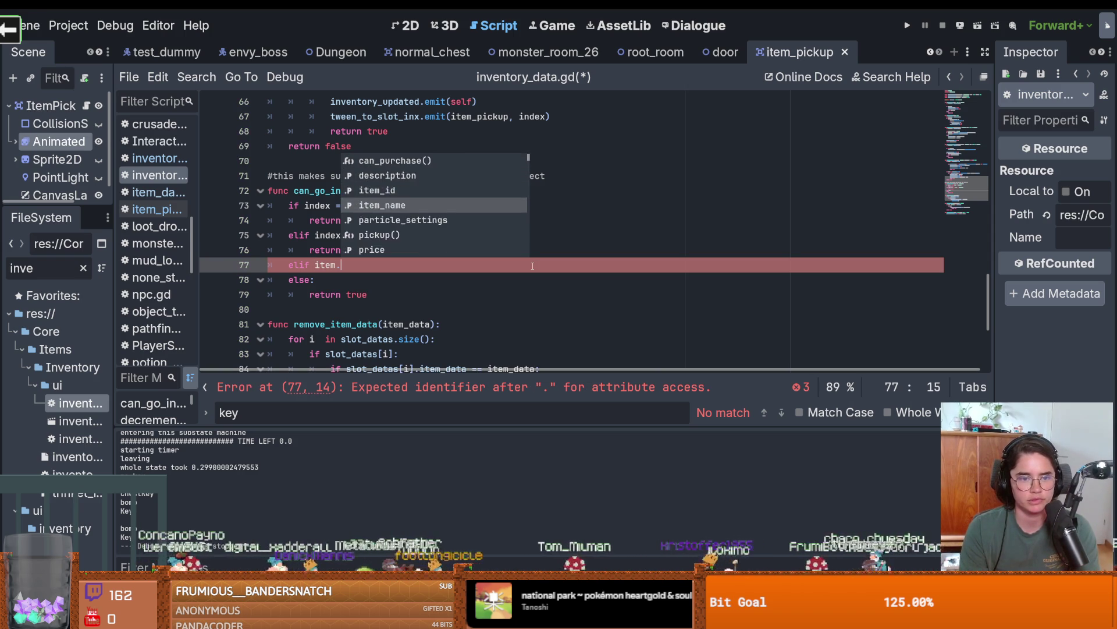
key(Return)
text("ChestKey" or)
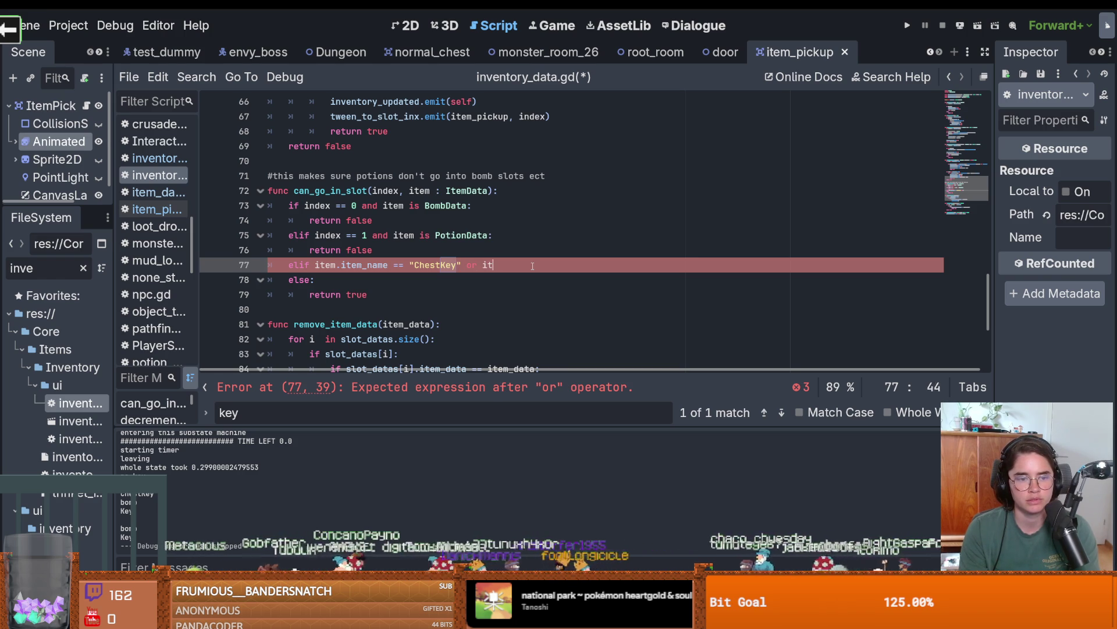
Add an item_name == "Key" comparison returning false, save, and run the game.
text(ite)
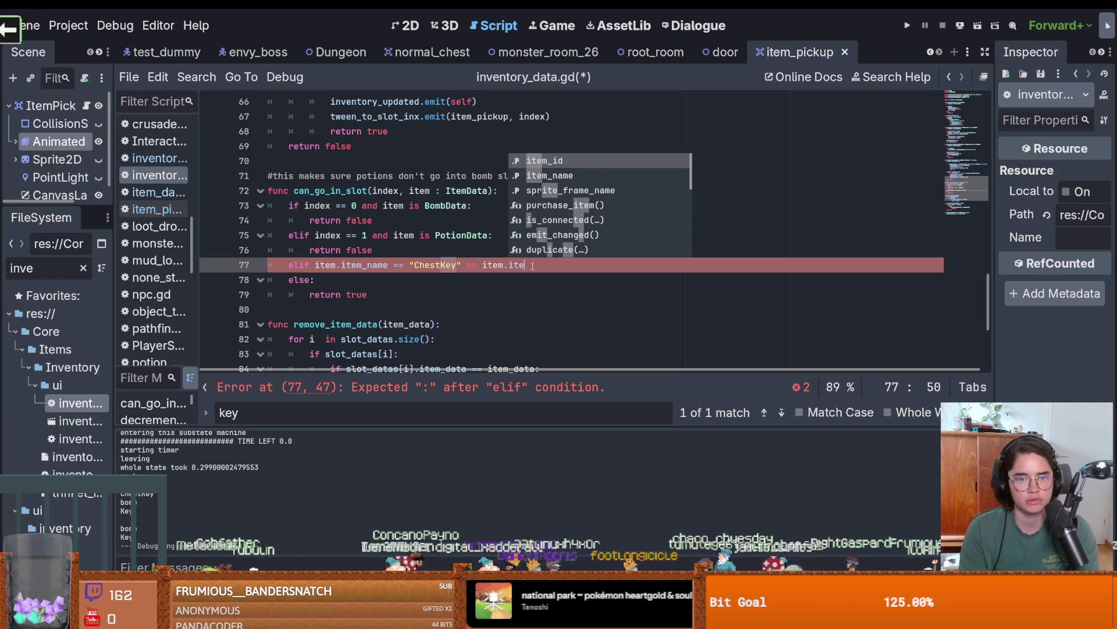
key(Return)
text(== )
text("Key":)
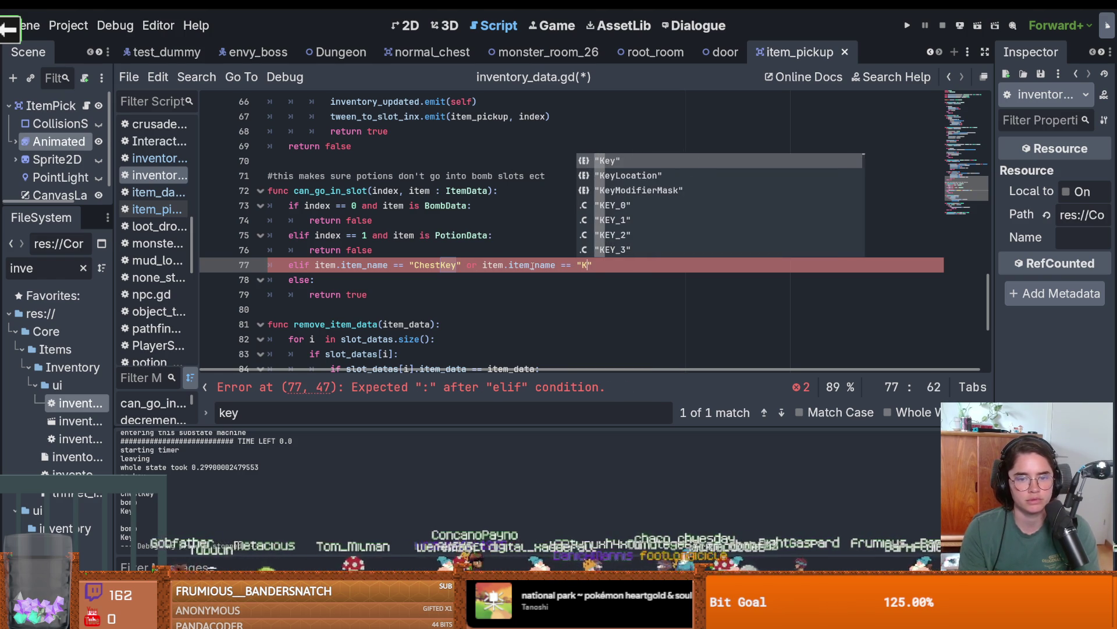
key(Return)
text(return falwe)
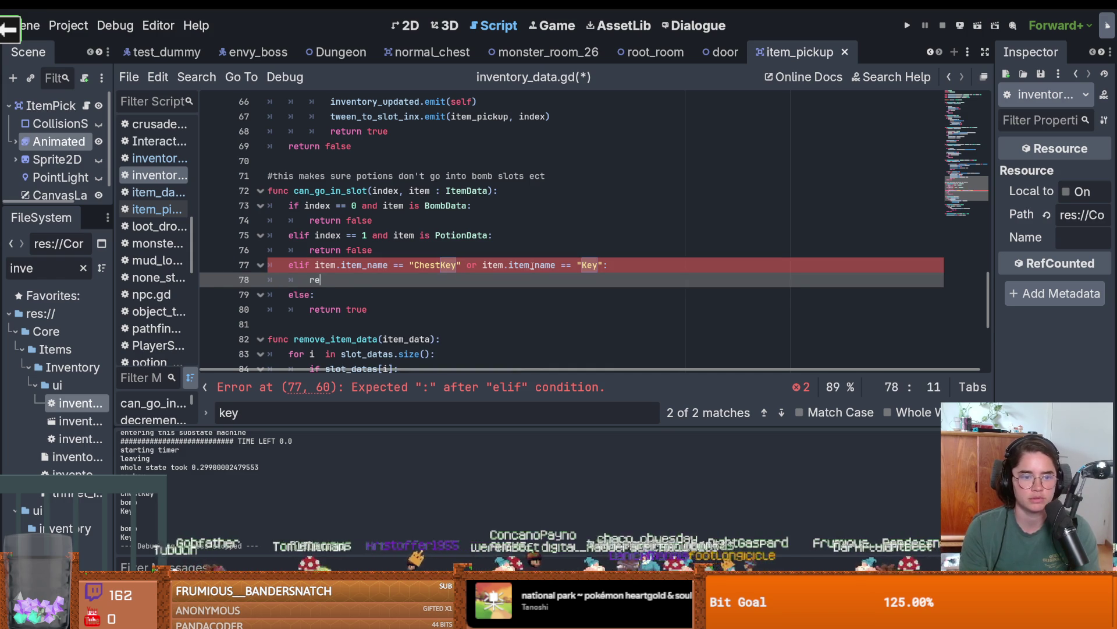
key(BackSpace)
key(BackSpace)
text(se)
key(ctrl+s)
click(907, 26)
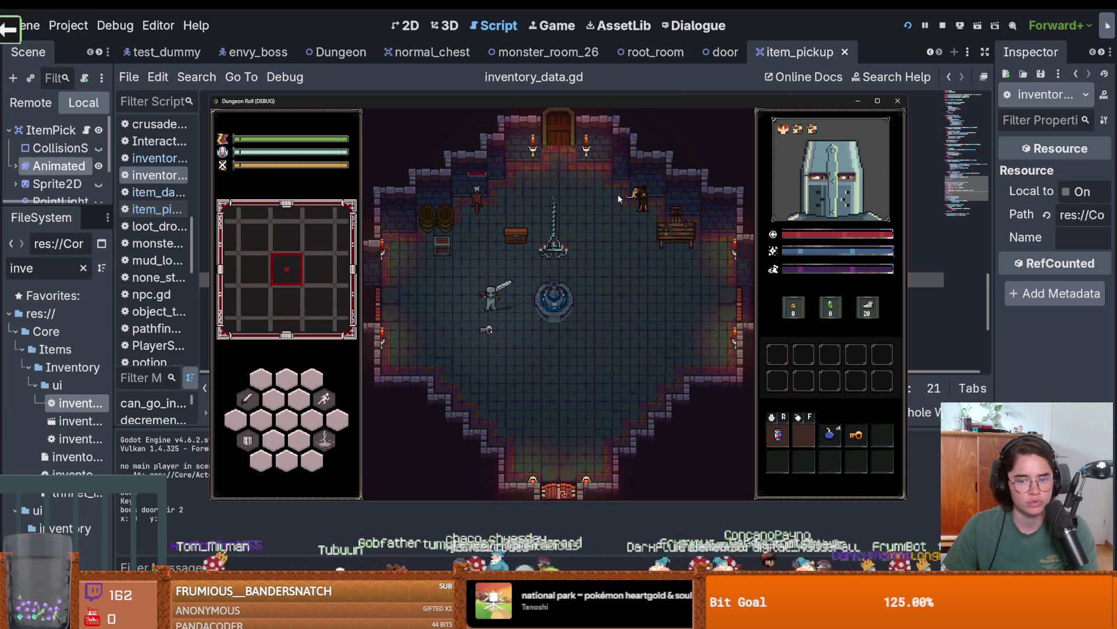
Walk the knight over the key and away, confirming it stays on the floor, then close the game.
key(s)
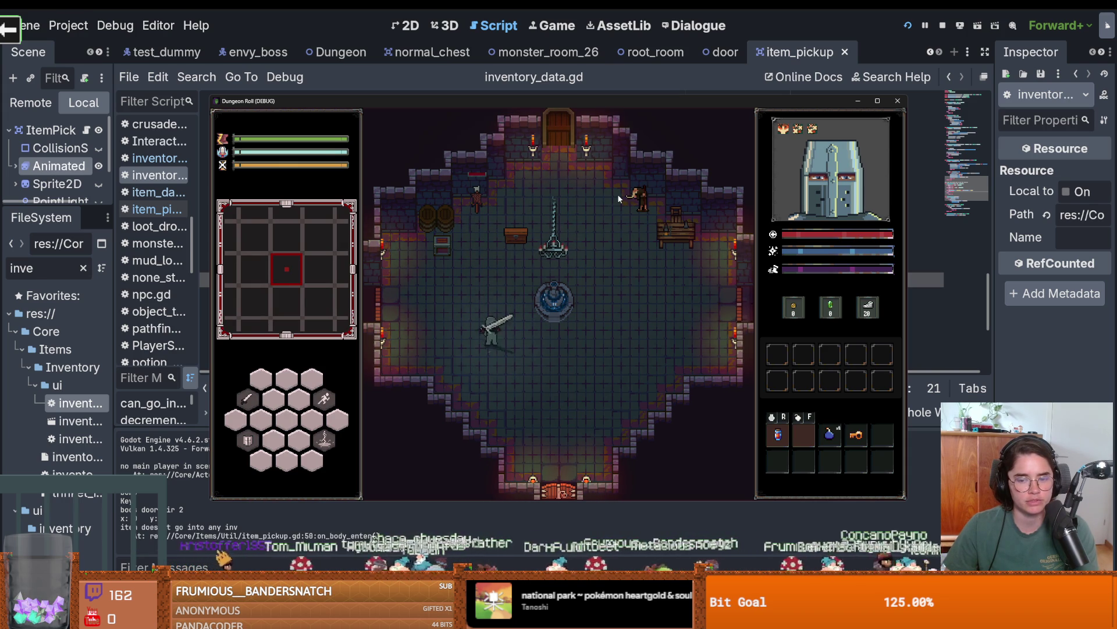
key(w)
key(d)
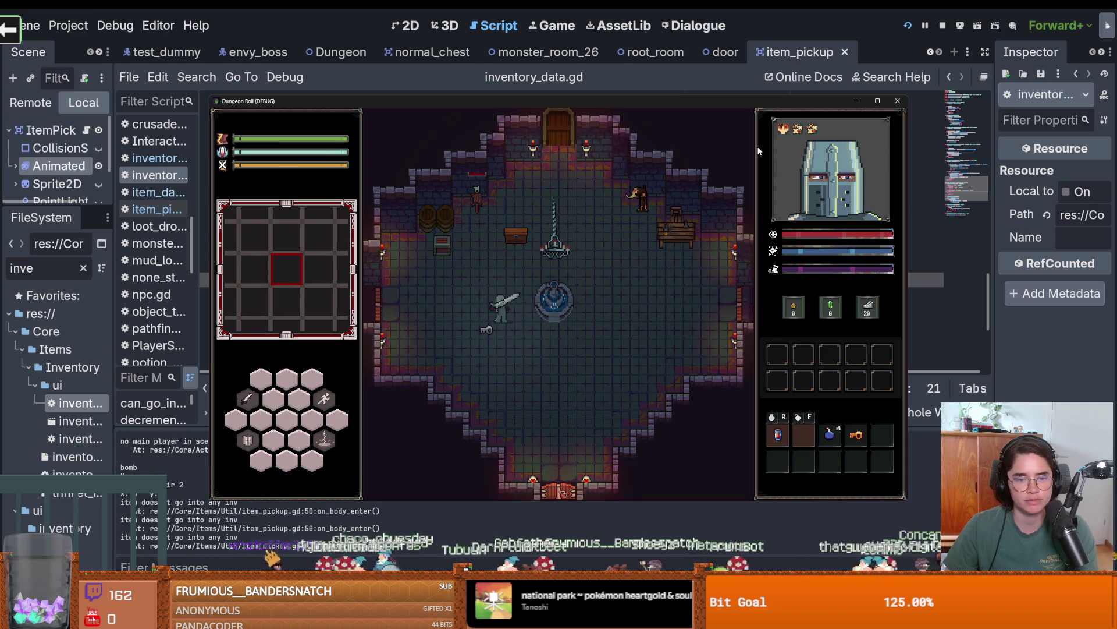
click(898, 101)
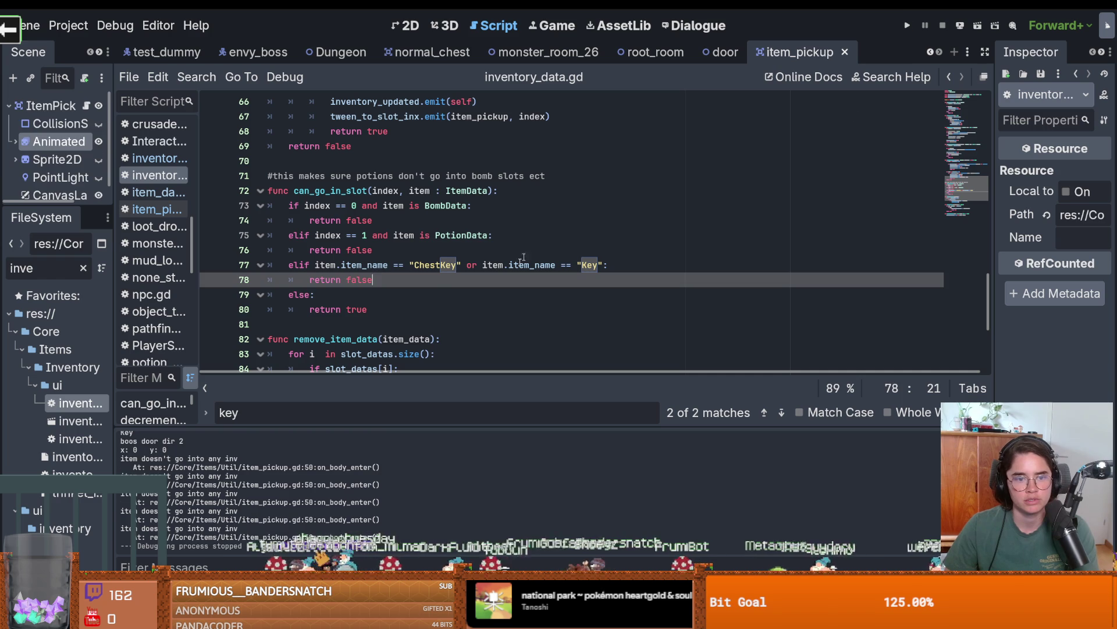
Save the current changes to inventory_data.gd.
key(Down)
key(ctrl+s)
scroll(400, 292, down, 1)
scroll(400, 293, up, 1)
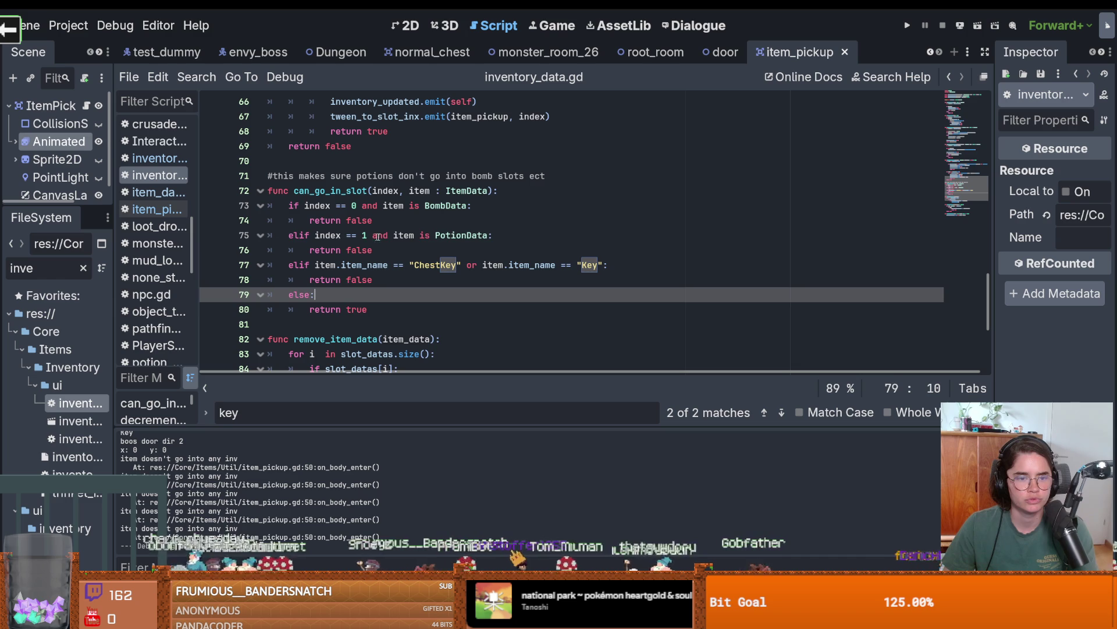
Try pasting the index == 1 condition into line 77's elif, then undo it and trim the space.
drag(389, 235, 315, 237)
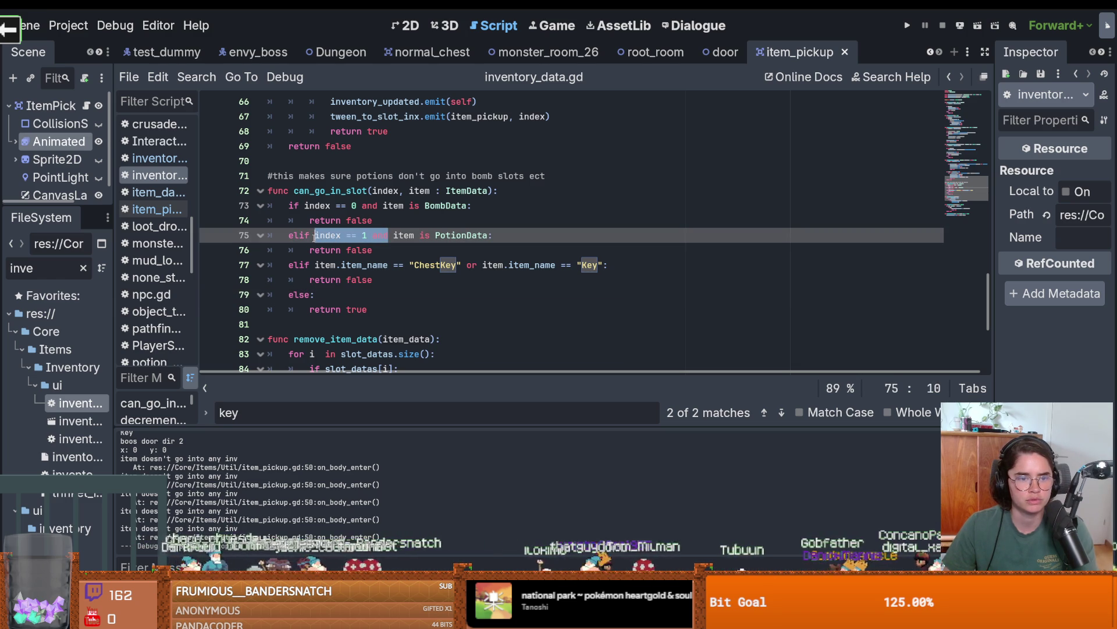
click(308, 266)
key(ctrl+v)
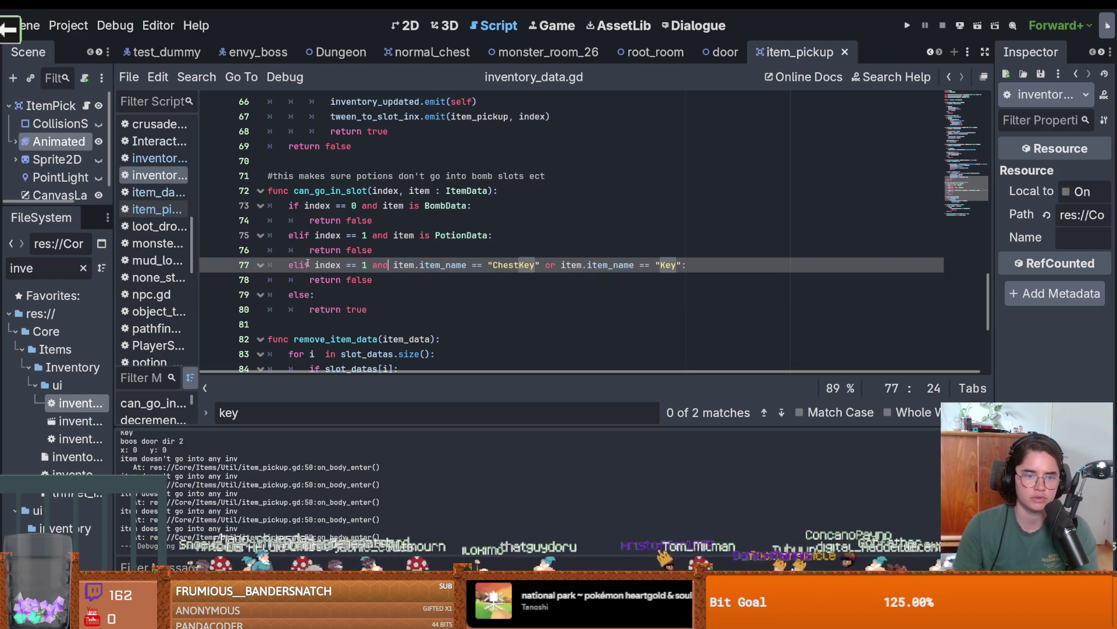
drag(394, 266, 704, 268)
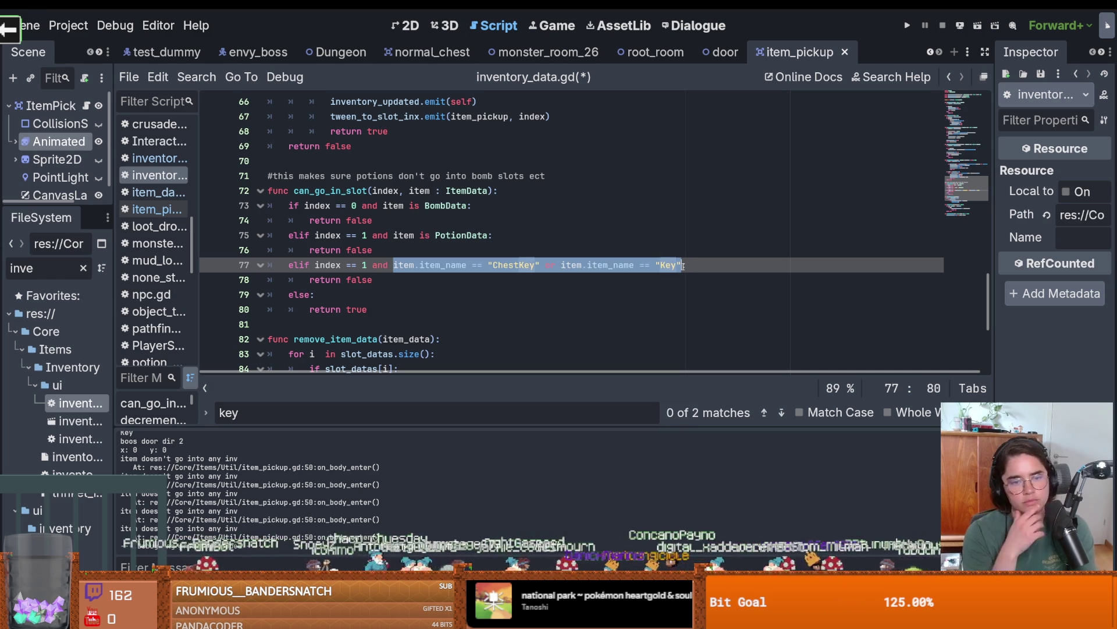
key(ctrl+z)
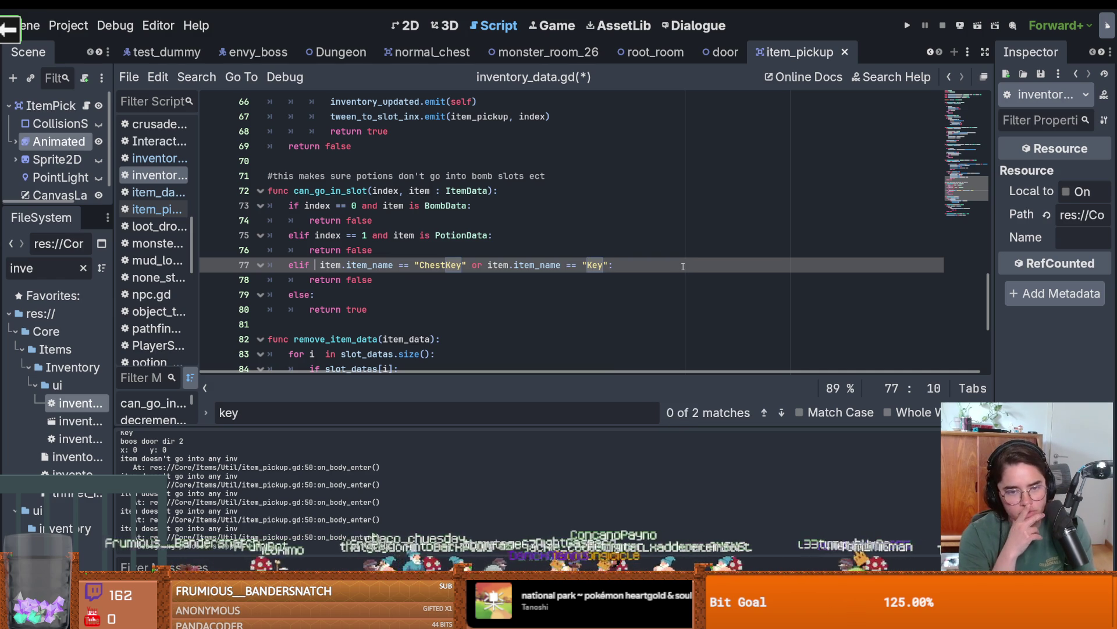
key(BackSpace)
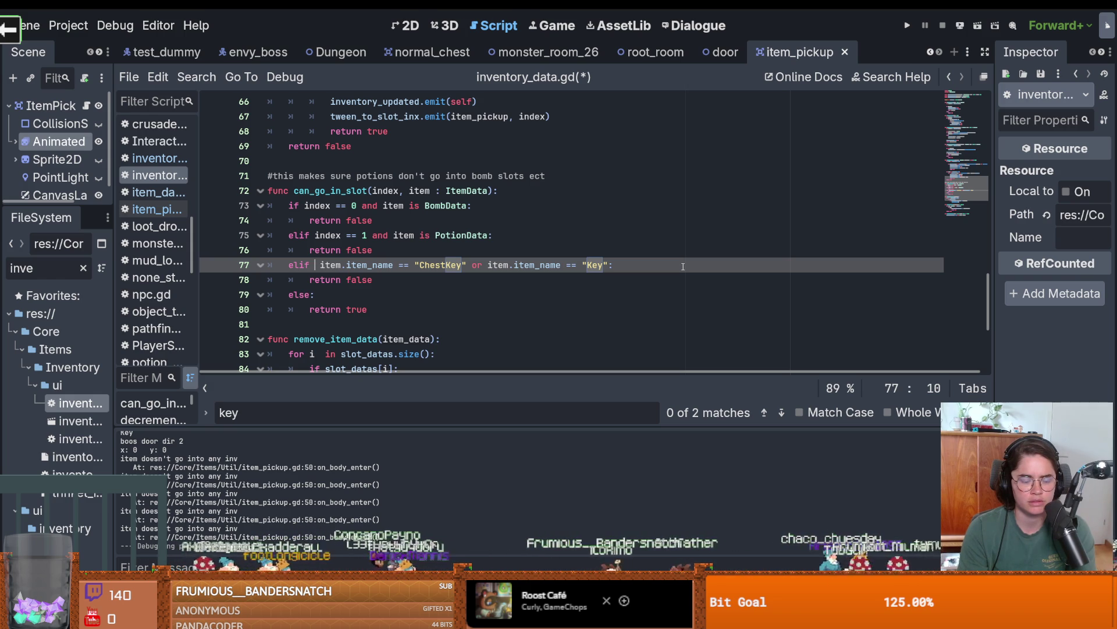
Rewrite line 77 as (index == 0 or index == 1) and (item-name checks), then run the project.
text(index == )
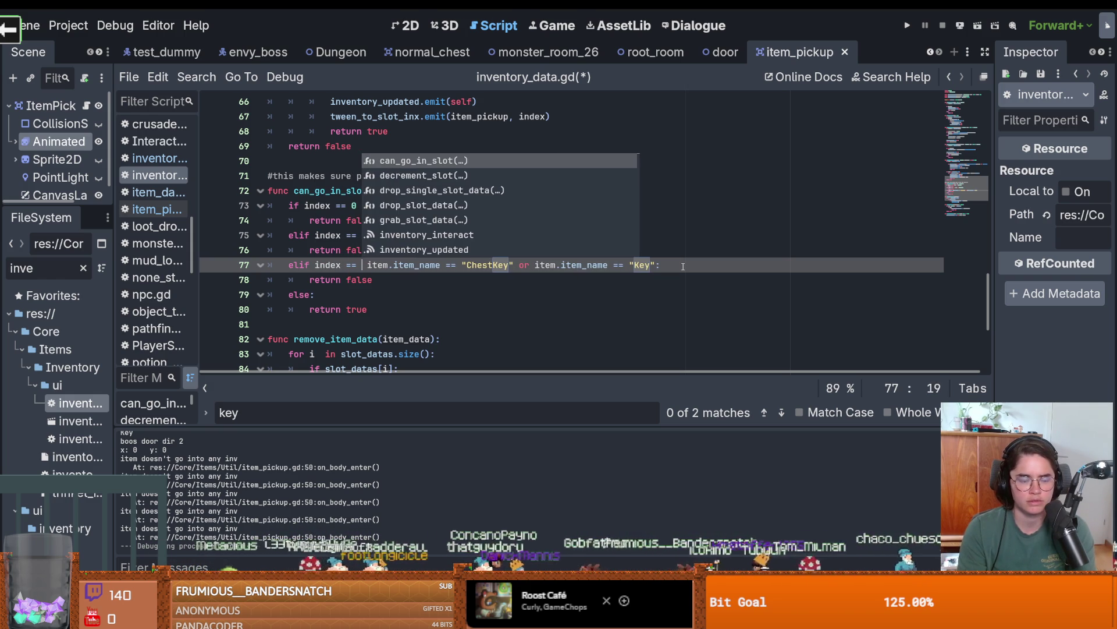
text(0 or index == 0)
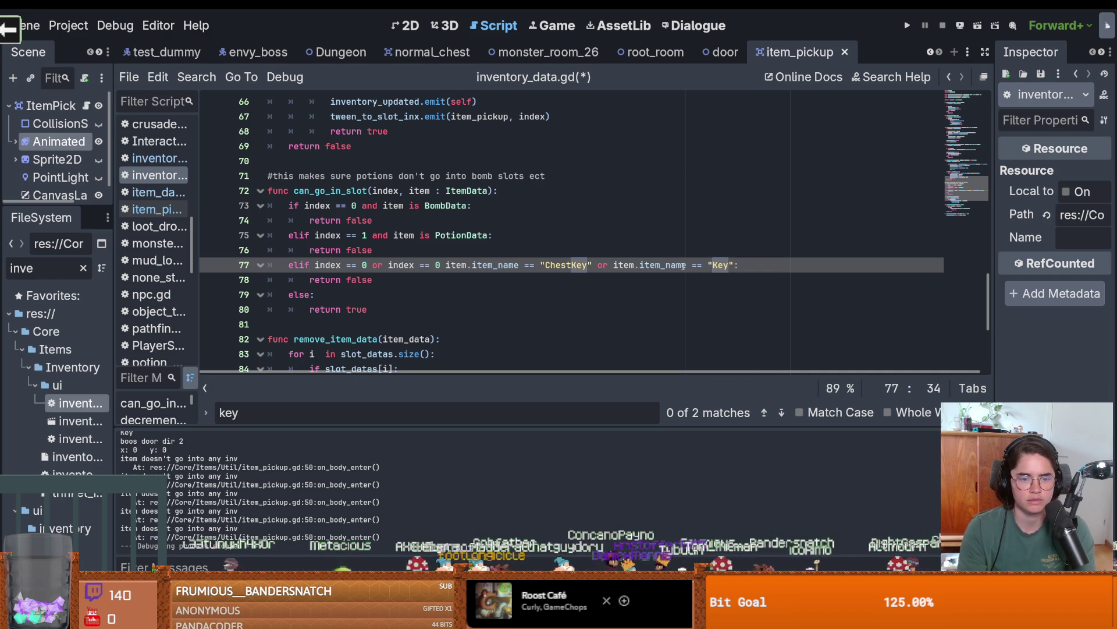
text())
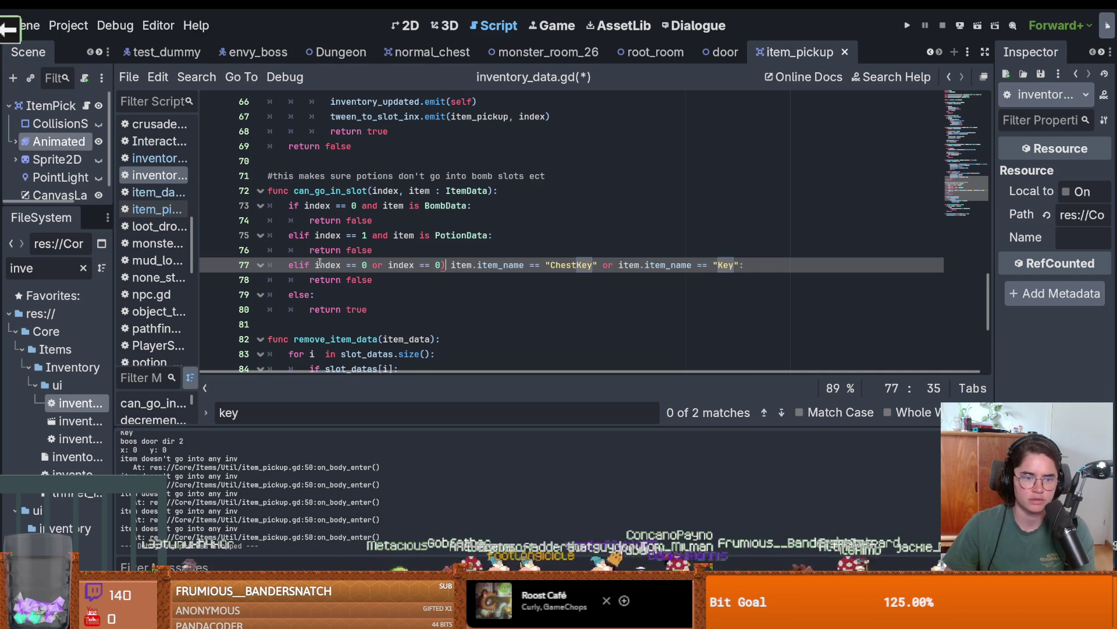
click(314, 264)
text(()
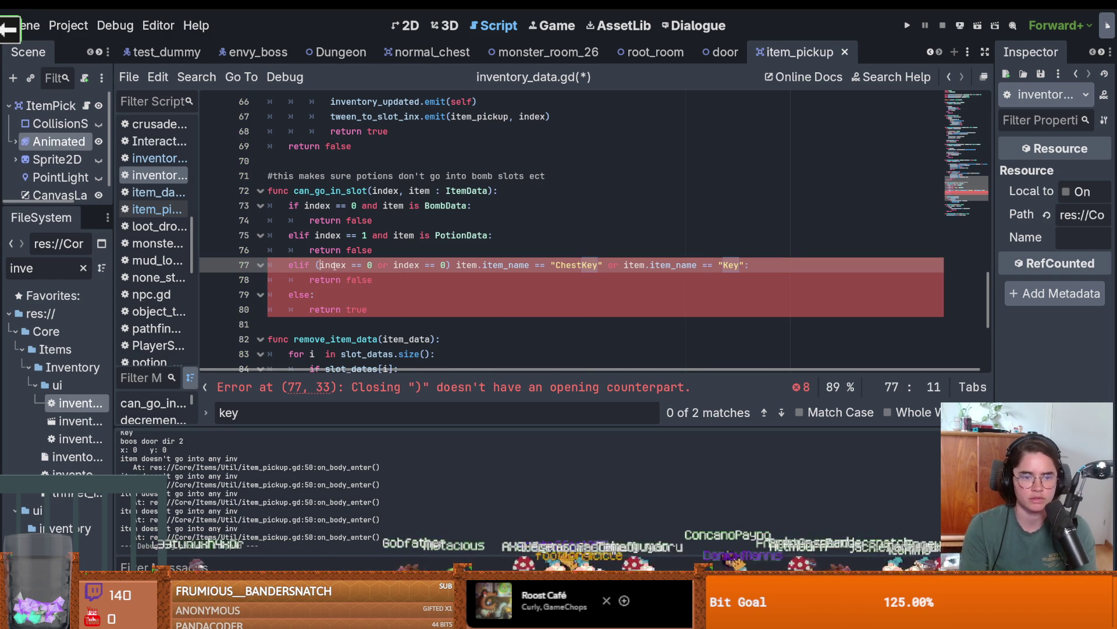
text(and ()
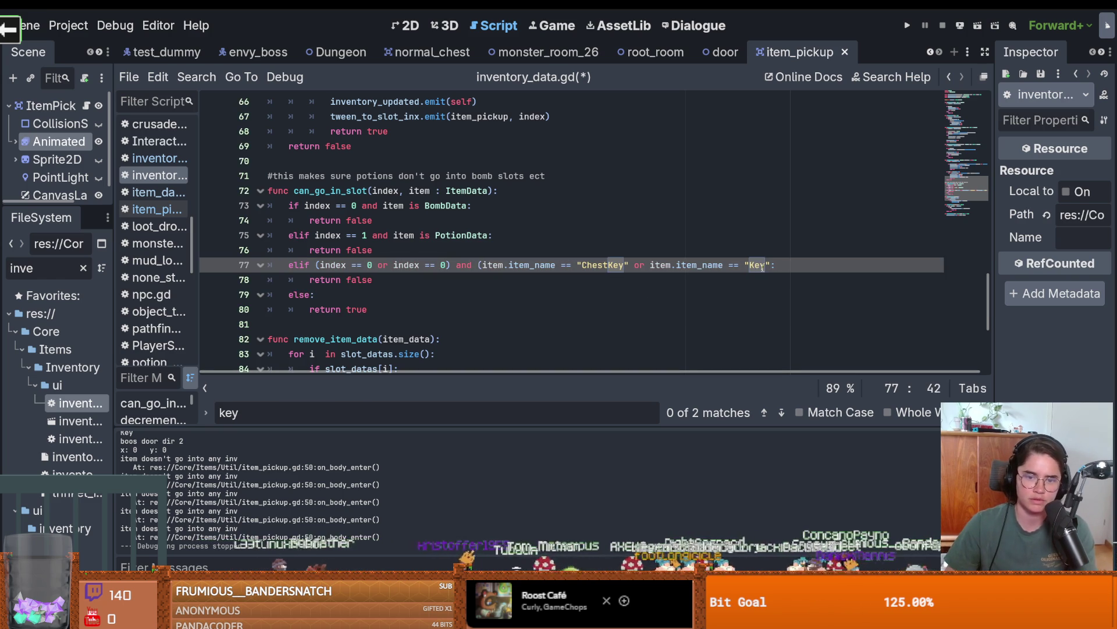
text())
click(772, 266)
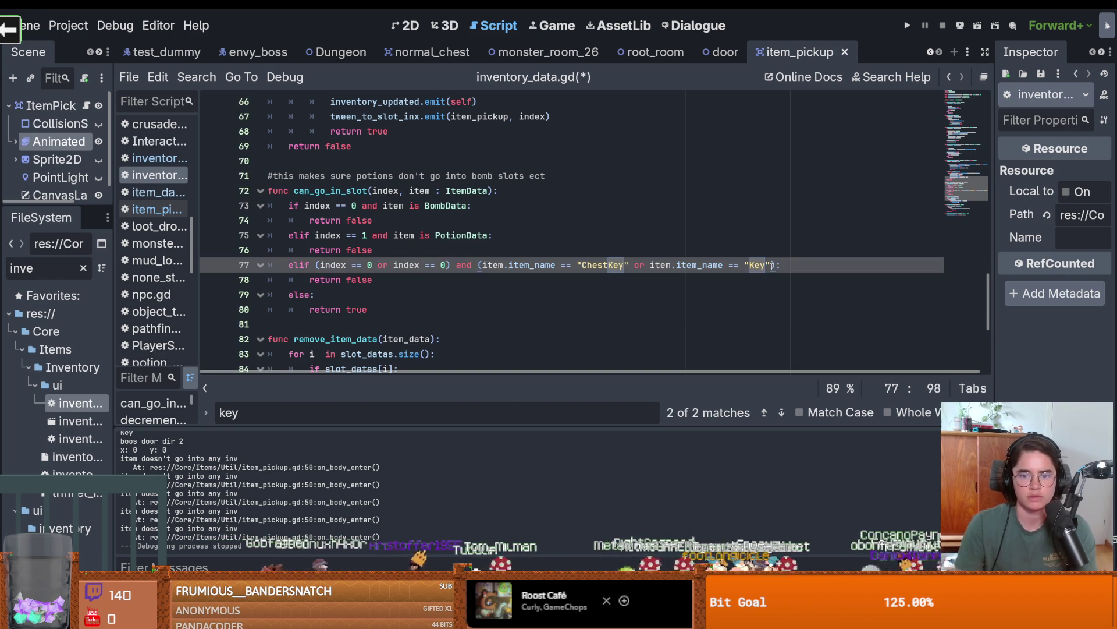
double_click(443, 265)
text(1)
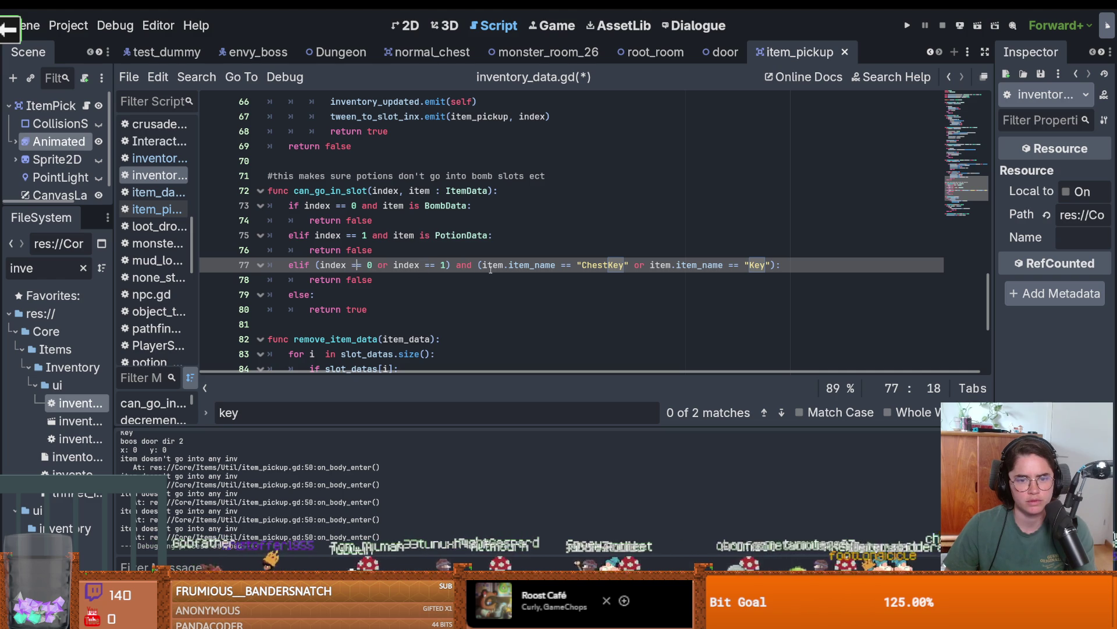
click(907, 25)
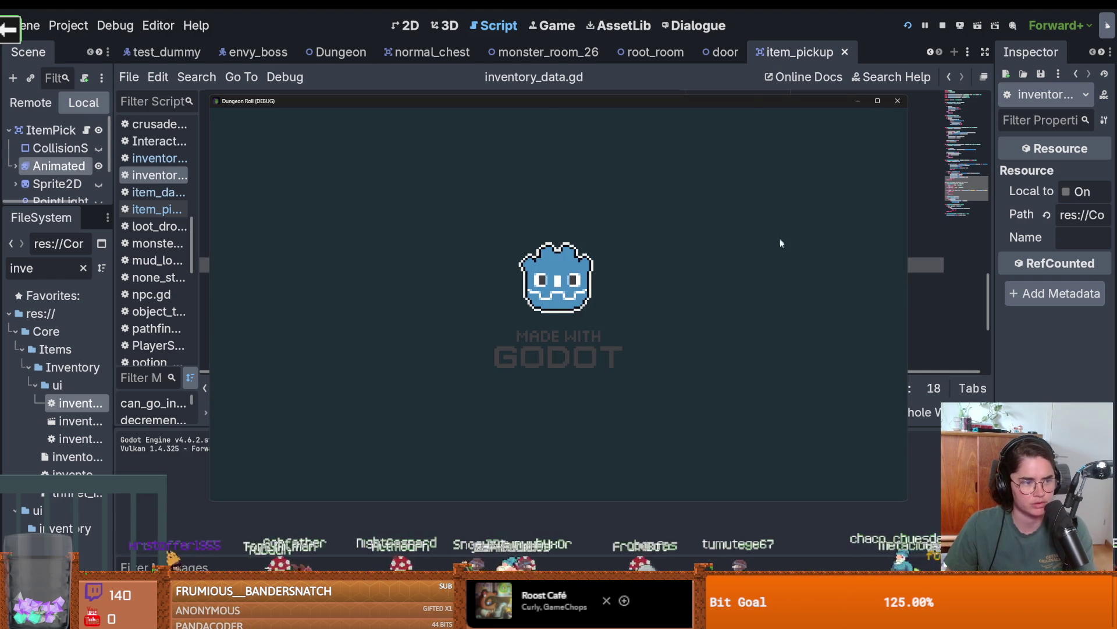
Walk the knight over the floor keys and up to the chest, then close the game window.
key(d)
key(s)
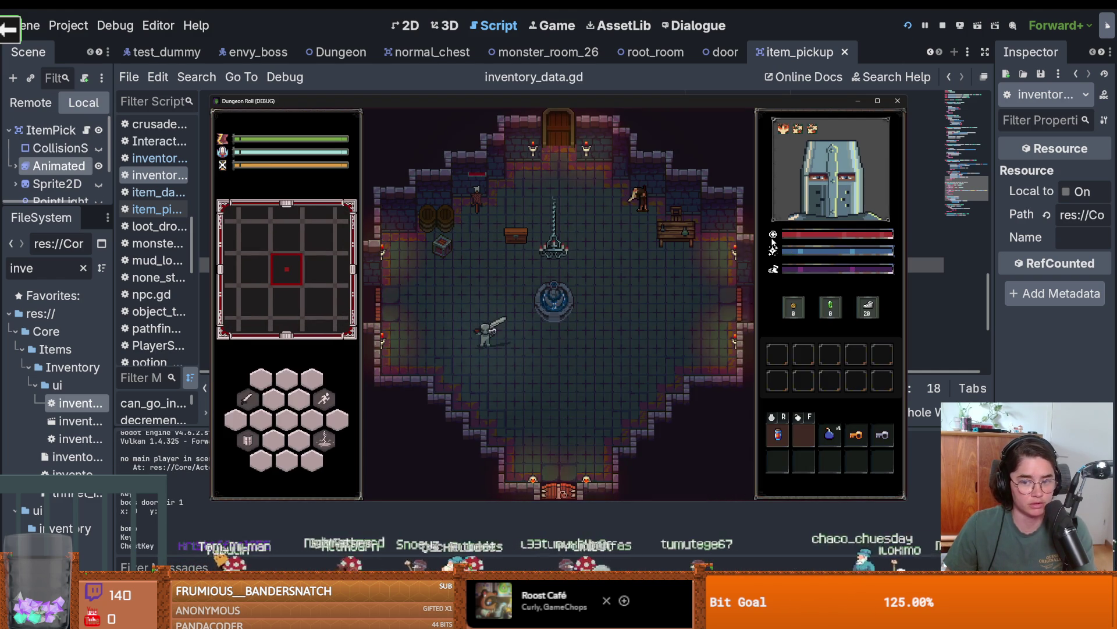
key(d)
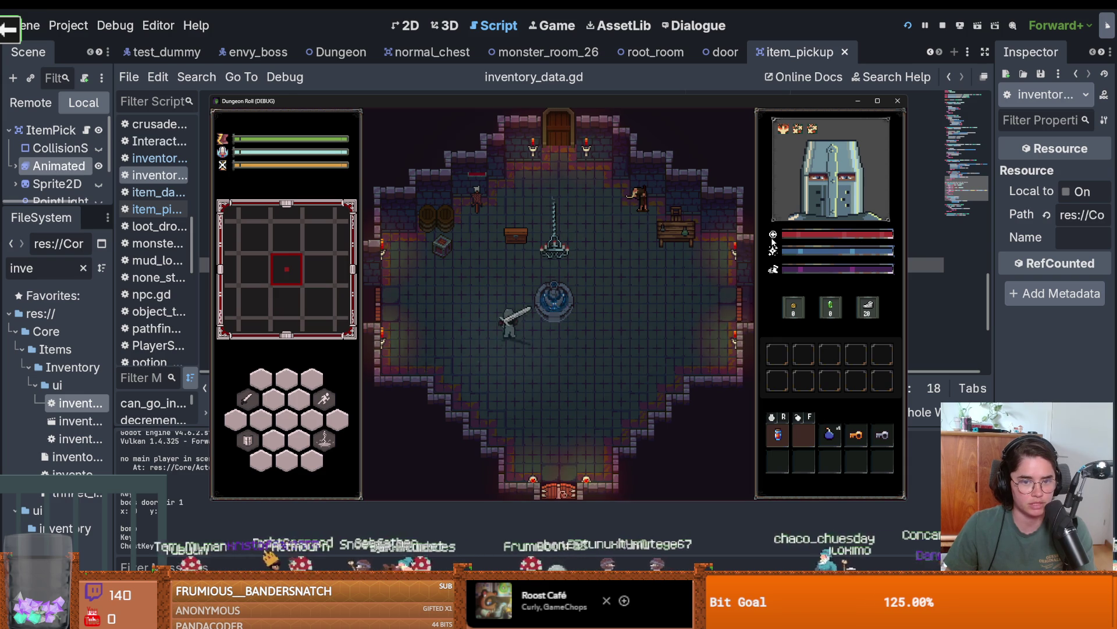
key(d)
key(e)
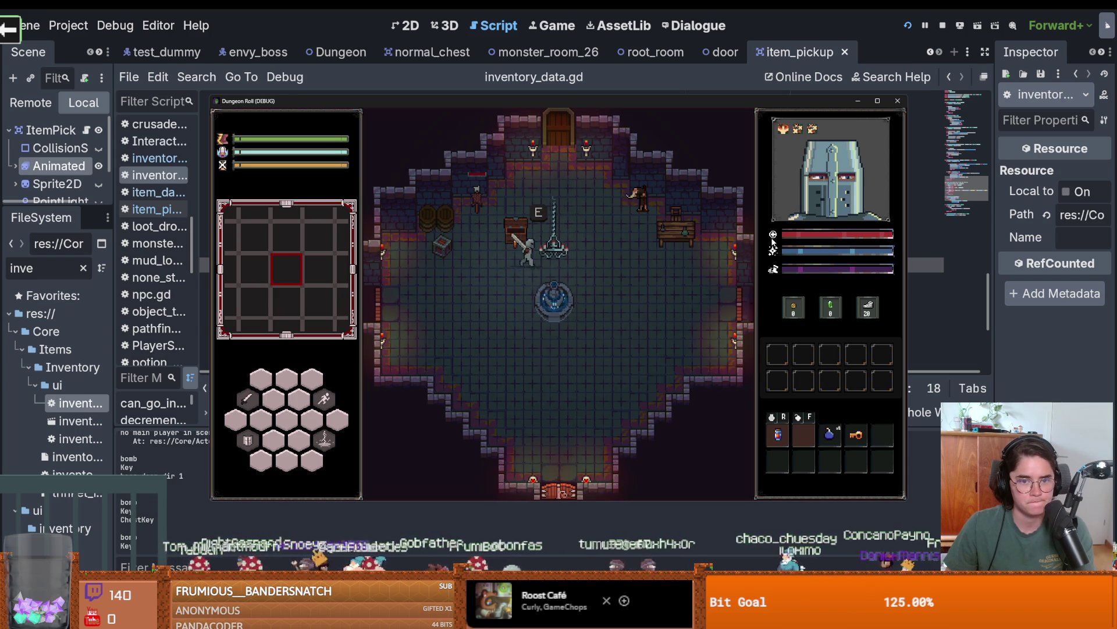
key(a)
key(s)
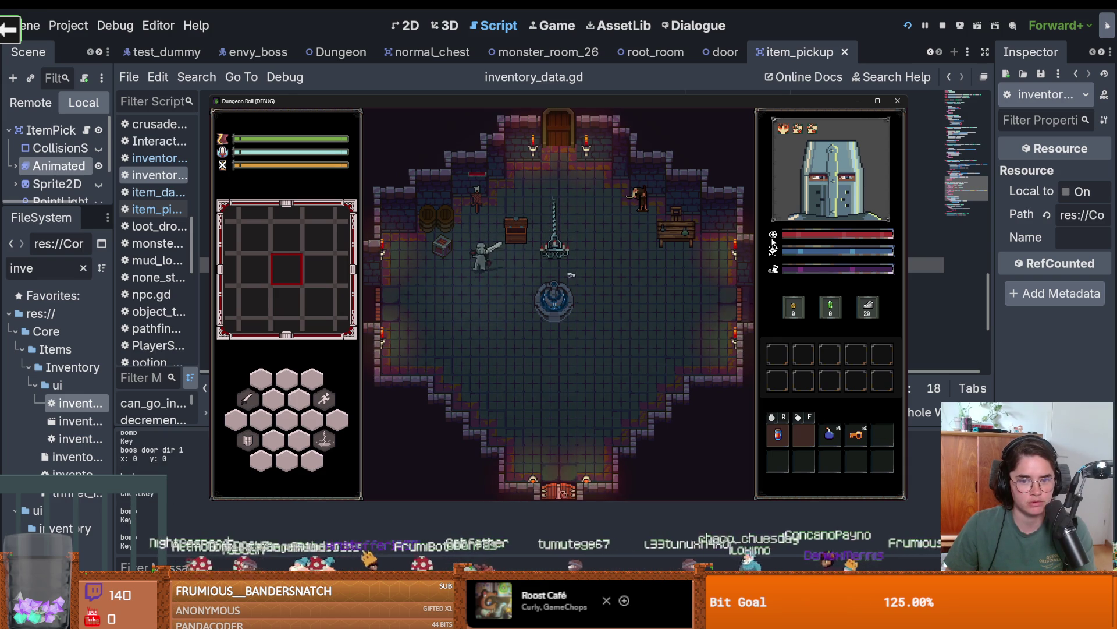
key(w)
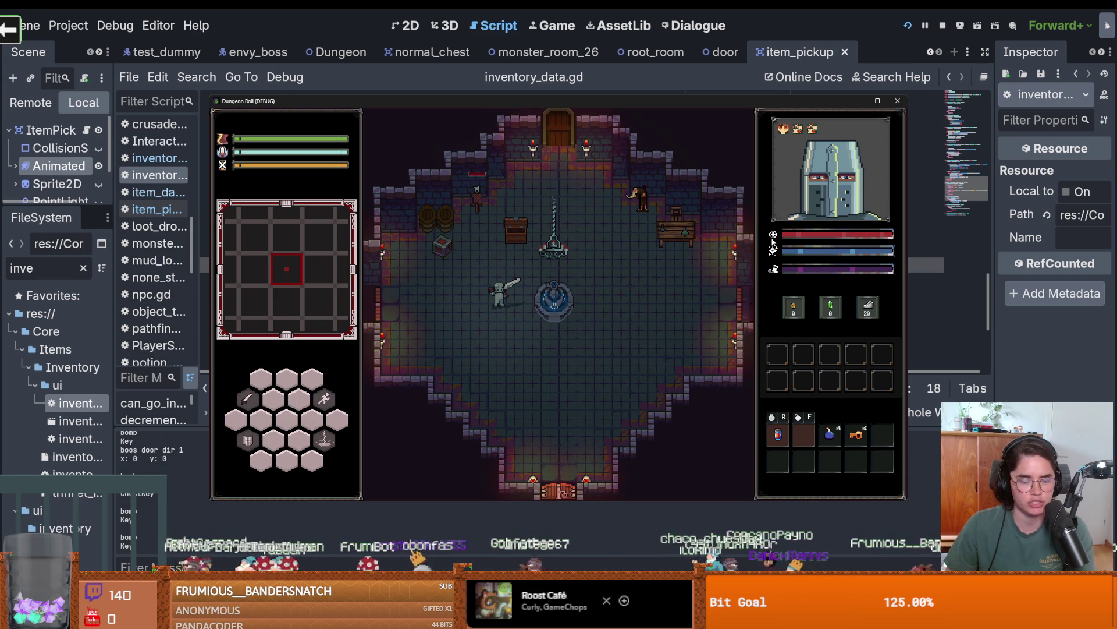
key(d)
key(w)
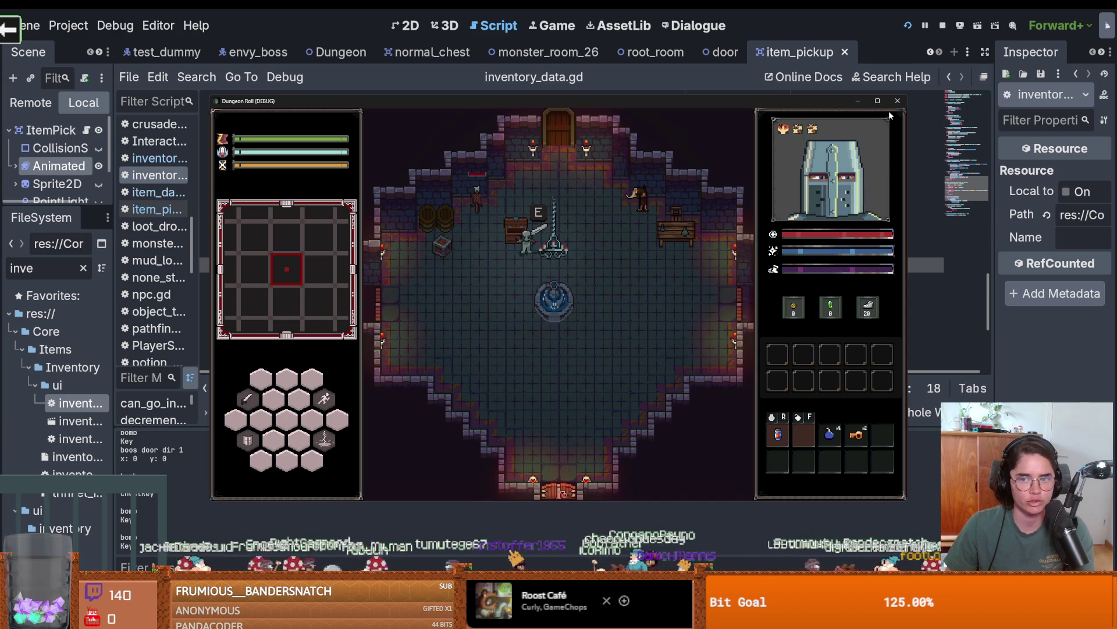
key(a)
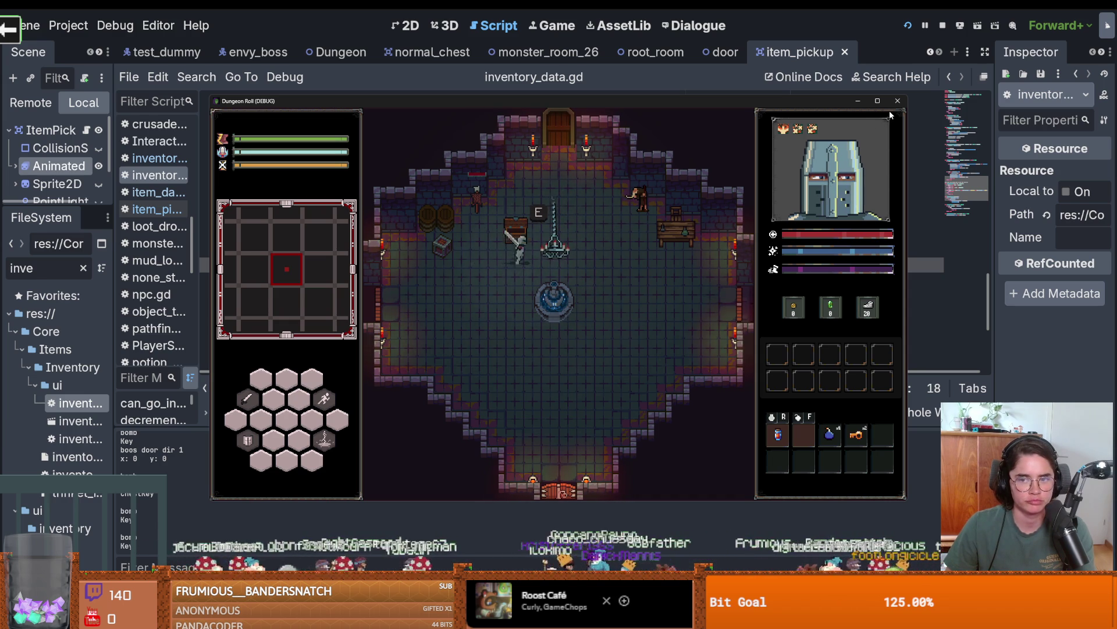
key(a)
key(w)
click(897, 101)
Enlarge the scene tree dock, save, and switch to the normal_chest scene.
key(ctrl+s)
drag(114, 244, 240, 244)
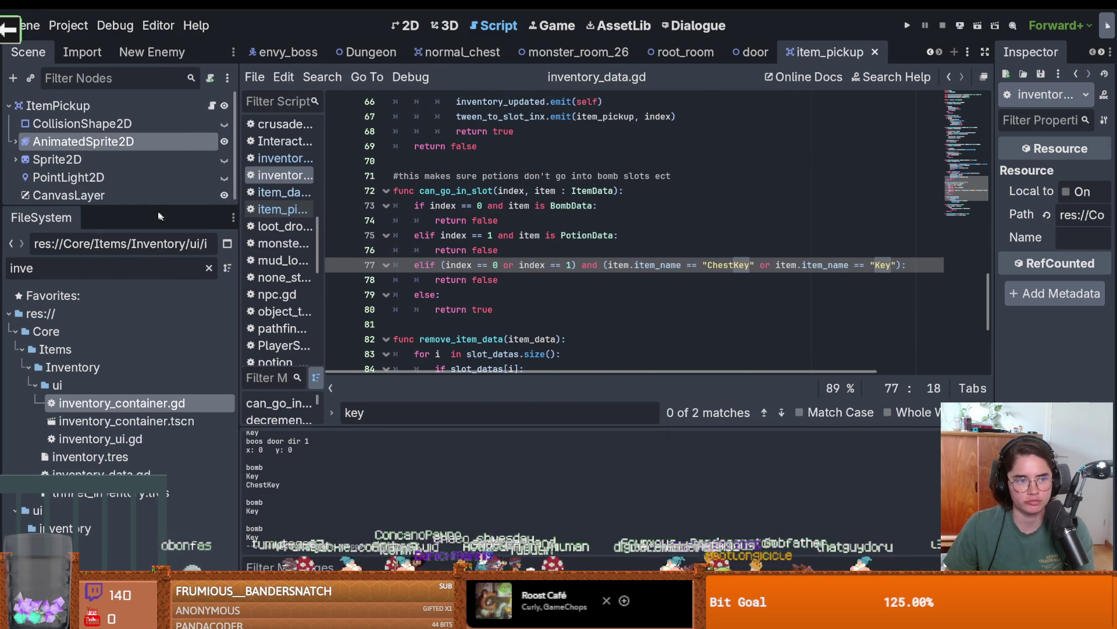
drag(169, 208, 170, 303)
key(Down)
key(End)
key(ctrl+s)
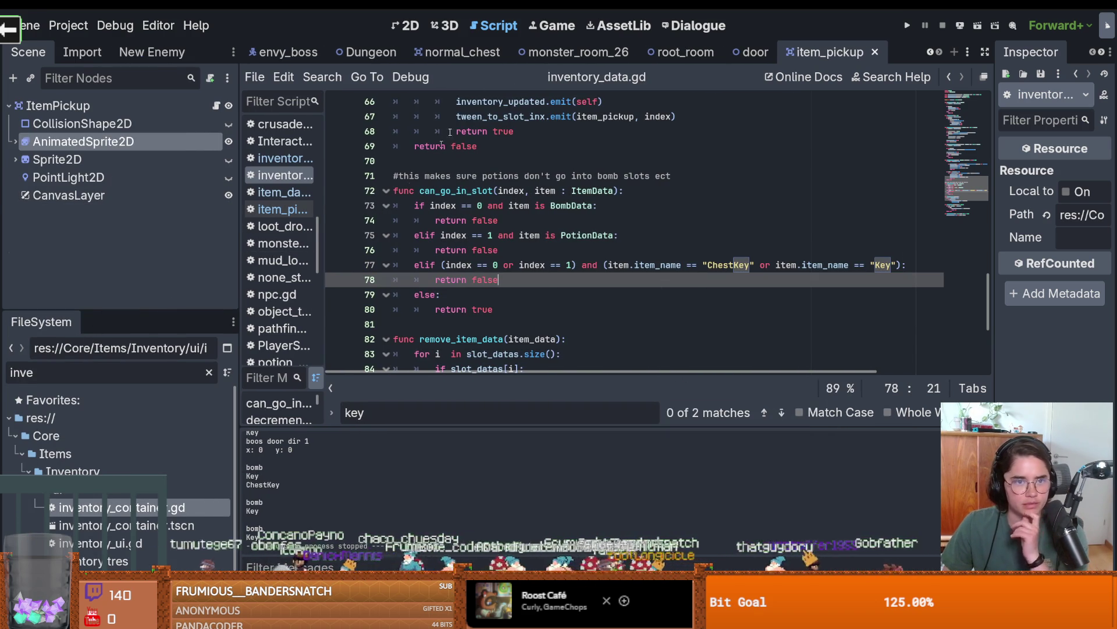
click(463, 52)
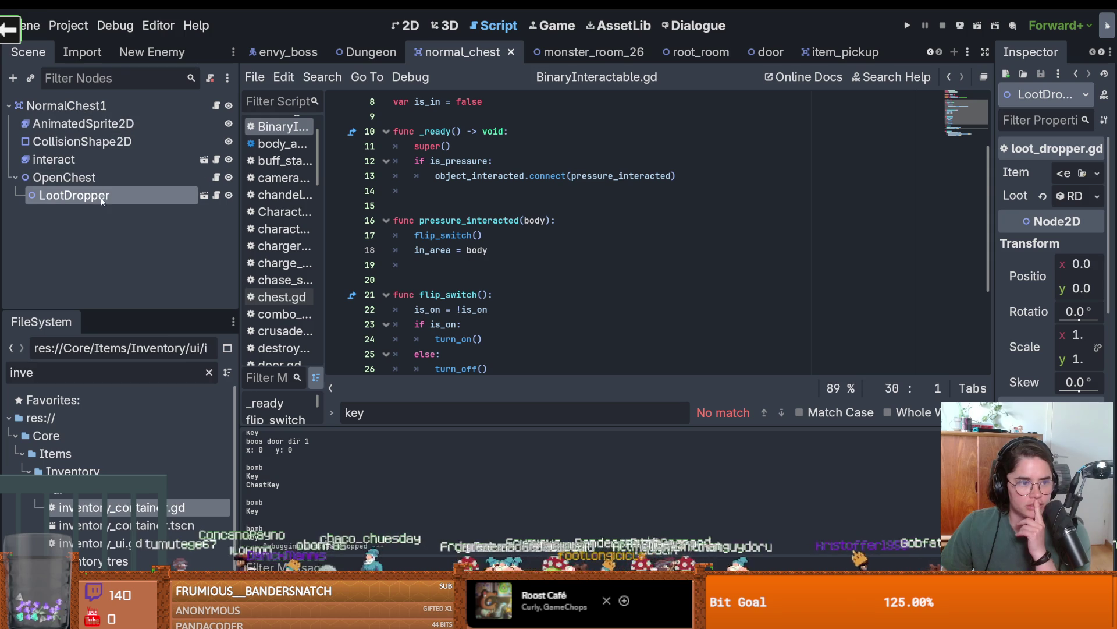
Quick Load coin_1.tres as element 0 of the LootDropper's Rds Contents, replacing chest_key.tres.
drag(992, 205, 616, 204)
click(1060, 170)
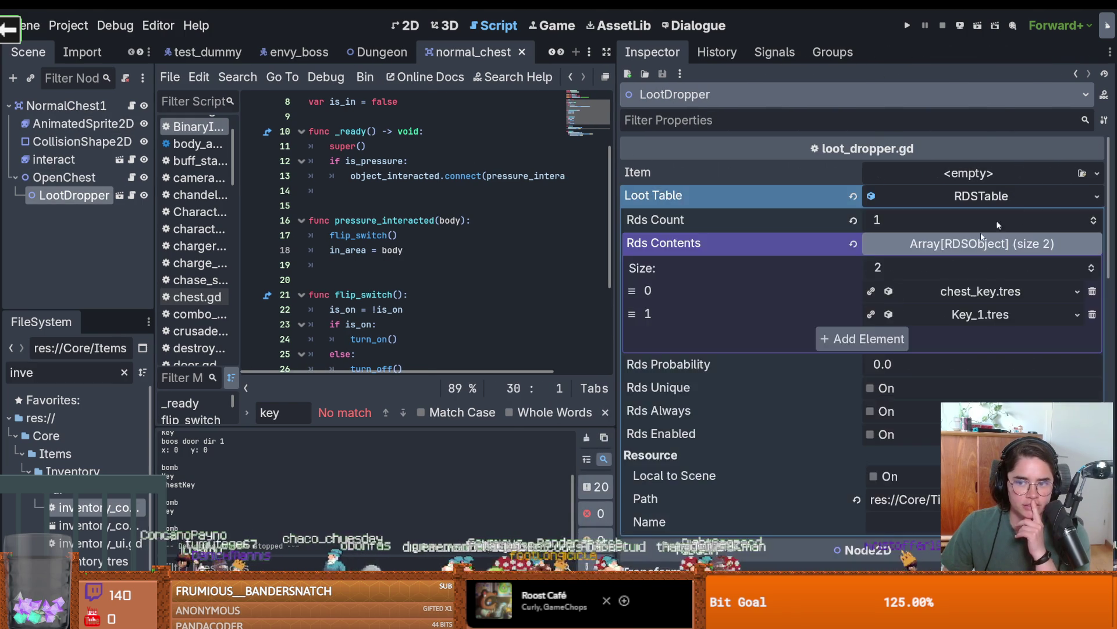
scroll(1025, 212, down, 3)
scroll(1046, 237, up, 1)
scroll(1046, 236, up, 2)
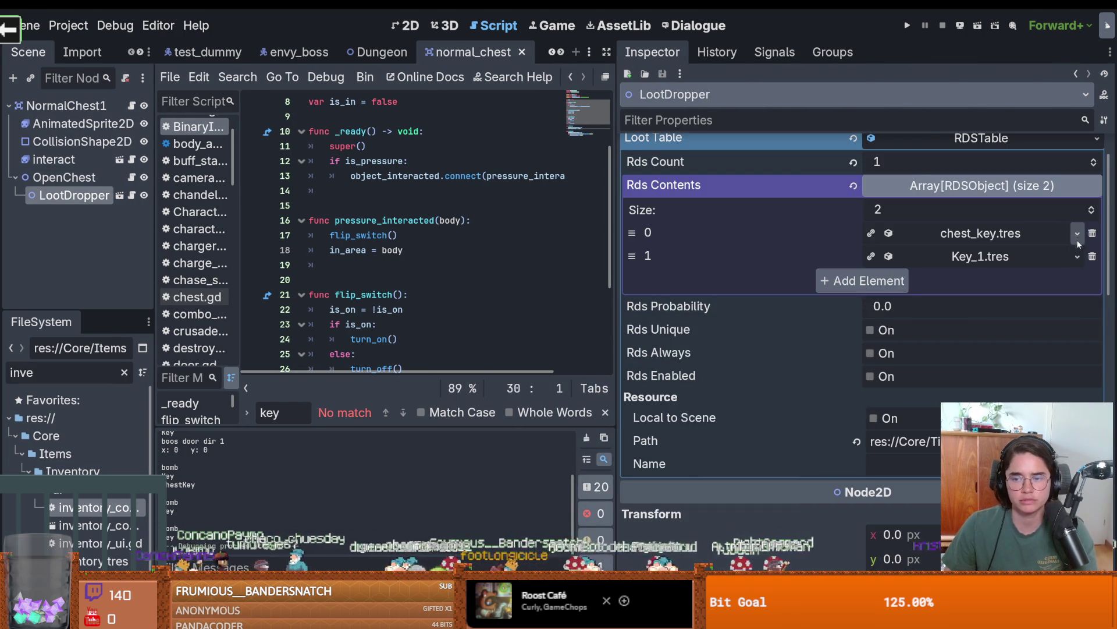
click(1078, 237)
key(Escape)
click(1078, 236)
click(990, 426)
text(coin)
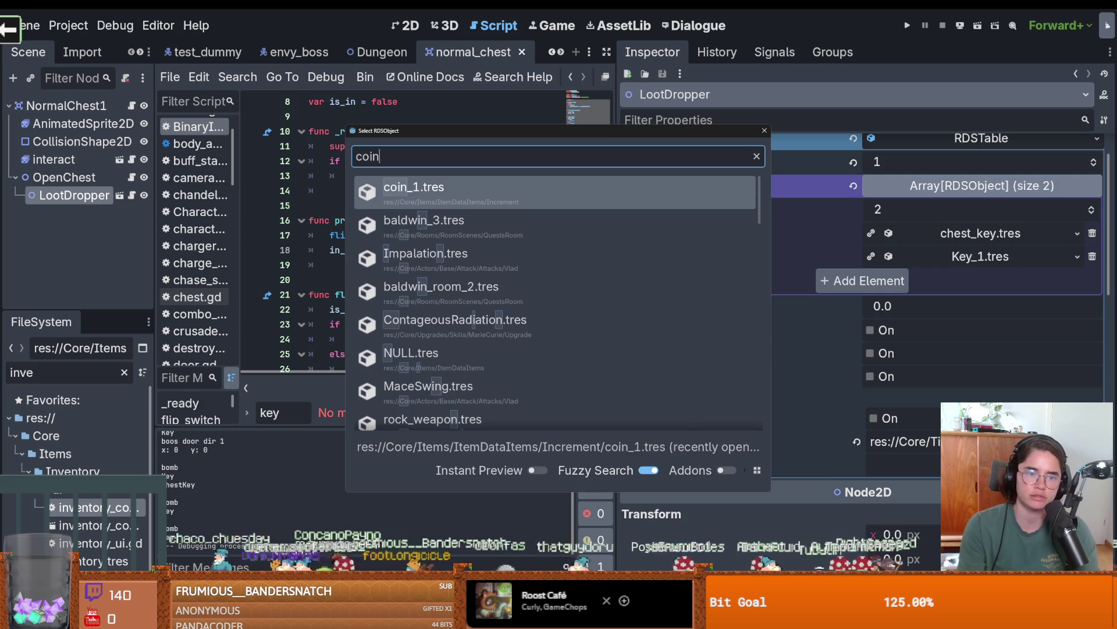
key(Return)
Raise the coin amount to 5, save the scene, and briefly run the game.
click(1008, 236)
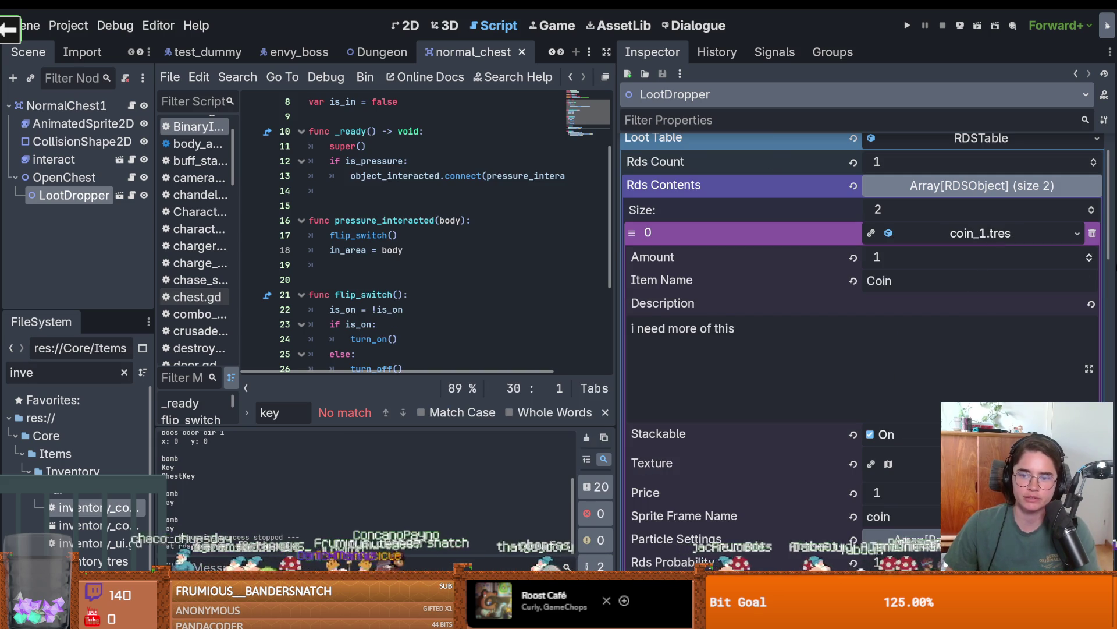
click(1089, 257)
key(ctrl+s)
click(962, 238)
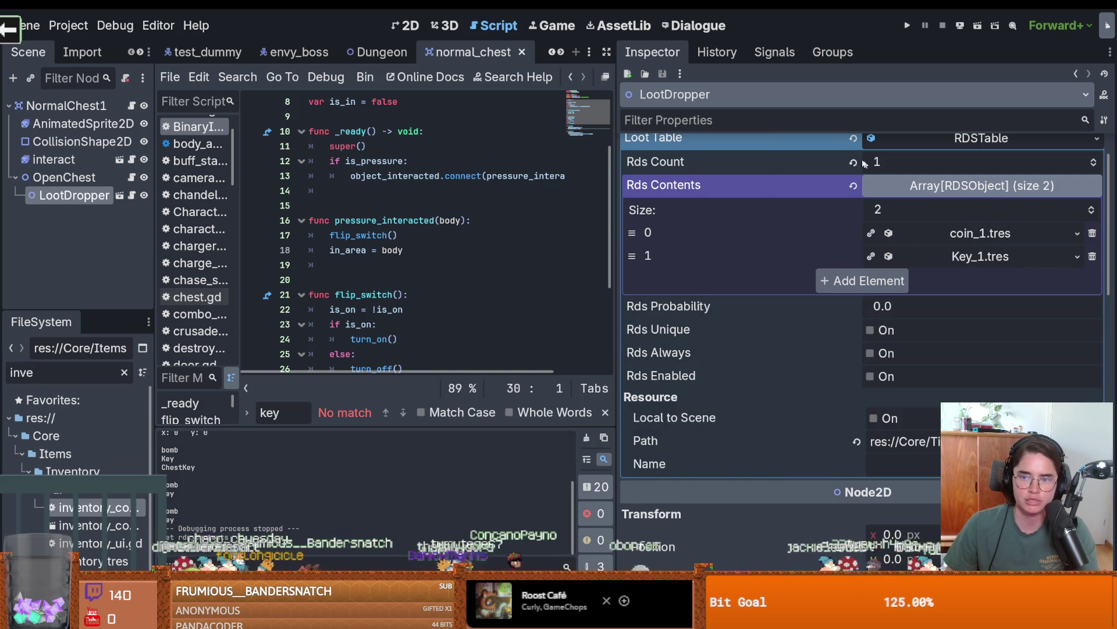
click(907, 26)
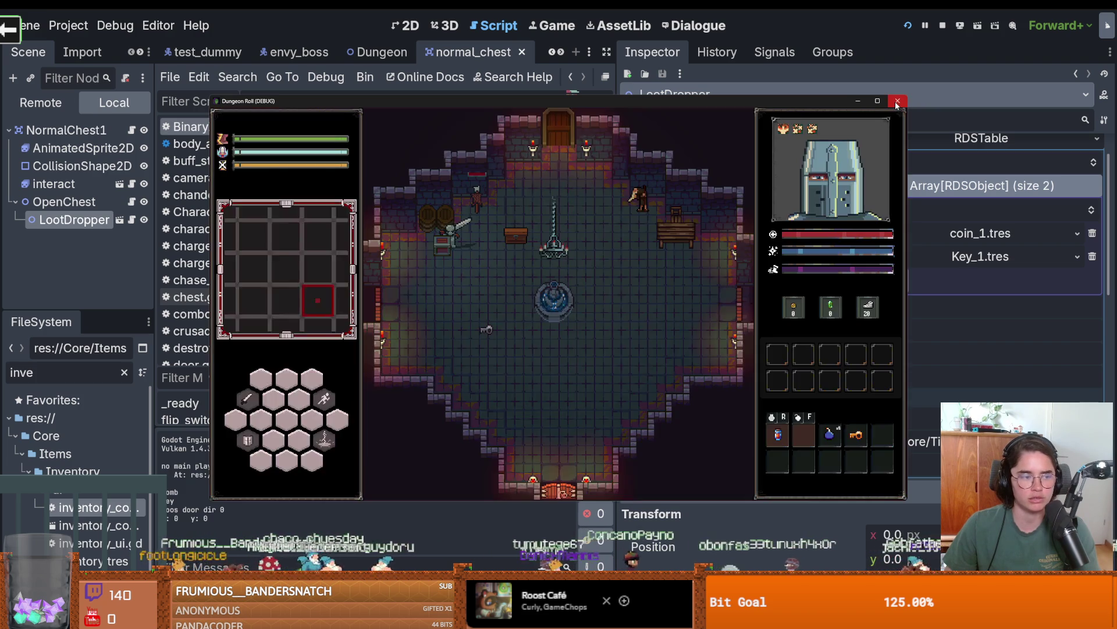
click(895, 101)
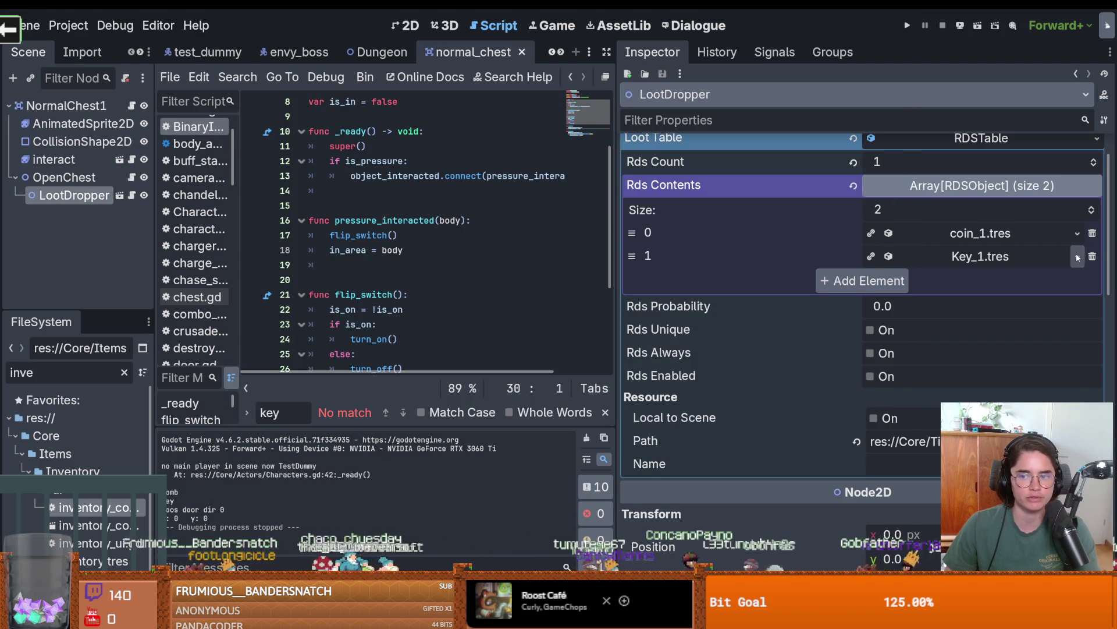
Quick Load RosaryBracelet.tres into loot table element 1 in place of Key_1.tres, then run.
click(1077, 256)
click(925, 434)
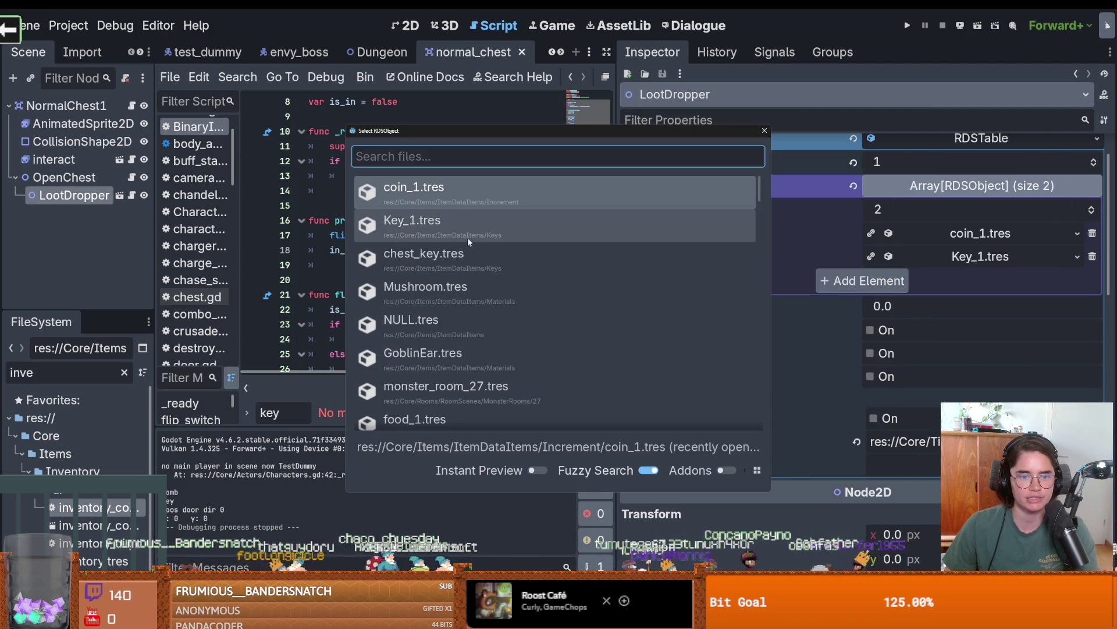
scroll(469, 309, down, 2)
scroll(472, 314, down, 4)
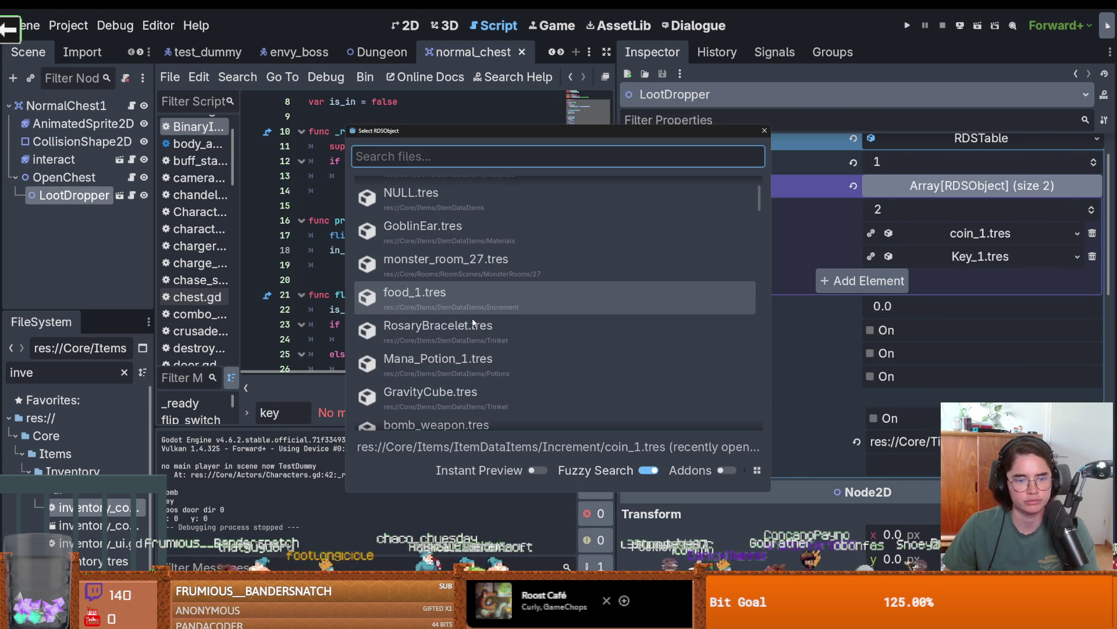
click(443, 265)
click(907, 25)
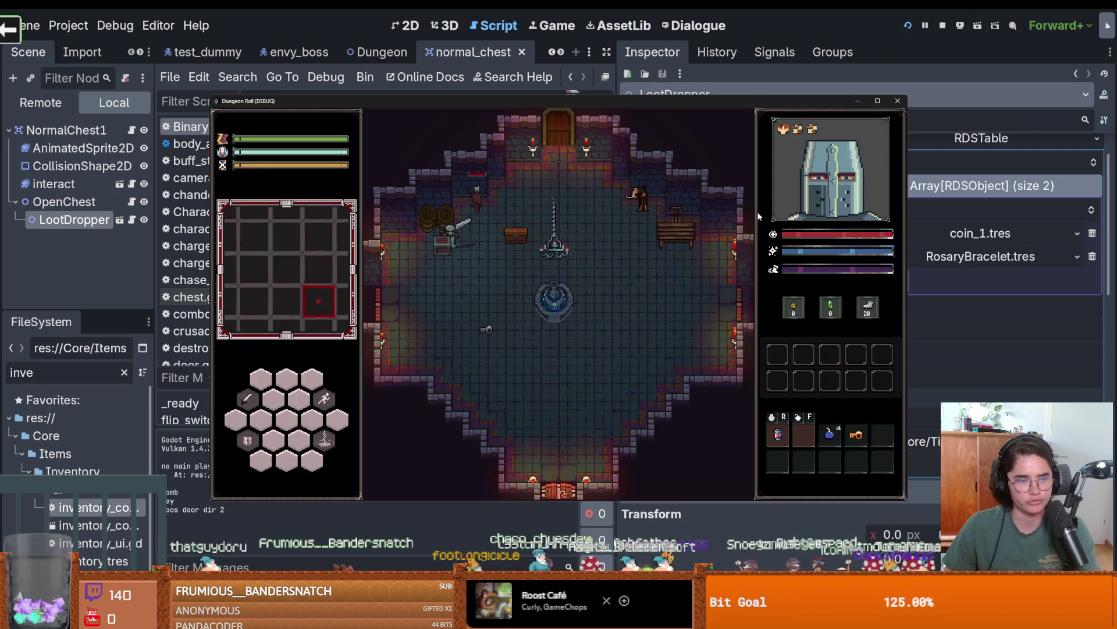
Grab the floor key, open the chest to check its loot, then close and relaunch the game.
key(s)
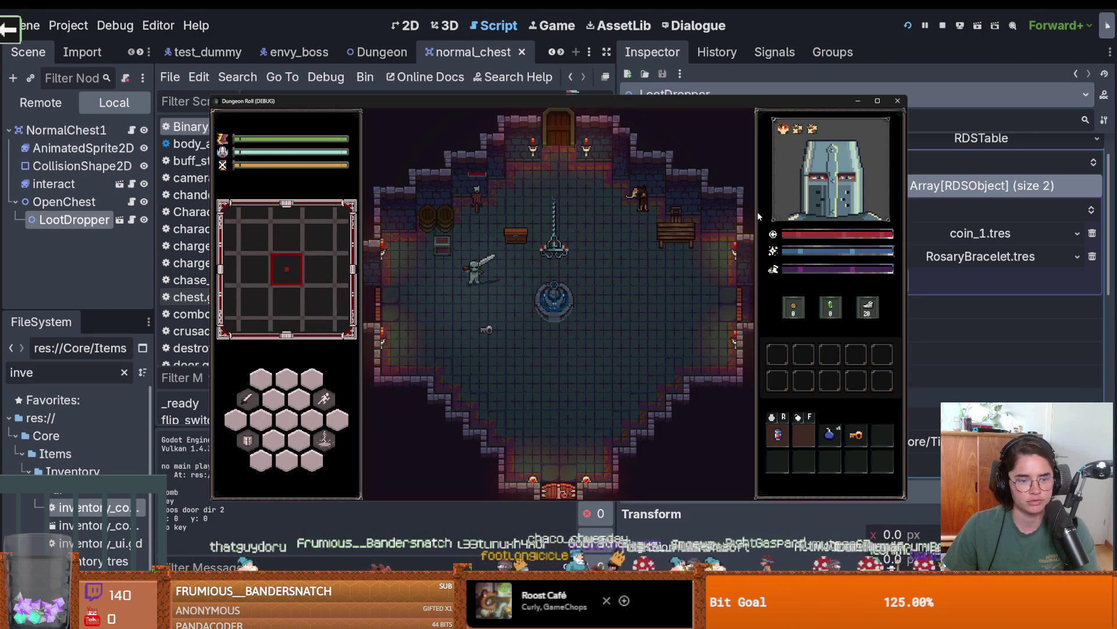
key(d)
key(w)
key(s)
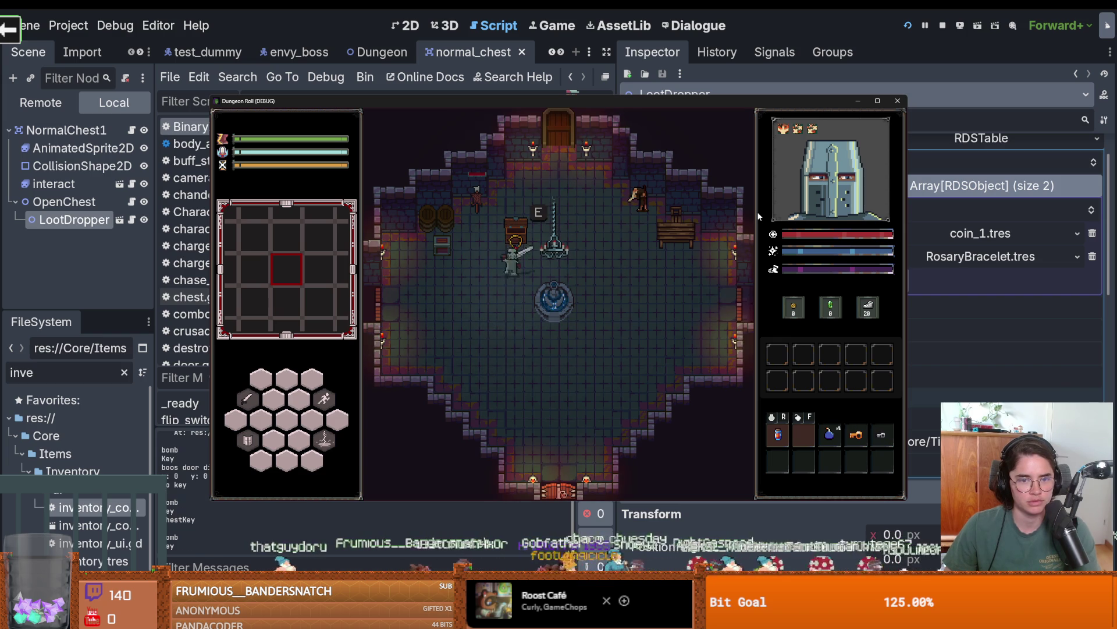
key(w)
key(e)
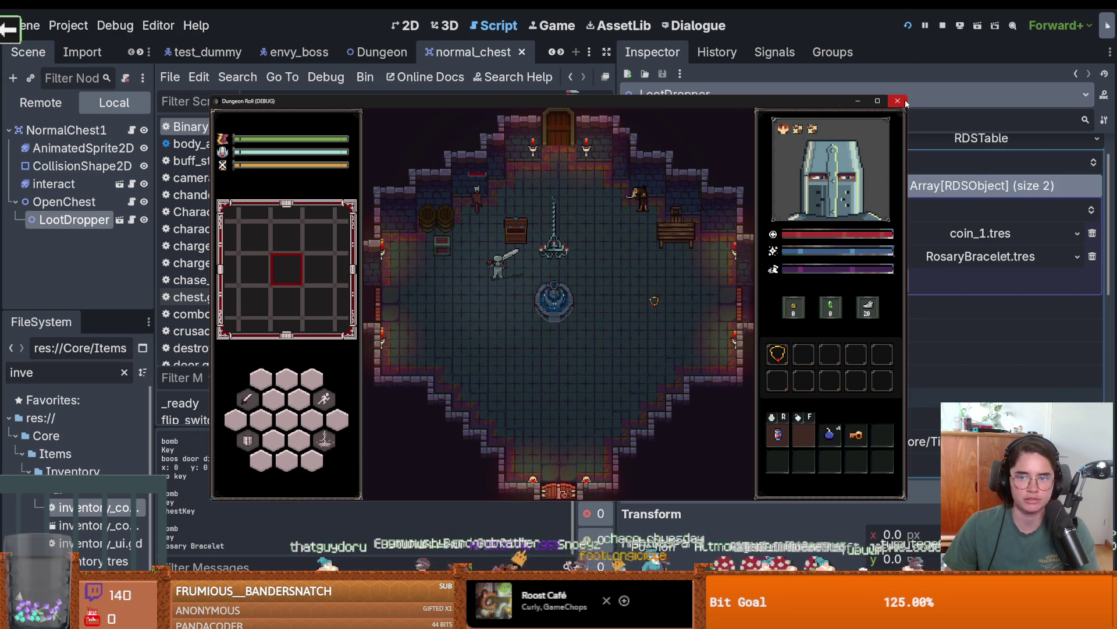
click(897, 100)
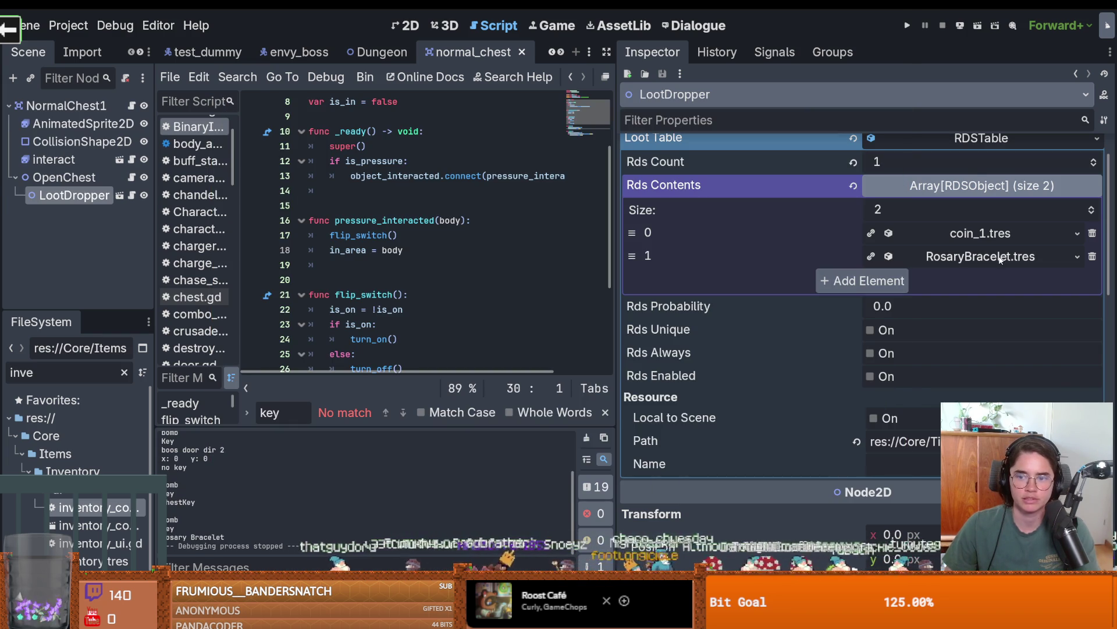
click(908, 25)
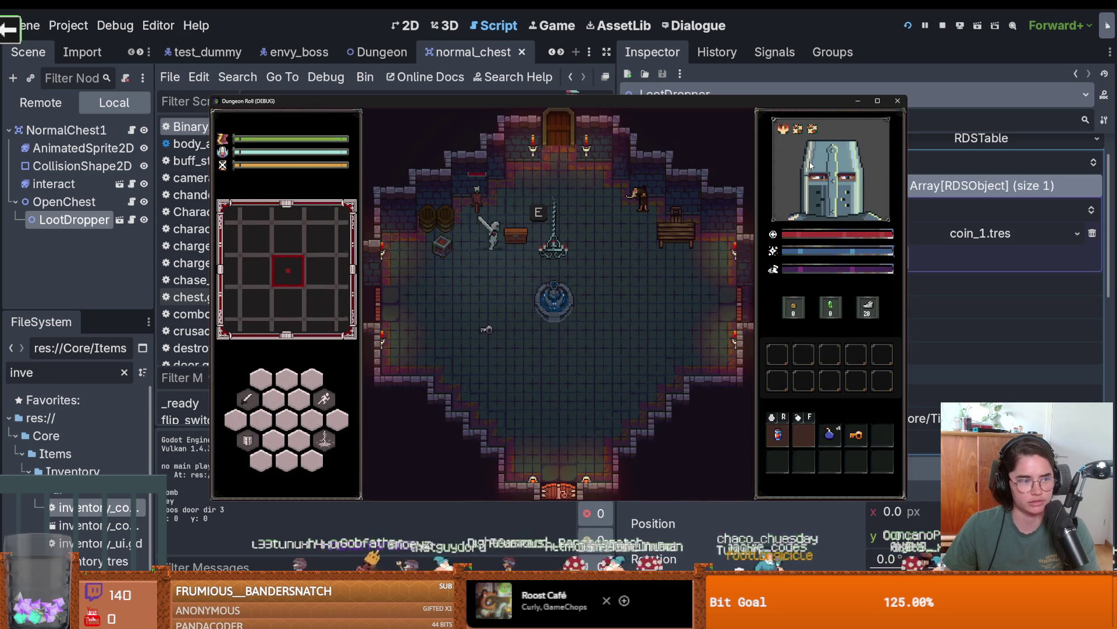
Pick up the key, try opening the chest, and restart the game.
key(s)
key(d)
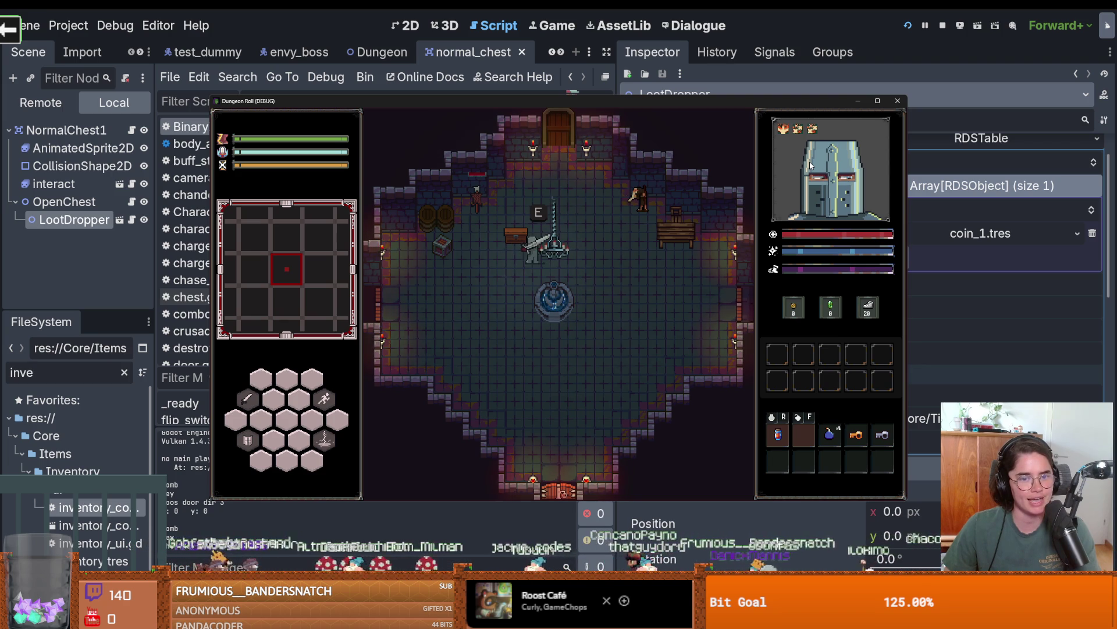
key(a)
key(e)
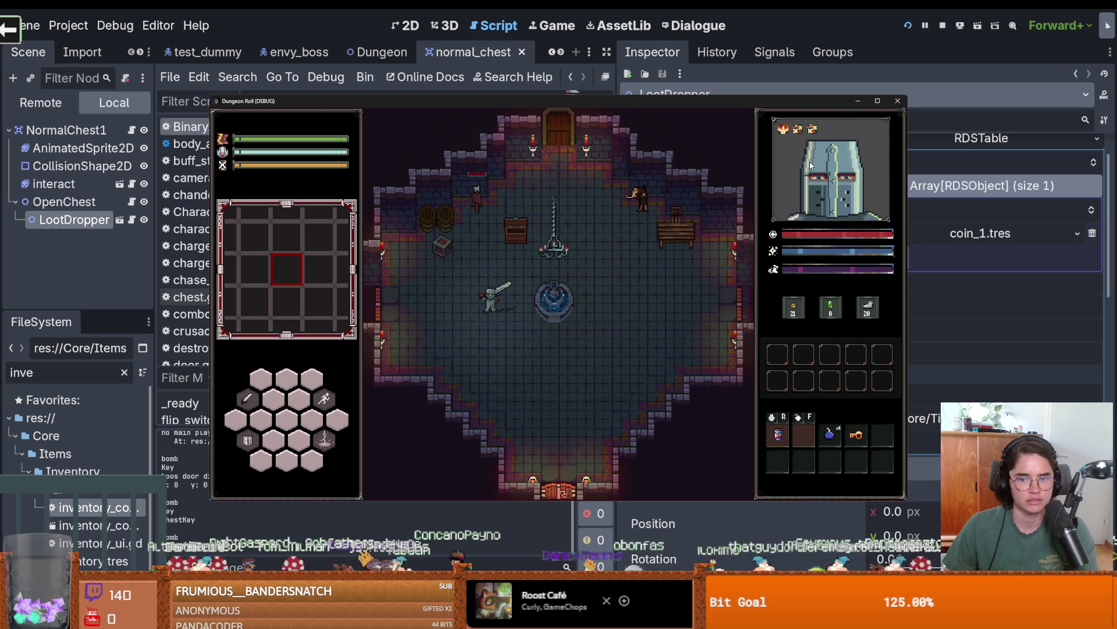
click(912, 29)
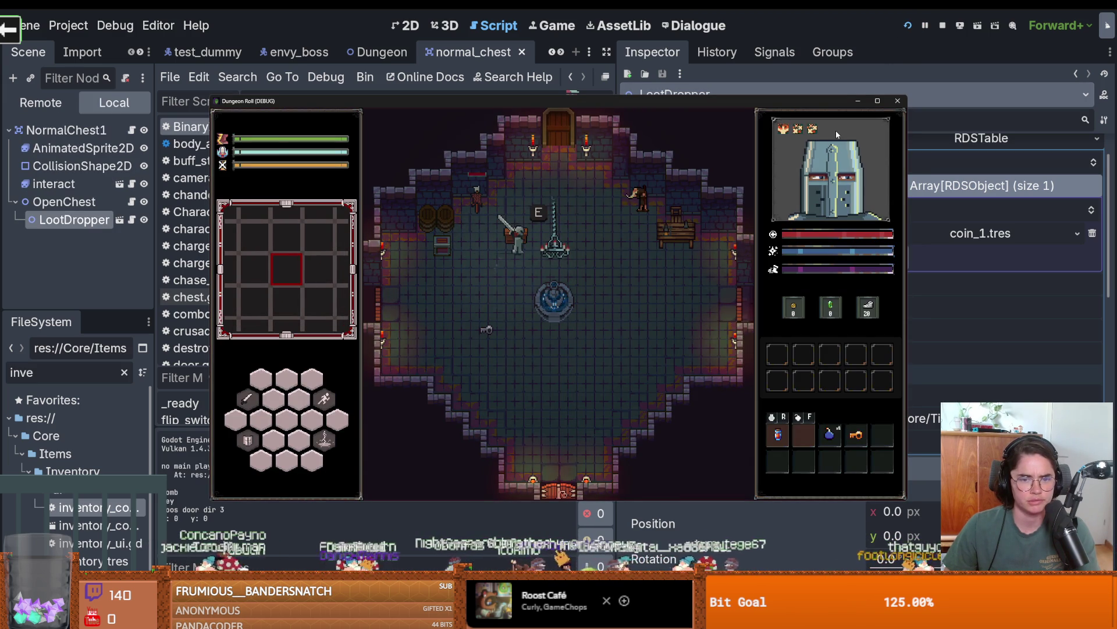
Collect the floor key, unlock the chest, gather the dropped coins, and exit to the next room.
key(s)
key(w+d)
key(s)
key(w)
key(e)
key(w)
key(s)
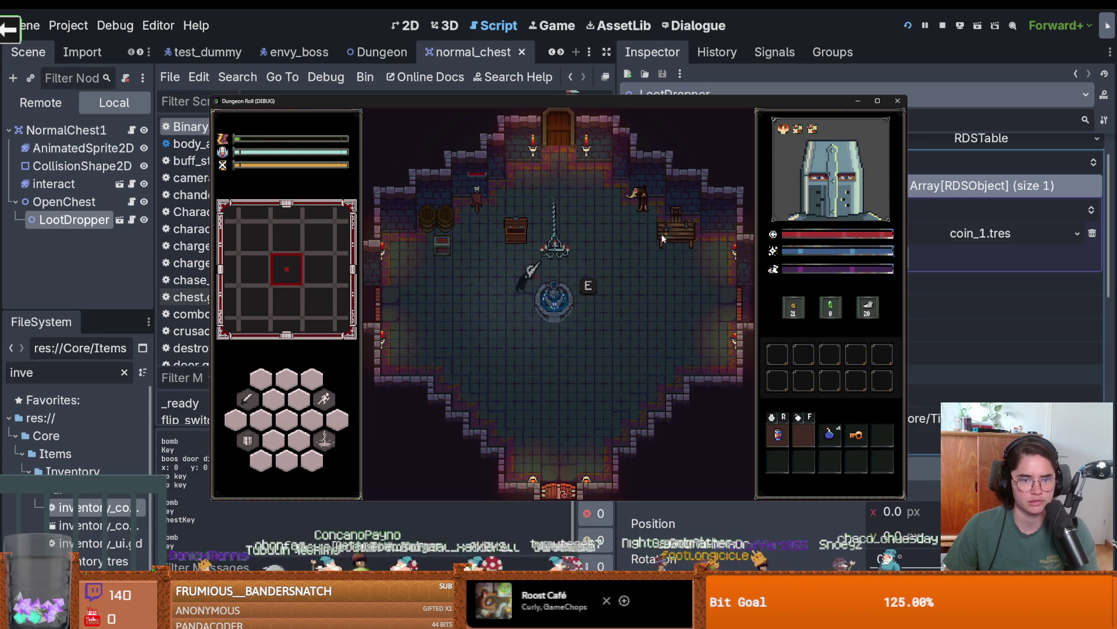
key(w)
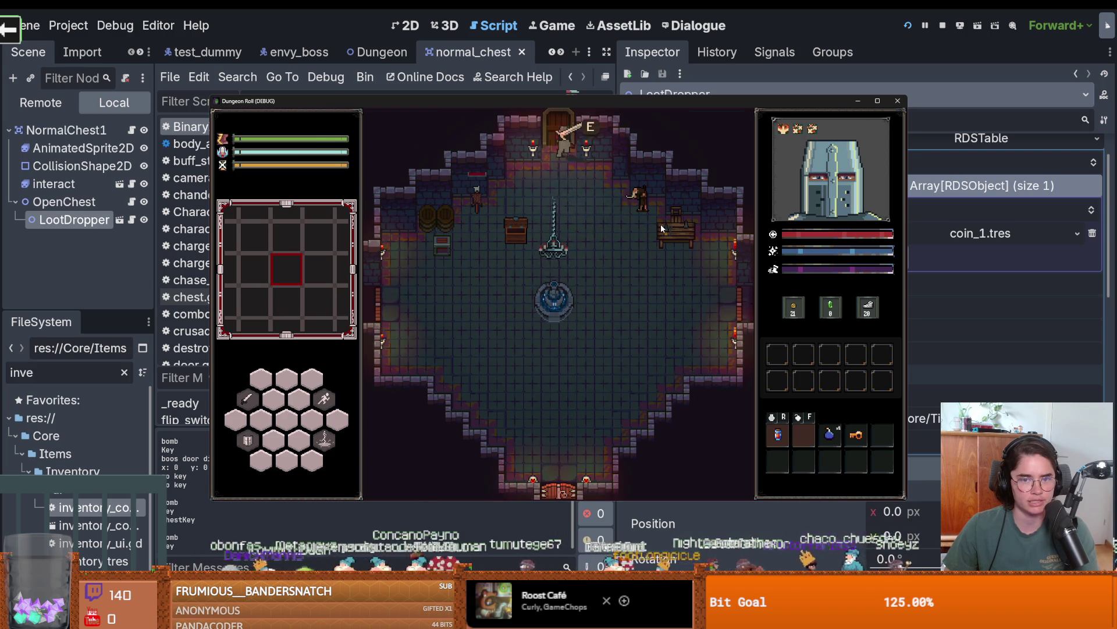
click(586, 308)
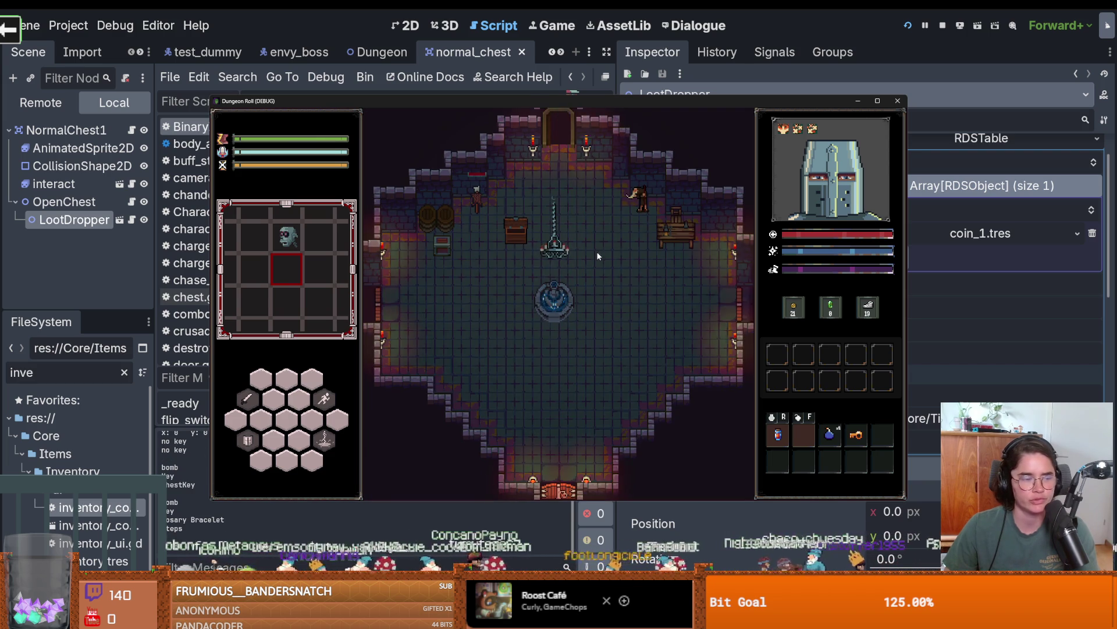
Fight the goblins and the charger enemy, then restart the game.
key(w)
key(a)
click(508, 257)
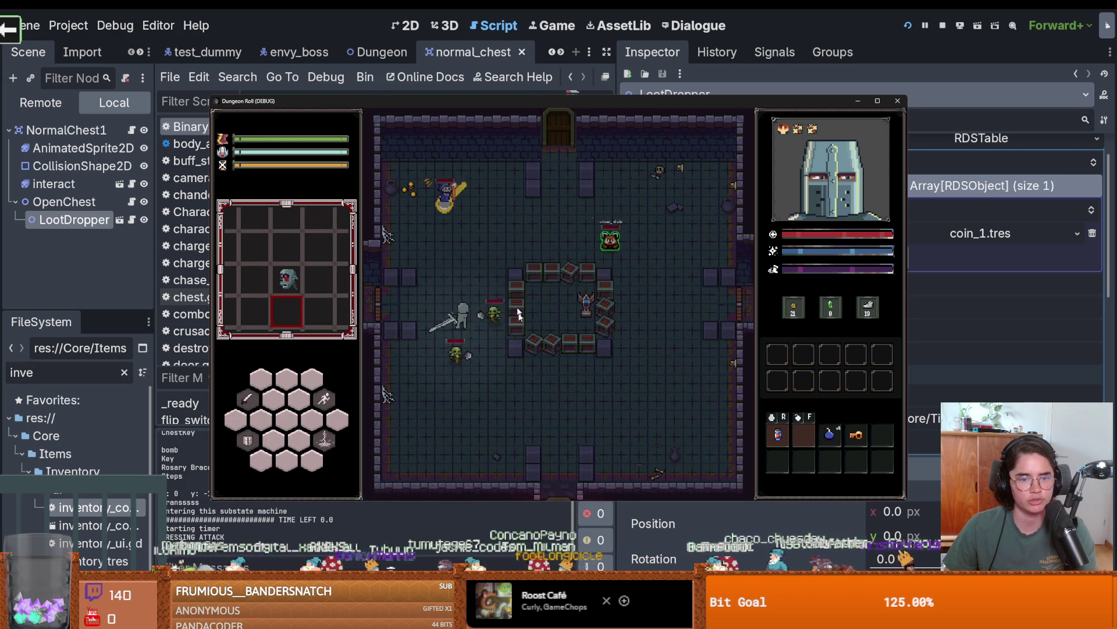
click(508, 330)
key(w)
key(d)
click(509, 326)
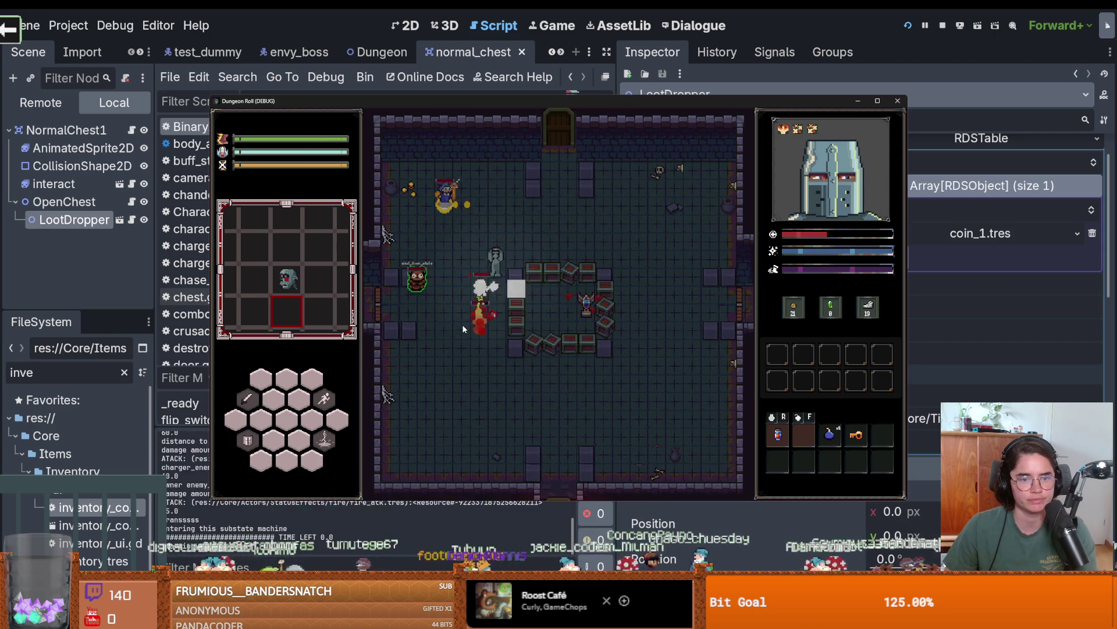
key(d)
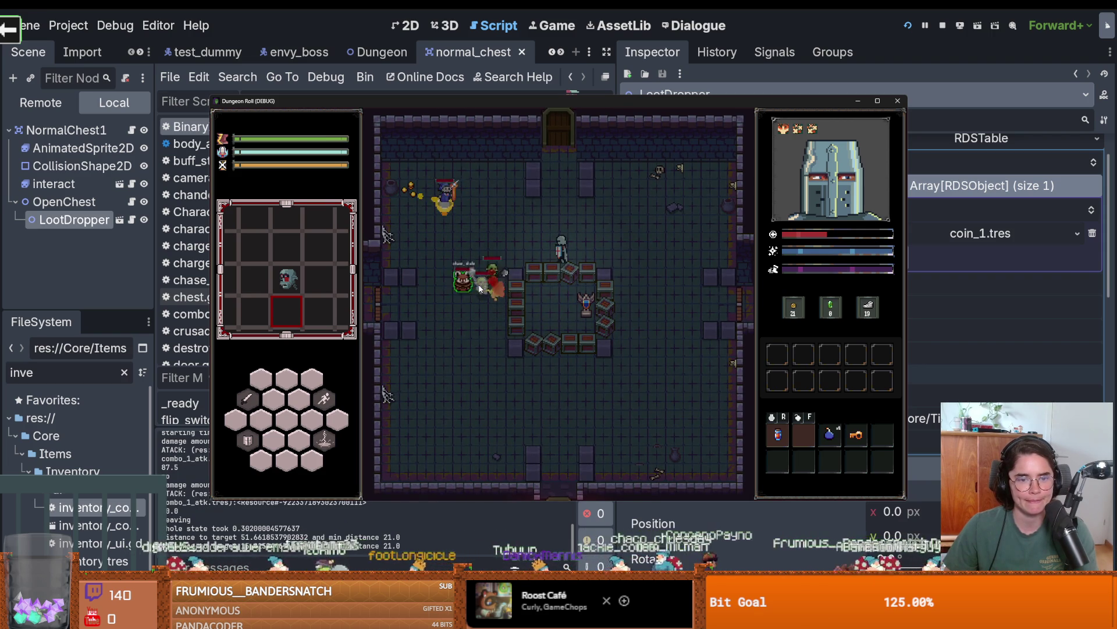
key(d)
click(599, 232)
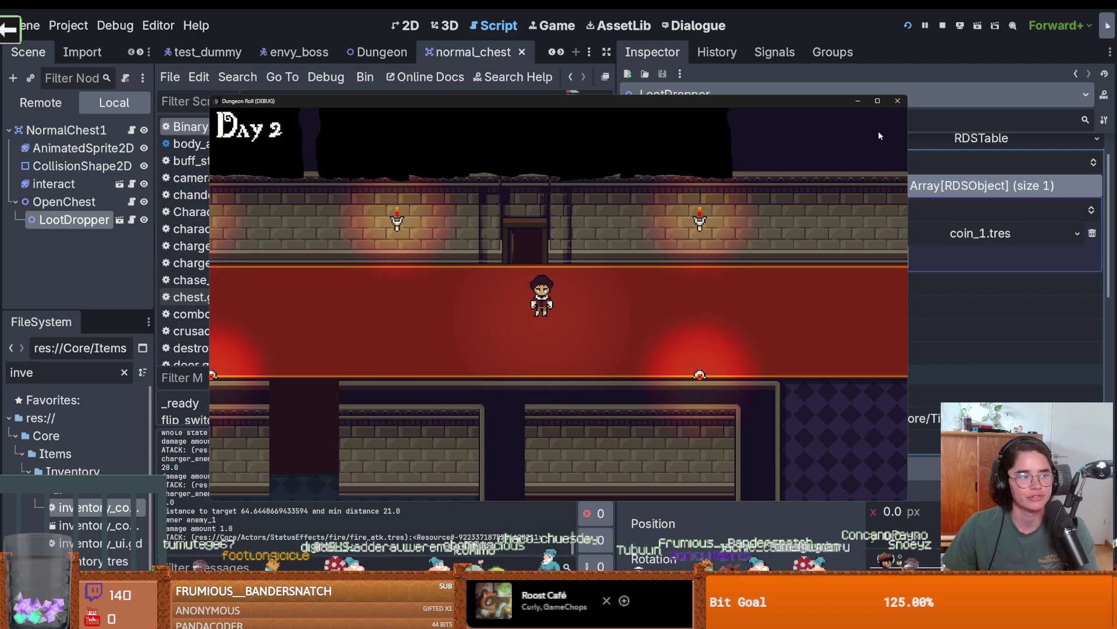
click(898, 101)
click(908, 25)
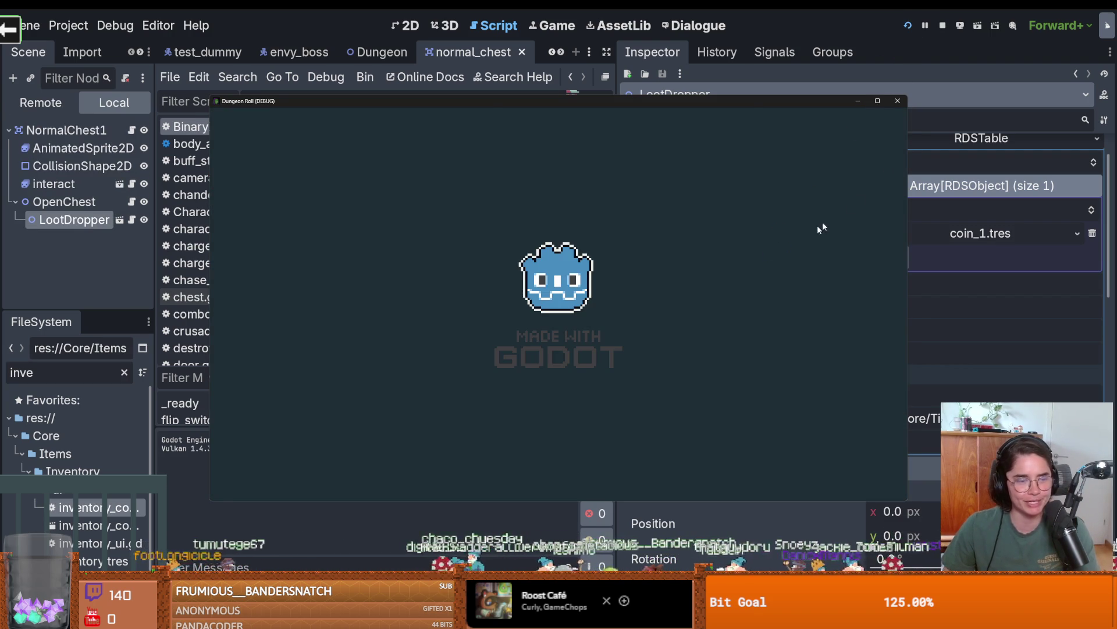
Walk the knight to the chest and collect its coins.
key(d)
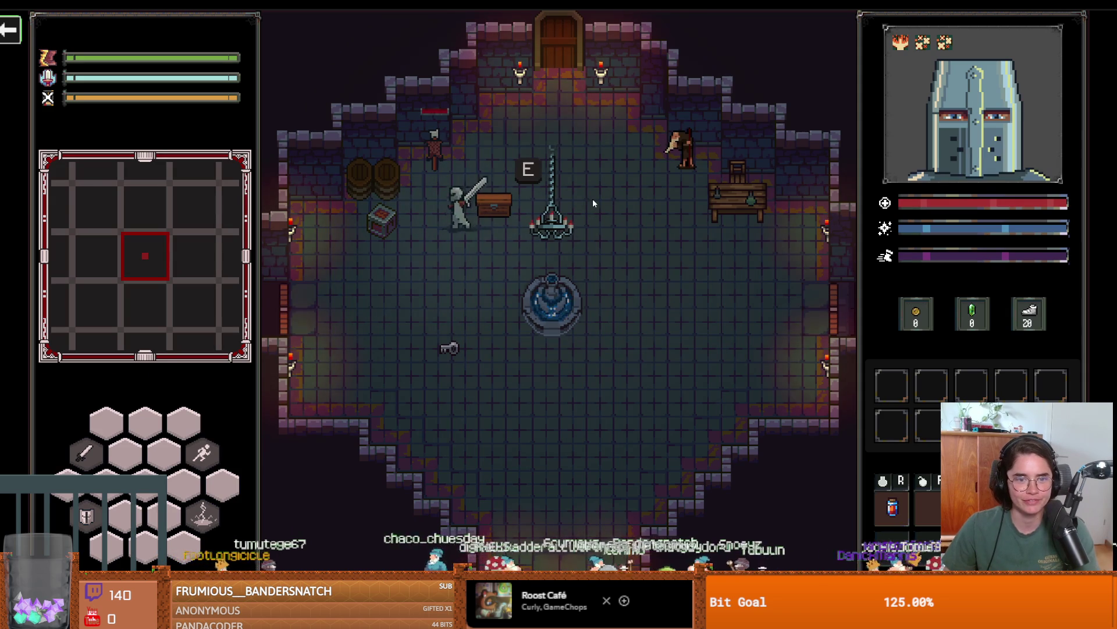
key(s)
key(w)
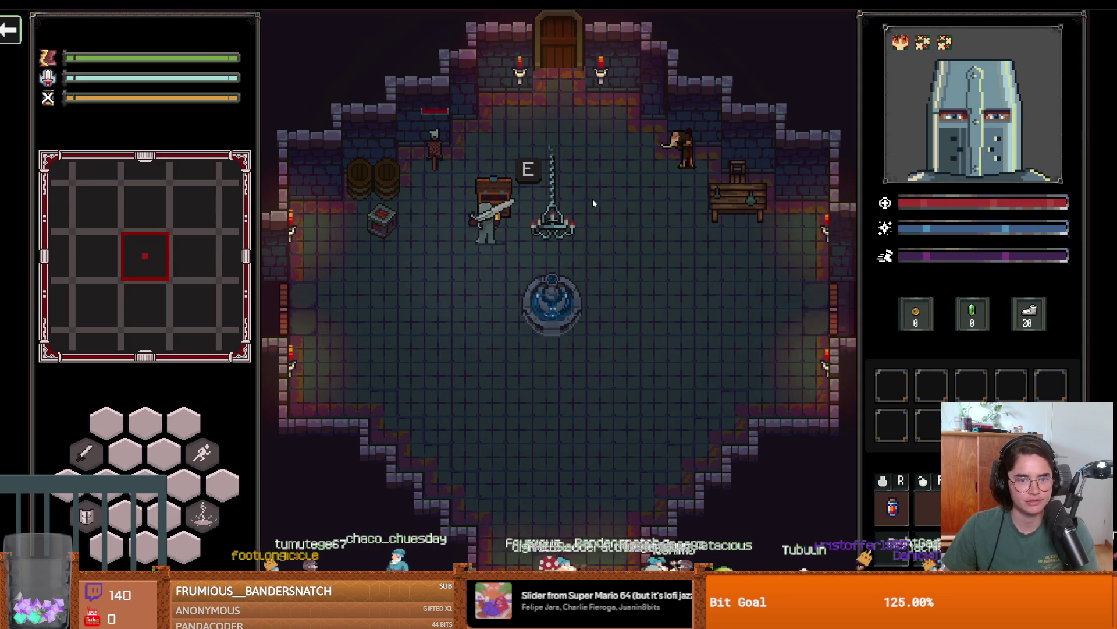
key(e)
key(d)
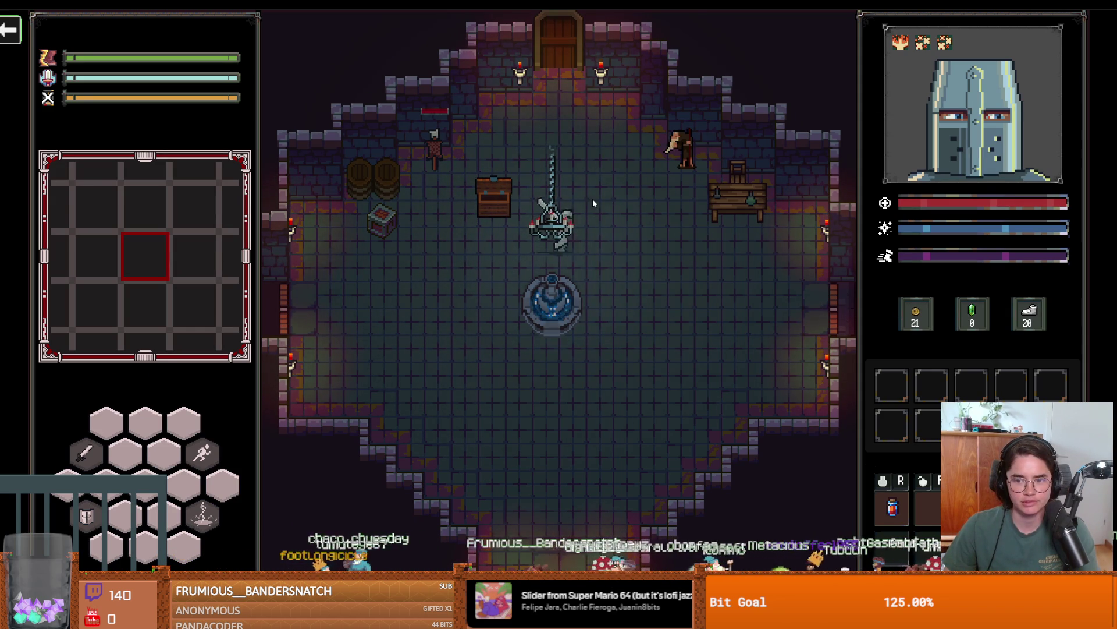
key(w)
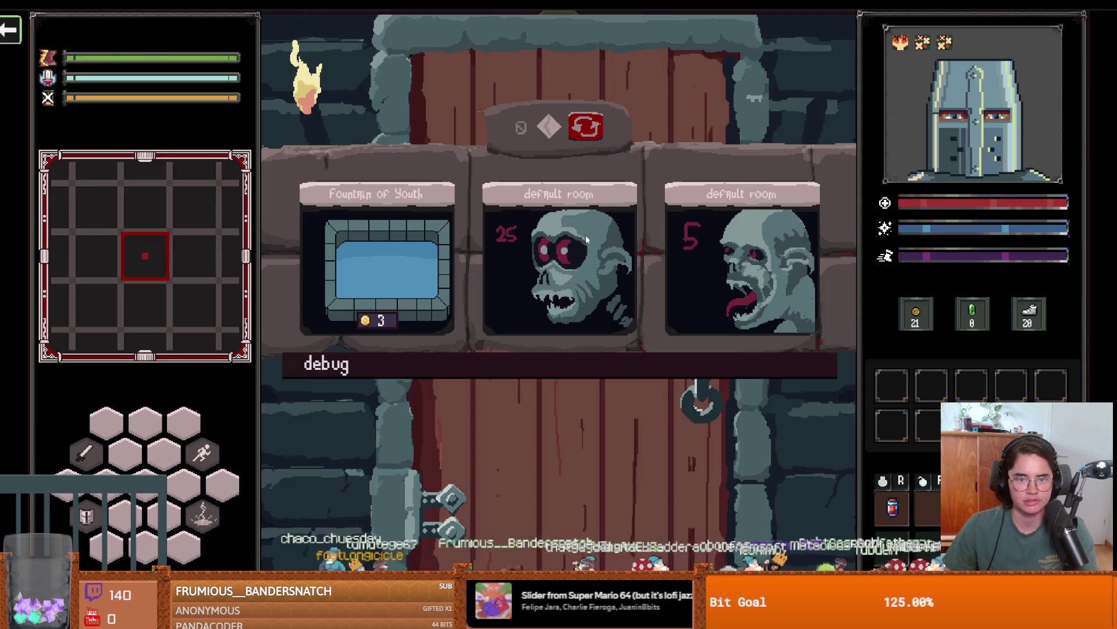
Pick the next room, cast lightning, and hack down the barrier statue.
click(711, 256)
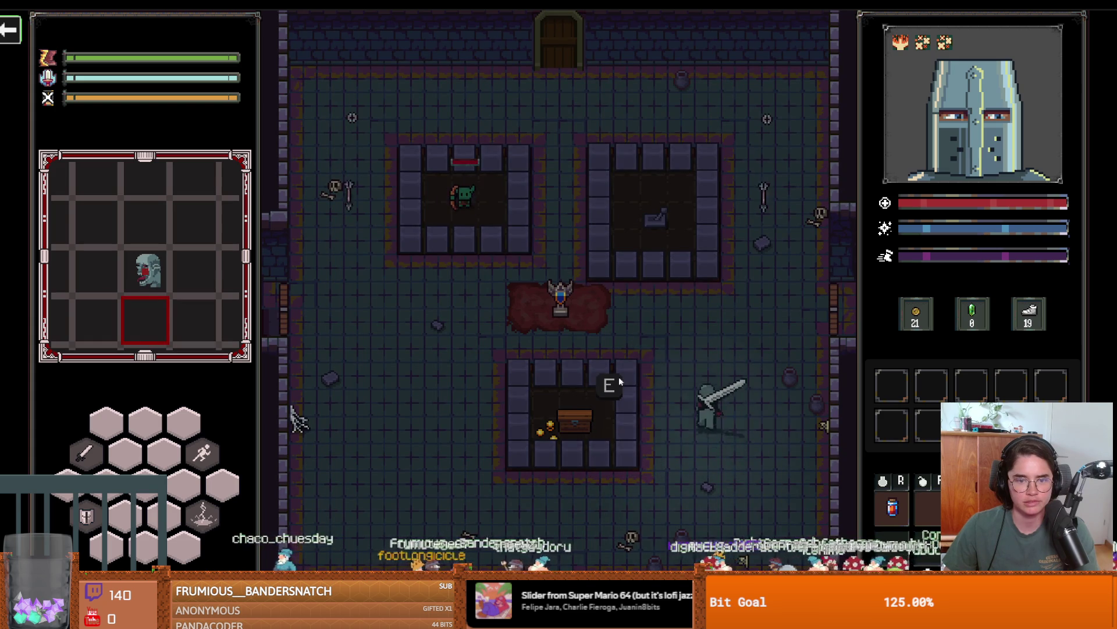
click(626, 381)
key(w)
key(a)
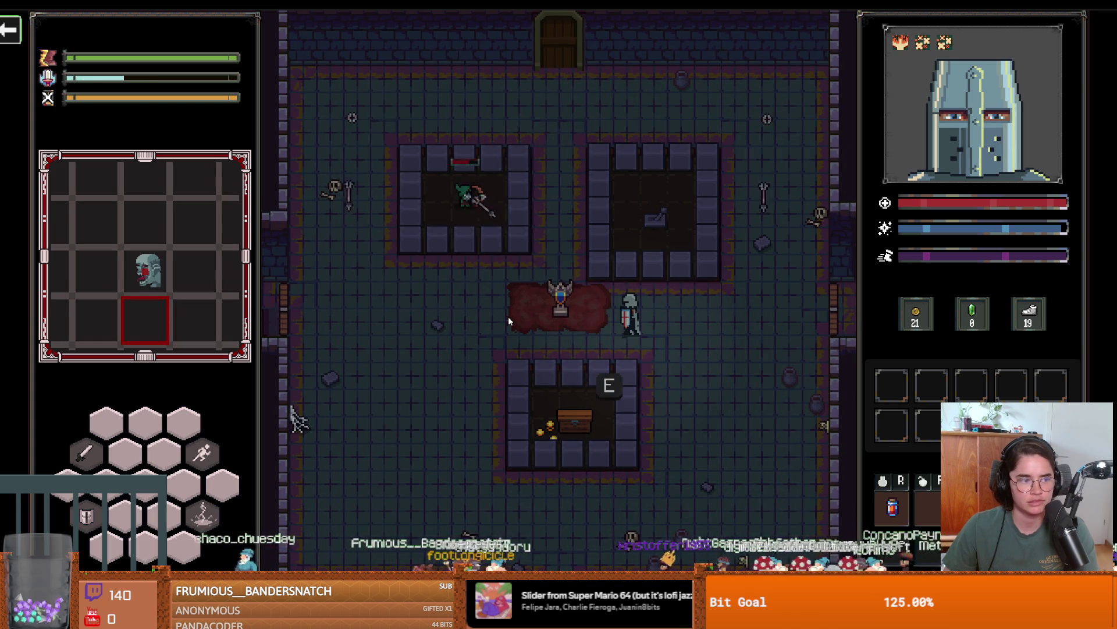
key(w)
key(a)
click(463, 310)
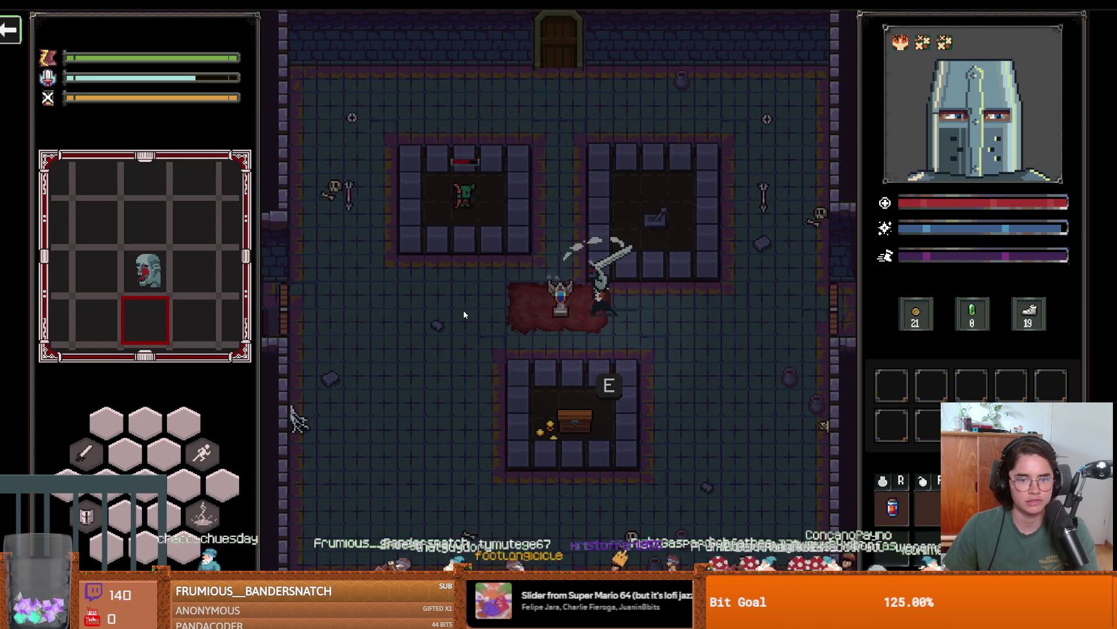
click(557, 318)
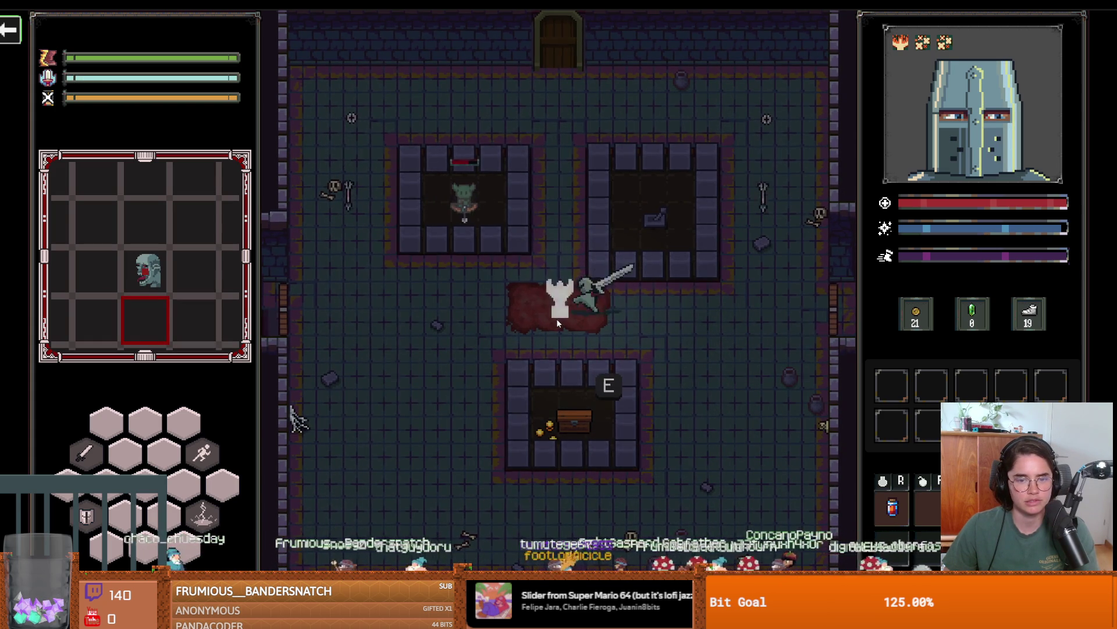
click(543, 316)
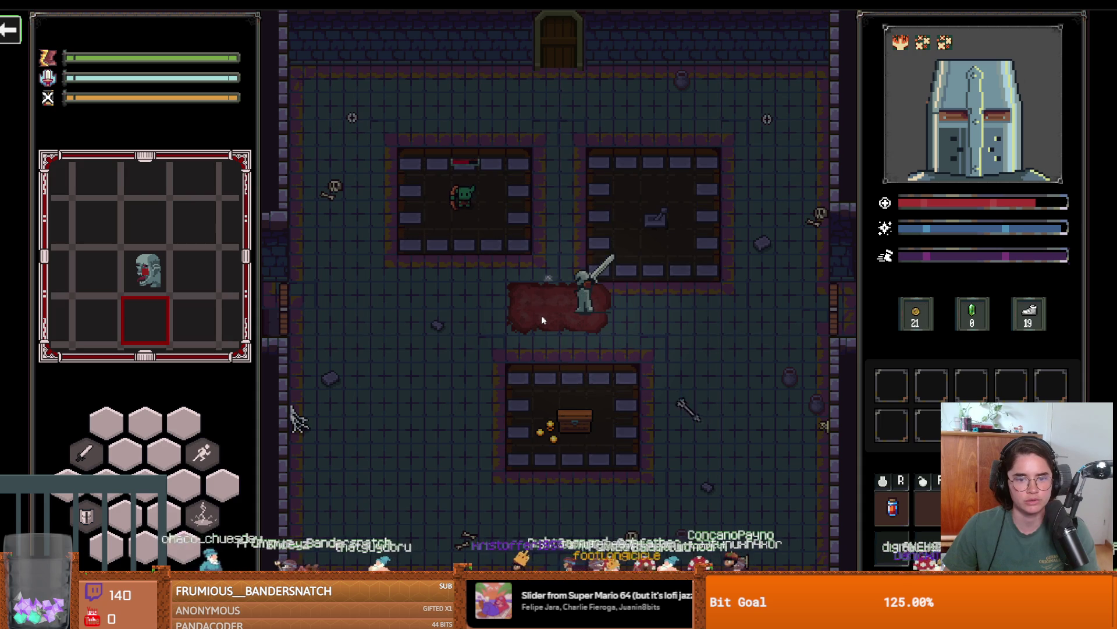
Fight the burning goblin in the top-left room, then back away.
key(w)
key(d)
key(a)
key(a)
click(422, 215)
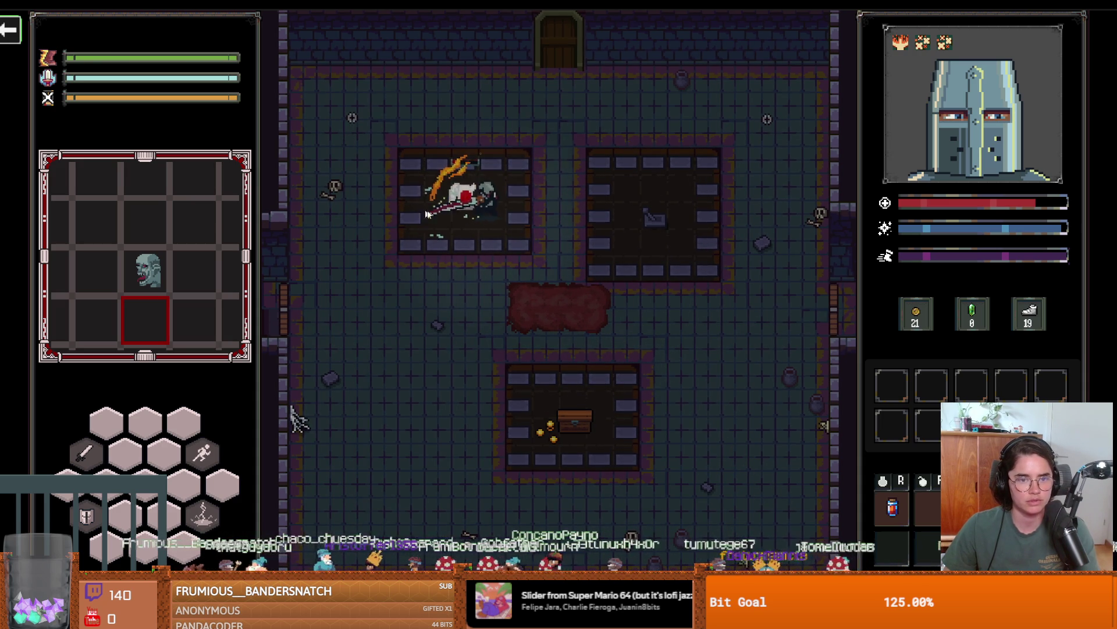
key(s)
key(a)
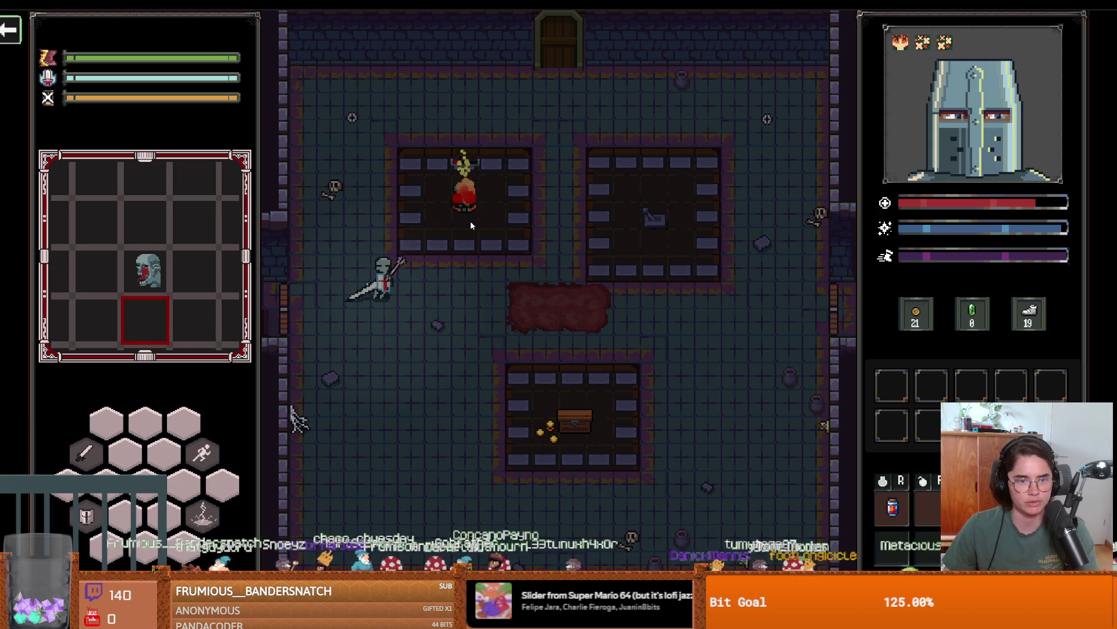
click(470, 222)
key(d)
key(s)
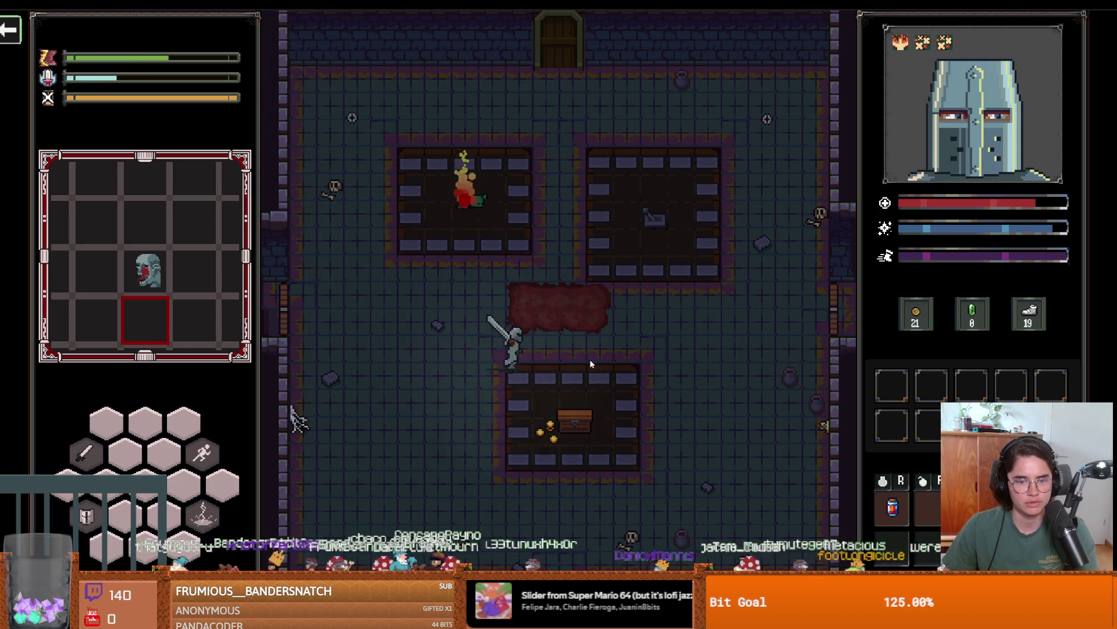
Walk down past the bottom-room chest and leave through the left door.
key(s)
key(d)
key(w)
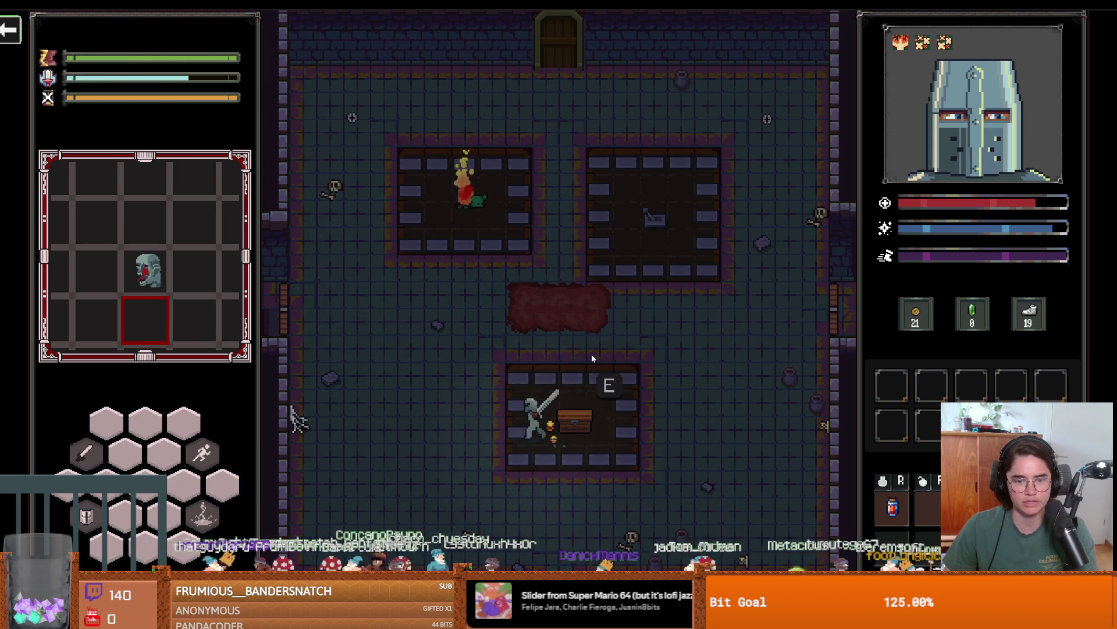
key(w)
key(a)
key(e)
Choose the default room and fight the goblin there.
click(602, 325)
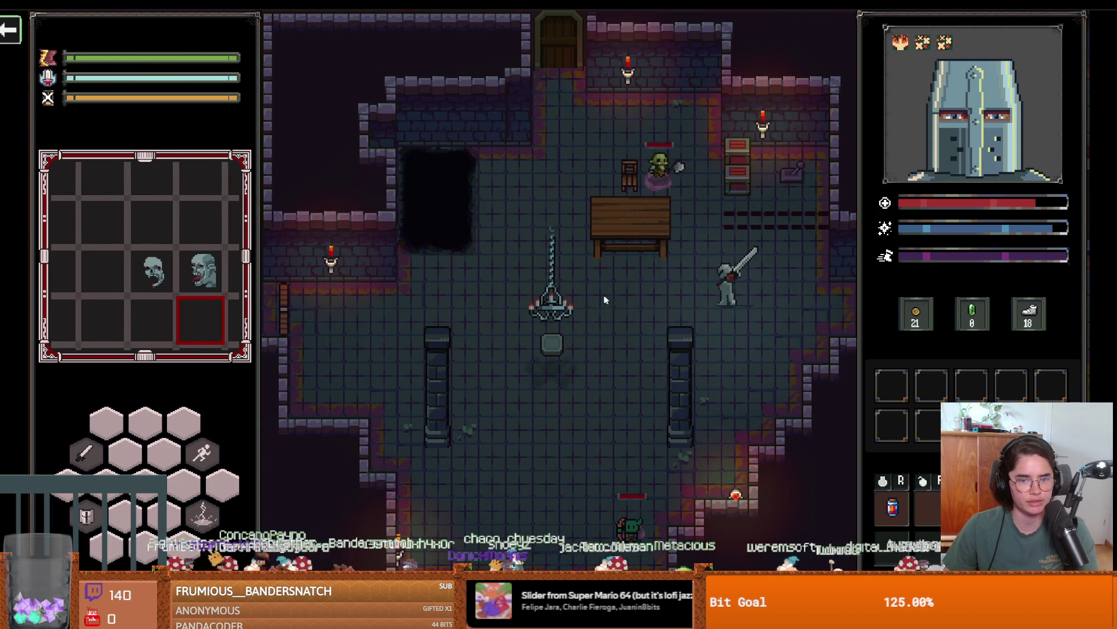
key(a)
key(s)
click(560, 332)
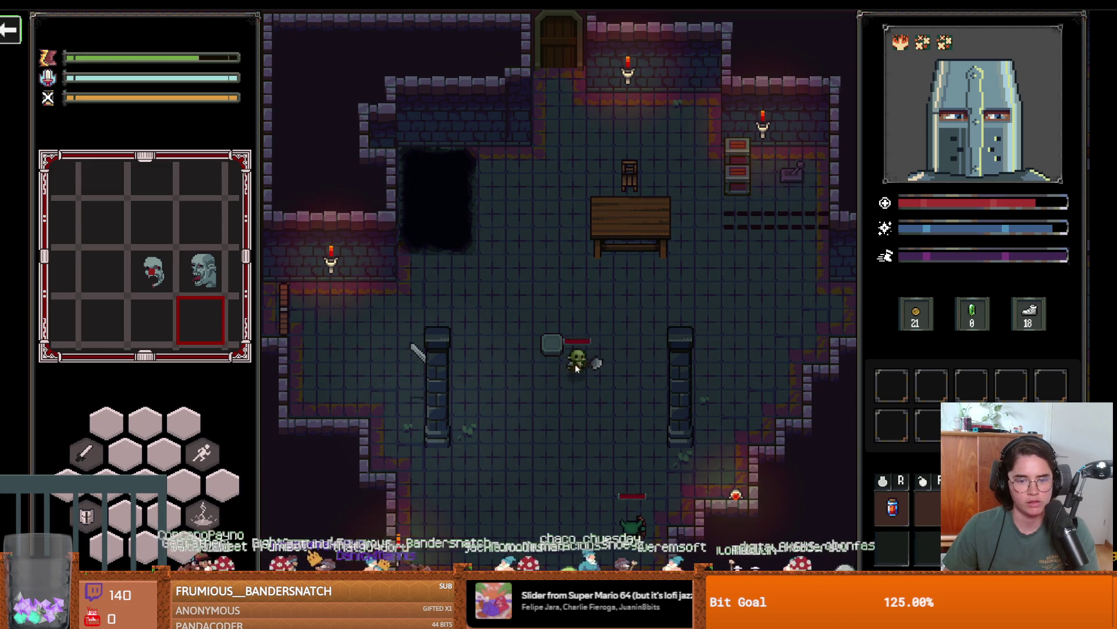
click(575, 365)
click(575, 365)
key(s)
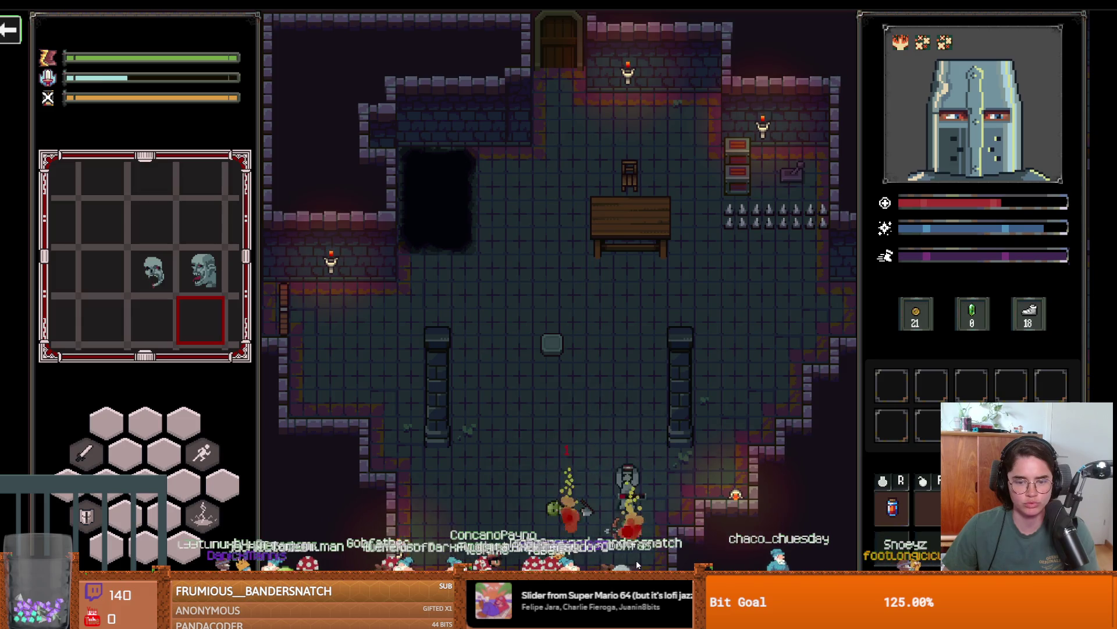
key(w)
key(a)
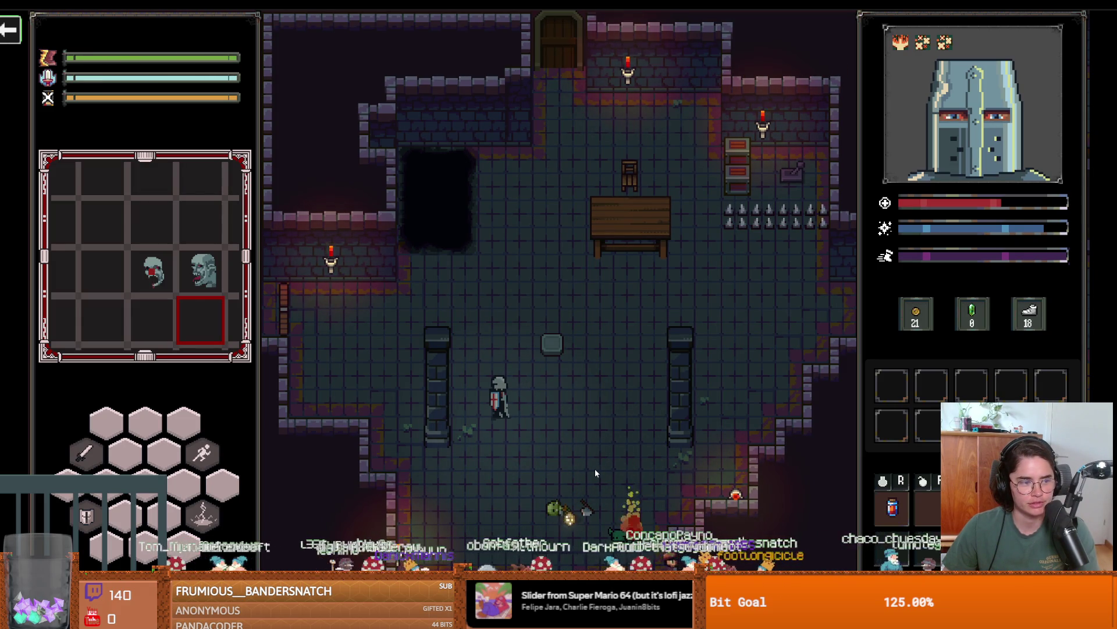
Collect the dropped coins, then stop the game with F8.
key(w)
key(d)
key(s)
key(a)
key(w)
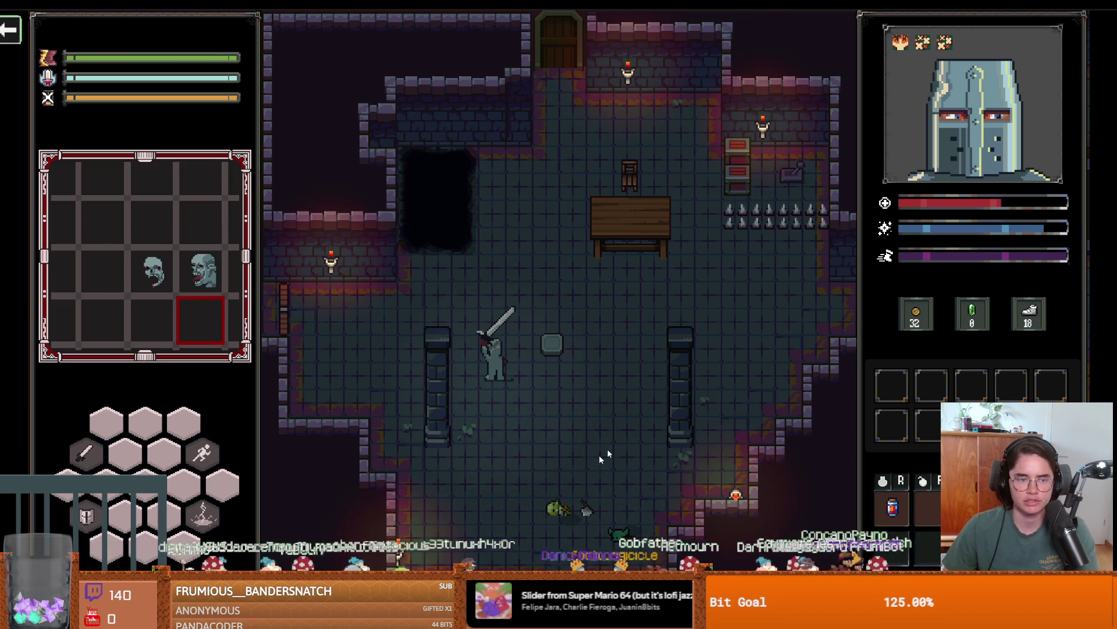
key(alt+Tab)
key(F8)
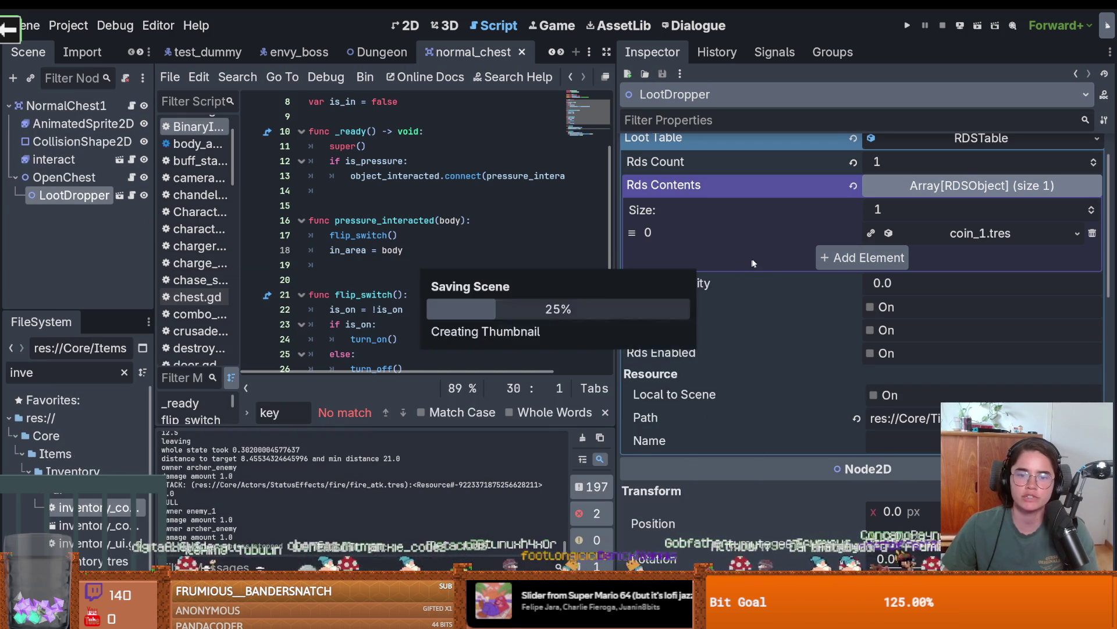
Expand the coin_1 loot entry, then filter for 'global' and open Globals.gd.
click(931, 293)
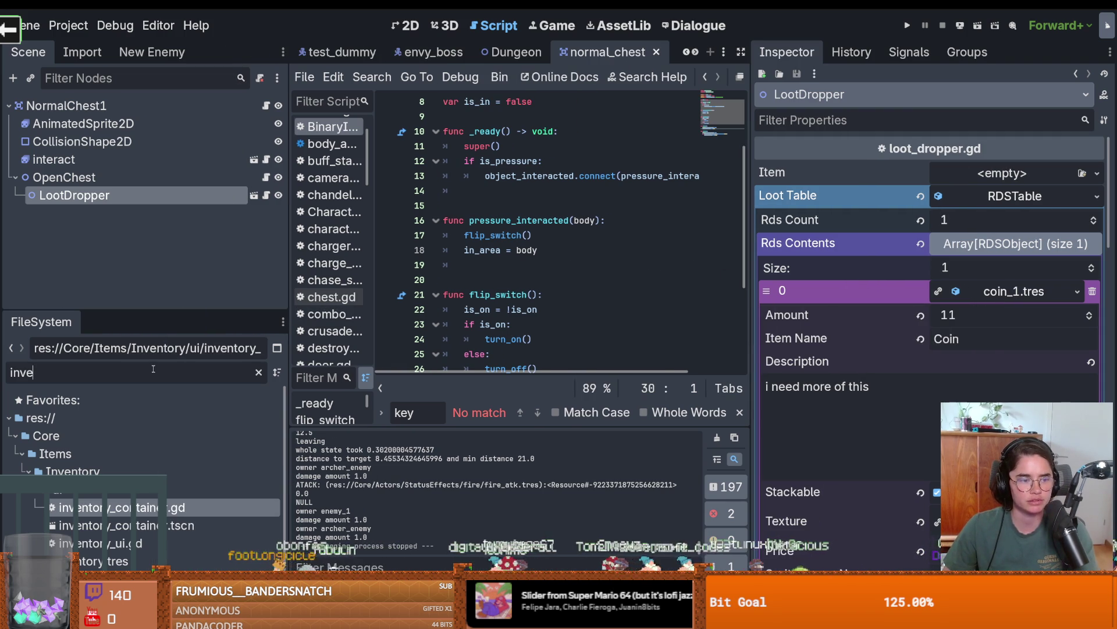
text(globals)
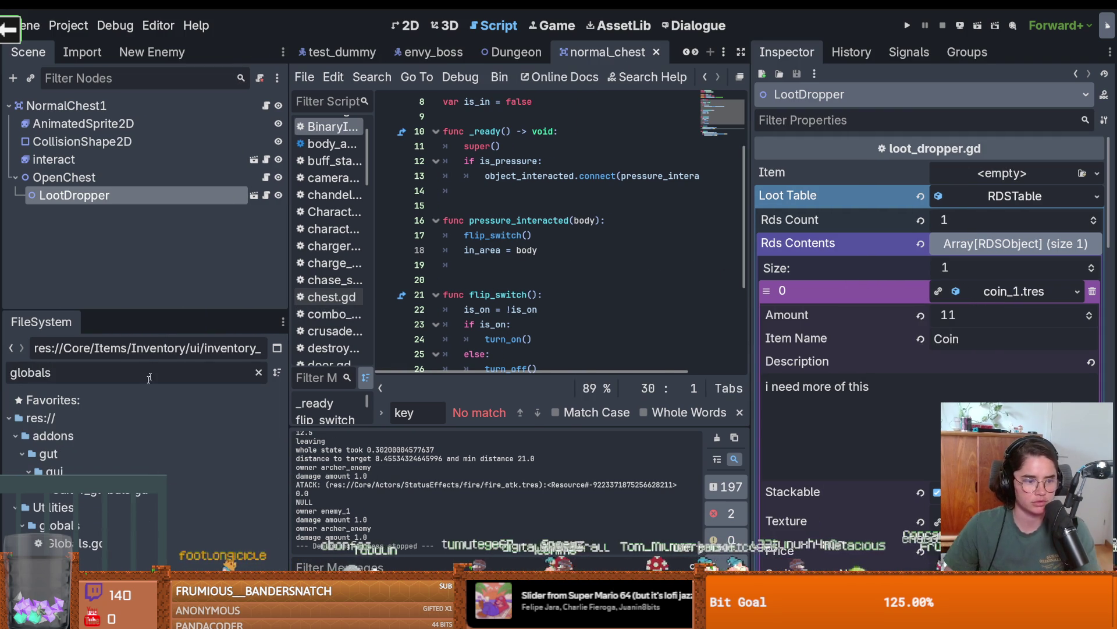
double_click(76, 543)
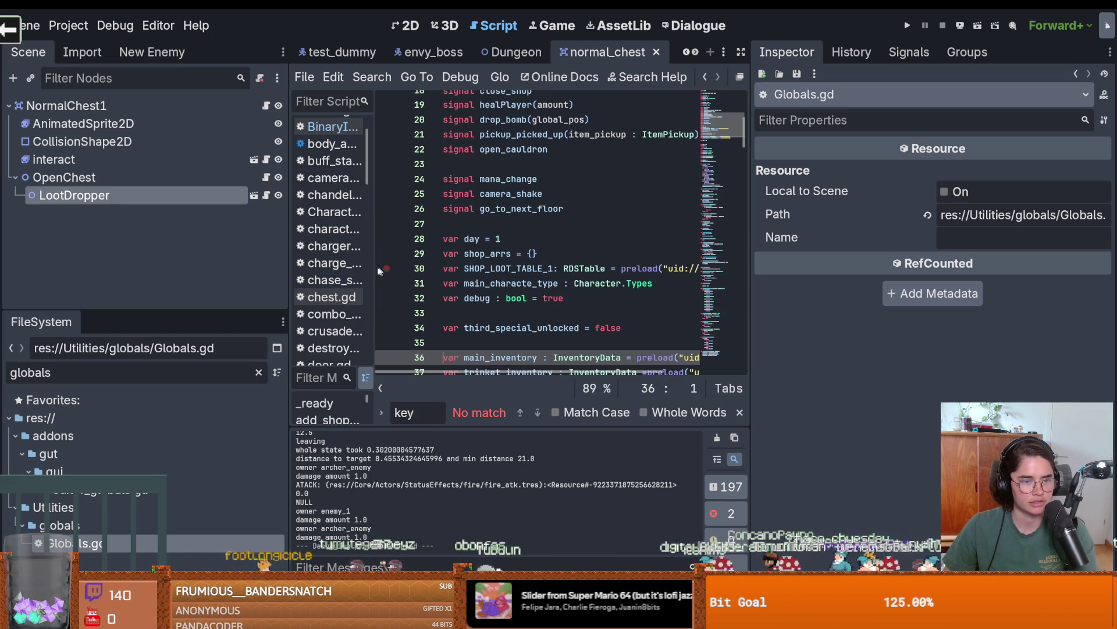
Resize the dock splitters to widen the script editor, then save.
drag(290, 269, 104, 249)
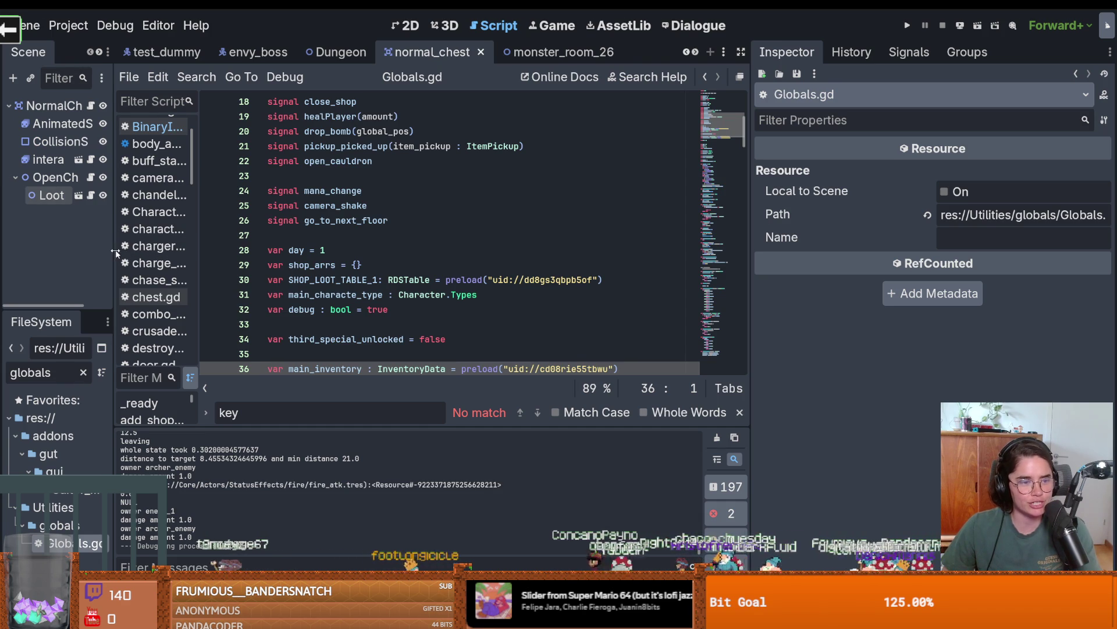
drag(117, 254, 135, 250)
click(534, 269)
drag(751, 293, 865, 292)
click(412, 295)
key(ctrl+s)
Delete the blank line after mana, edit the coins line, and save.
scroll(403, 311, down, 4)
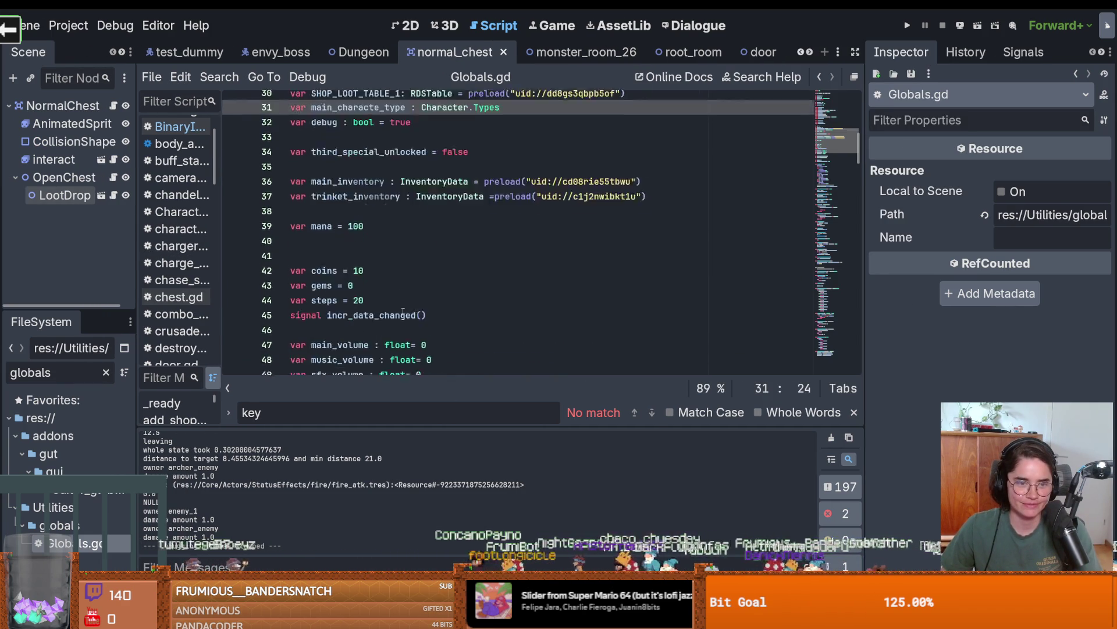
click(376, 249)
key(BackSpace)
click(376, 271)
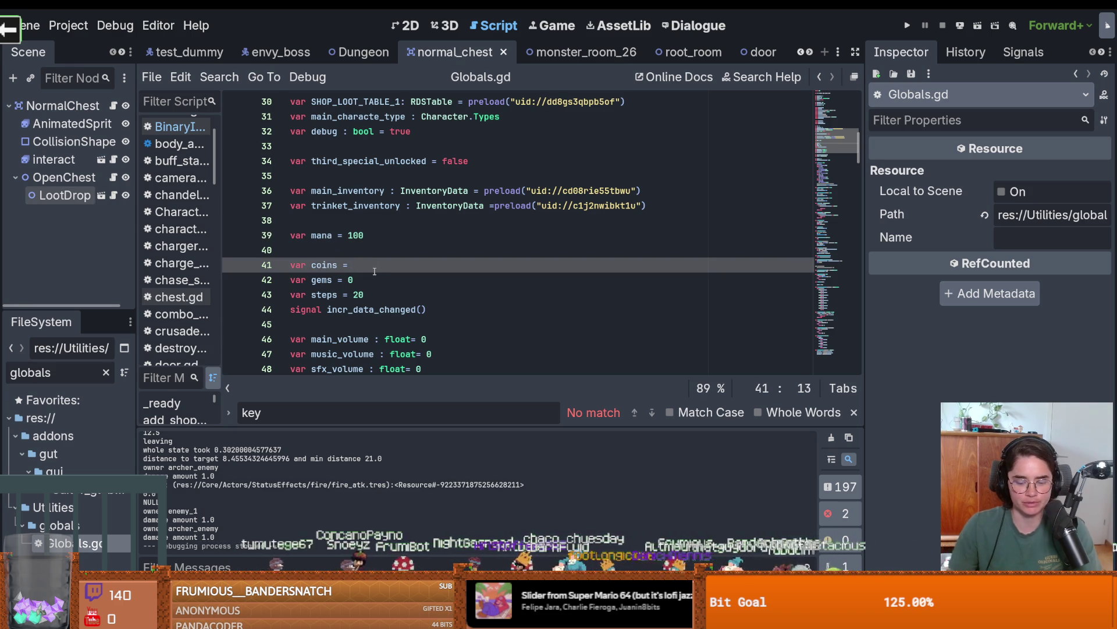
key(ctrl+s)
Review the _ready function, save Globals.gd again, and clear the FileSystem filter.
scroll(367, 296, down, 9)
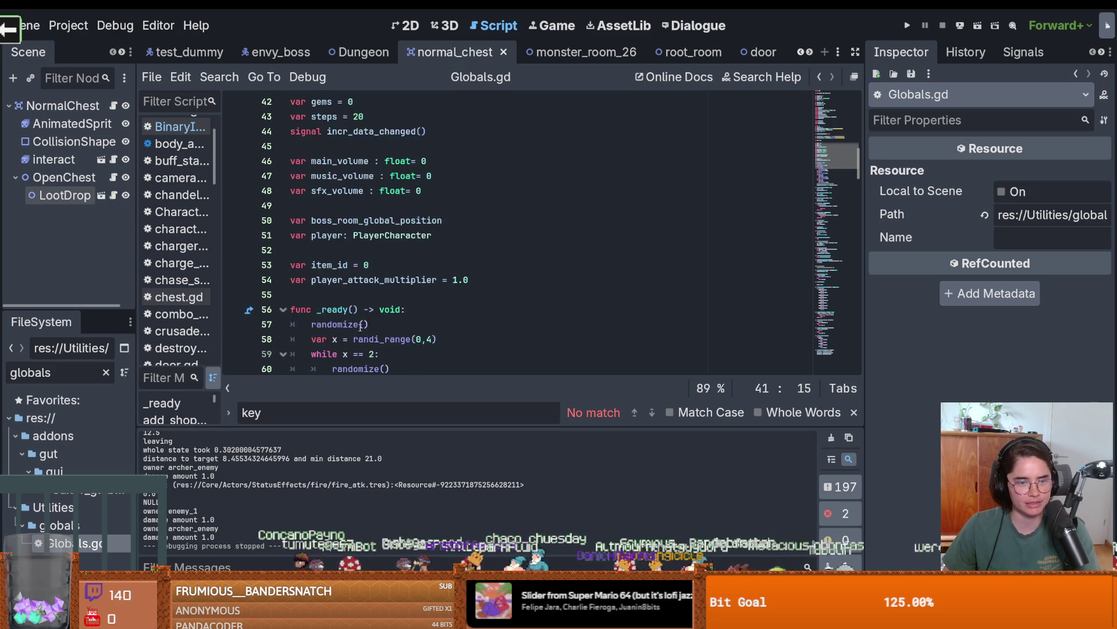
scroll(361, 325, up, 3)
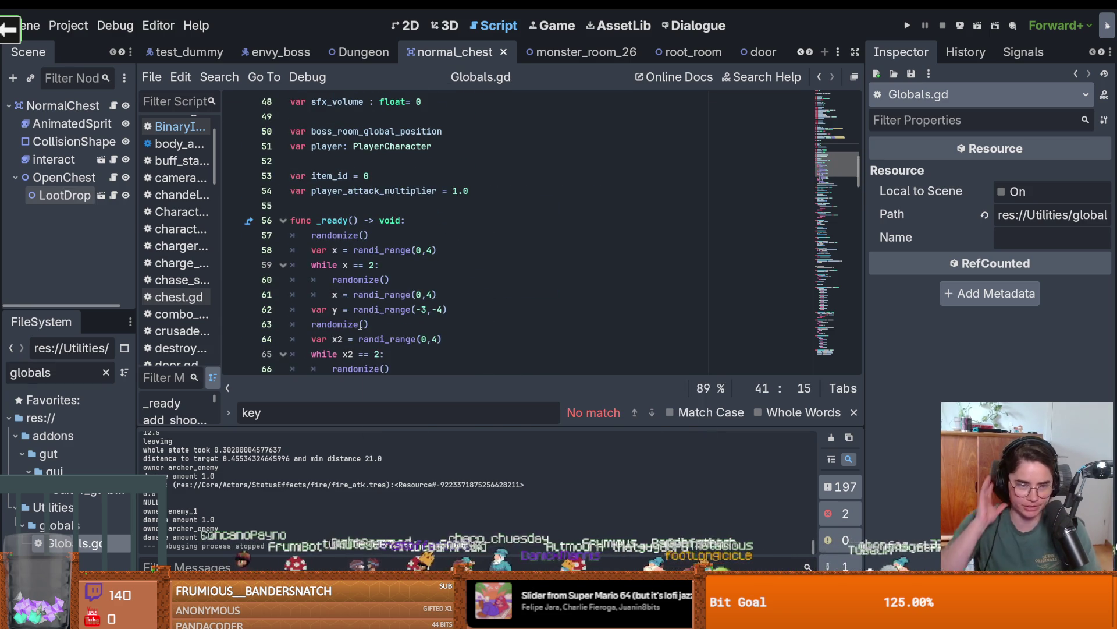
mouse_move(361, 325)
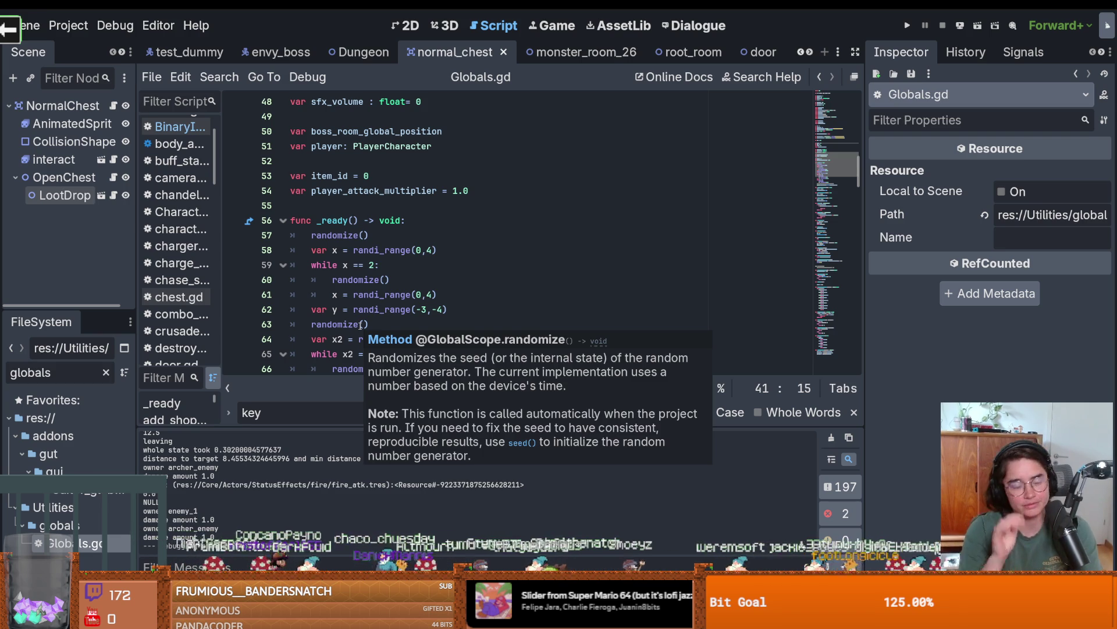
click(404, 224)
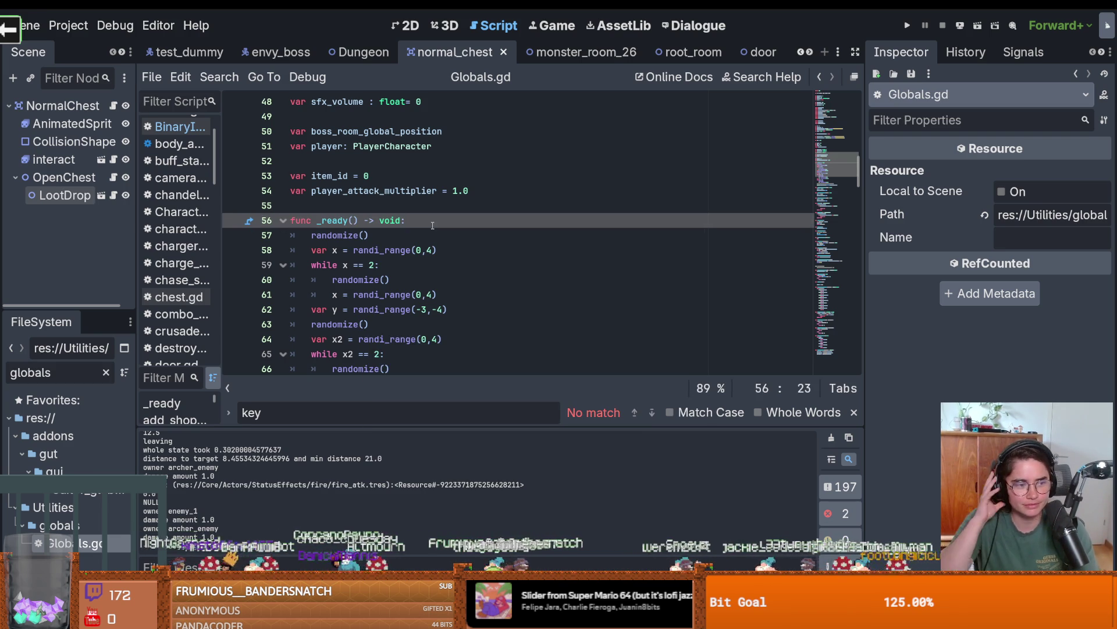
scroll(389, 254, down, 5)
click(506, 268)
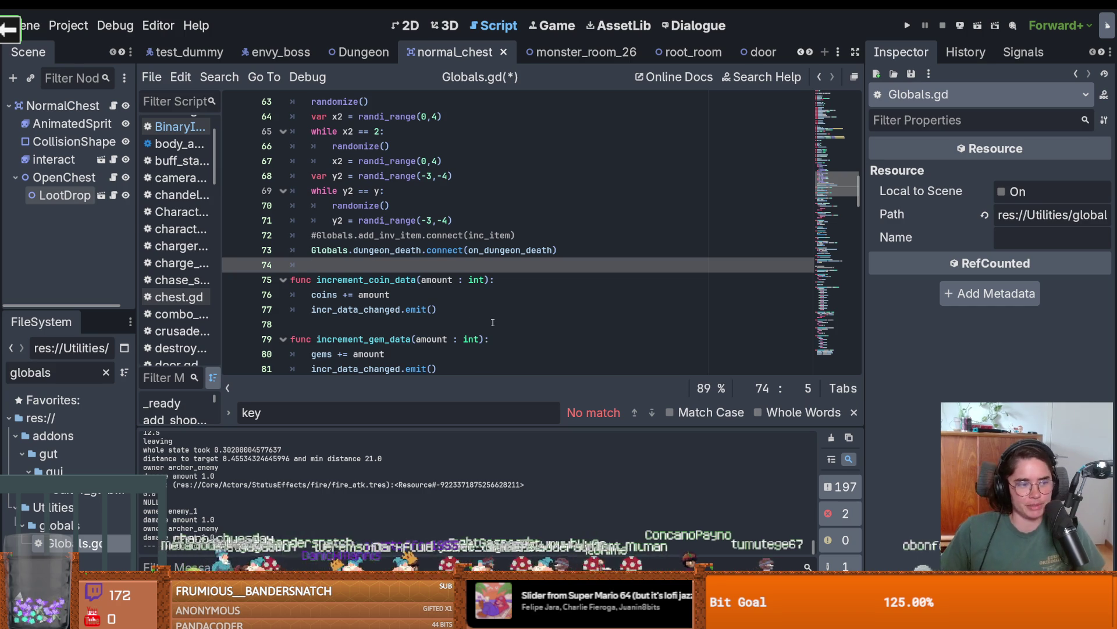
mouse_move(481, 338)
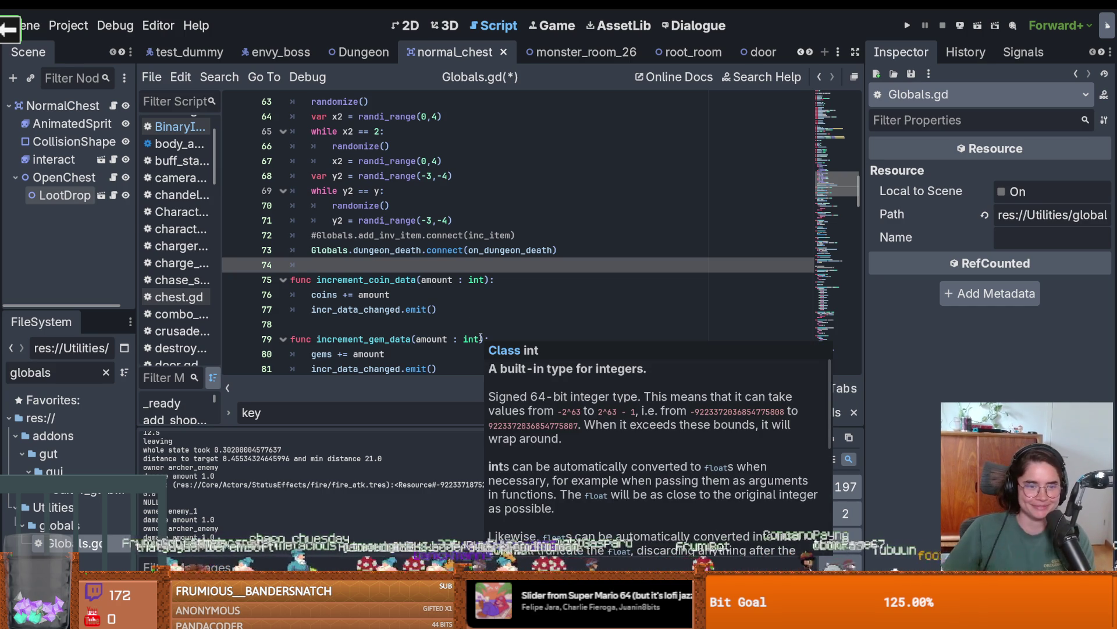
scroll(373, 221, down, 3)
scroll(373, 221, up, 3)
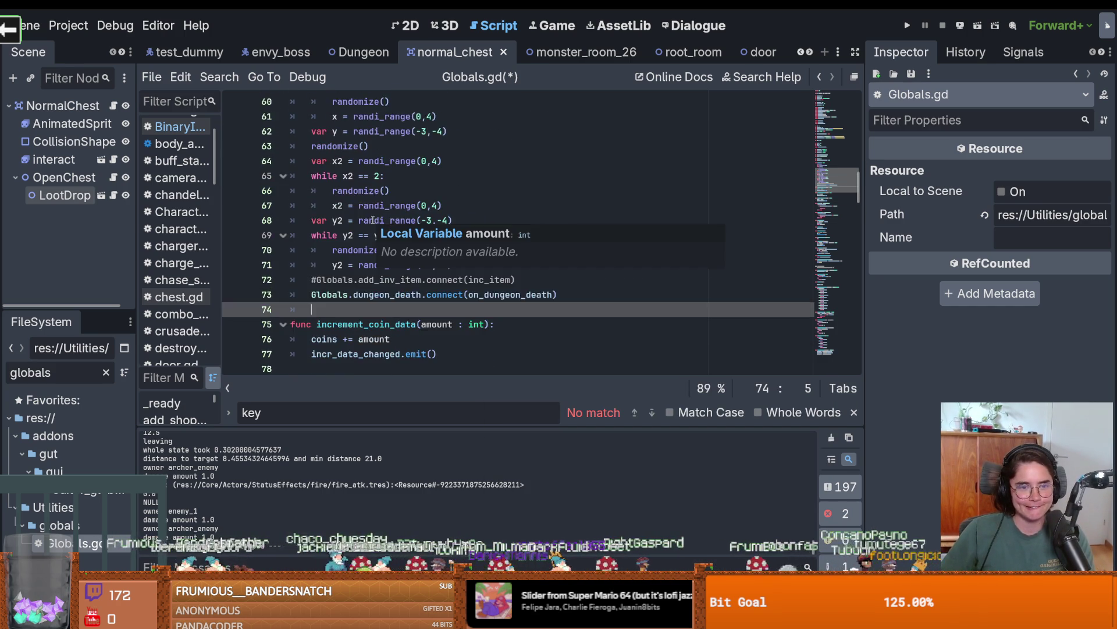
scroll(372, 221, up, 4)
key(ctrl+s)
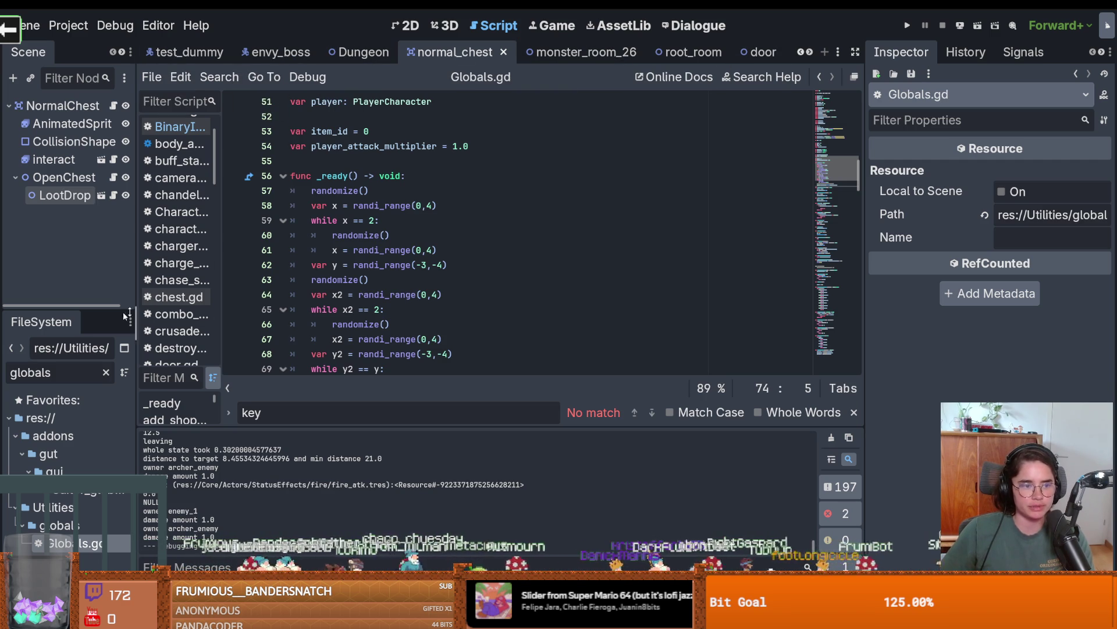
click(106, 373)
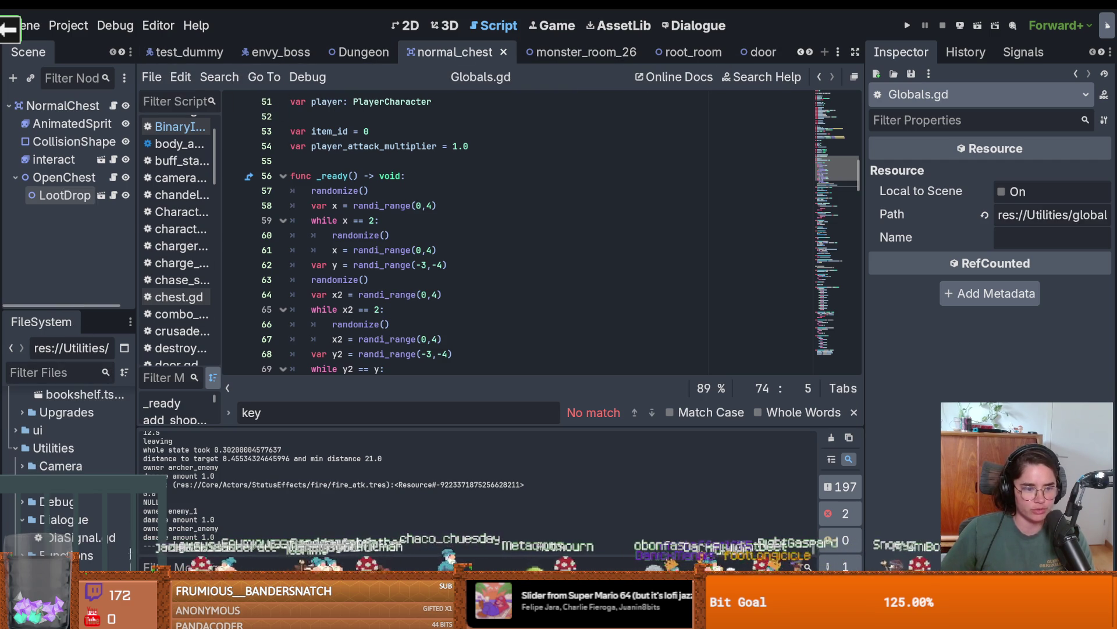
Open Dungeon.tscn, show the Debugger's Errors list, and jump to the missing 'on' animation error.
scroll(68, 466, up, 5)
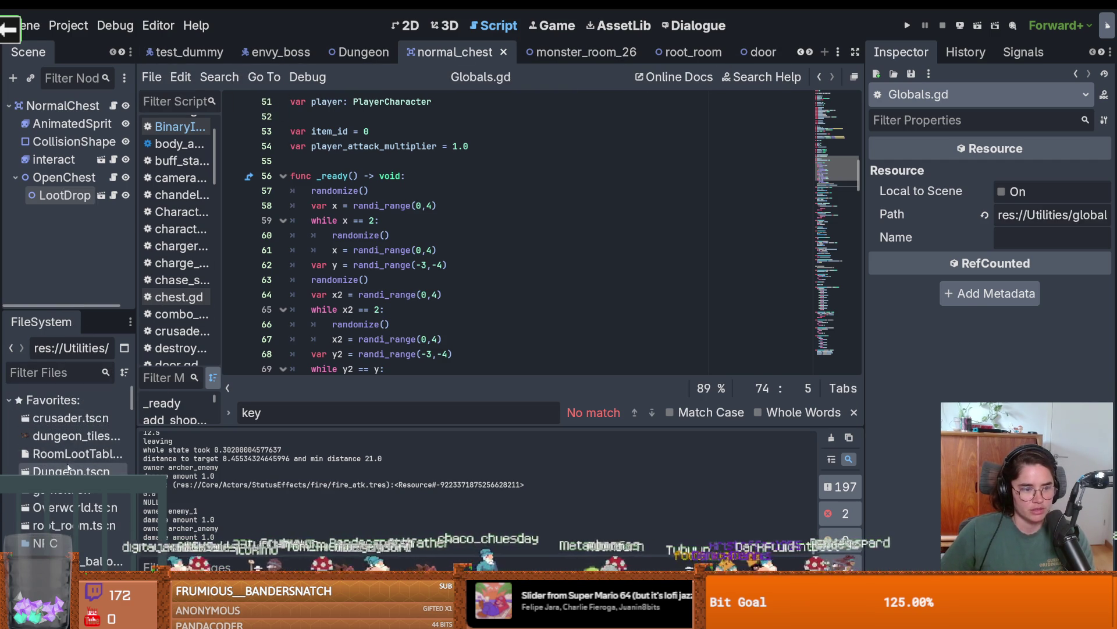
double_click(68, 469)
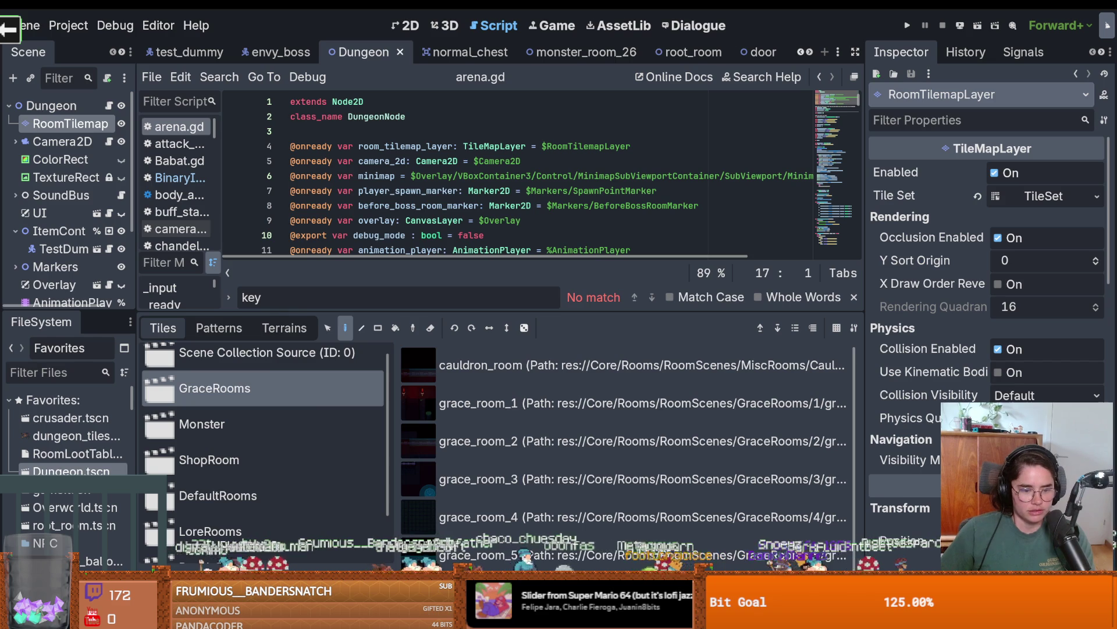
key(alt+d)
click(257, 456)
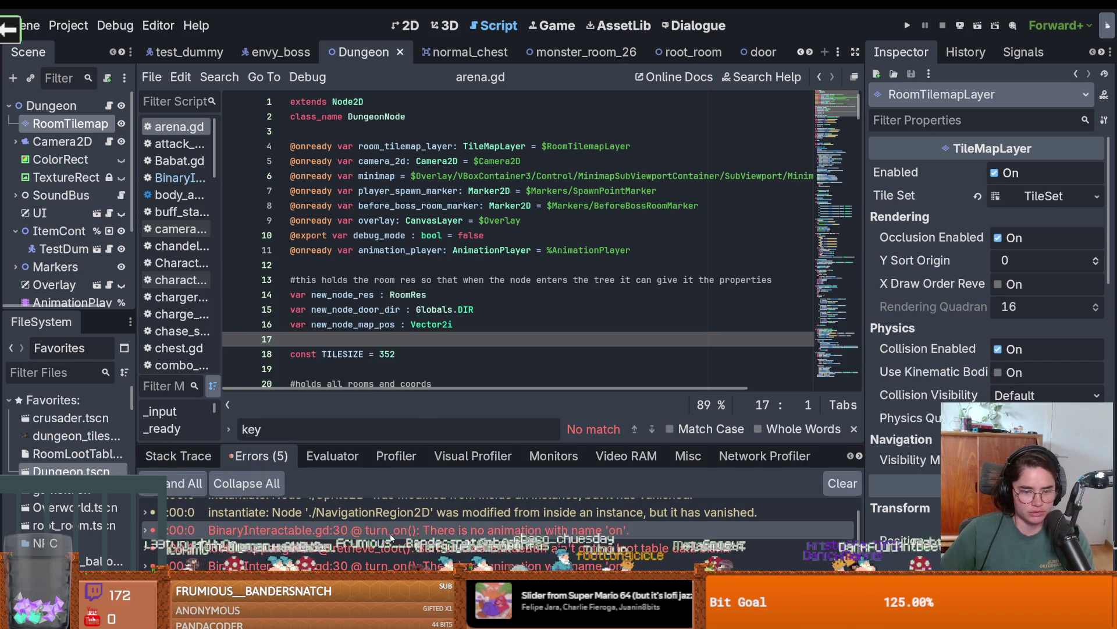
double_click(390, 534)
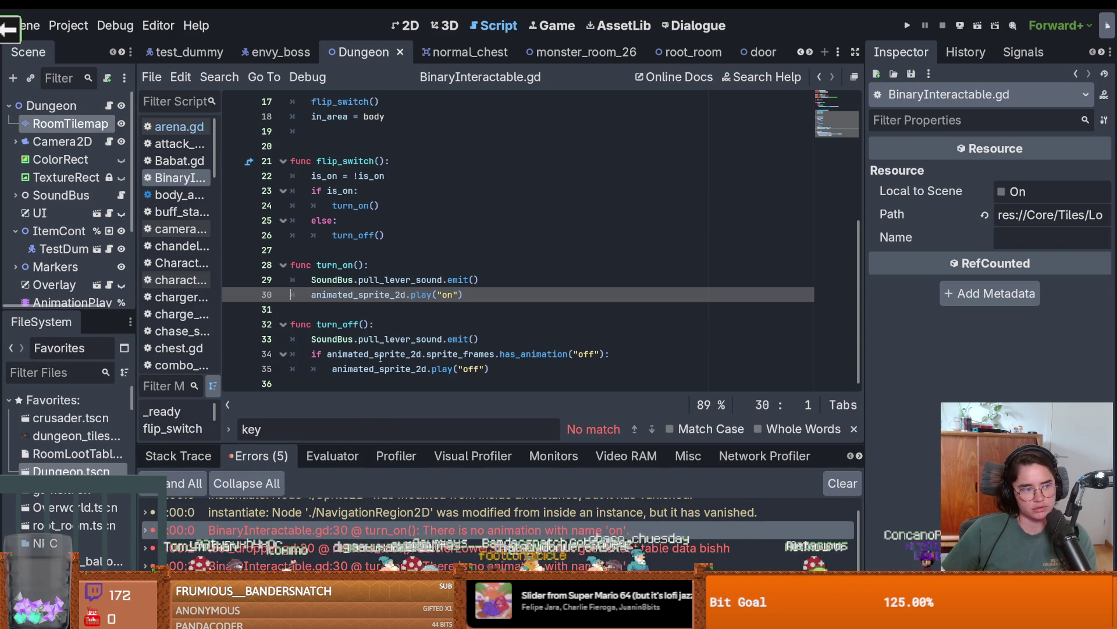
Start an 'if animated_sprite_2d' check on a new line 30 using autocomplete.
click(510, 283)
key(Return)
text(if)
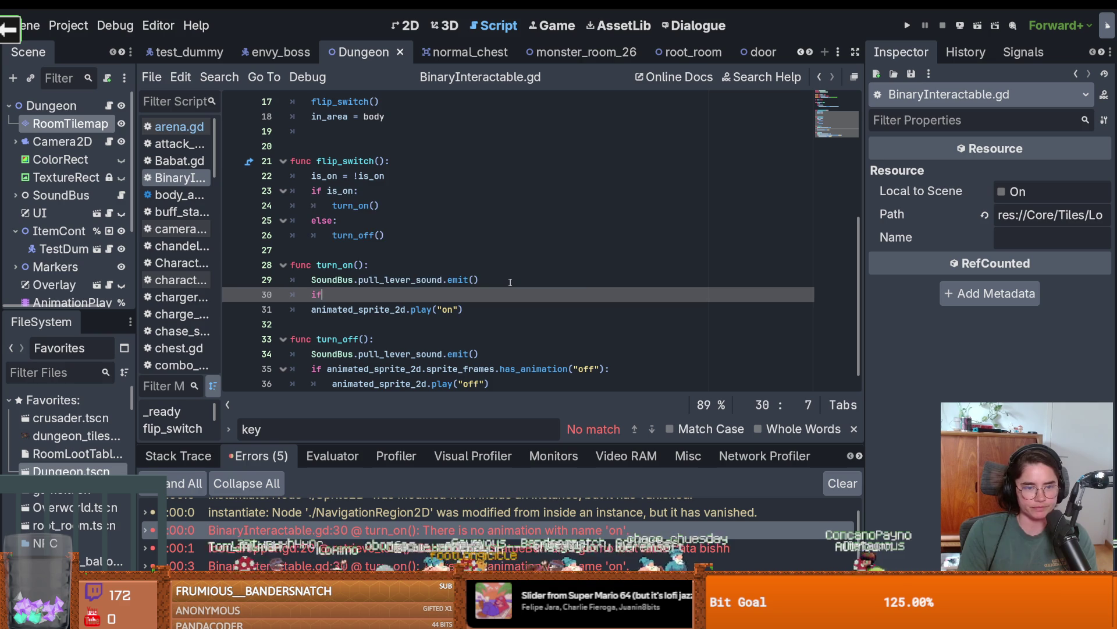
text( anim)
key(Return)
text(.)
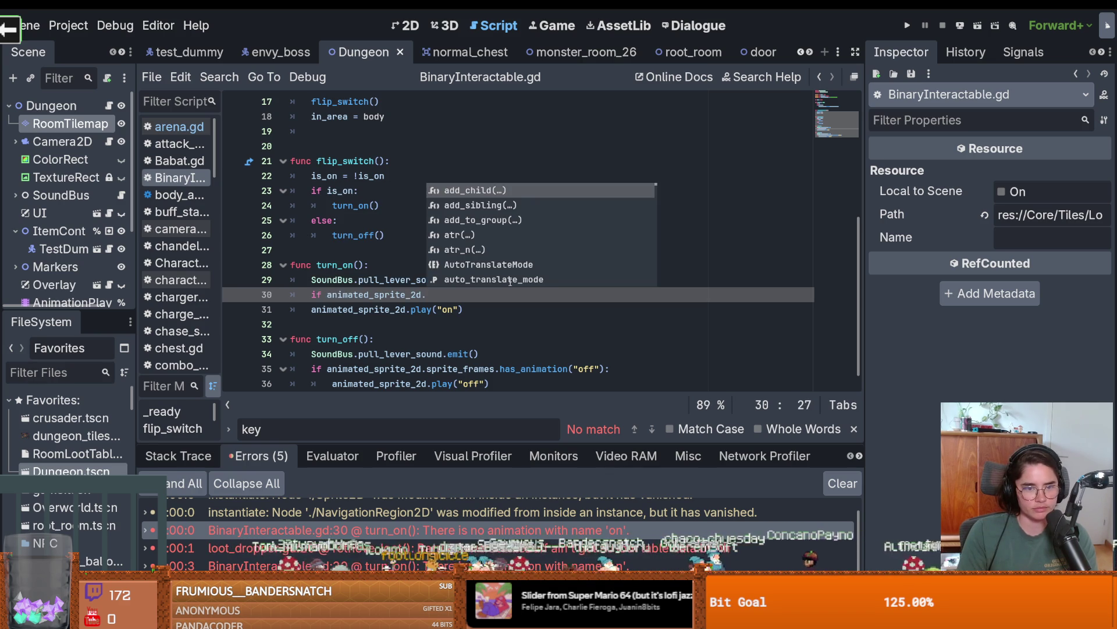
key(BackSpace)
key(BackSpace)
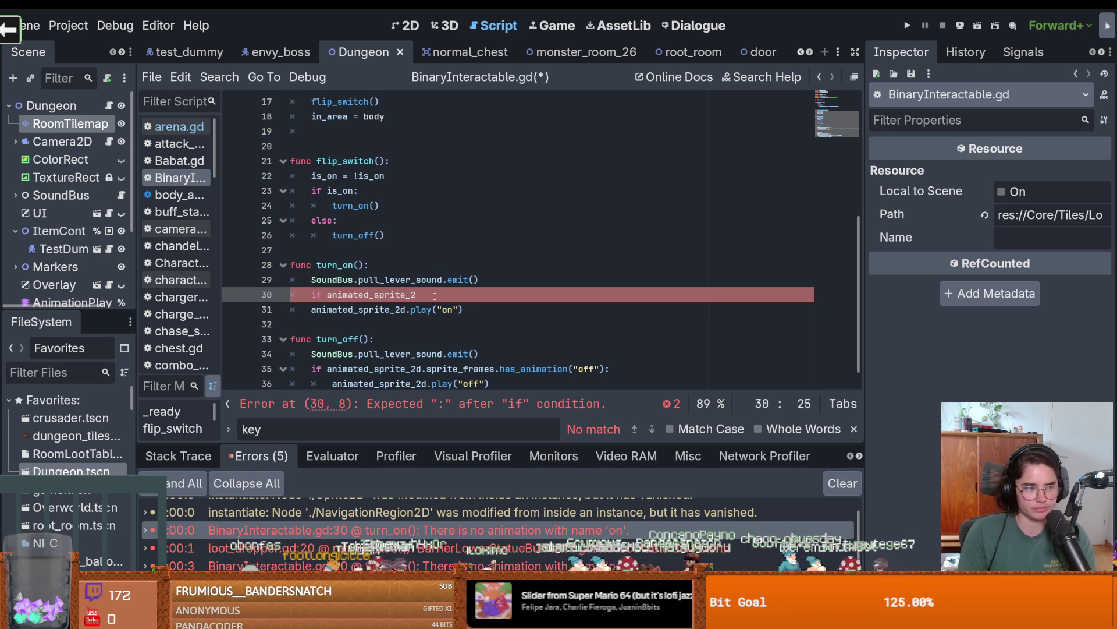
text(.h)
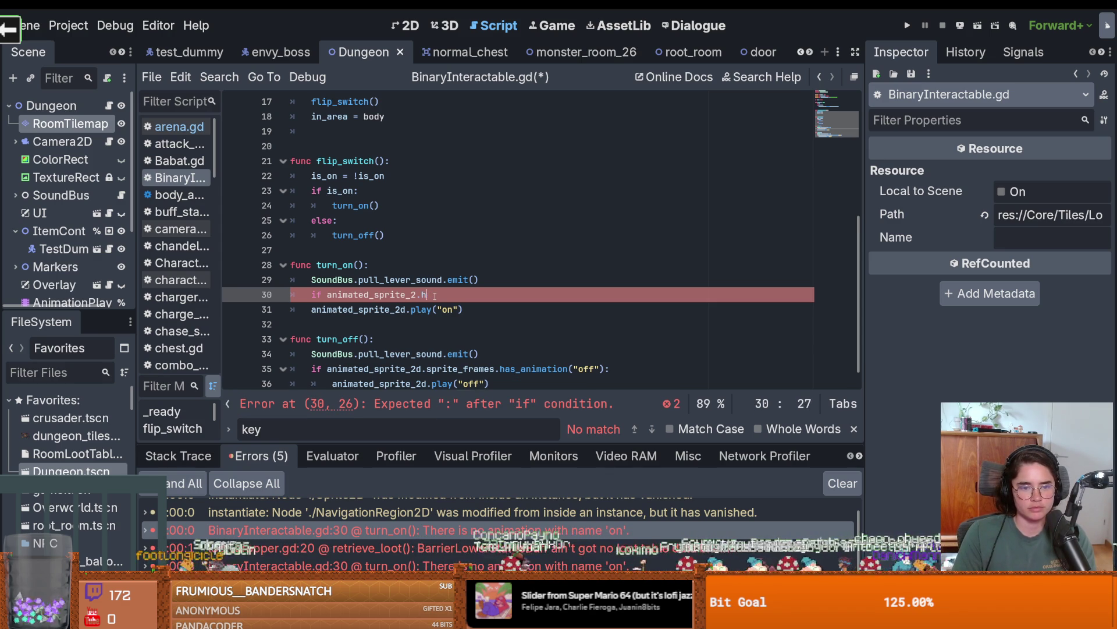
key(BackSpace)
key(BackSpace)
text(d.ha)
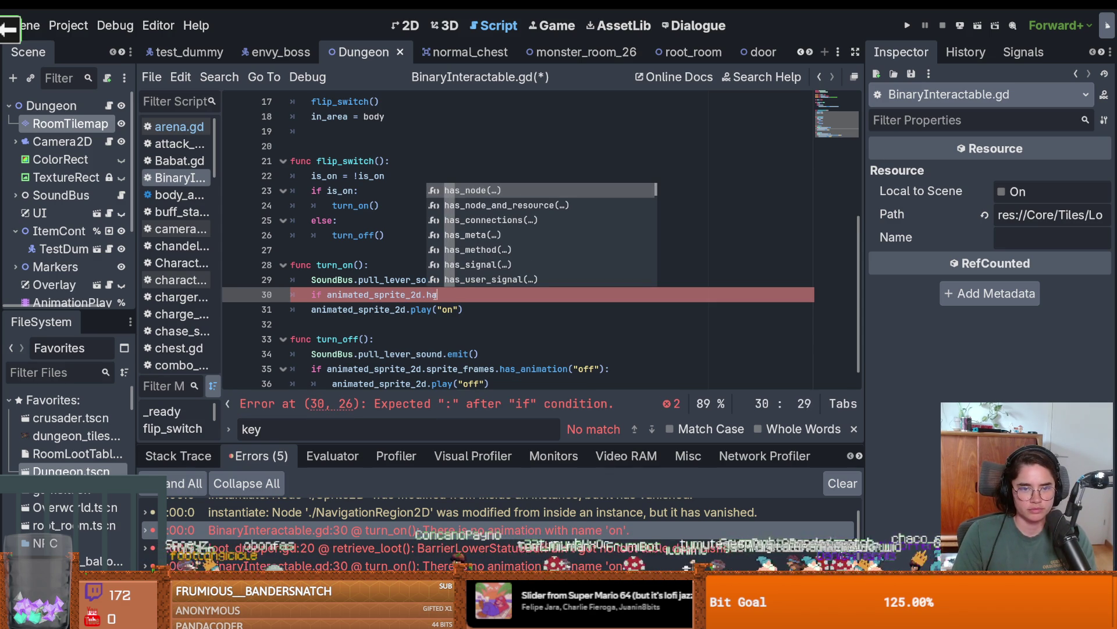
text(s_an)
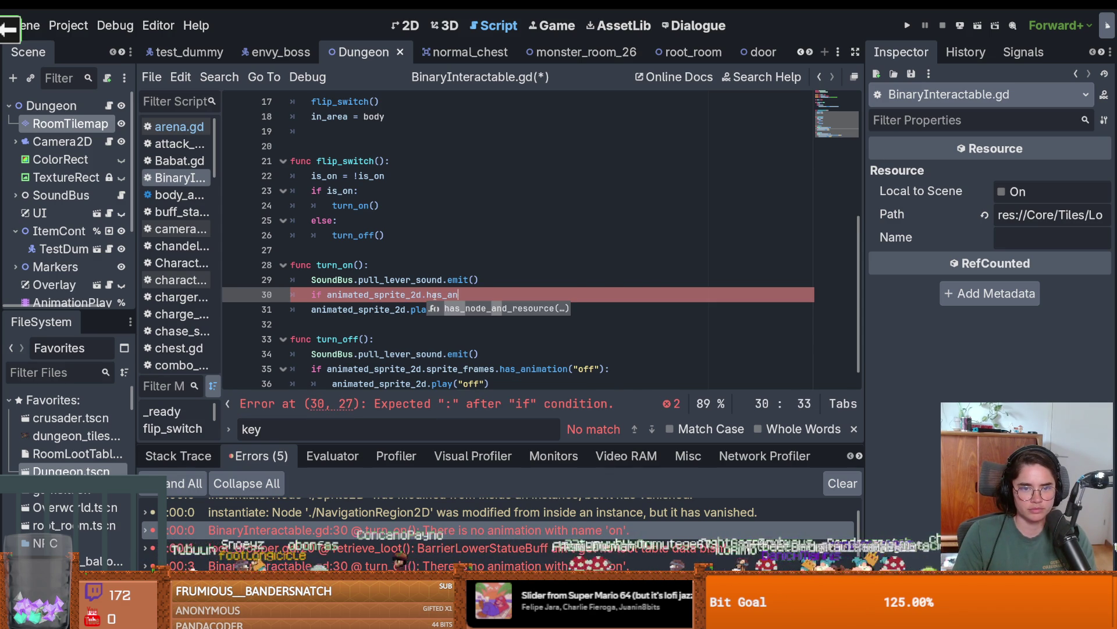
key(BackSpace)
key(BackSpace)
key(BackSpace)
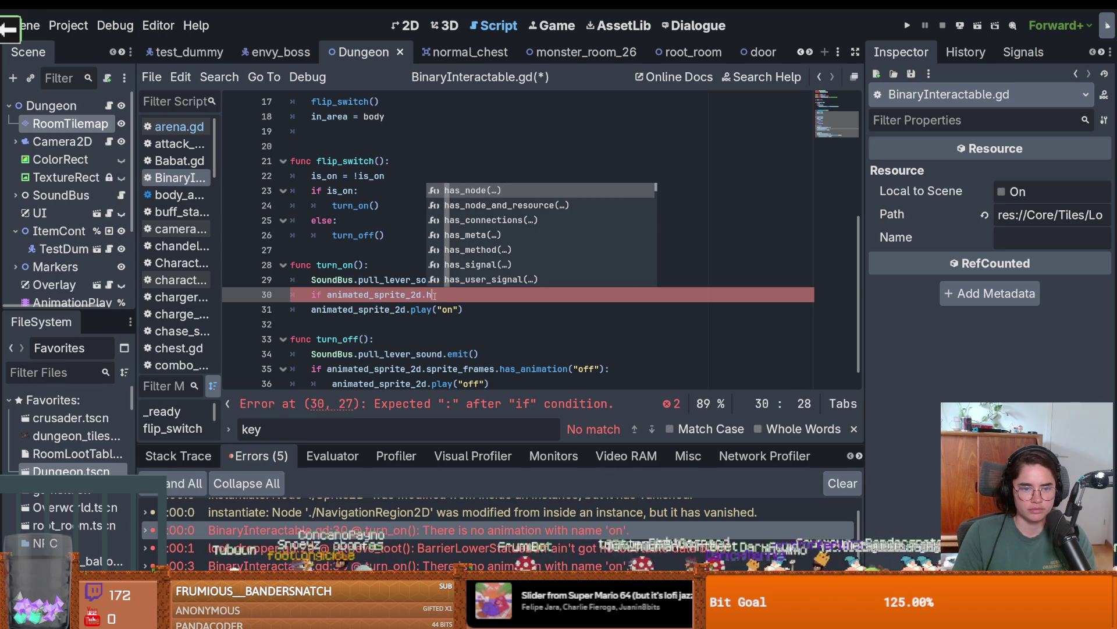
key(BackSpace)
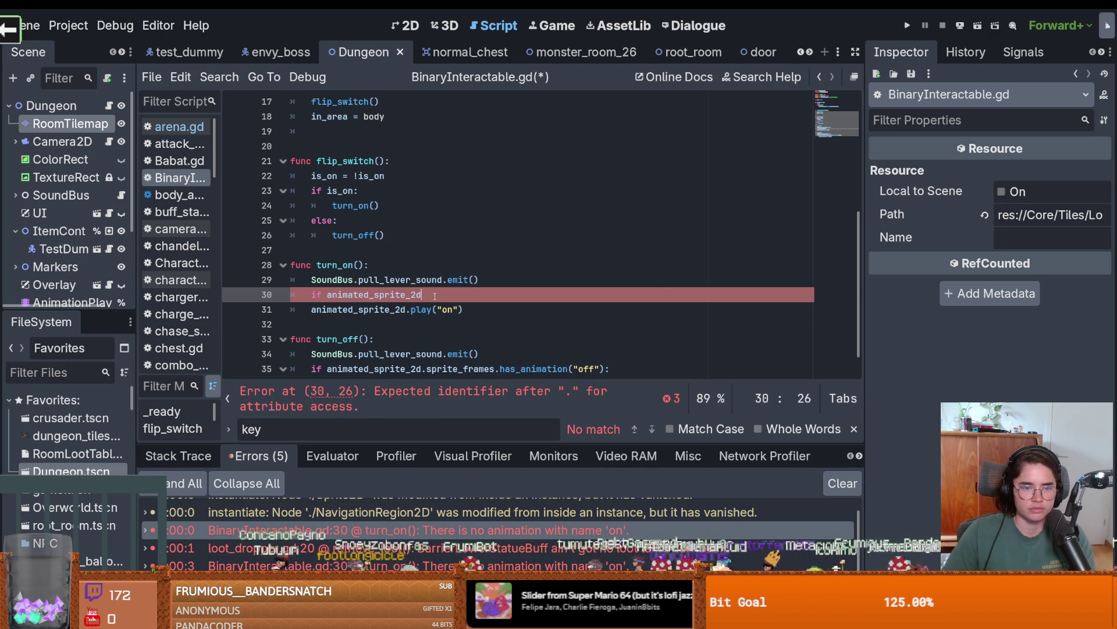
scroll(439, 289, up, 5)
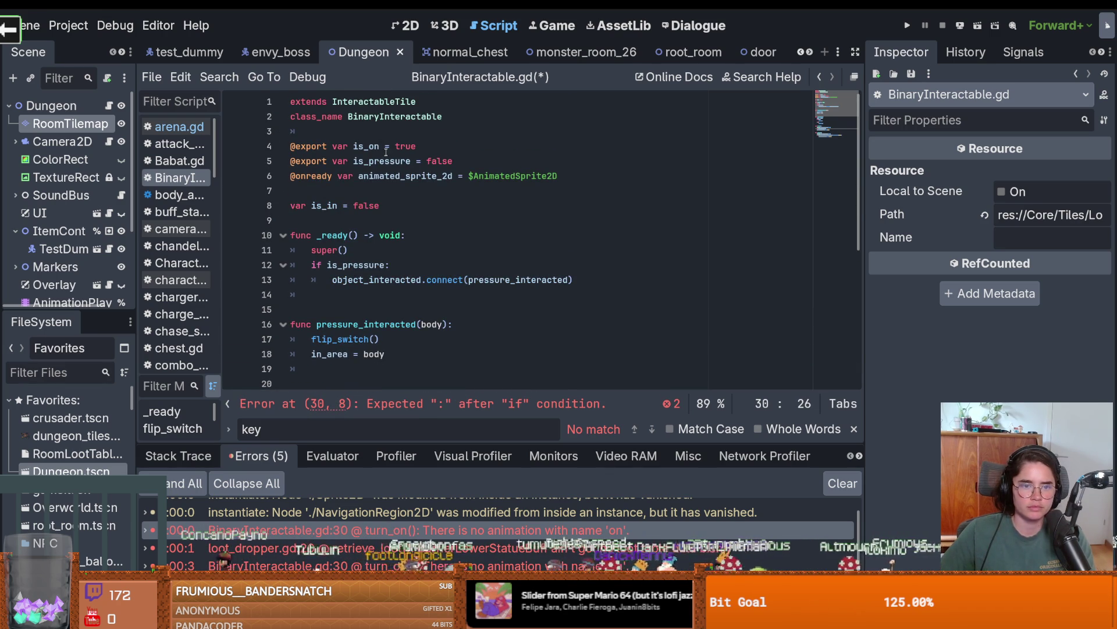
Type the sprite variable declaration as AnimatedSprite2D.
click(453, 176)
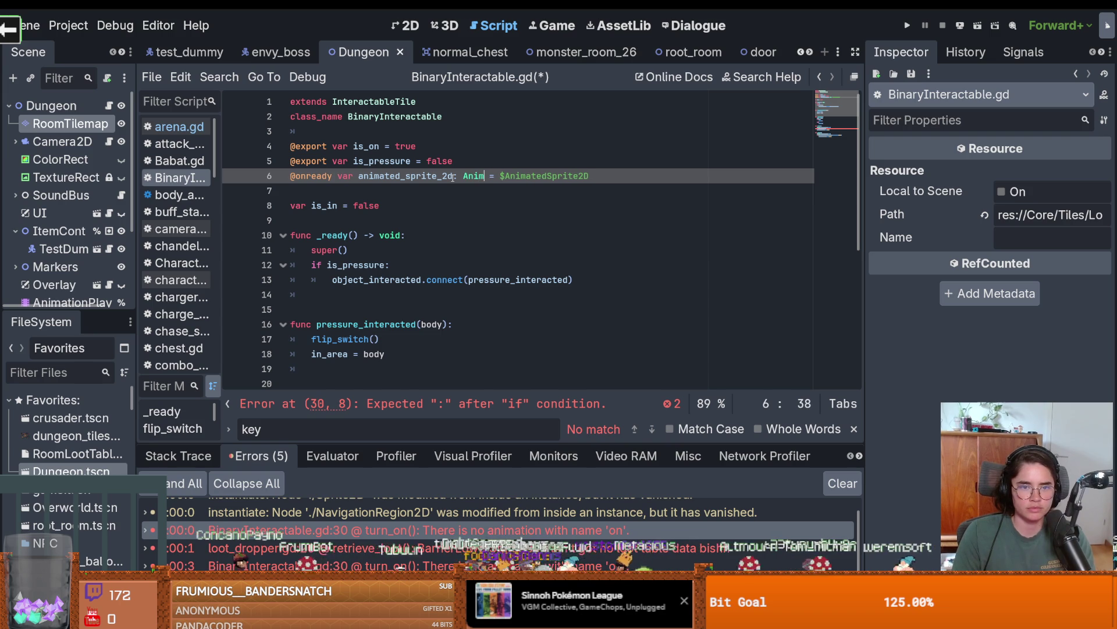
text(ated)
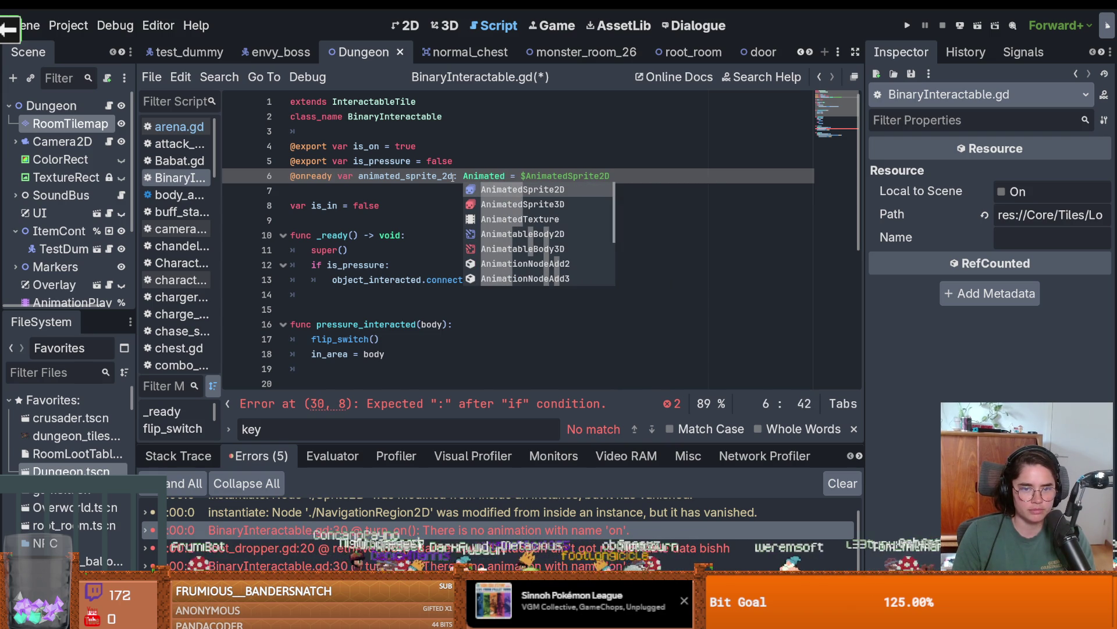
key(Return)
scroll(443, 233, down, 5)
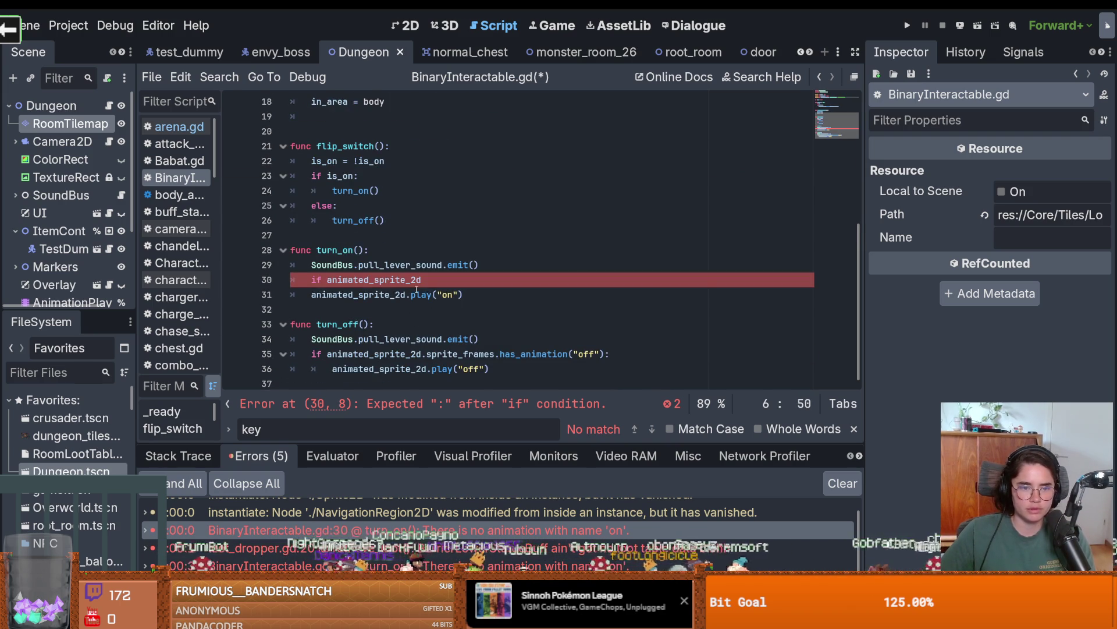
Complete the condition as sprite_frames.has_animation("on"):.
click(433, 280)
text(has)
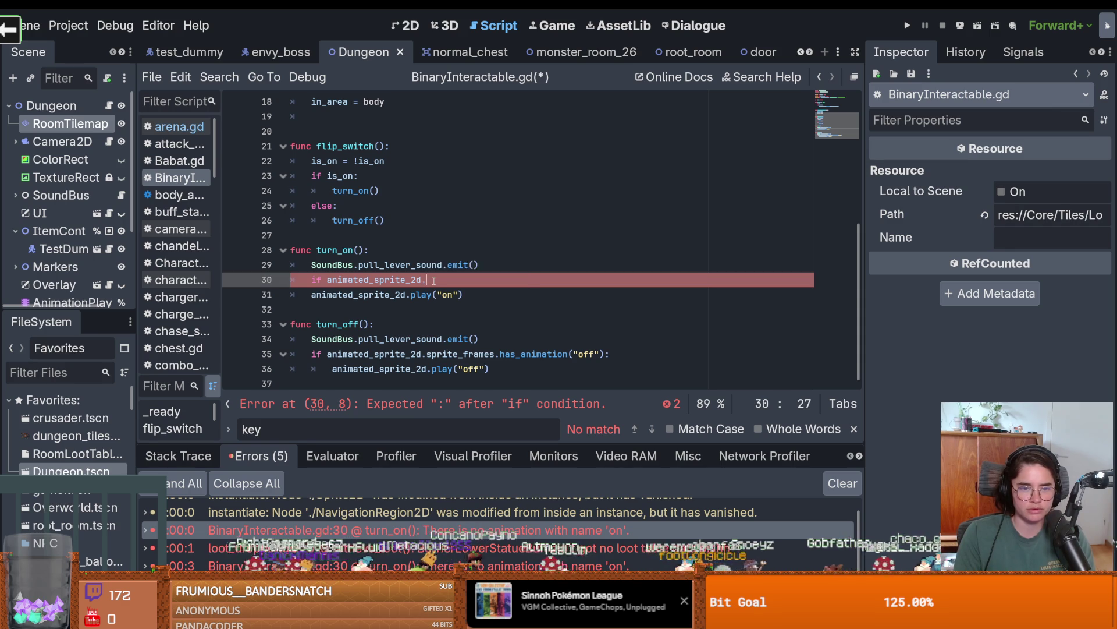
text(_an)
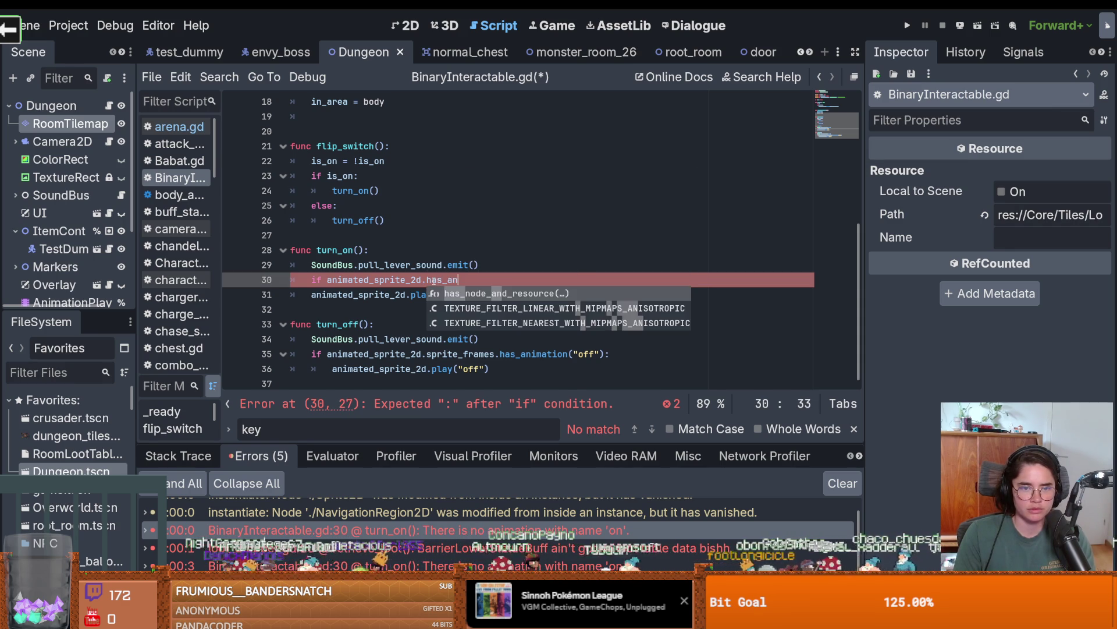
key(BackSpace)
key(BackSpace)
key(BackSpace)
text(ani)
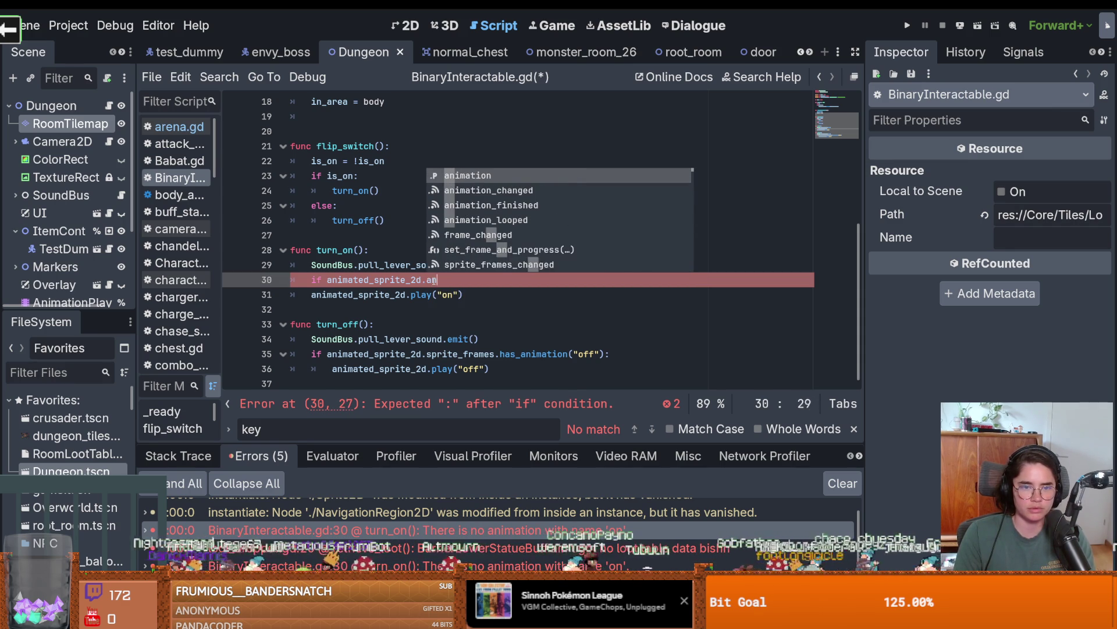
key(Down)
key(Down)
key(Down)
key(Down)
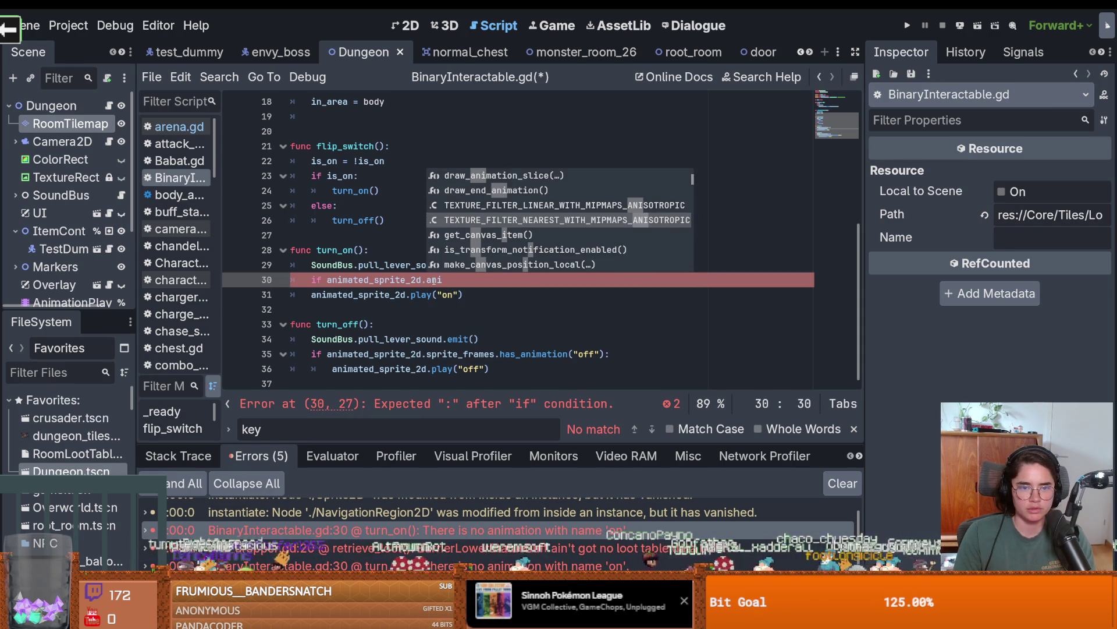
key(Down)
key(Down)
key(Down)
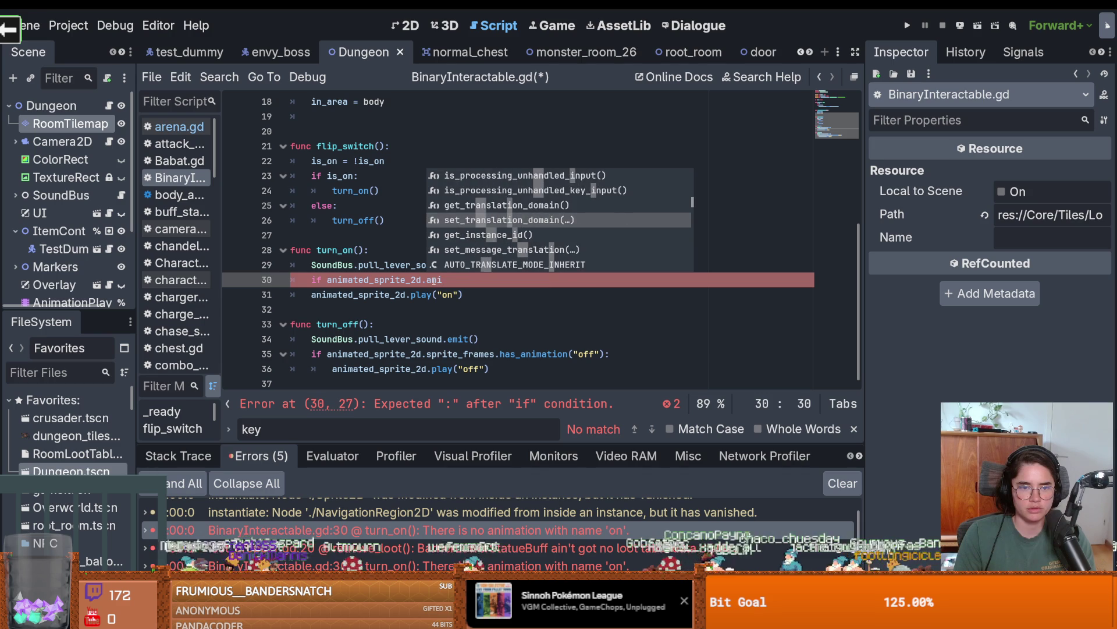
key(BackSpace)
key(BackSpace)
key(BackSpace)
text(sprite)
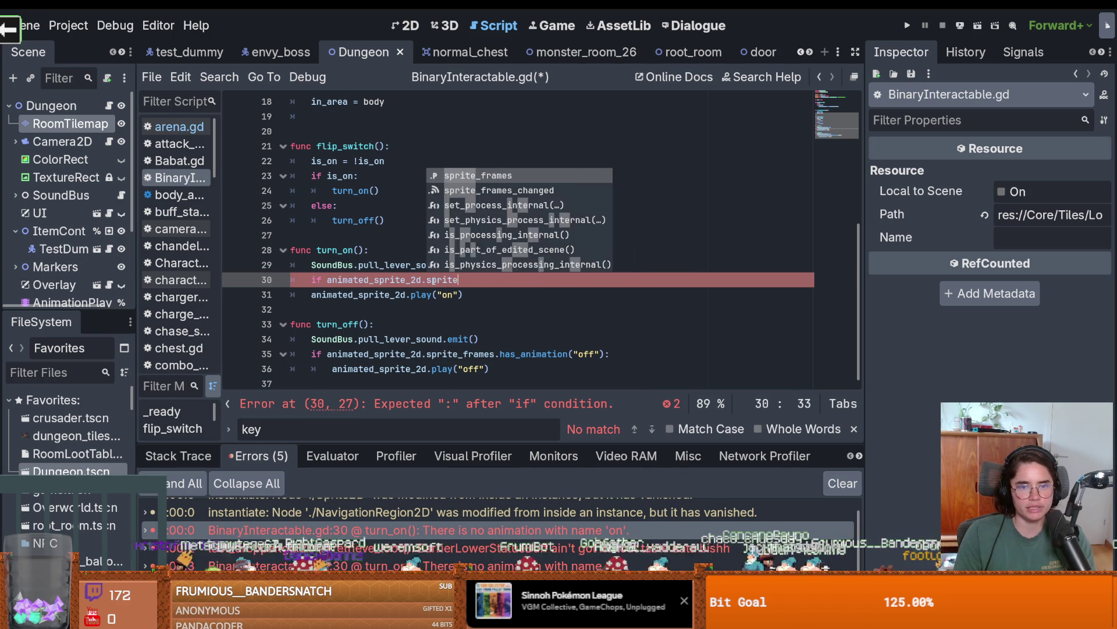
text(_frames.has)
key(Return)
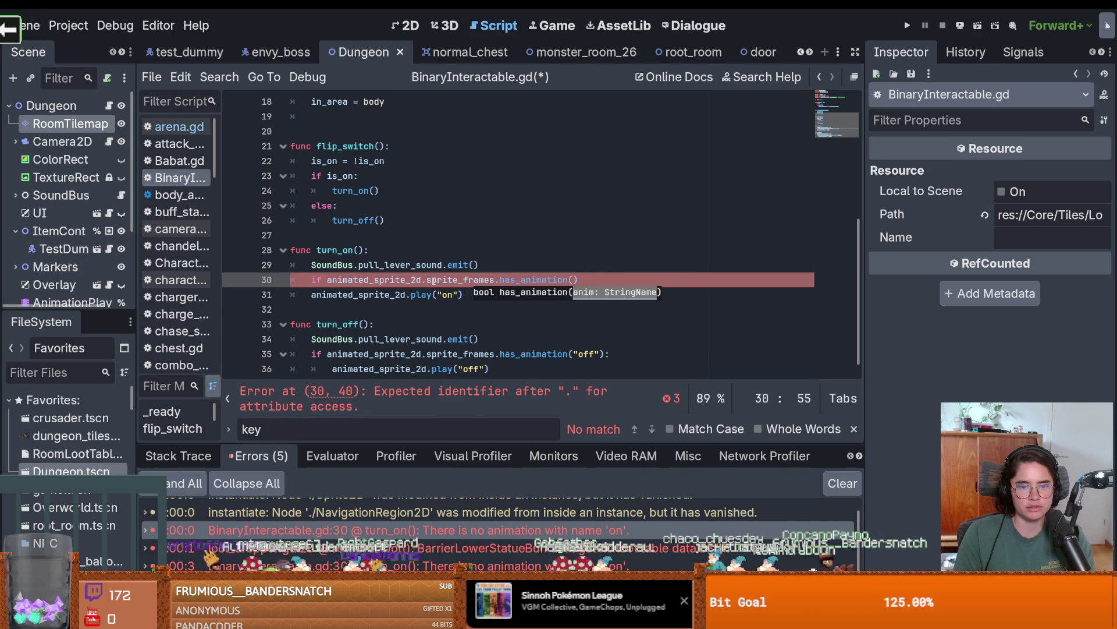
text("on"):)
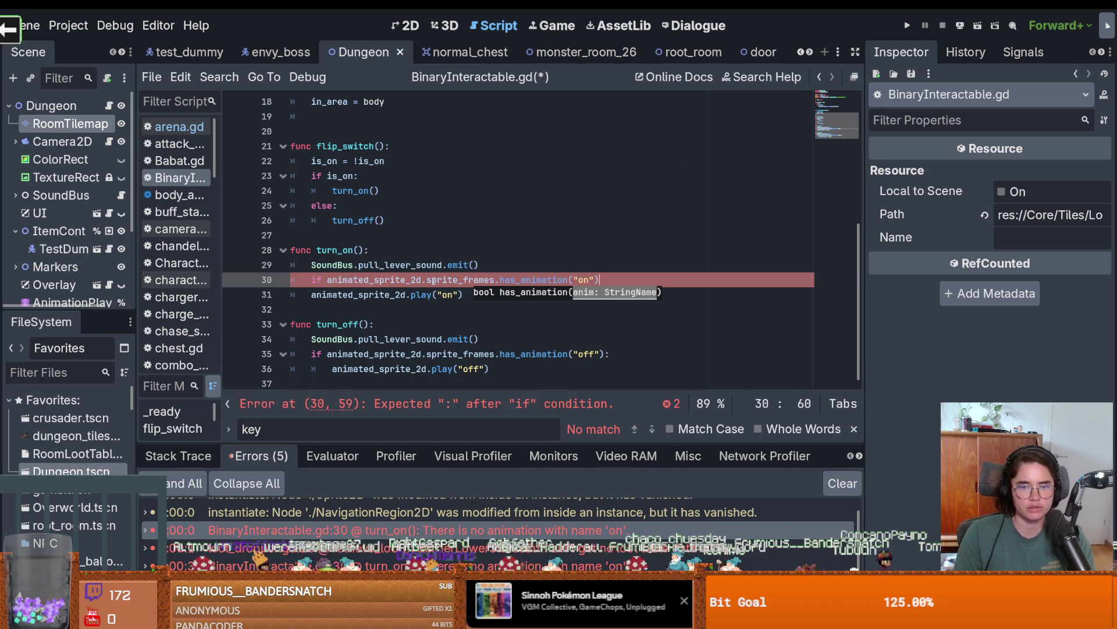
Indent the play("on") line under the check and save the script.
key(Down)
key(Home)
key(Home)
key(Tab)
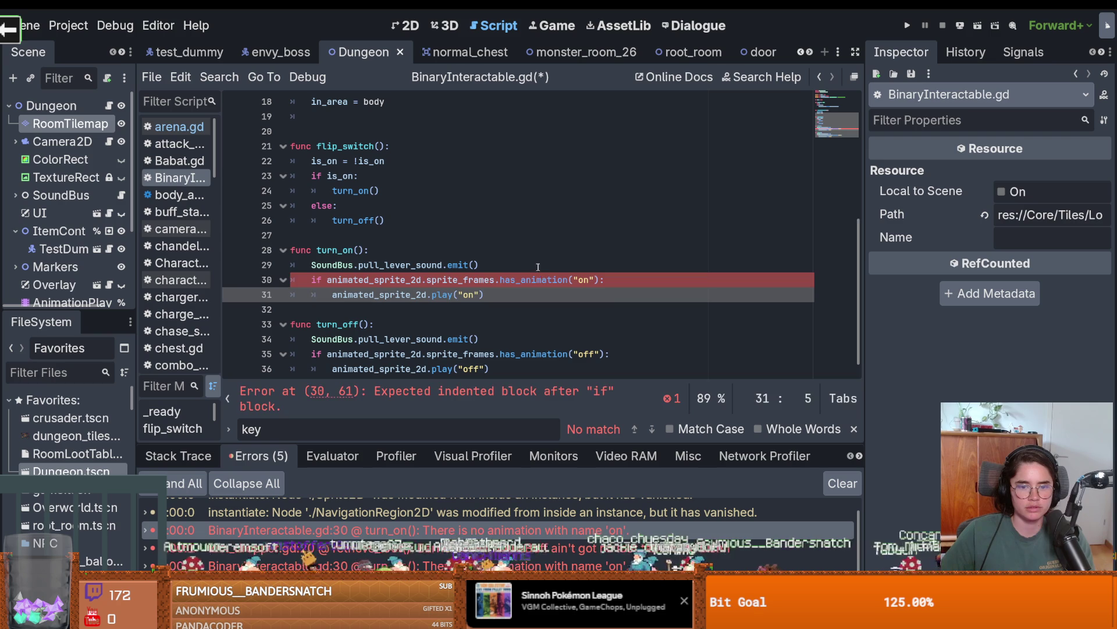
click(541, 368)
key(ctrl+s)
Jump to the loot_dropper missing-loot-table error, then filter 'barr' and open barrier_lower_statue_buff.tscn.
double_click(407, 547)
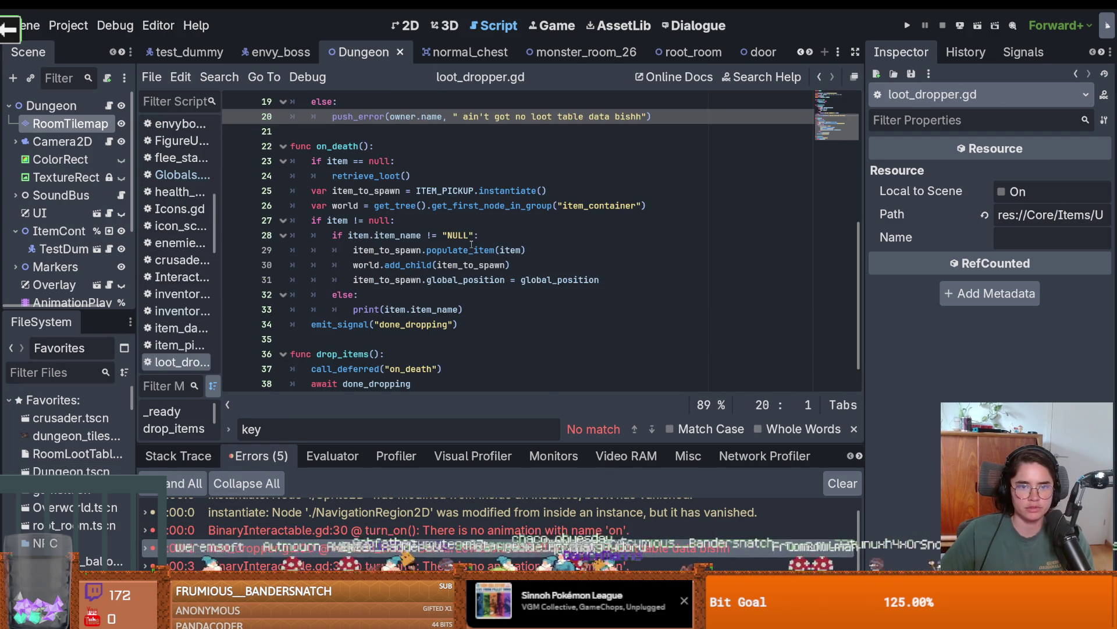
text(barrel)
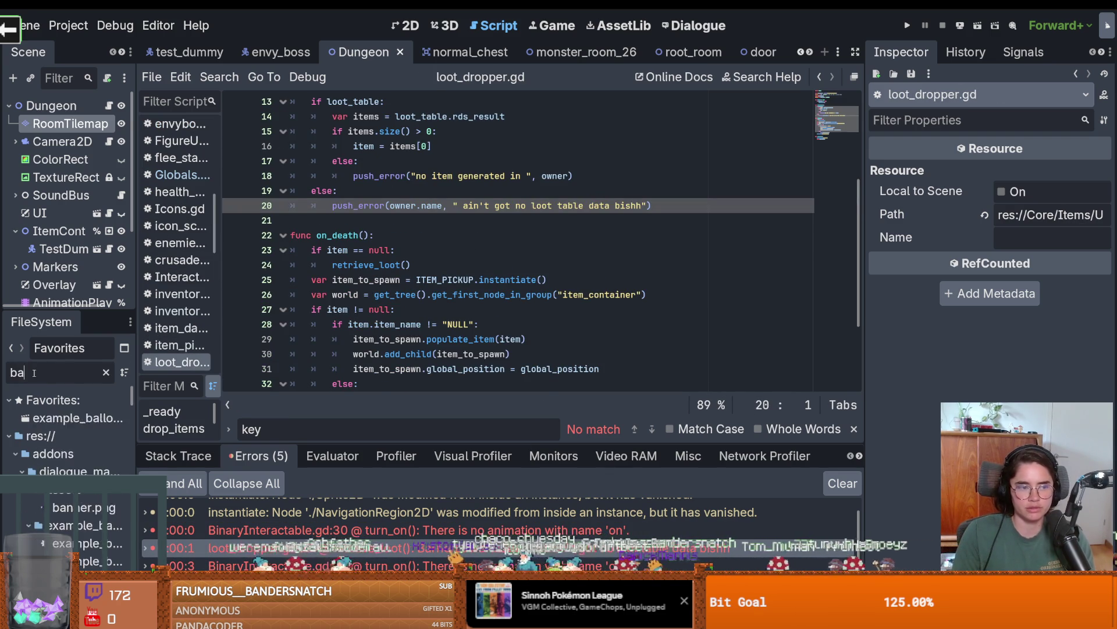
key(BackSpace)
key(BackSpace)
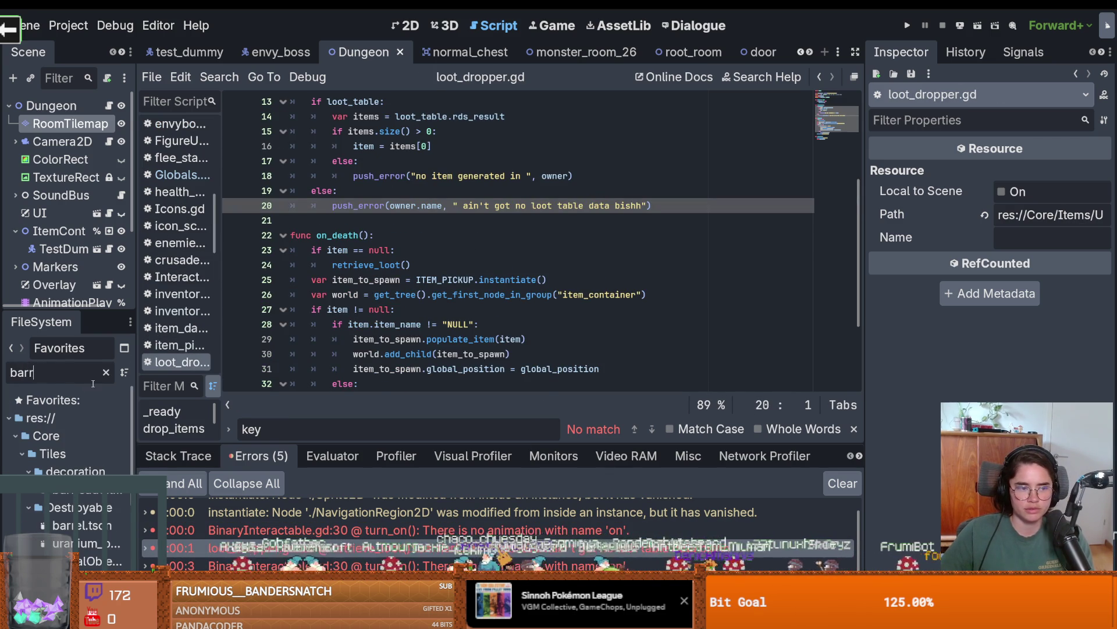
drag(132, 430, 237, 430)
scroll(136, 551, down, 5)
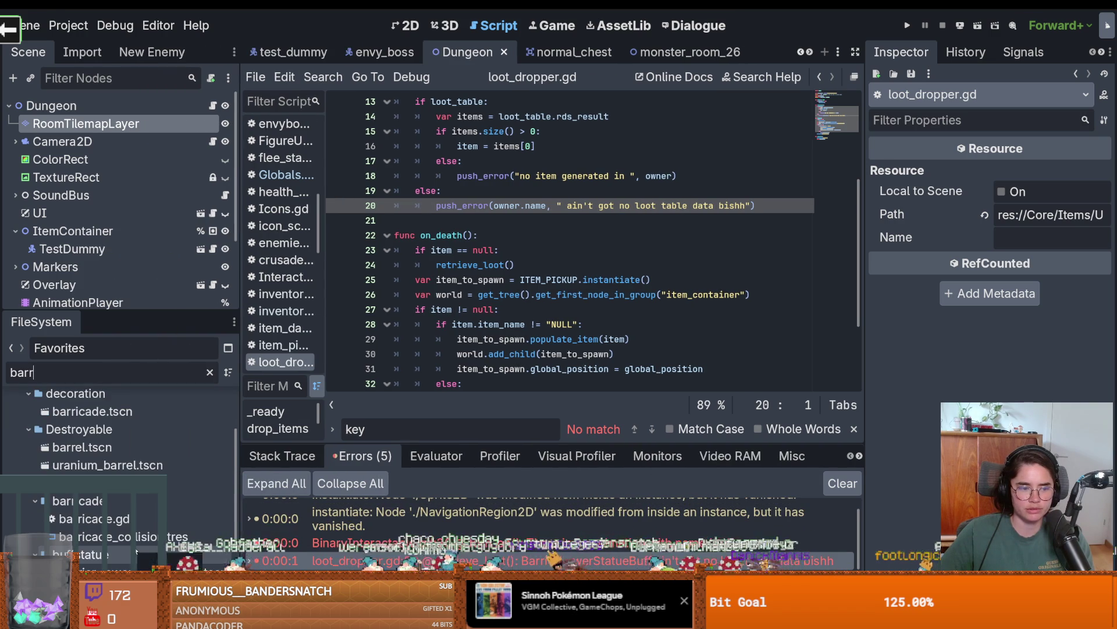
scroll(111, 528, down, 3)
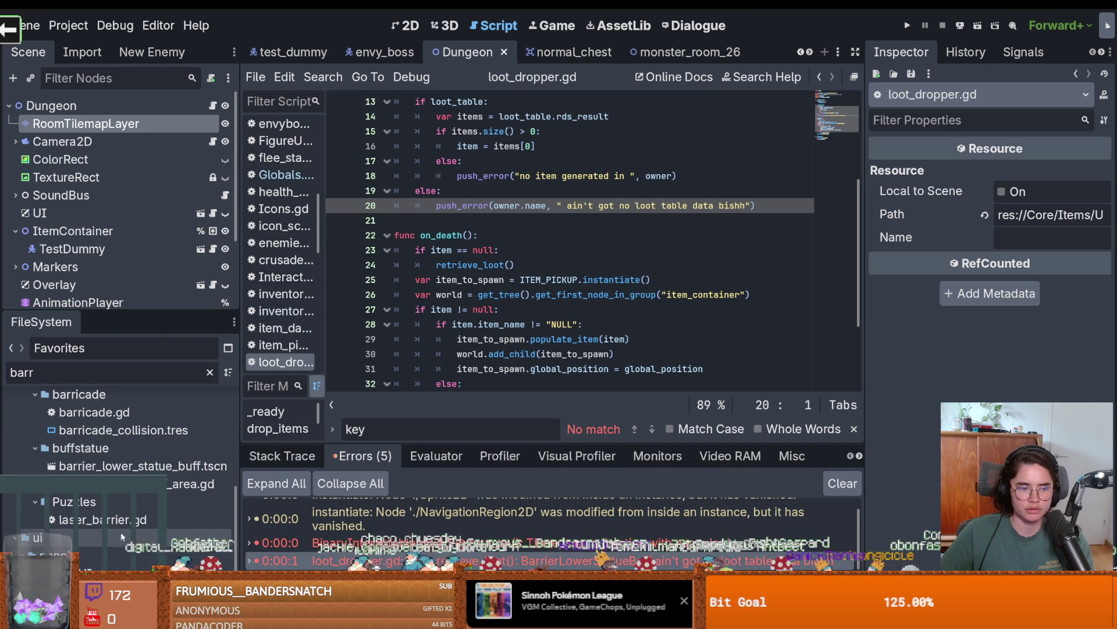
click(141, 463)
double_click(140, 463)
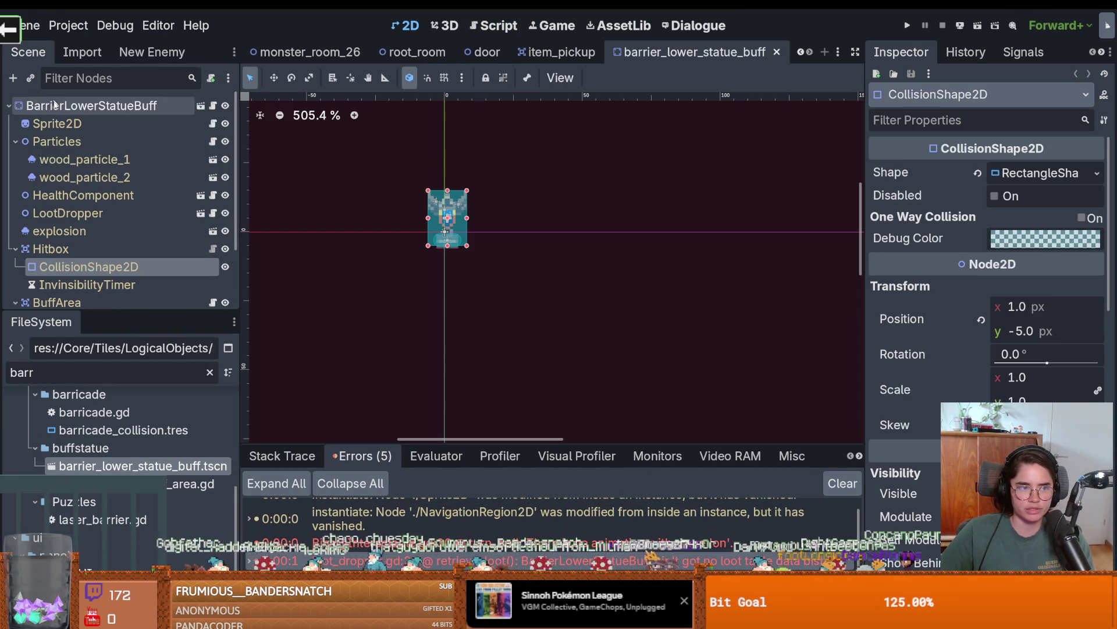
Select LootDropper and expand CrateLootTable.tres, undoing an accidental coin_1.tres removal.
click(15, 248)
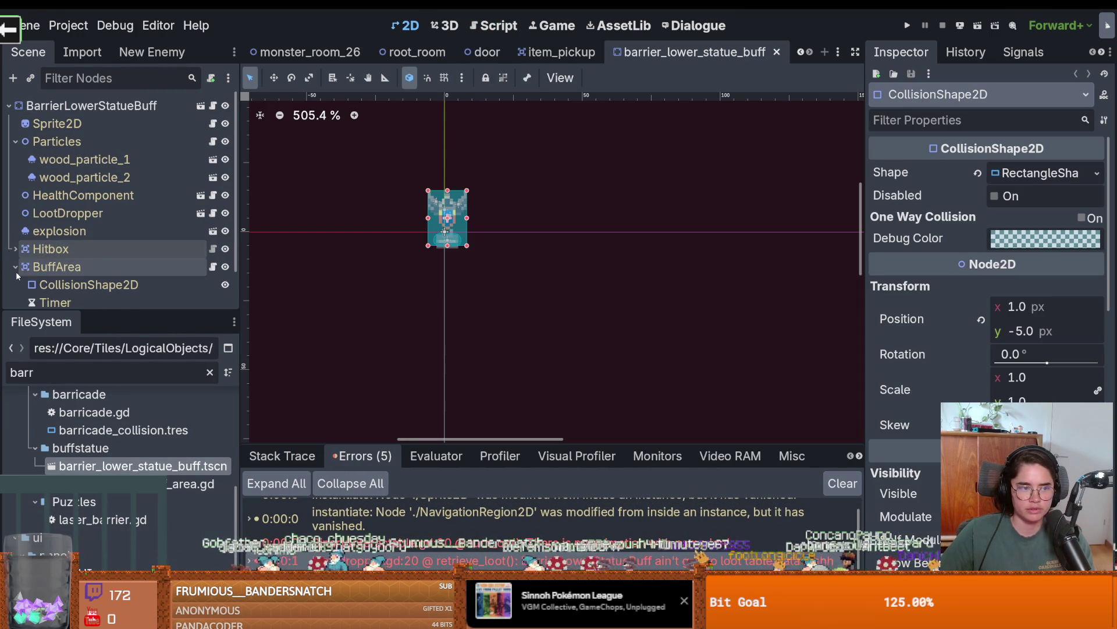
scroll(15, 250, down, 1)
click(15, 241)
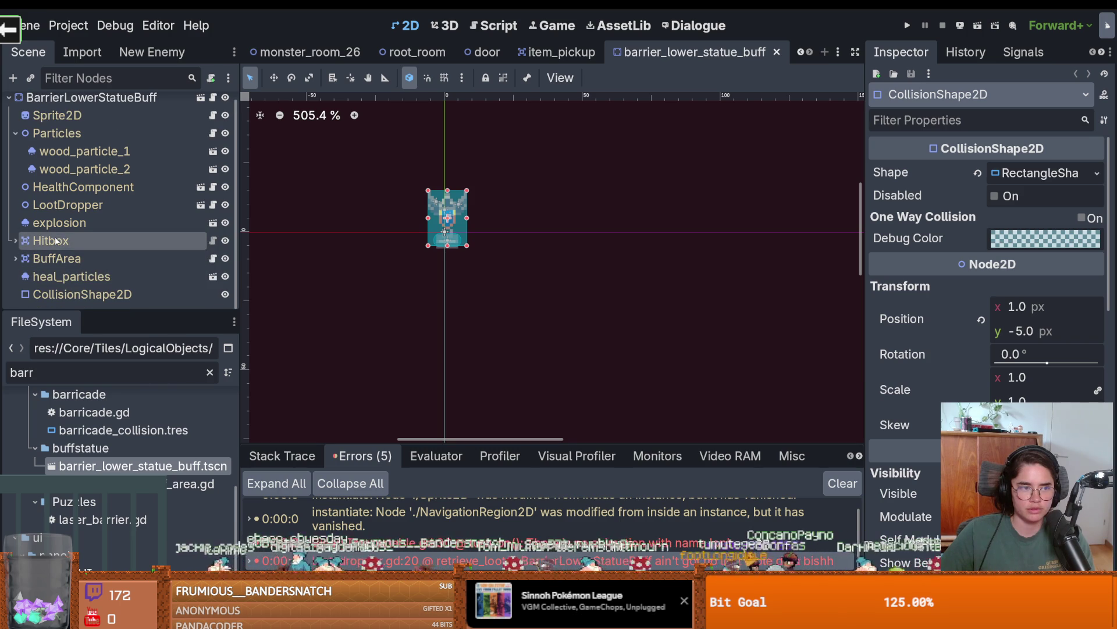
click(68, 204)
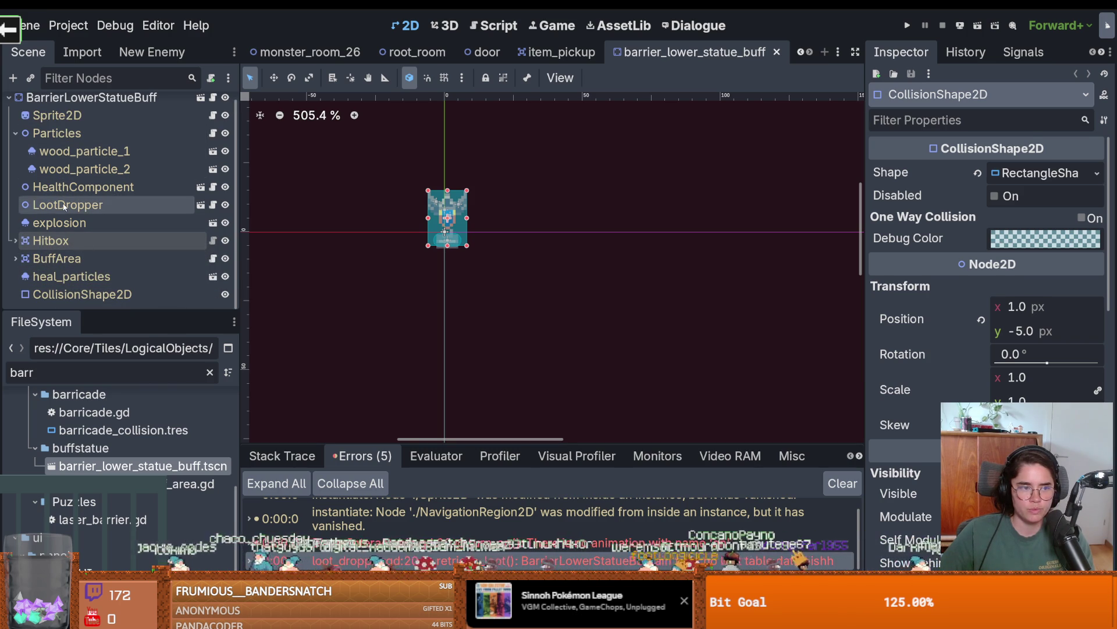
click(955, 196)
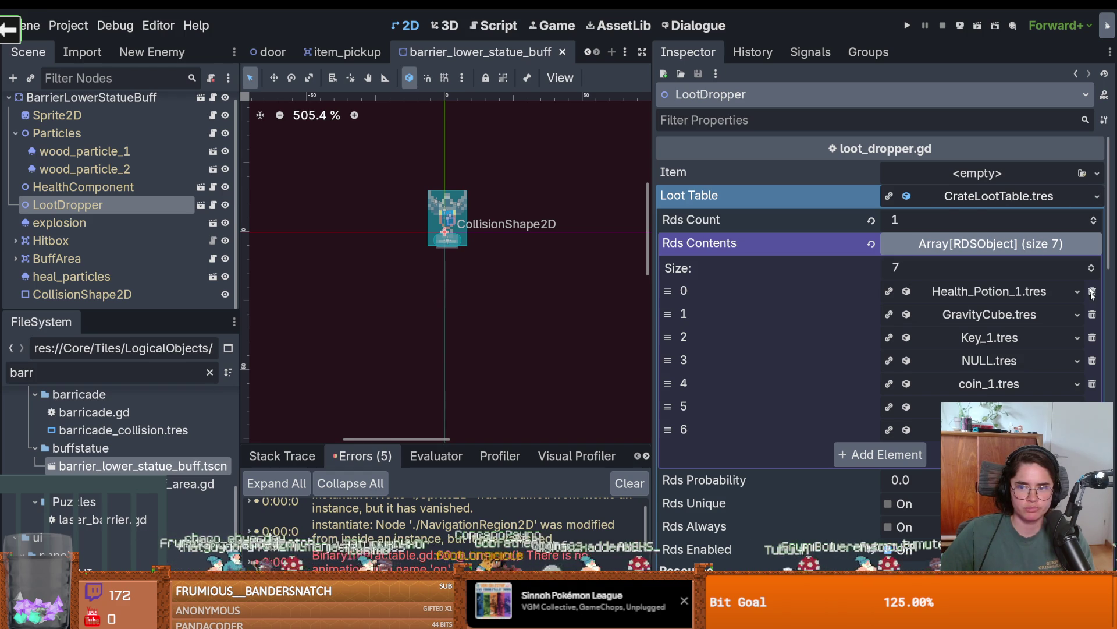
click(1092, 384)
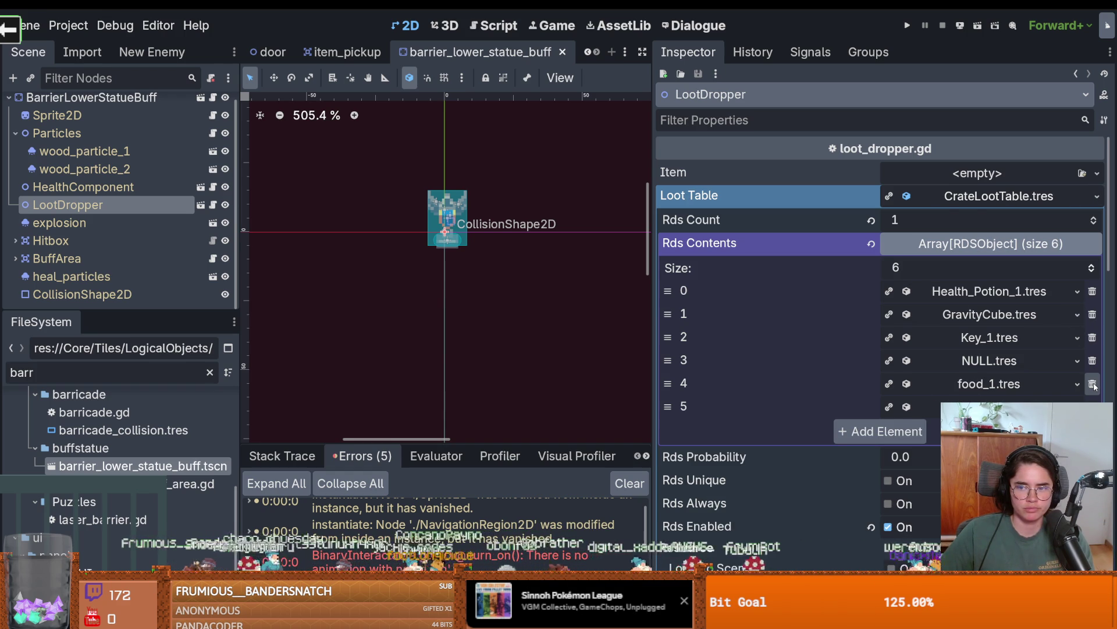
key(ctrl+z)
Try Make Unique (Recursive) on the loot table, cancel it, and reopen its options.
click(1091, 198)
key(Escape)
click(999, 196)
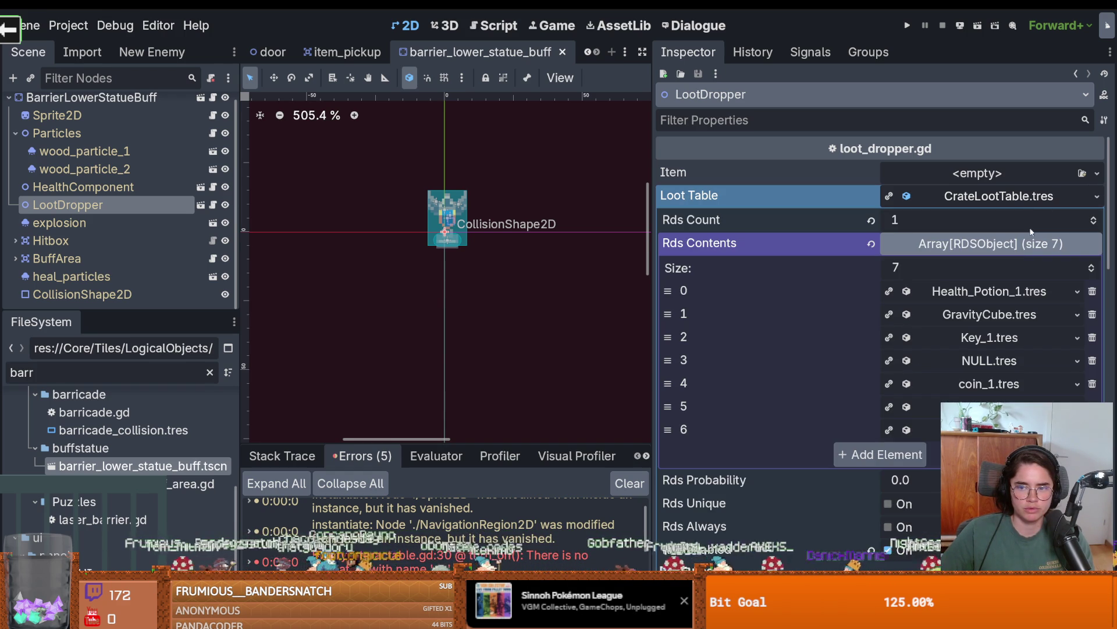
click(1096, 195)
click(1005, 345)
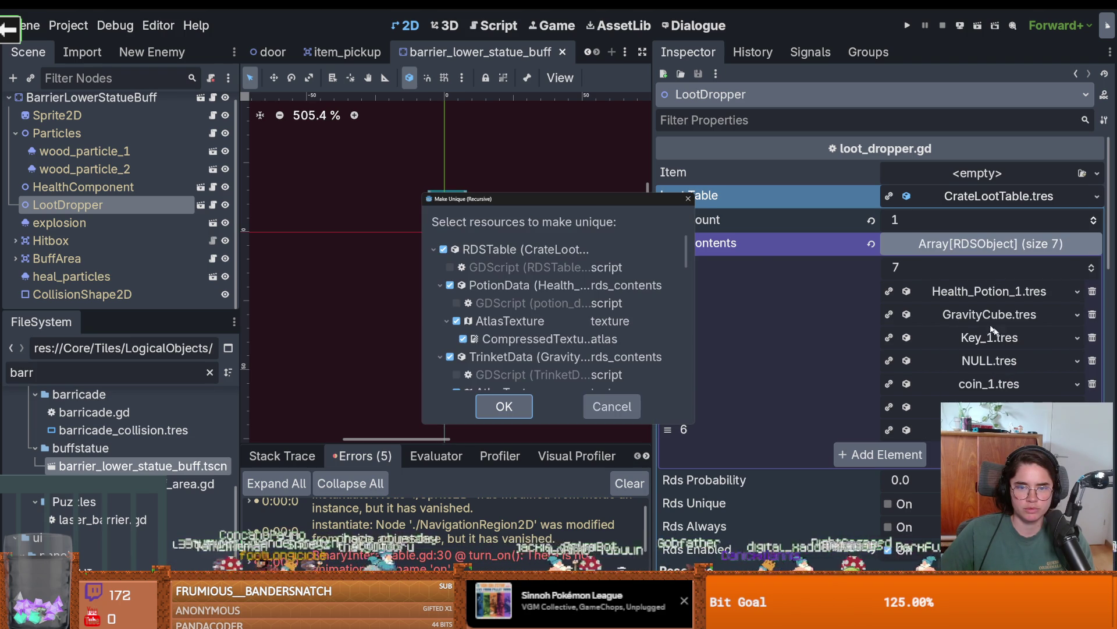
scroll(607, 314, down, 8)
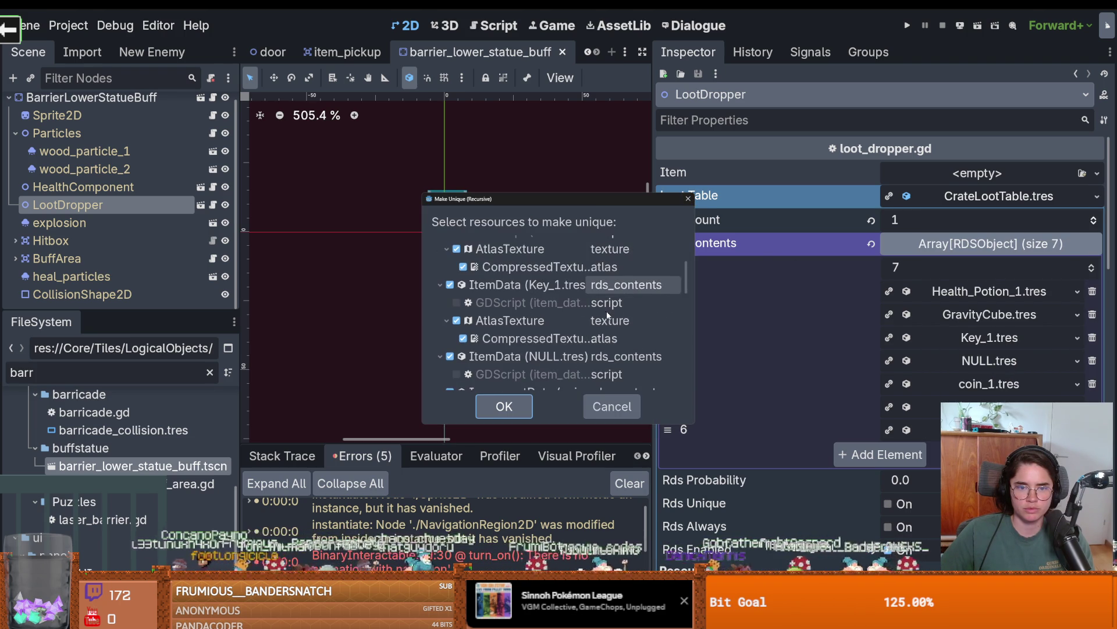
click(687, 199)
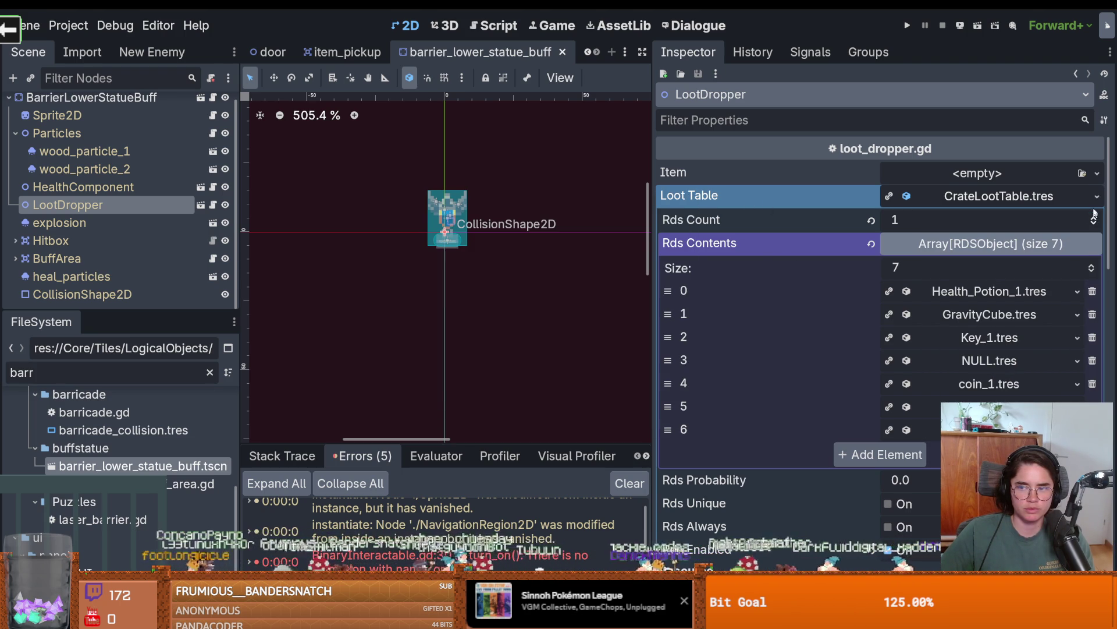
click(1097, 196)
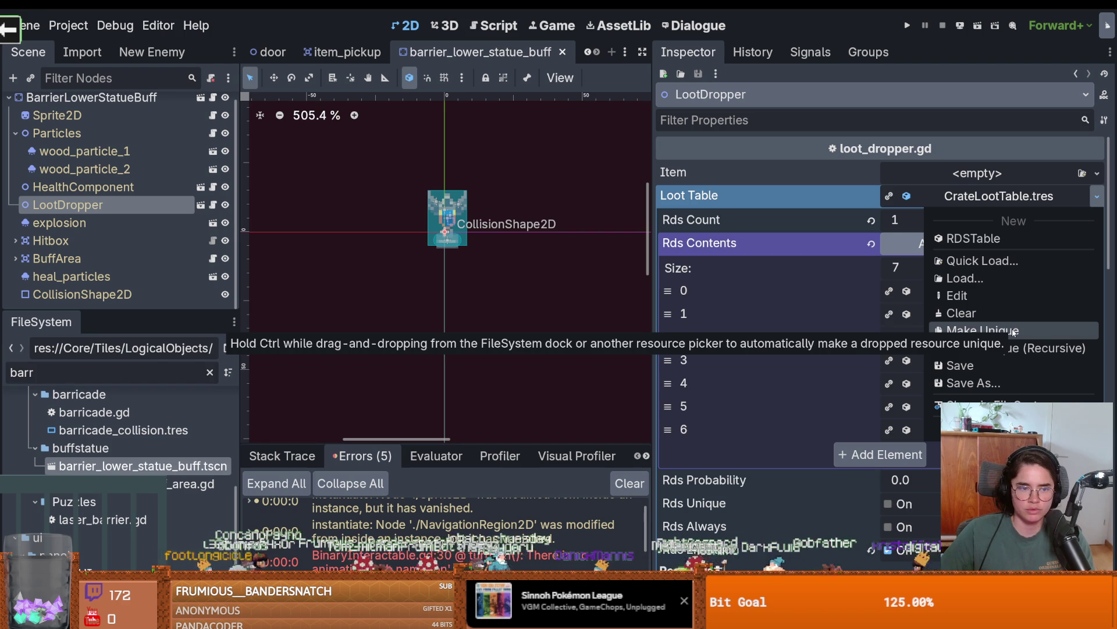
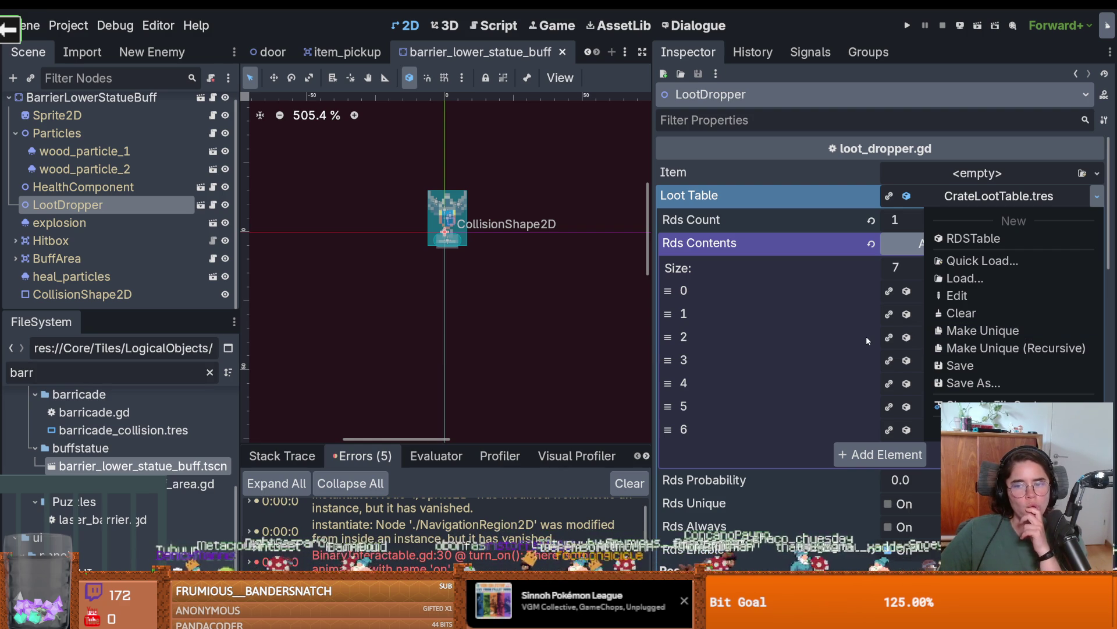
Assign CrateLootTable.tres as the LootDropper's loot table and make it a local, unique RDSTable.
click(861, 321)
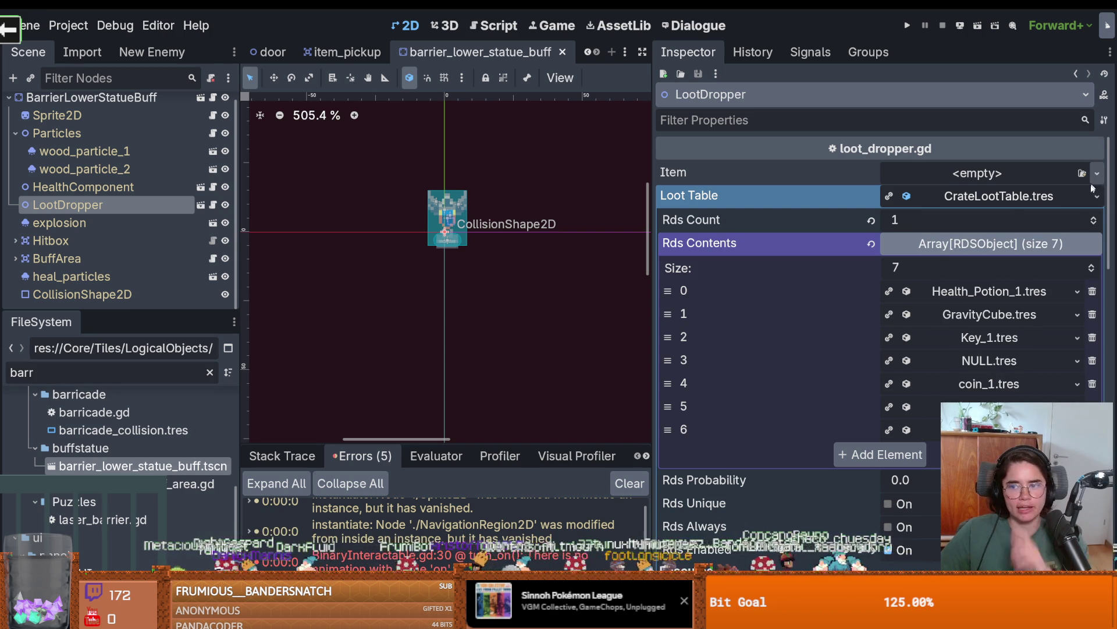
click(939, 195)
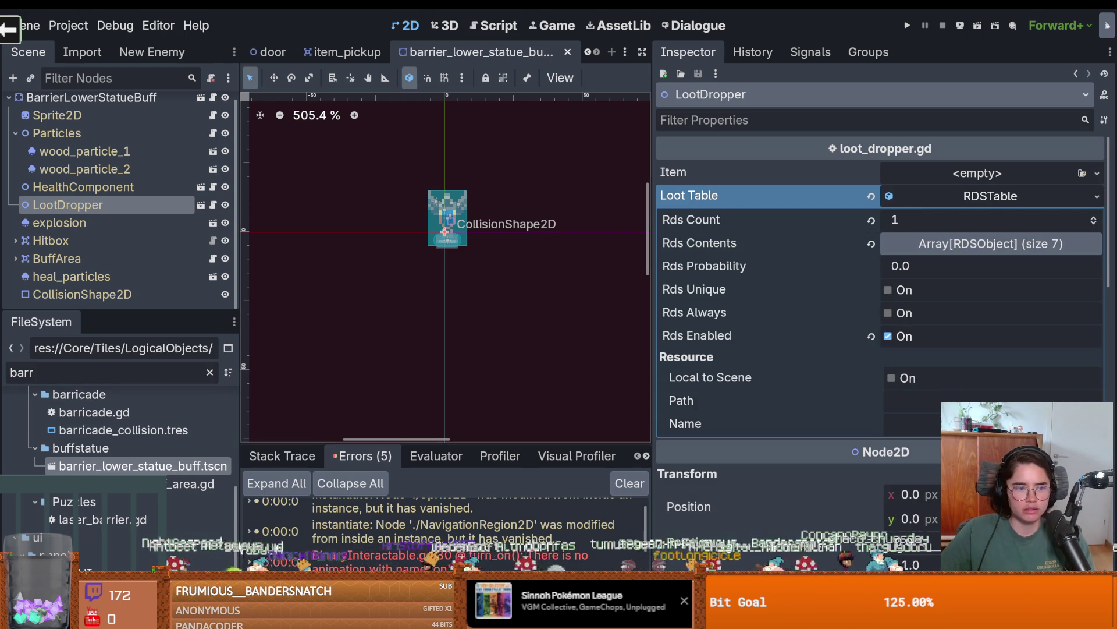
double_click(46, 372)
text(crate_)
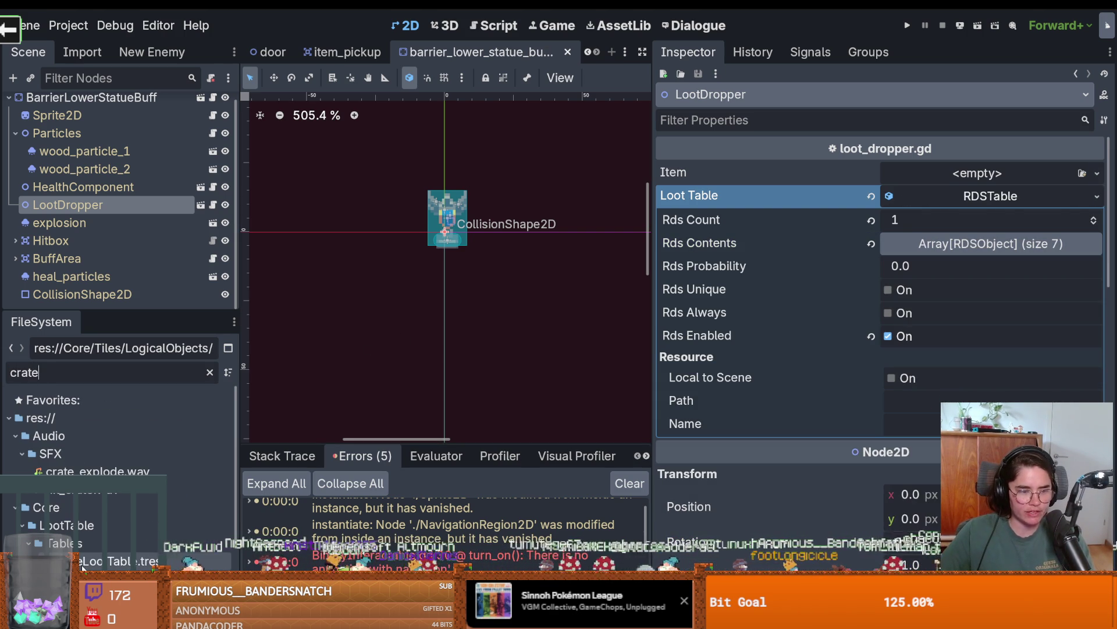
mouse_move(82, 562)
mouse_down()
mouse_move(204, 513)
mouse_move(778, 205)
mouse_move(952, 213)
mouse_move(960, 200)
mouse_up()
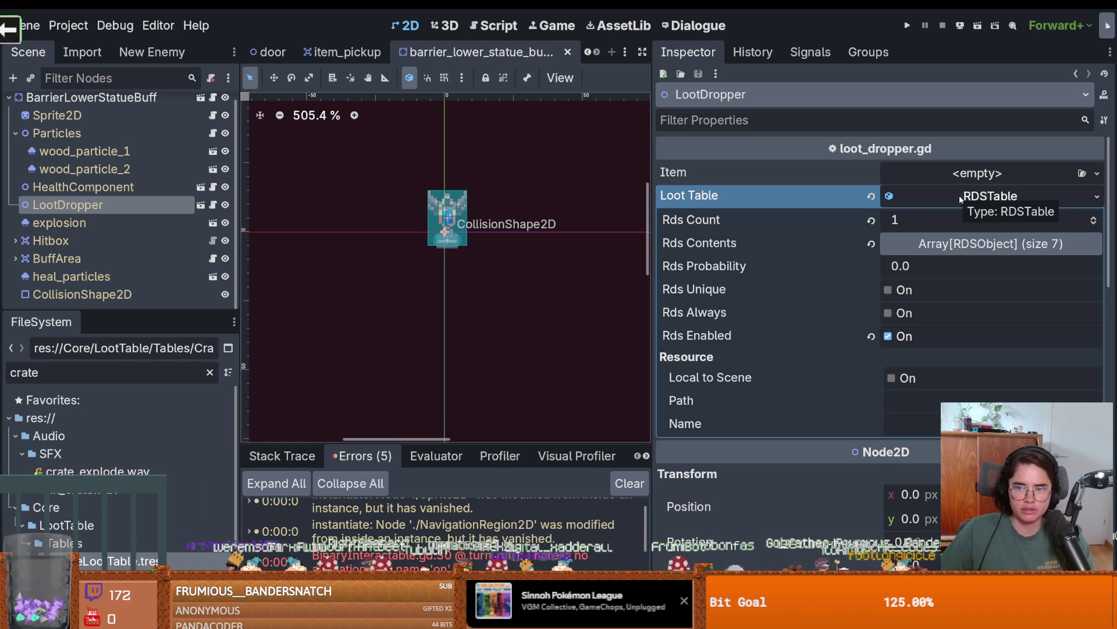
Remove Health_Potion_1, GravityCube, Key_1, coin_1, food_1 and gem_1 from the table's Rds Contents.
click(960, 199)
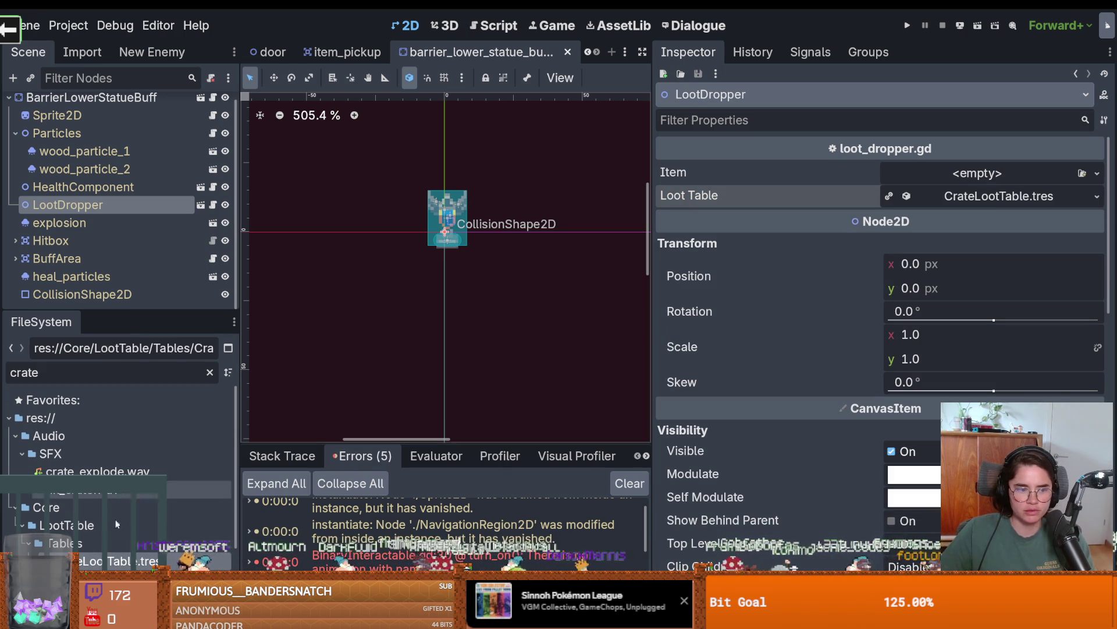
mouse_move(961, 196)
mouse_down()
mouse_move(944, 196)
mouse_move(954, 197)
mouse_up()
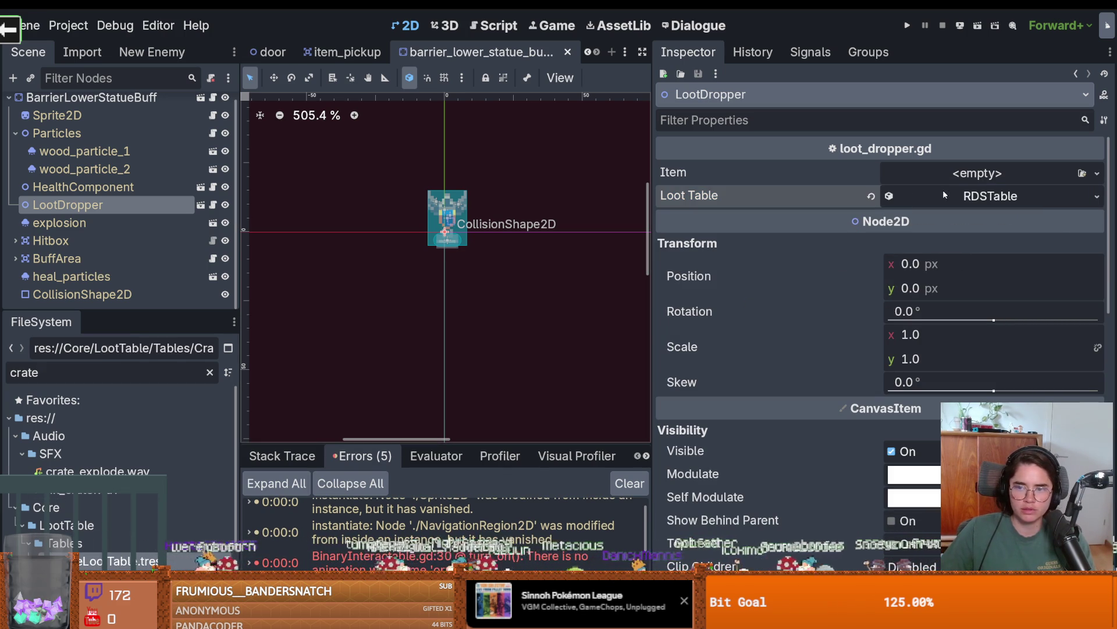
click(960, 196)
click(993, 245)
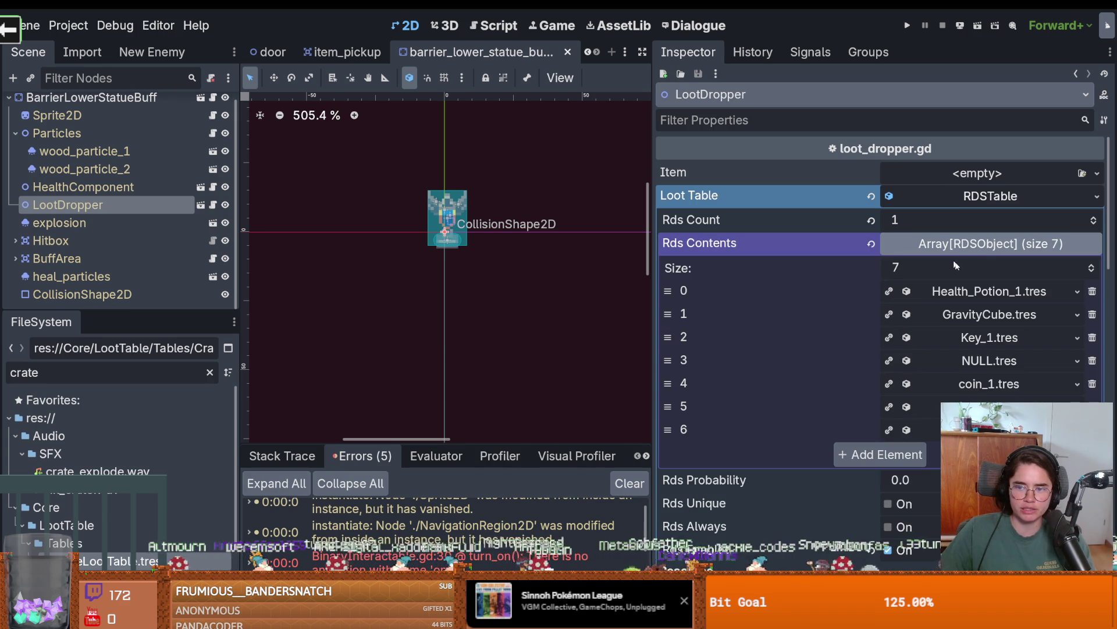
click(1093, 291)
click(1093, 291)
click(1093, 292)
click(1093, 315)
click(1093, 314)
click(1093, 314)
Check the remaining NULL.tres entry's properties and save the scene.
click(986, 245)
click(985, 244)
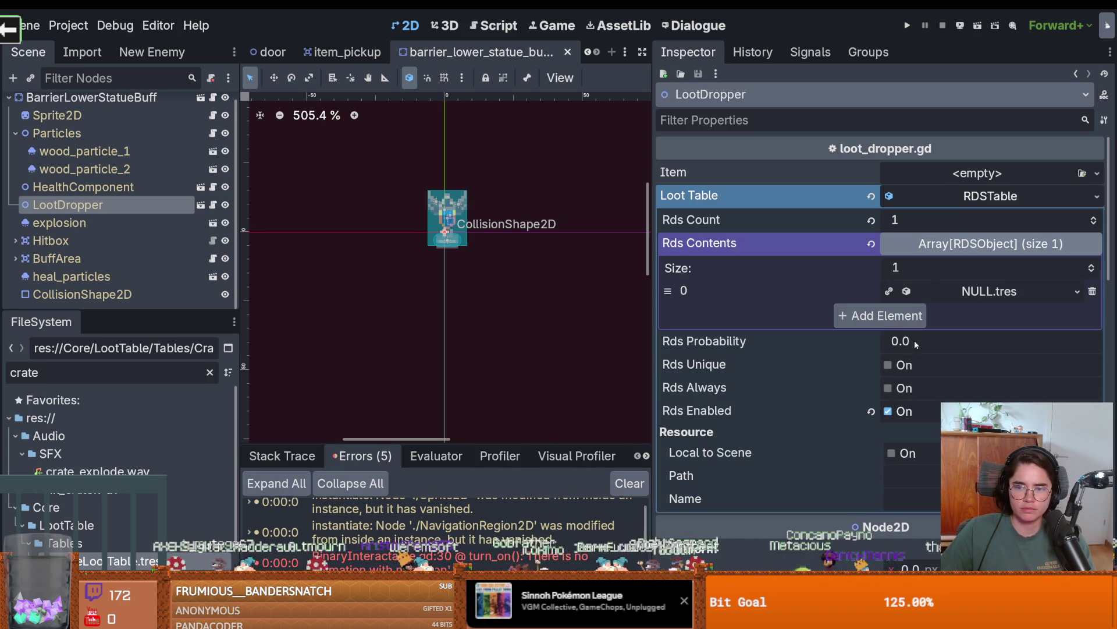
click(975, 291)
scroll(967, 291, down, 4)
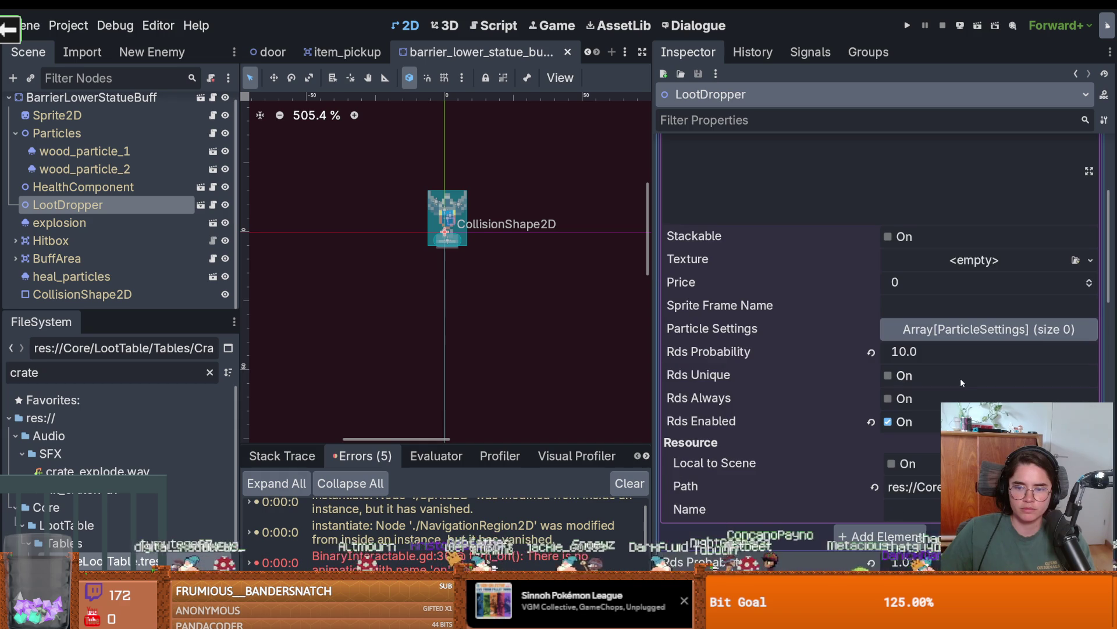
scroll(954, 274, up, 4)
click(960, 244)
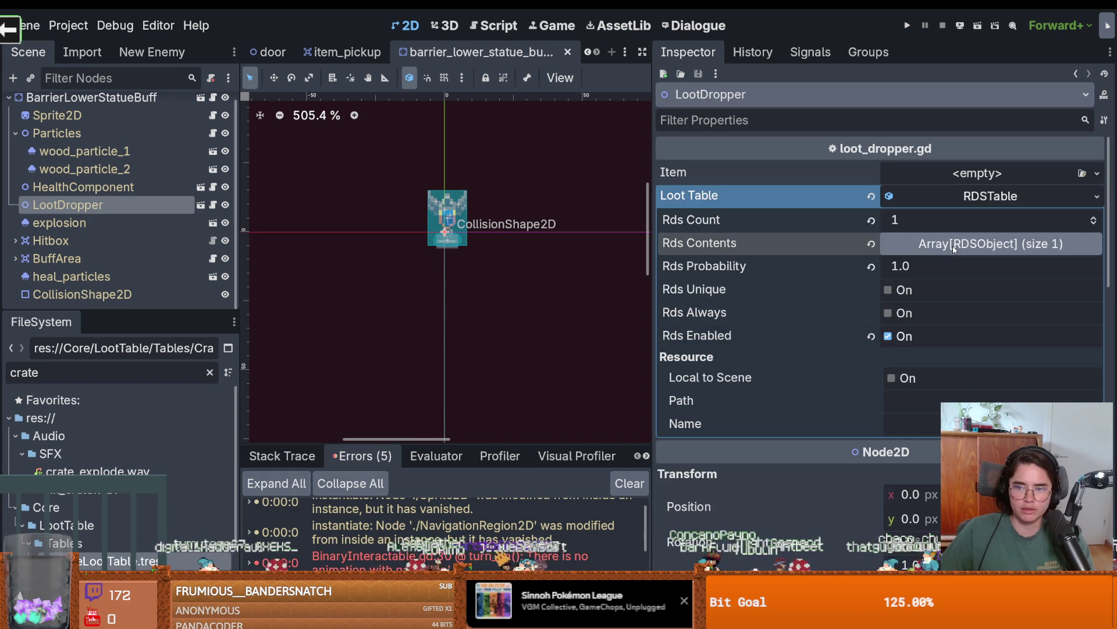
key(ctrl+s)
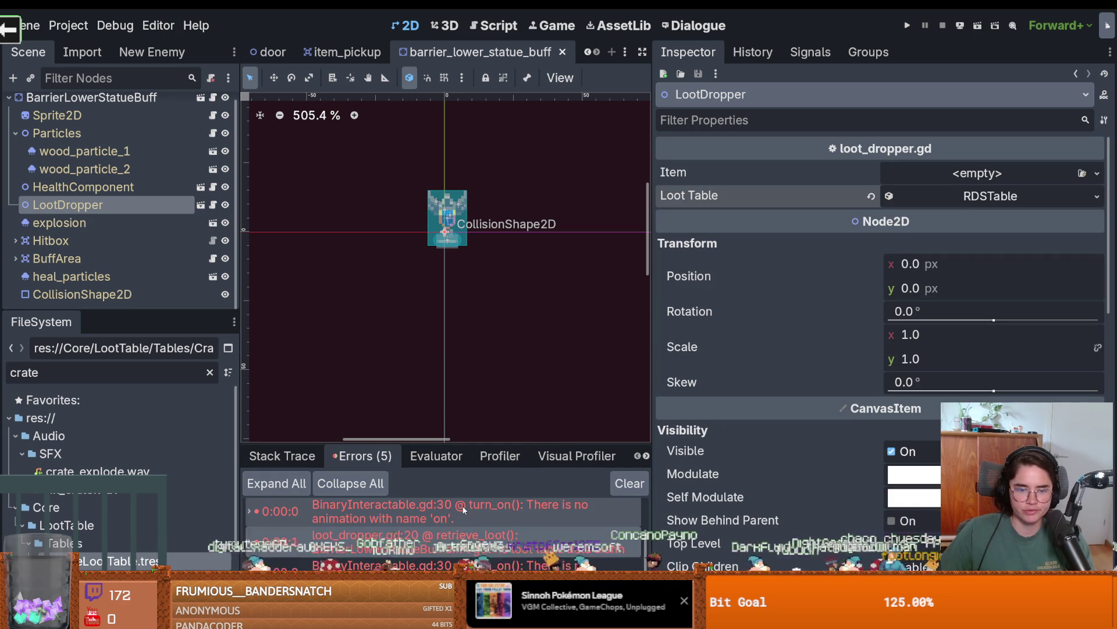
Review the BinaryInteractable.gd and loot_dropper.gd errors, save, and clear the file search.
click(466, 556)
click(464, 530)
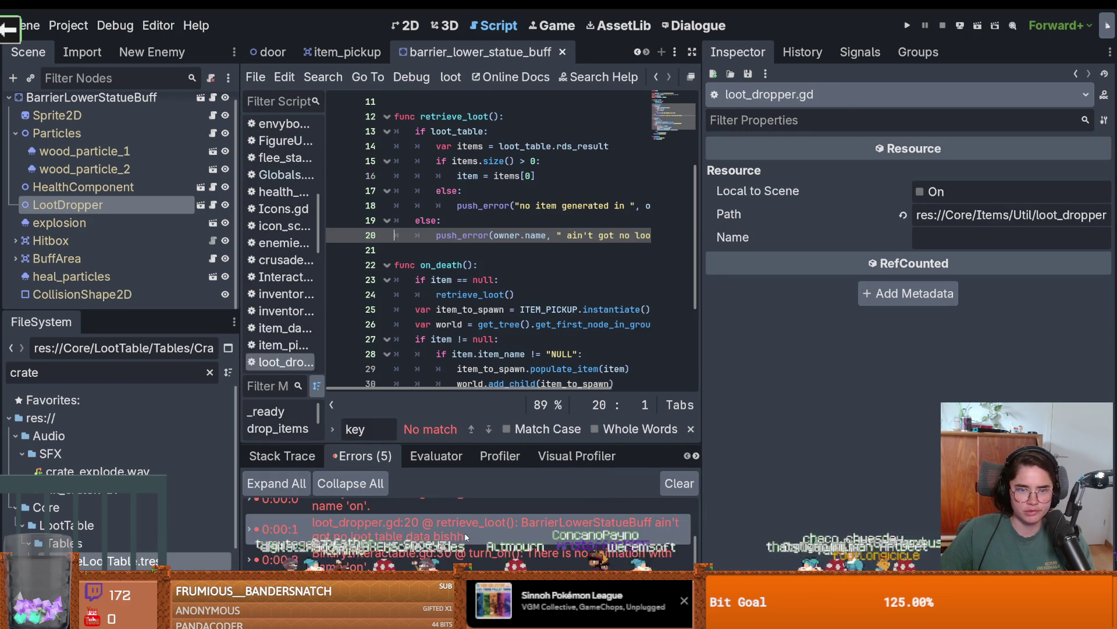
key(ctrl+s)
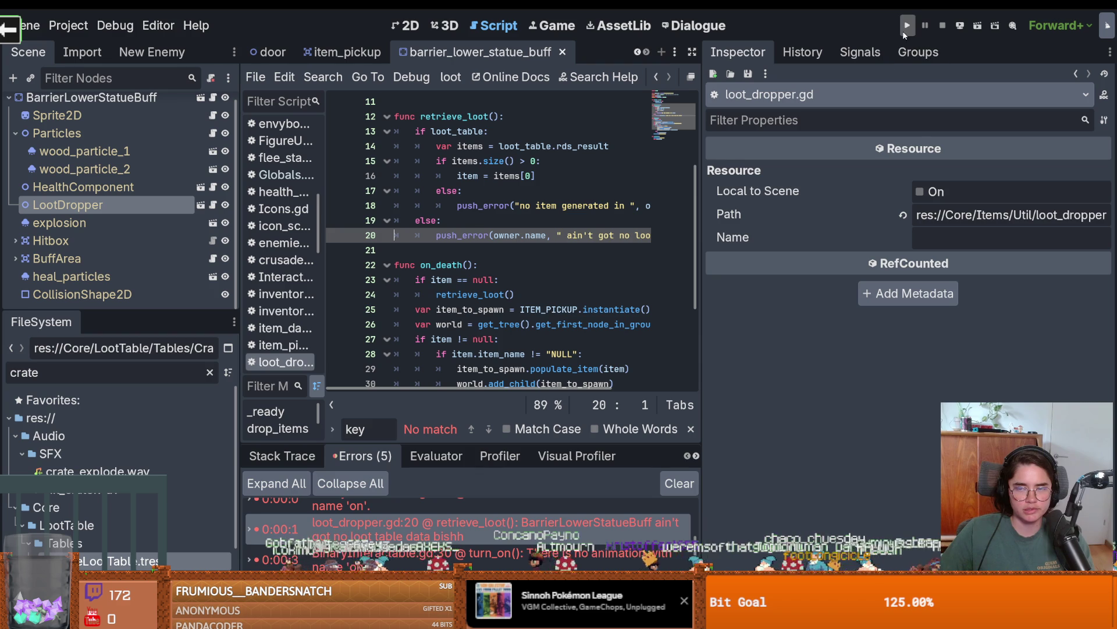
click(210, 372)
scroll(145, 442, up, 10)
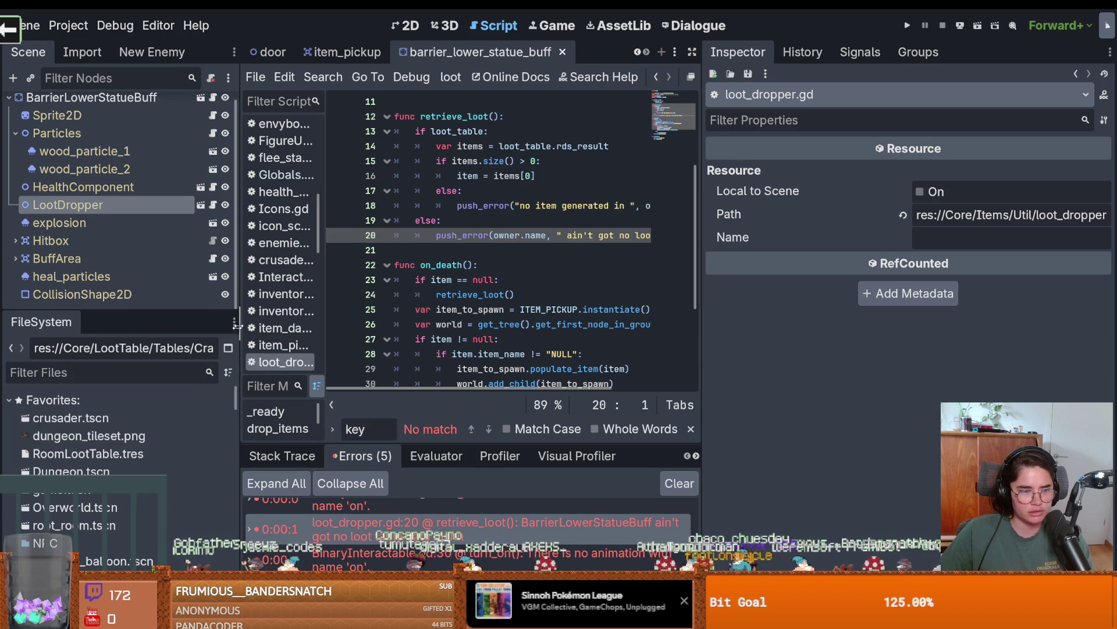
Open Dungeon.tscn and, from its Overlay node, open the CharacterOverlay scene.
double_click(70, 471)
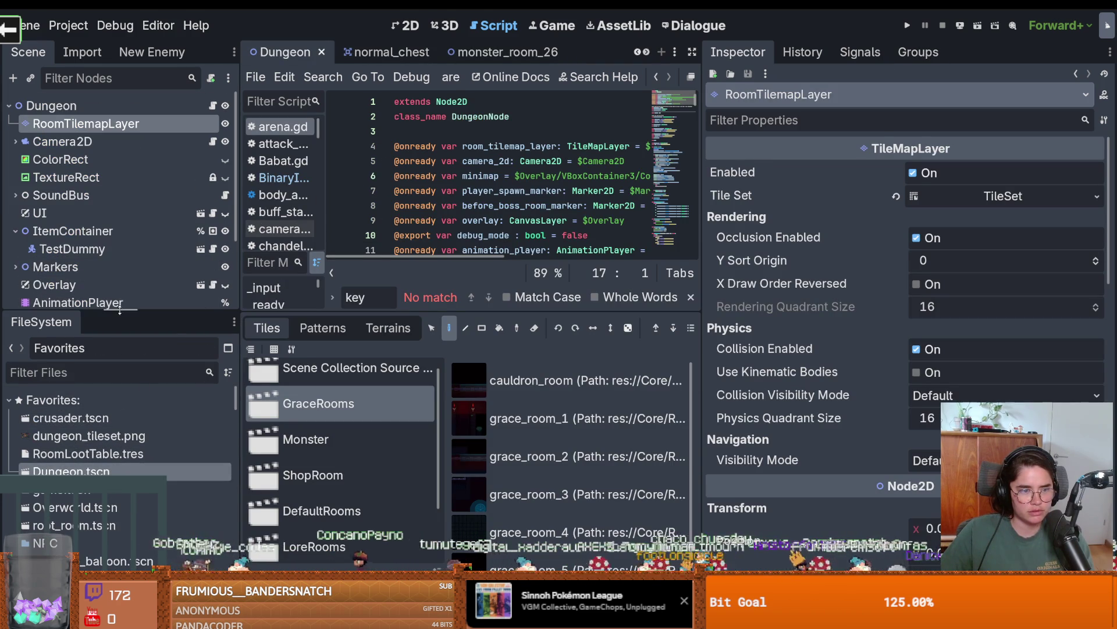
drag(134, 314, 134, 428)
click(407, 25)
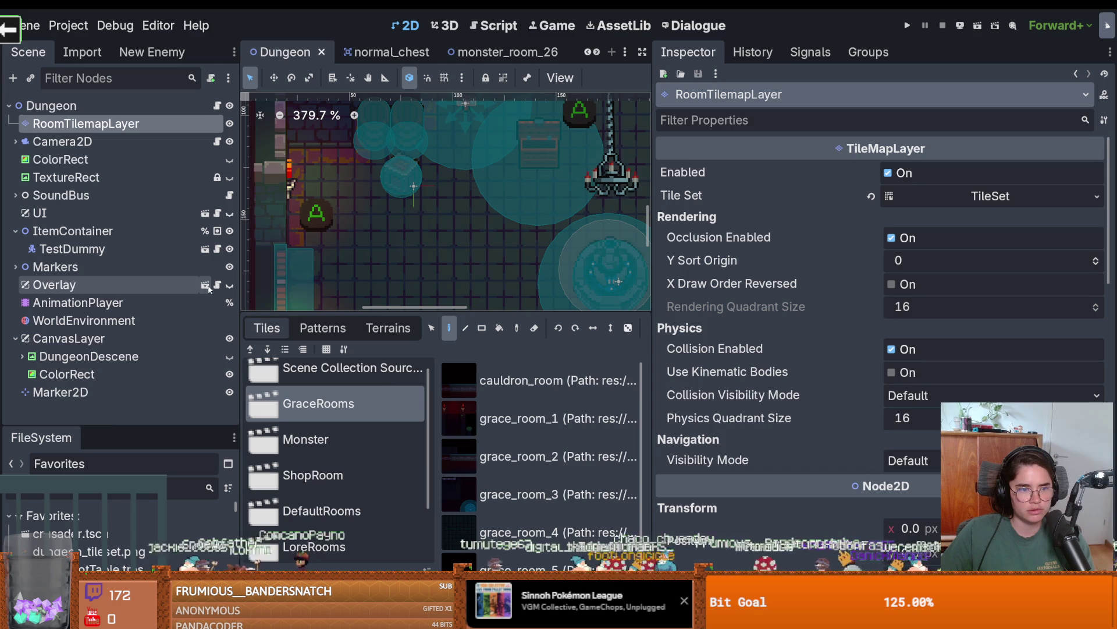
double_click(592, 275)
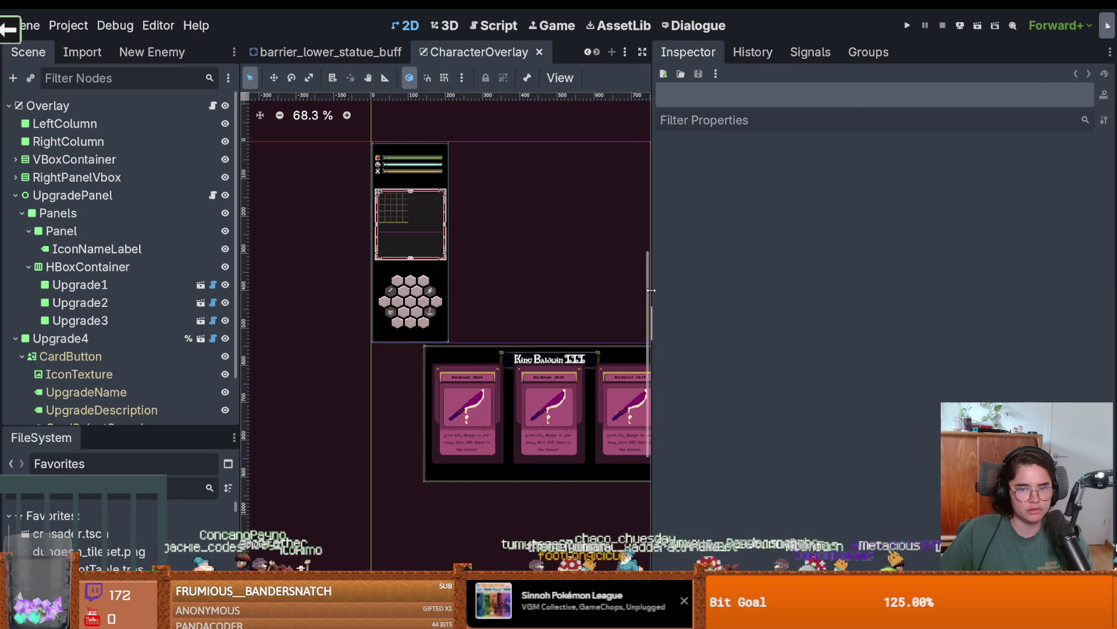
drag(651, 290, 996, 291)
scroll(462, 271, up, 1)
scroll(350, 303, up, 2)
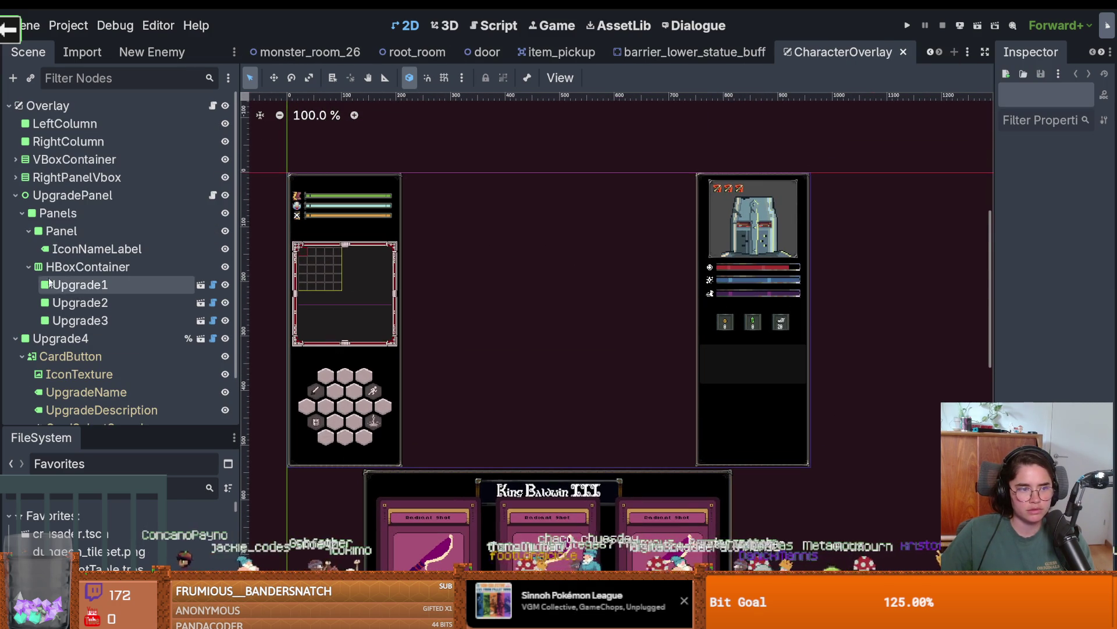
Look through the CharacterOverlay's character_overlay.gd script.
click(213, 106)
scroll(613, 350, down, 5)
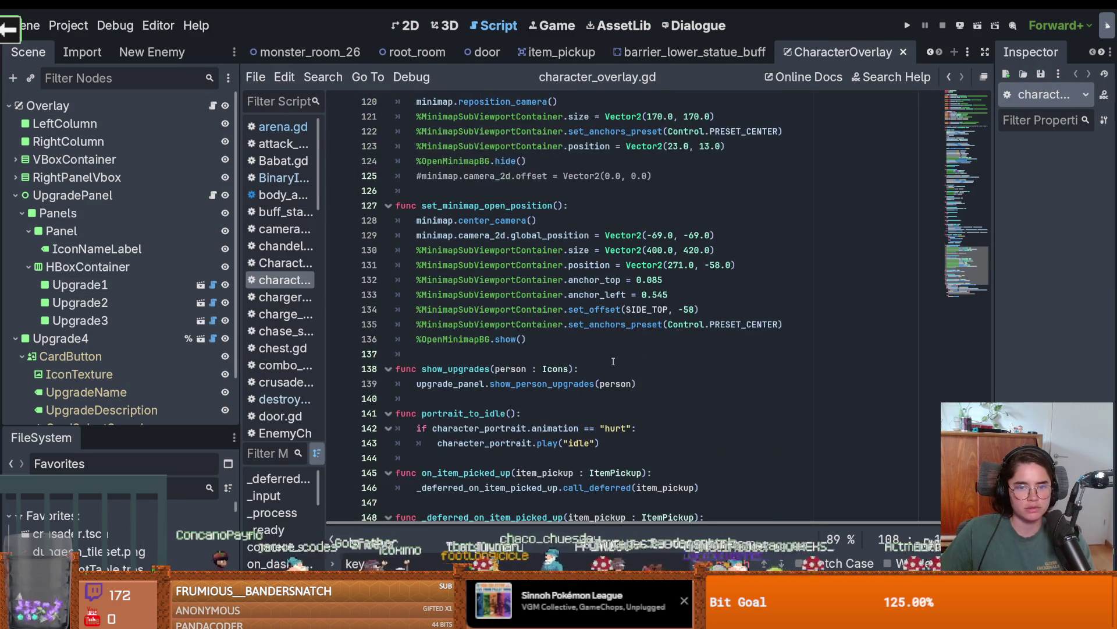
scroll(613, 362, down, 4)
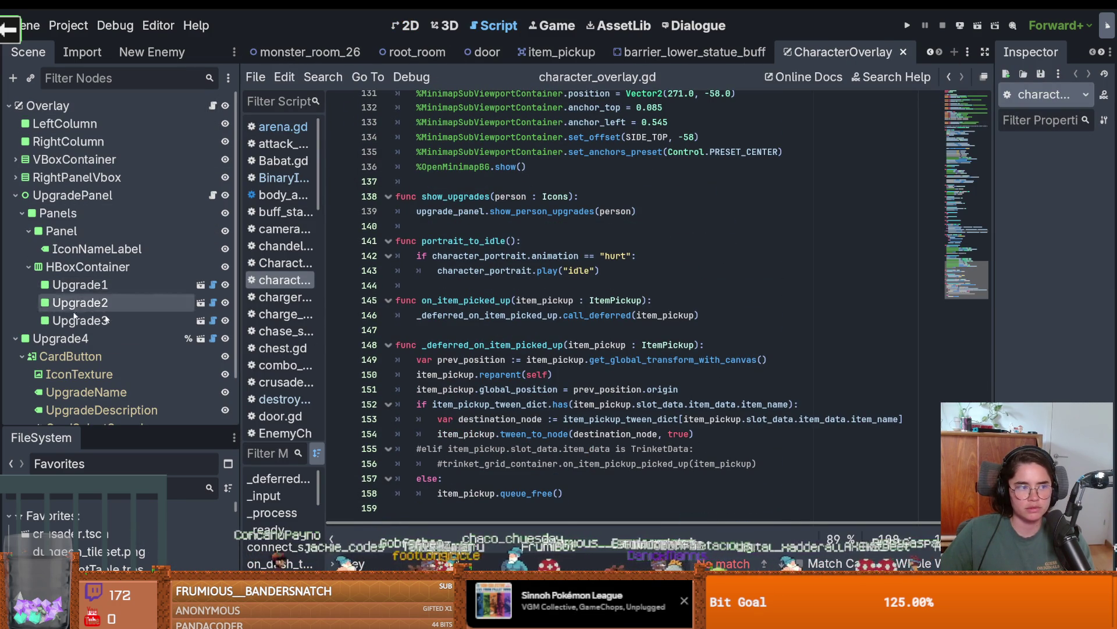
scroll(480, 352, up, 3)
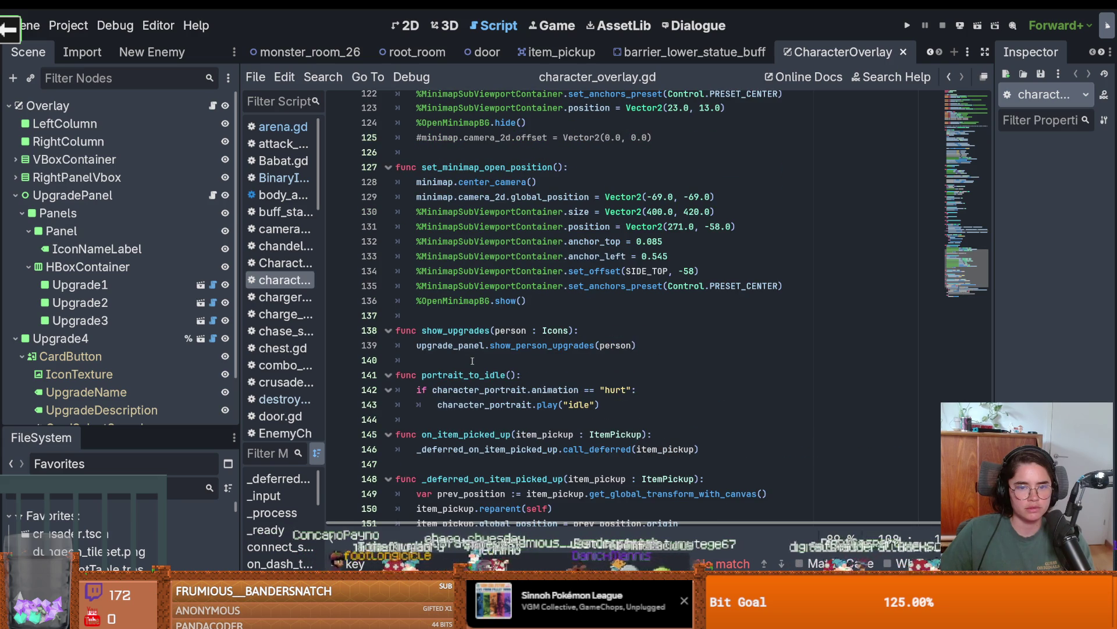
scroll(472, 361, down, 2)
drag(139, 426, 140, 513)
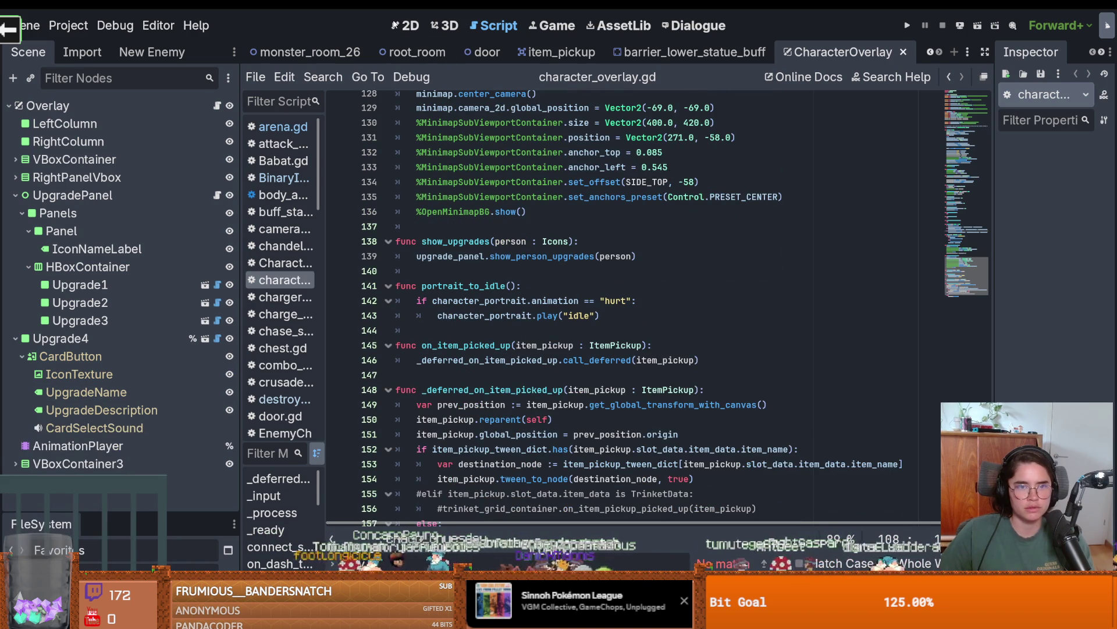
Select CoinAmountLabel on the overlay's 2D canvas, then go back to the script.
click(406, 25)
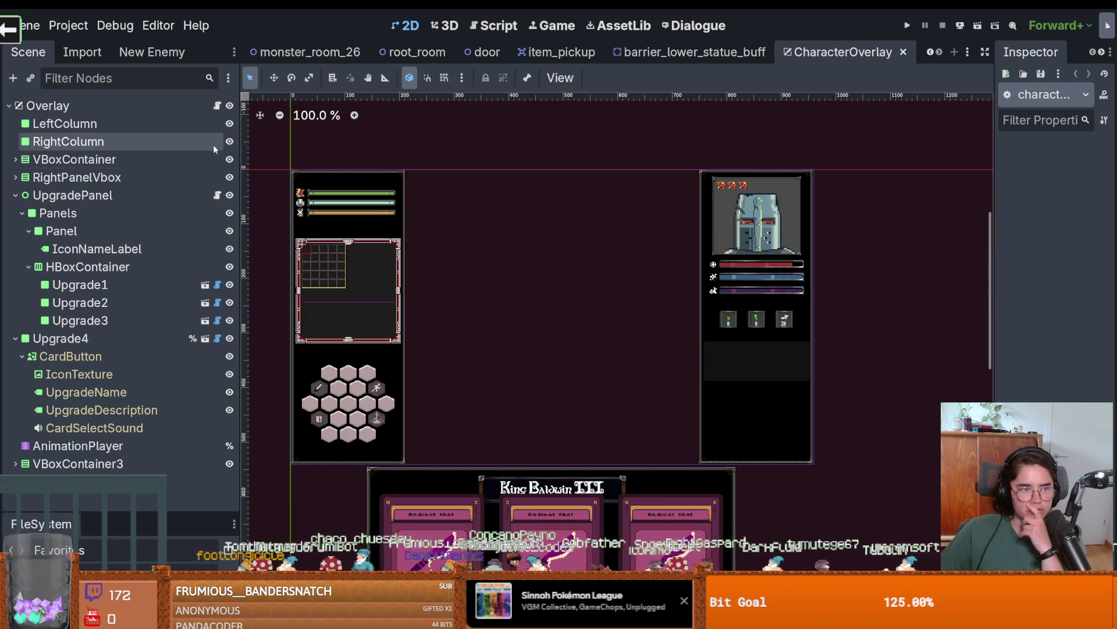
click(216, 106)
click(406, 25)
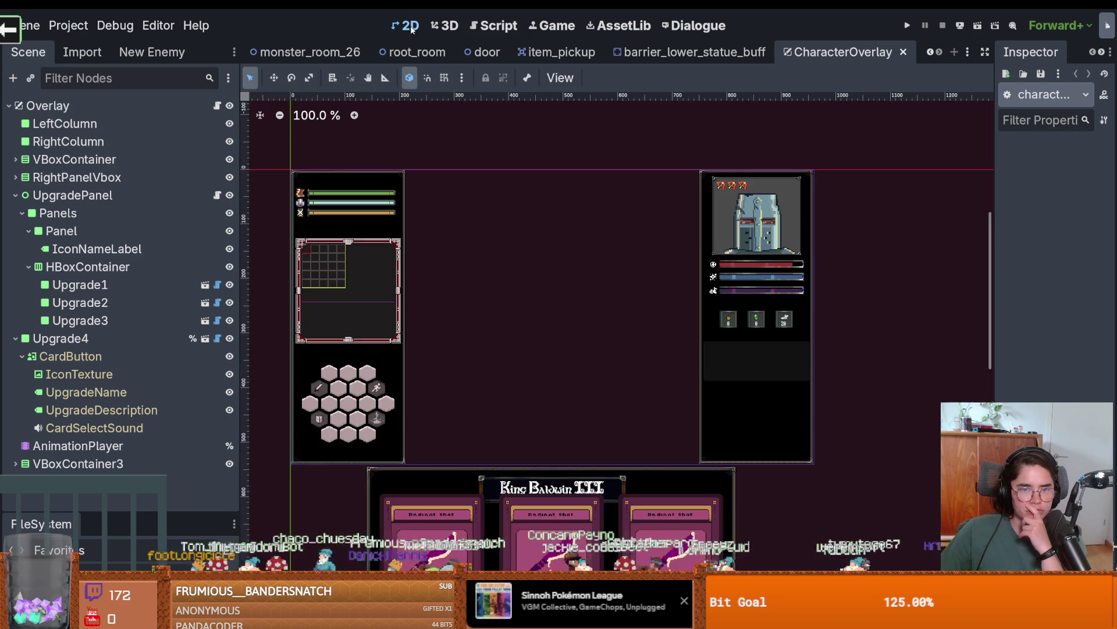
scroll(710, 345, up, 6)
click(710, 344)
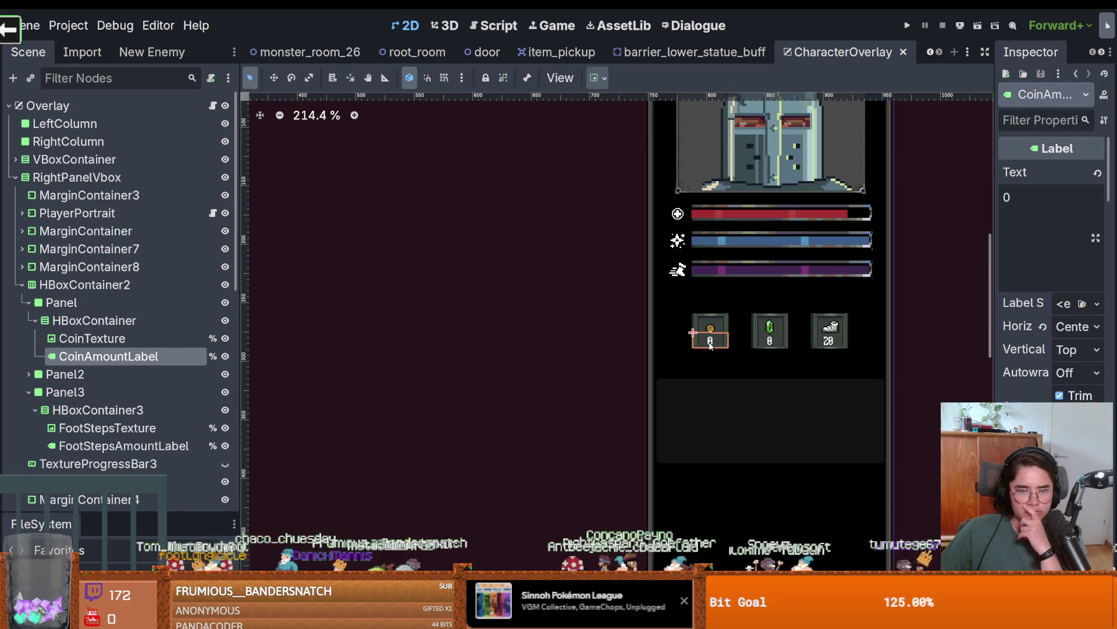
click(214, 105)
scroll(541, 254, down, 3)
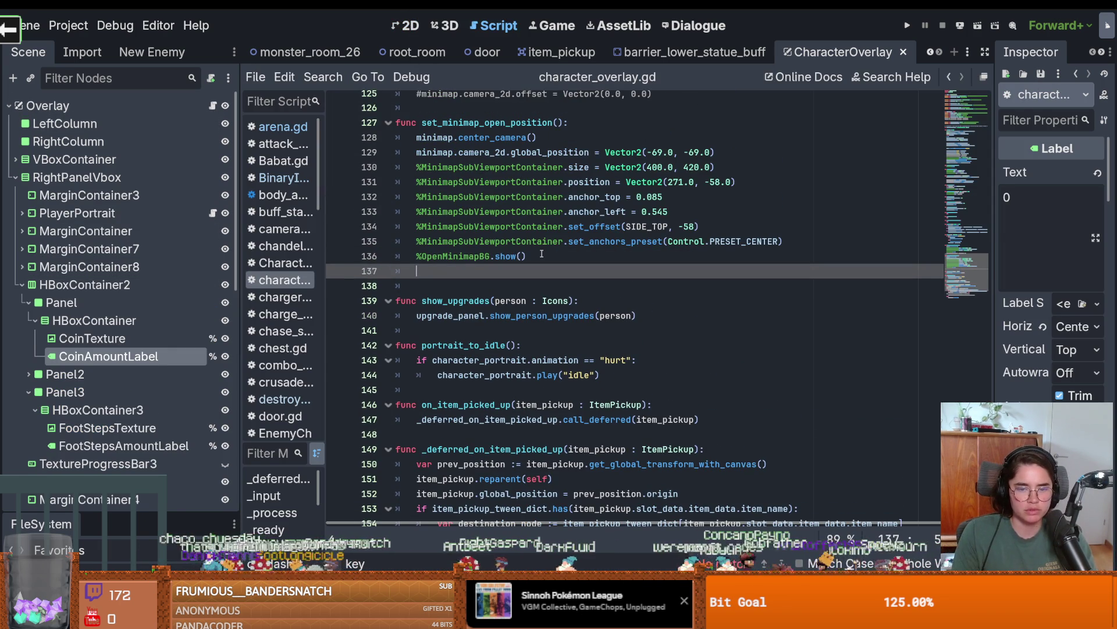
Reselect the CoinAmountLabel node and scroll the script up to the _ready function.
key(Tab)
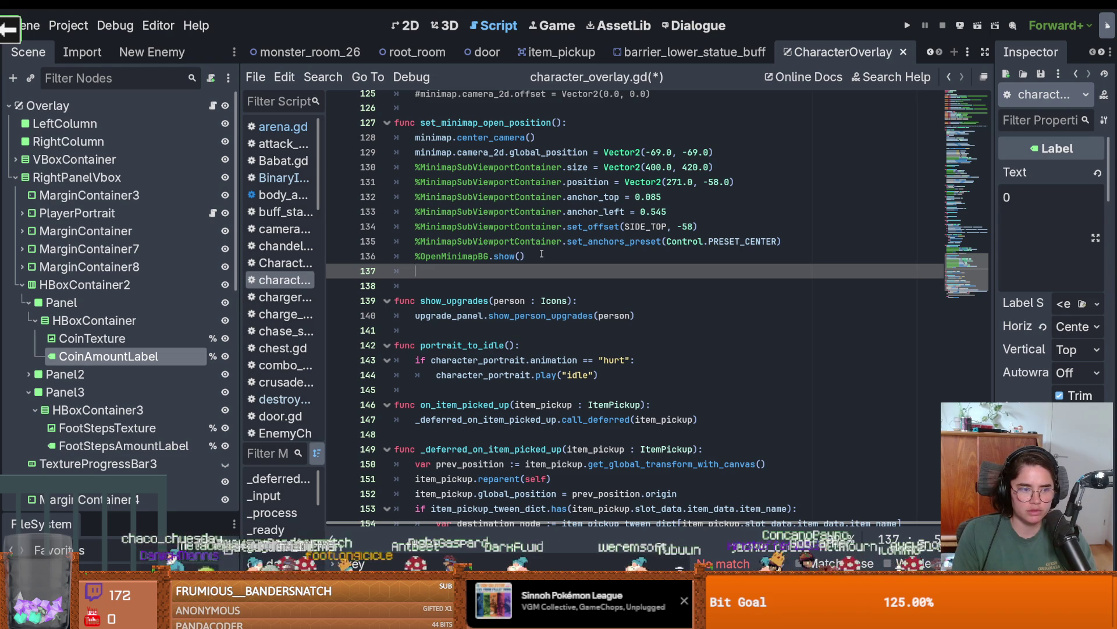
click(117, 338)
click(116, 356)
click(214, 105)
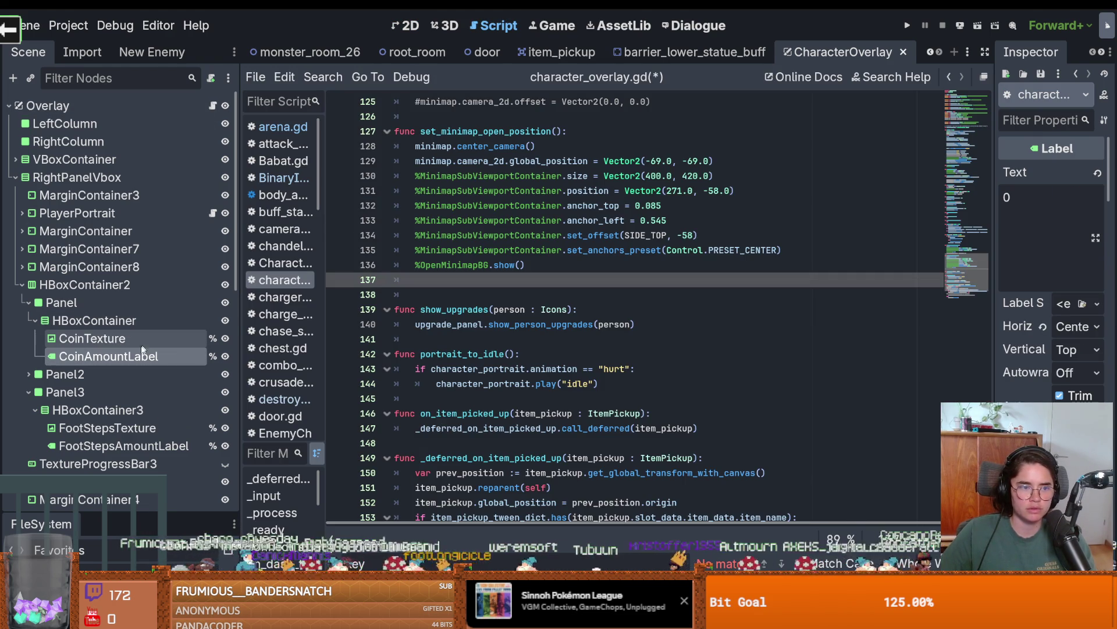
scroll(498, 323, up, 5)
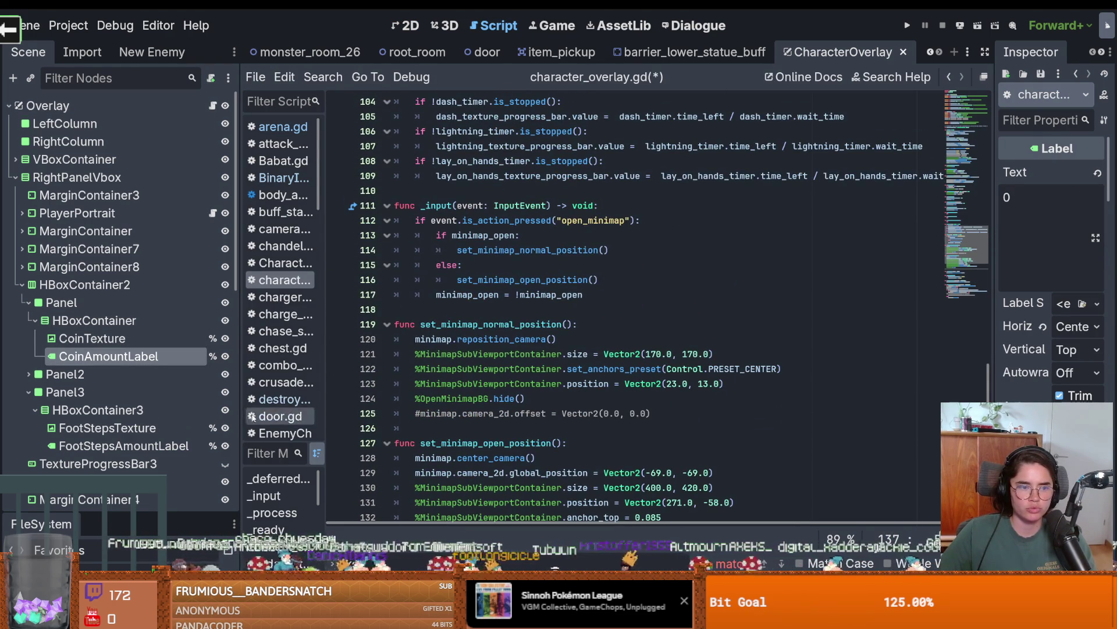
scroll(477, 398, up, 15)
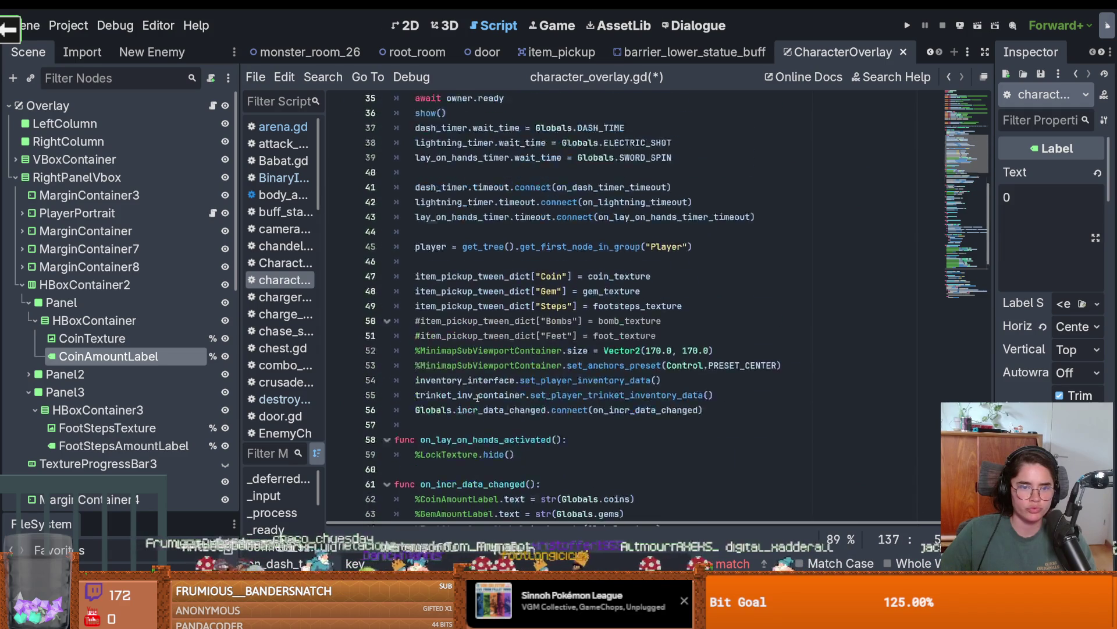
scroll(477, 398, up, 3)
scroll(477, 398, down, 5)
drag(151, 357, 419, 339)
key(ctrl+z)
Add '%CoinAmountLabel.text = str(Globals.coins)' on line 57 of _ready, then save and run.
mouse_move(182, 363)
mouse_down()
mouse_move(419, 349)
mouse_move(460, 300)
mouse_move(409, 271)
mouse_move(150, 359)
mouse_up()
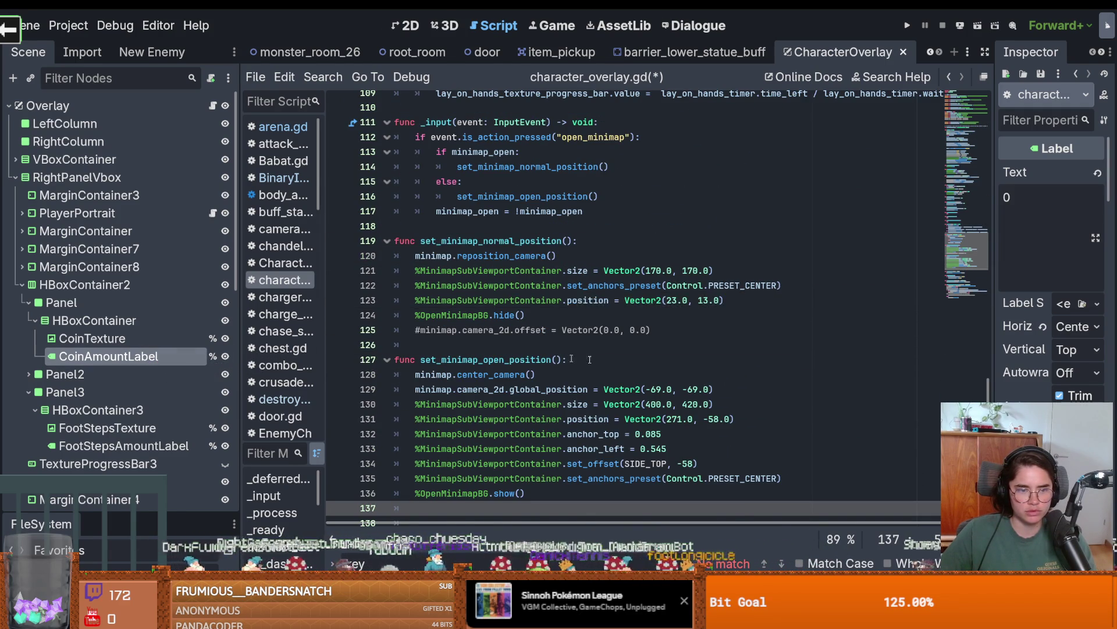
scroll(609, 359, up, 20)
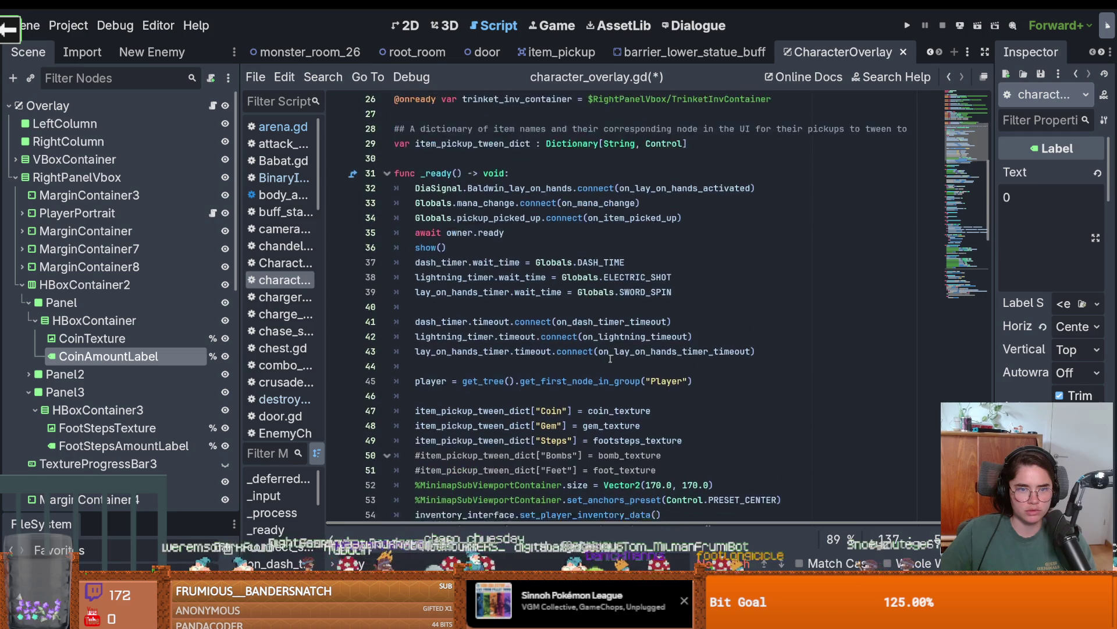
scroll(579, 369, down, 5)
click(713, 292)
key(Return)
drag(111, 356, 470, 301)
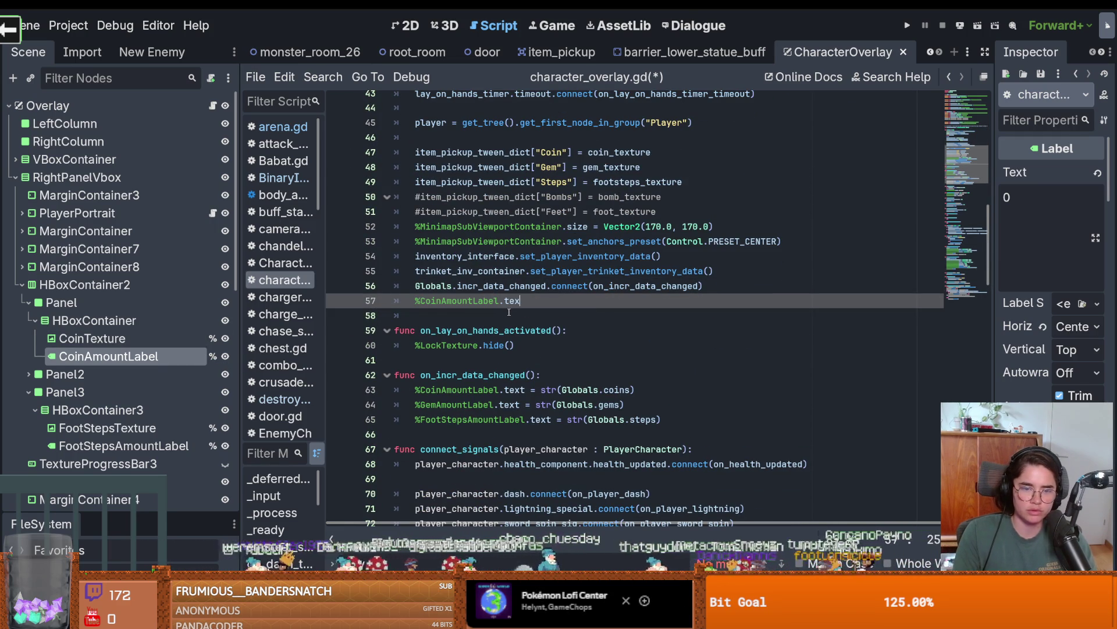
text(str(Globa)
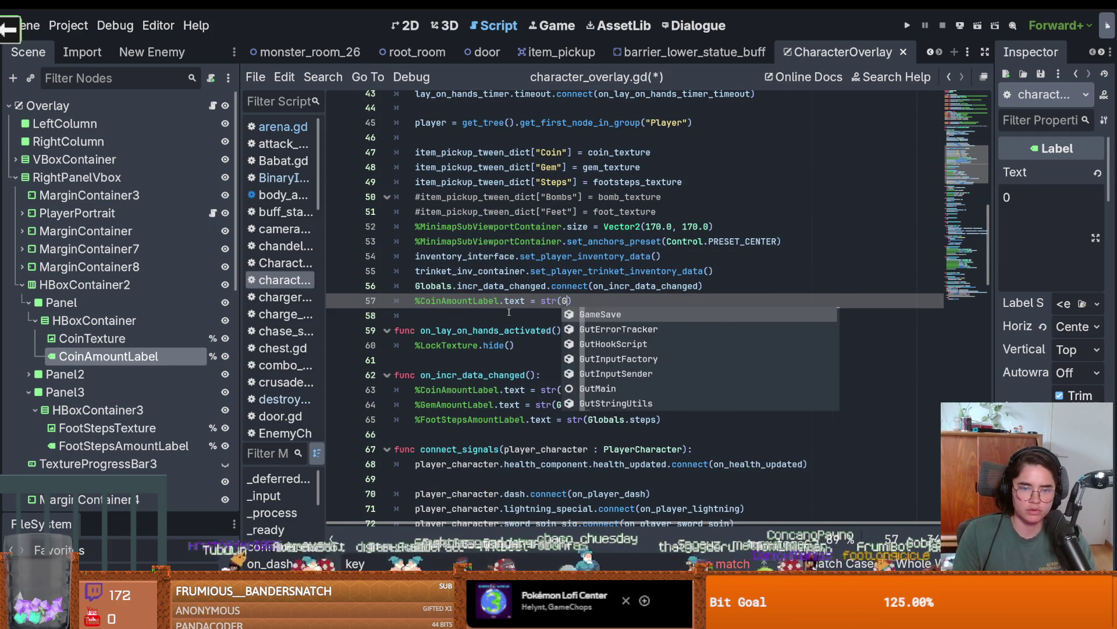
text(ls.co)
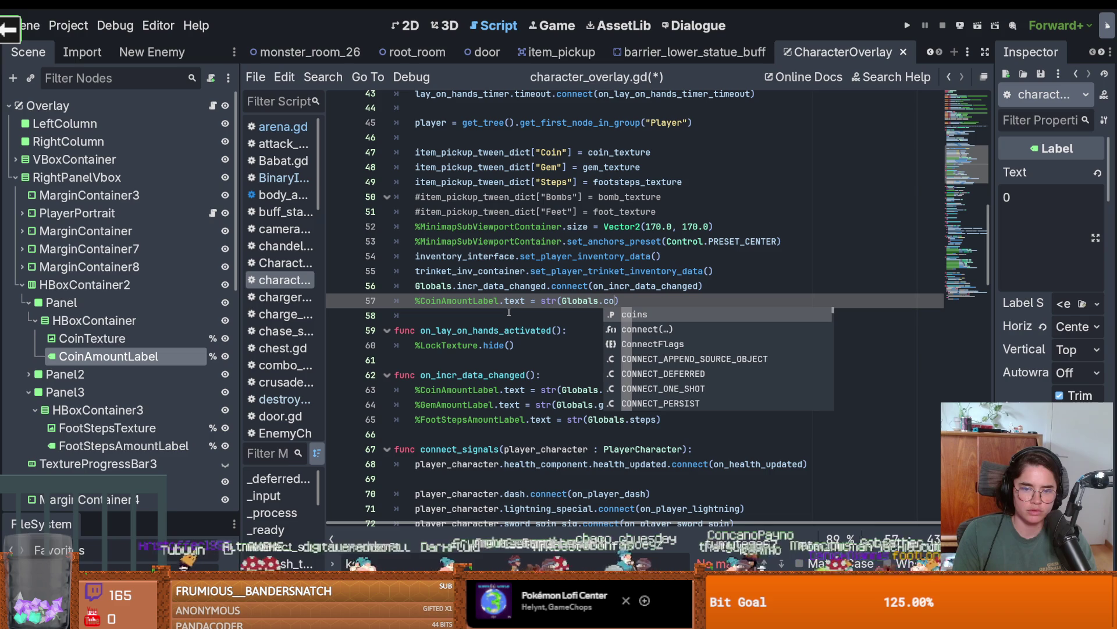
key(Return)
key(F5)
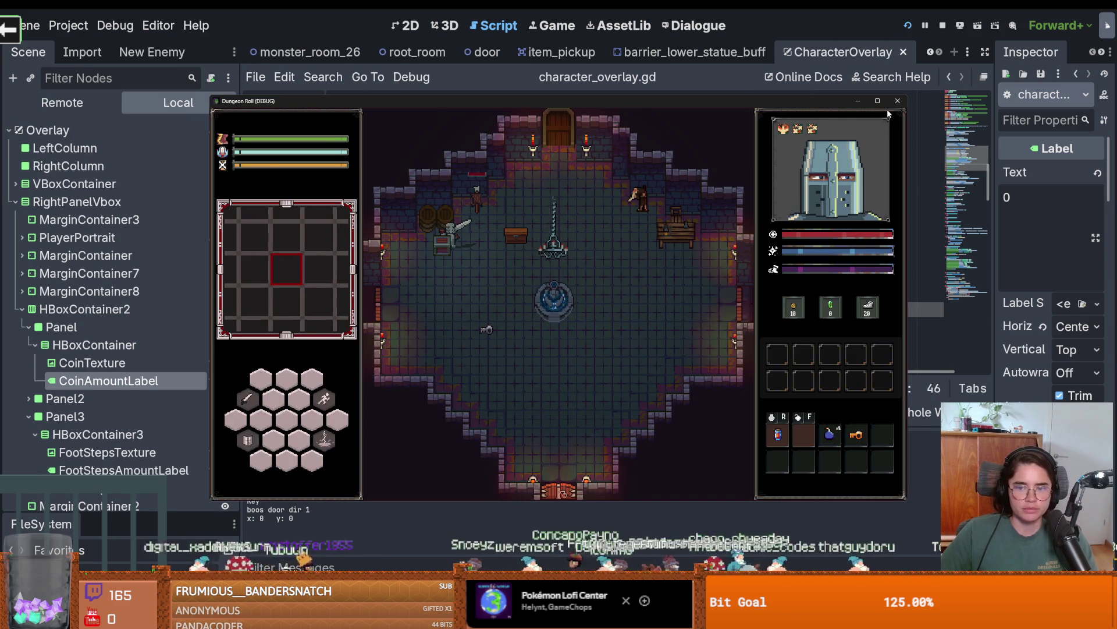
Maximize the game, walk the knight to the chest to check the coins, then stop it.
click(878, 101)
key(s)
key(w)
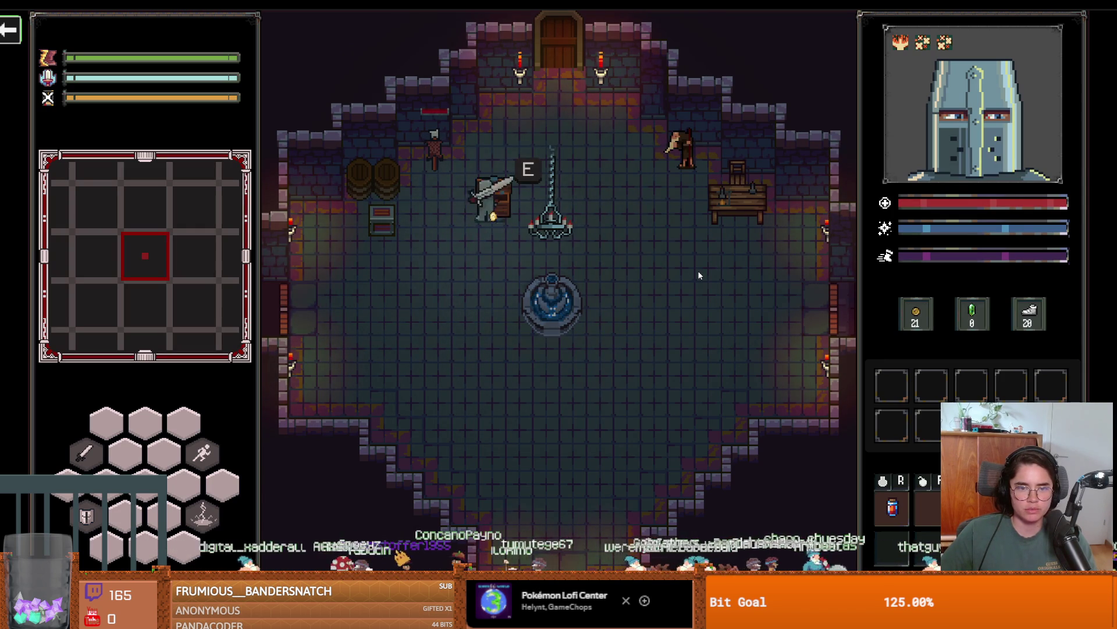
drag(675, 23, 640, 262)
click(826, 246)
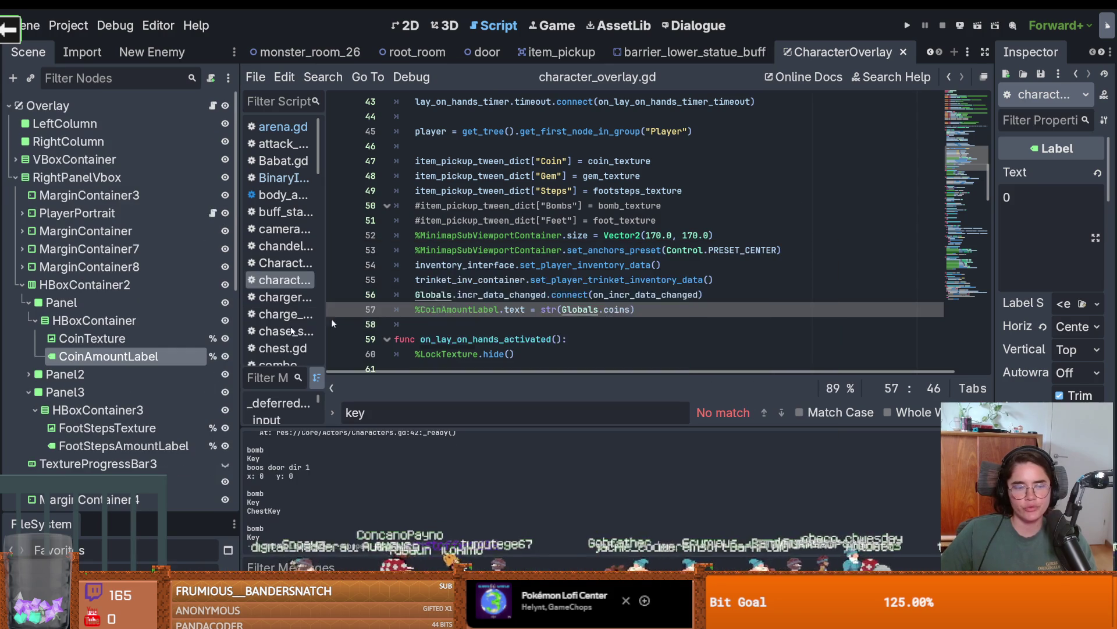
Collapse the RightPanelVbox and UpgradePanel nodes and switch to GitHub Desktop.
click(16, 178)
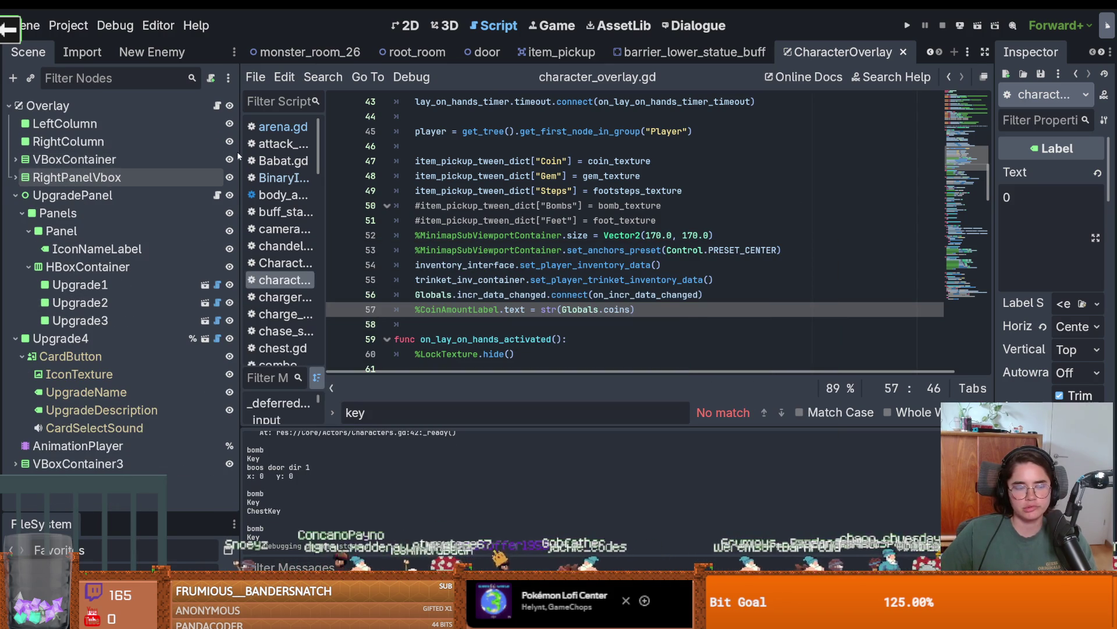
click(17, 197)
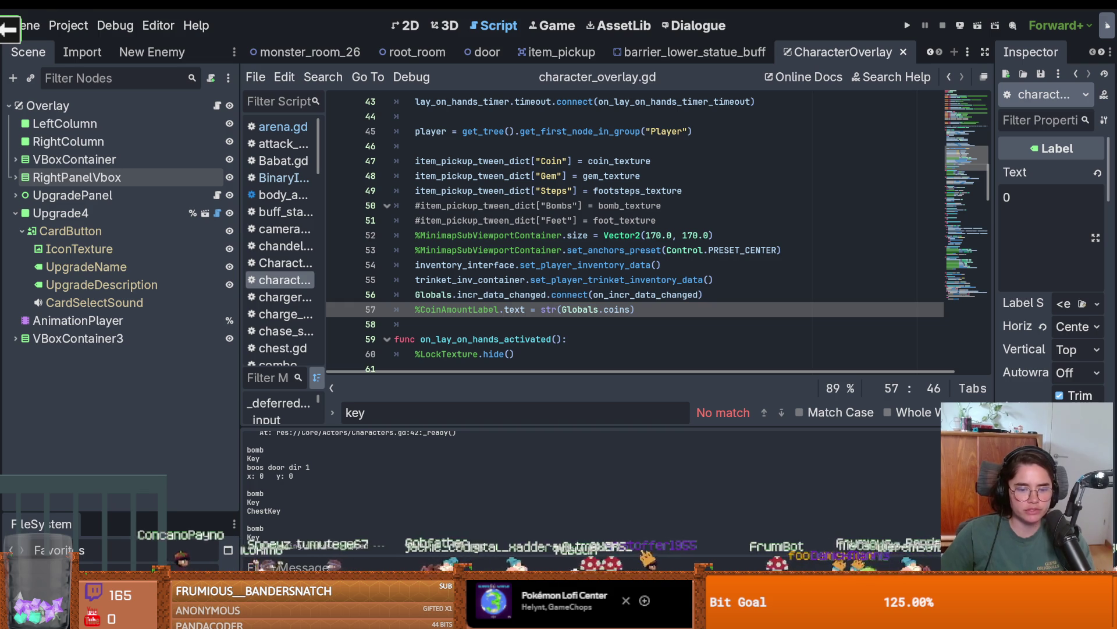
key(alt+Tab)
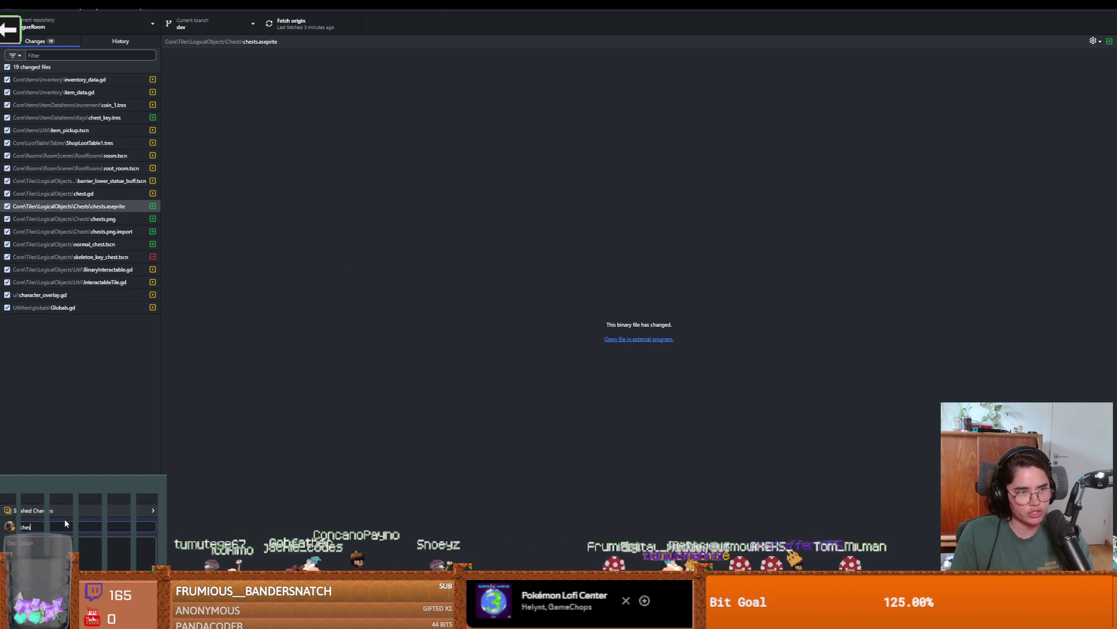
Commit the 19 changes as 'chests and chest keys', then return to Godot and save.
text(ts an)
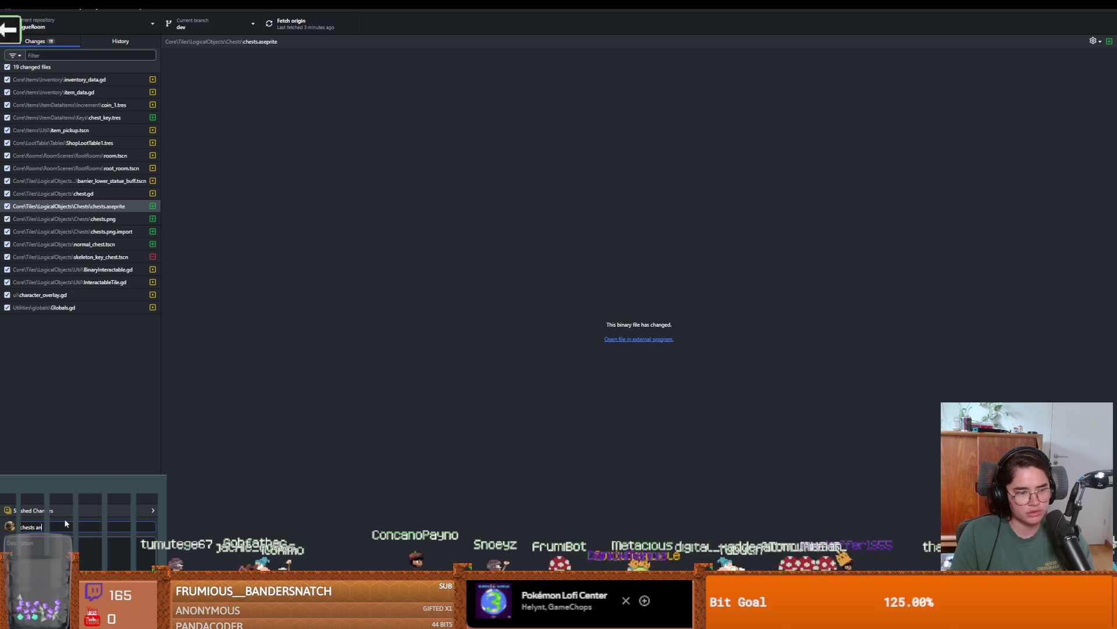
text(d chest keys)
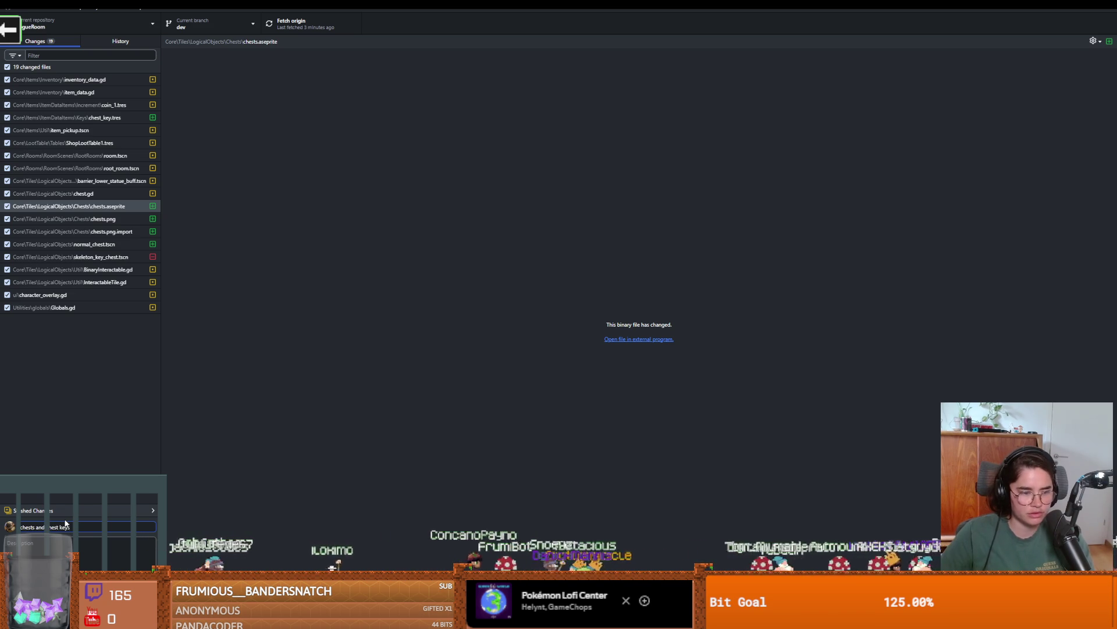
key(ctrl+Return)
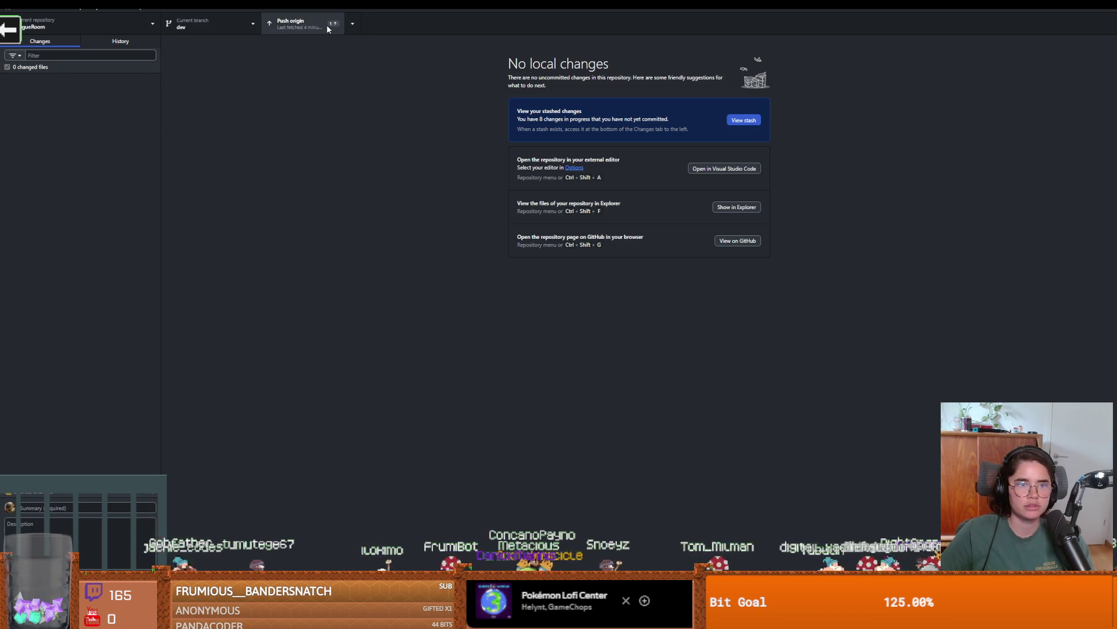
key(alt+Tab)
click(646, 205)
key(ctrl+s)
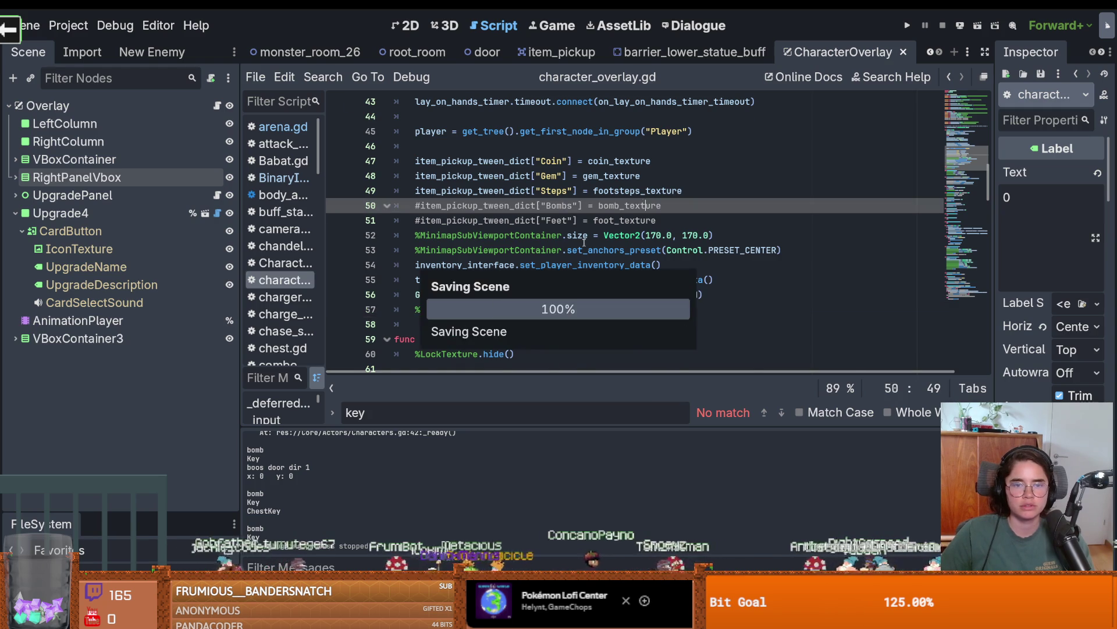
Open crusader.tscn from the FileSystem Favorites, then restore the scene tree dock size.
scroll(462, 104, up, 10)
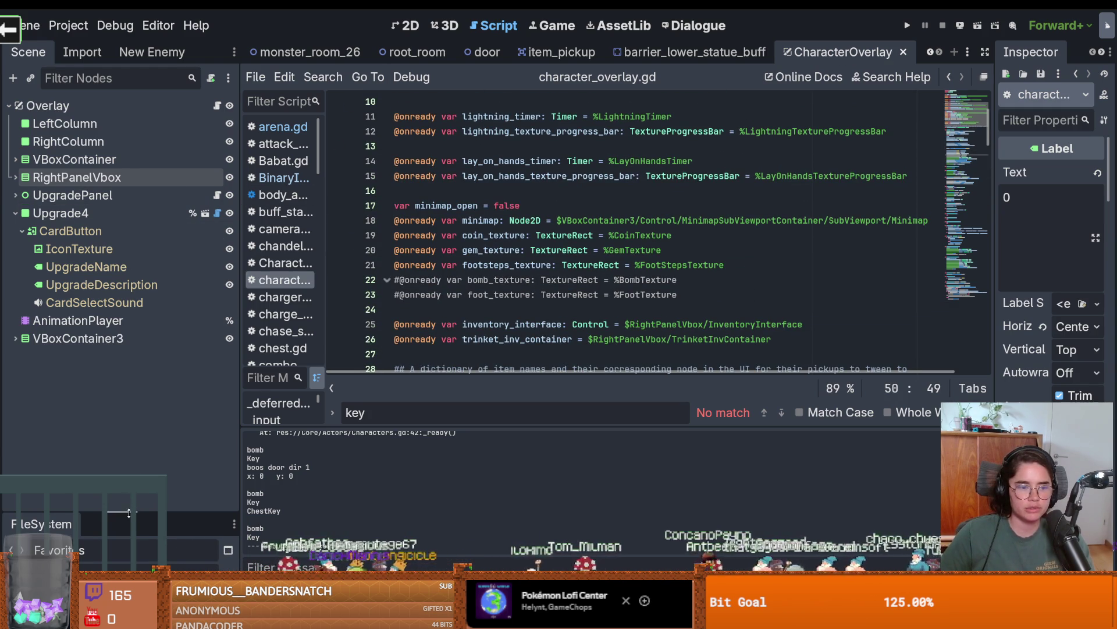
drag(128, 513, 130, 116)
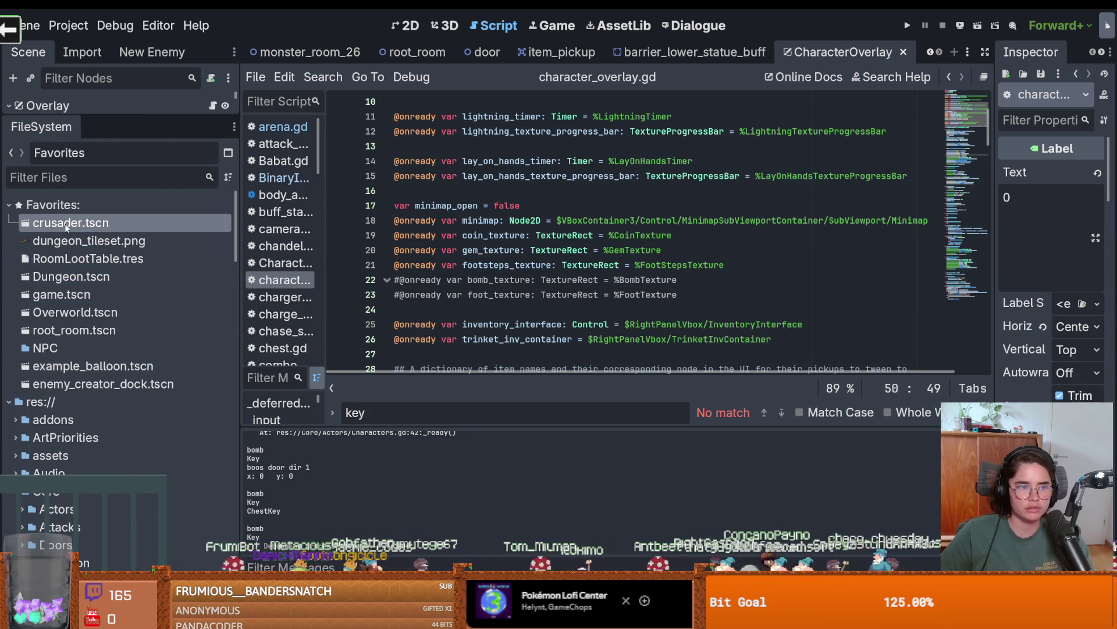
double_click(67, 224)
drag(110, 116, 111, 512)
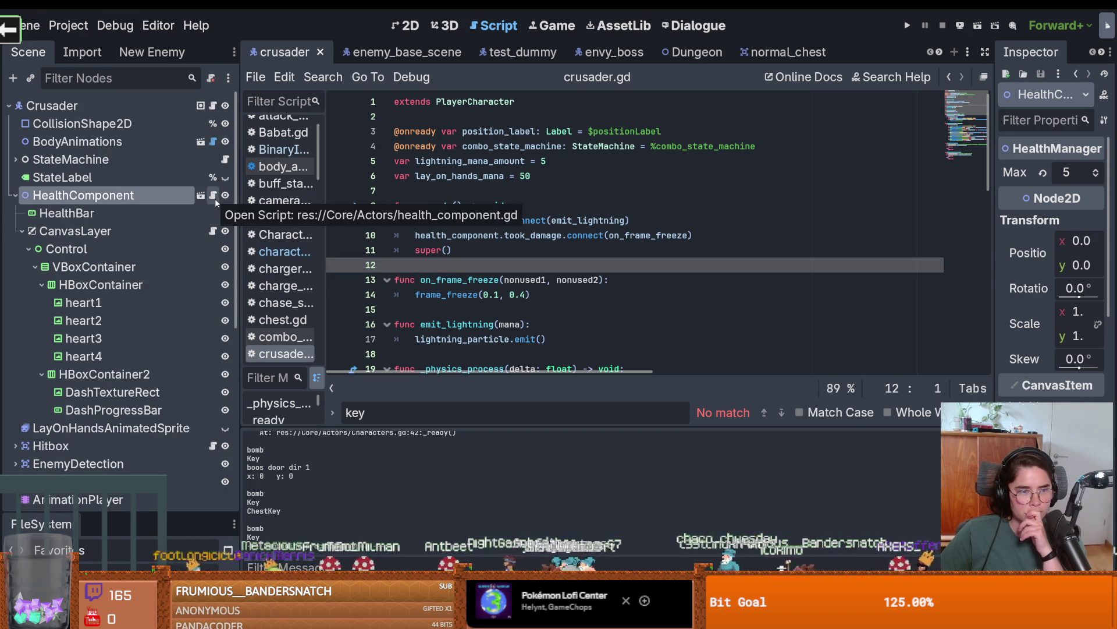
Open the HealthComponent's health_component.gd script and scroll through it.
click(214, 230)
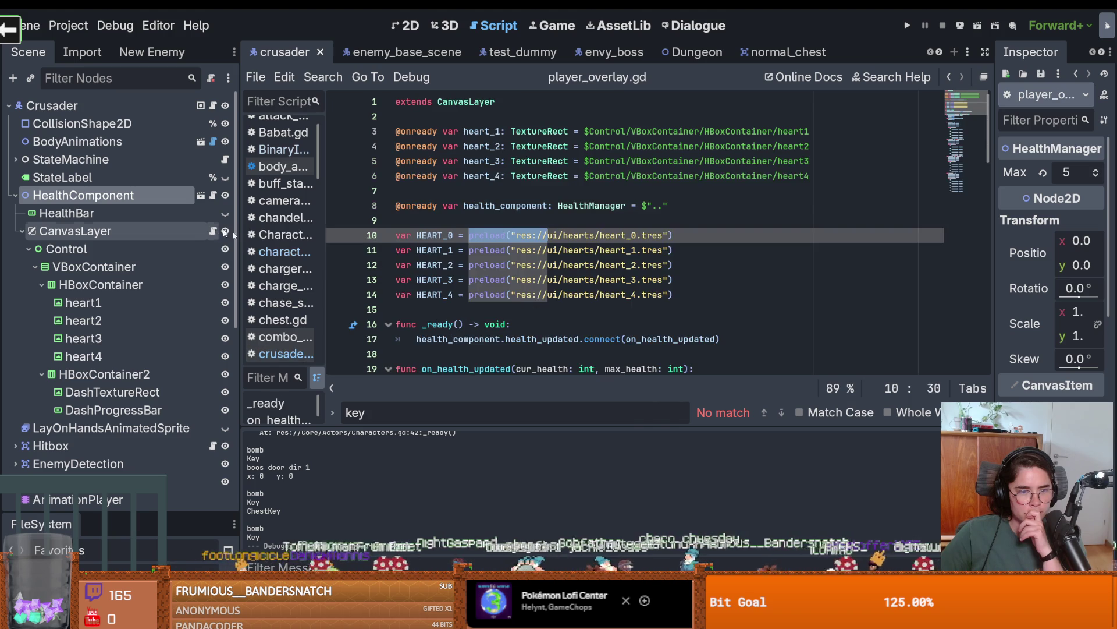
scroll(547, 340, down, 2)
scroll(548, 339, up, 3)
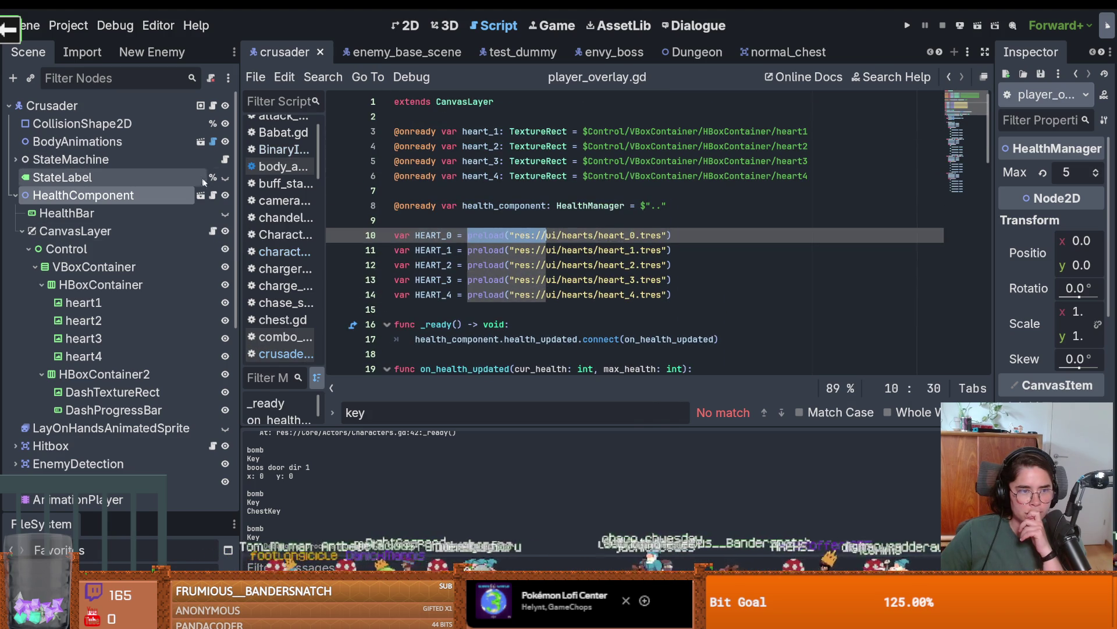
click(213, 195)
scroll(487, 250, up, 8)
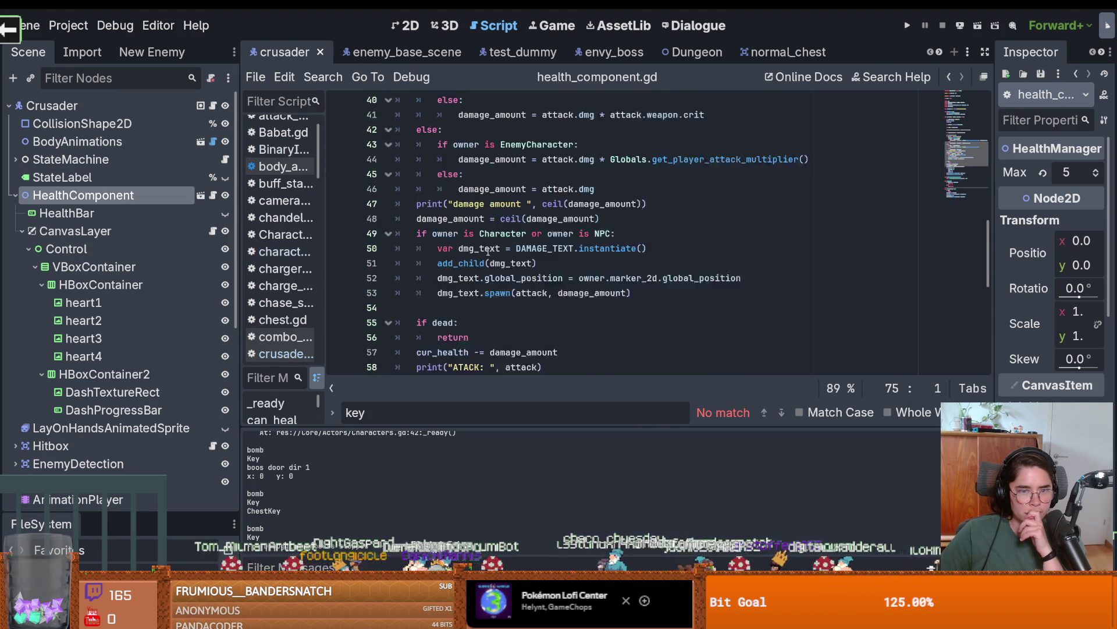
scroll(494, 265, up, 1)
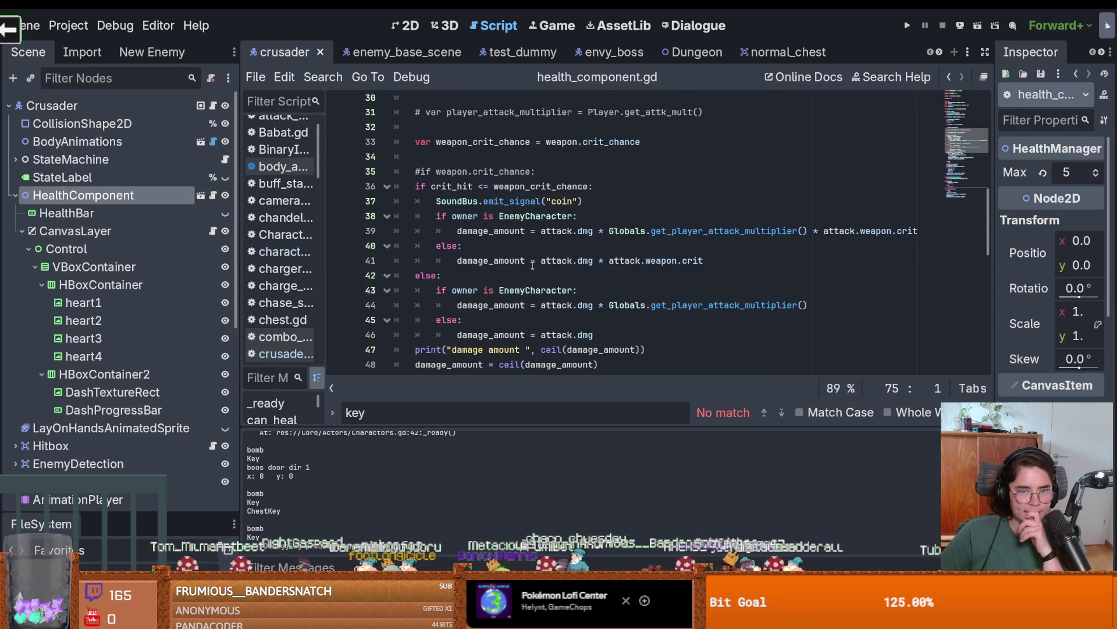
scroll(533, 265, up, 1)
scroll(524, 272, down, 1)
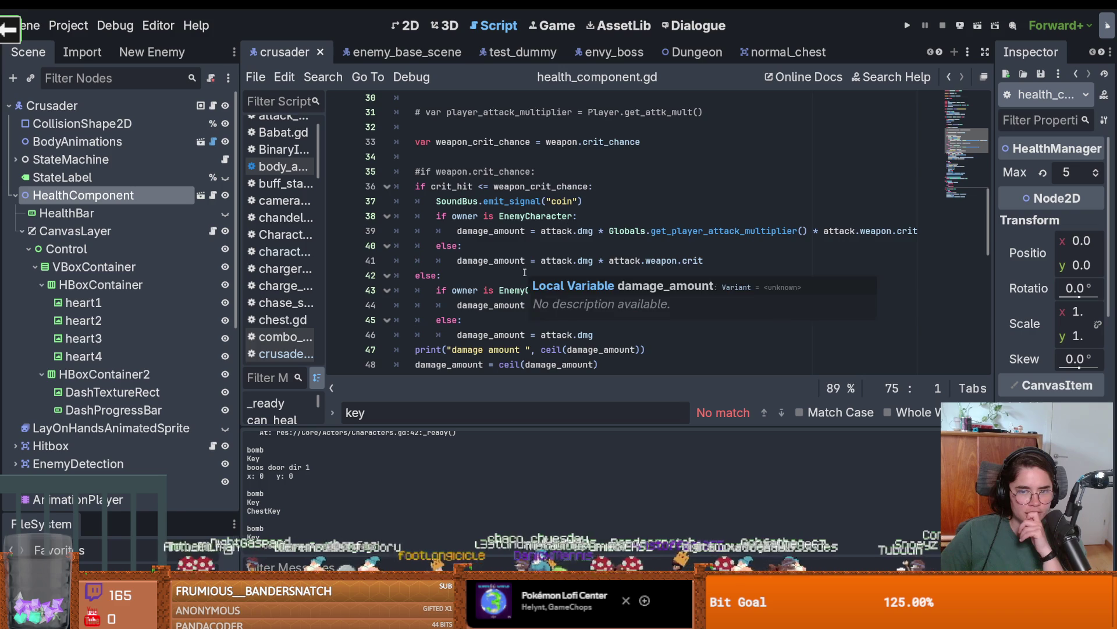
scroll(524, 272, down, 1)
scroll(525, 273, down, 1)
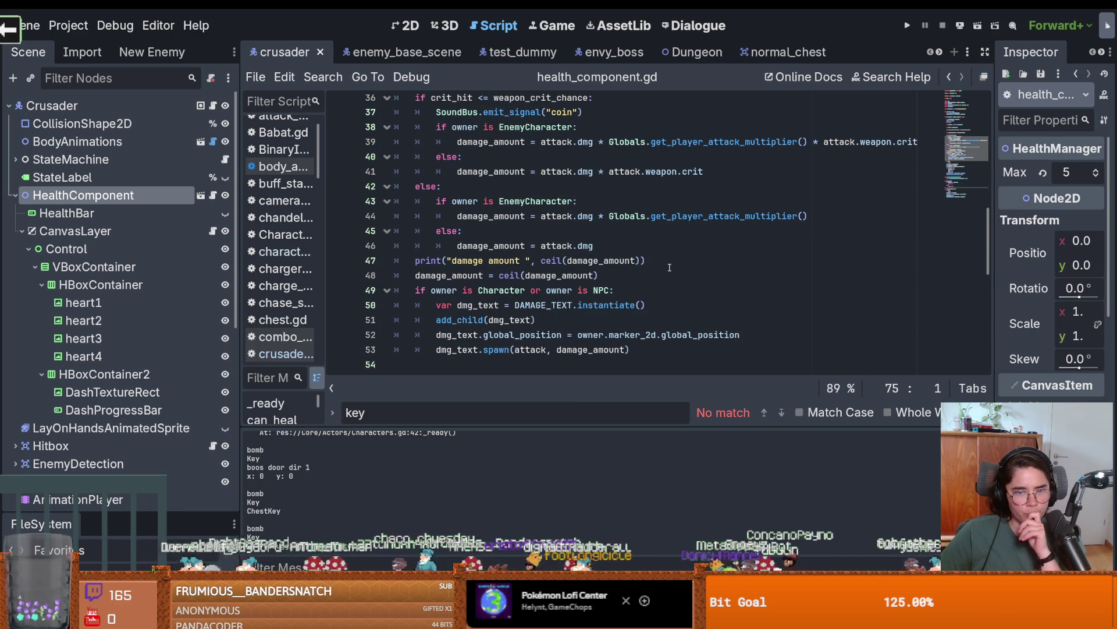
Reveal the preloaded DAMAGE_TEXT scene, damage_text.tscn, in the FileSystem dock.
double_click(547, 305)
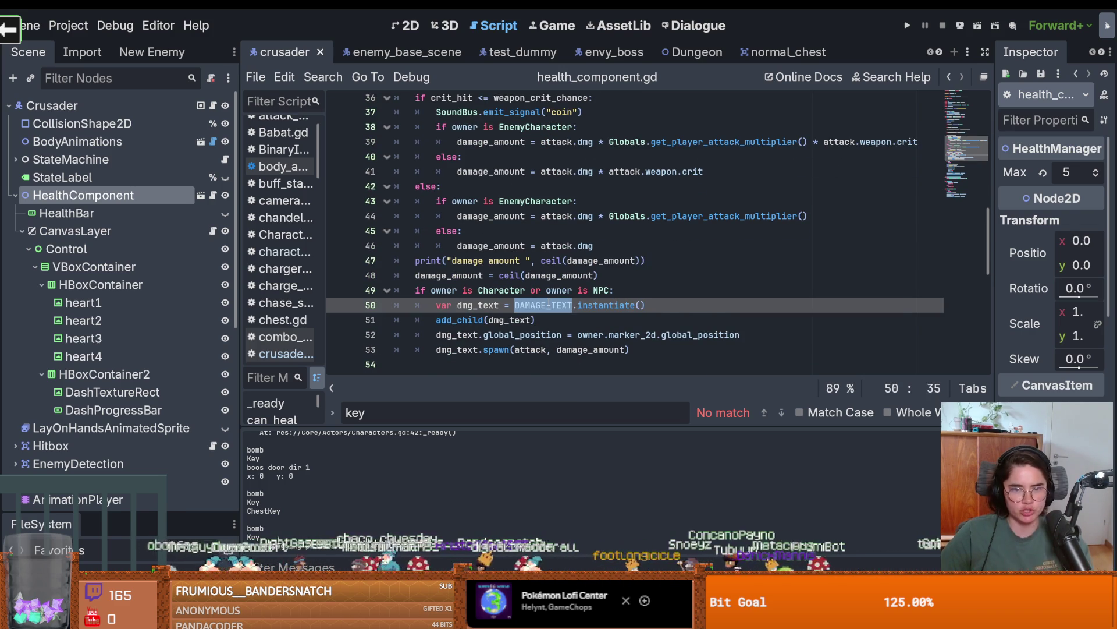
scroll(547, 305, up, 15)
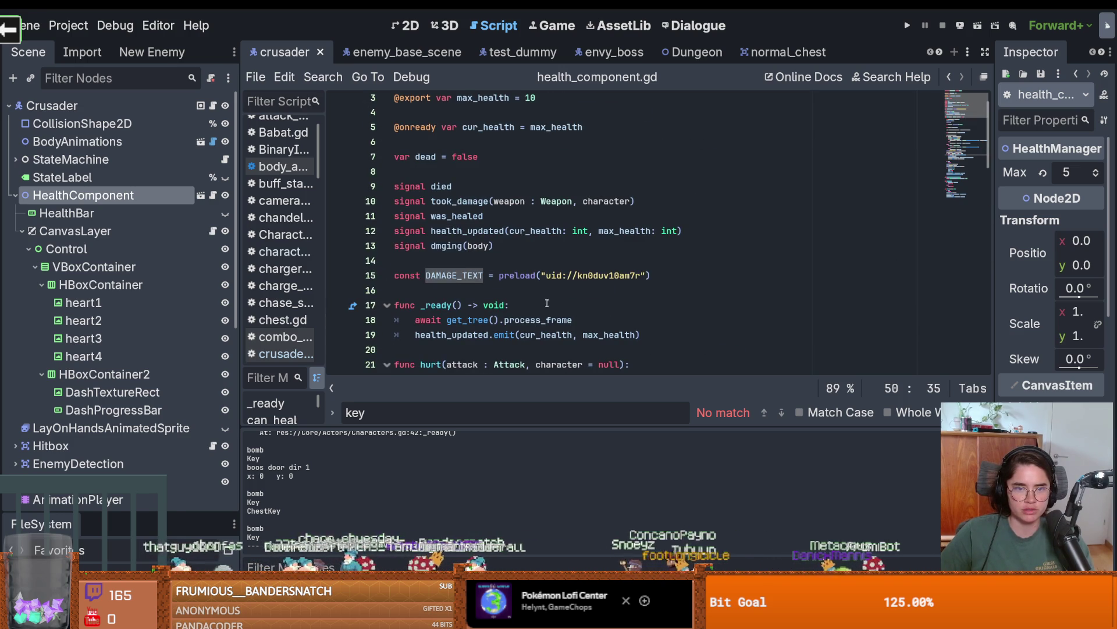
mouse_move(584, 279)
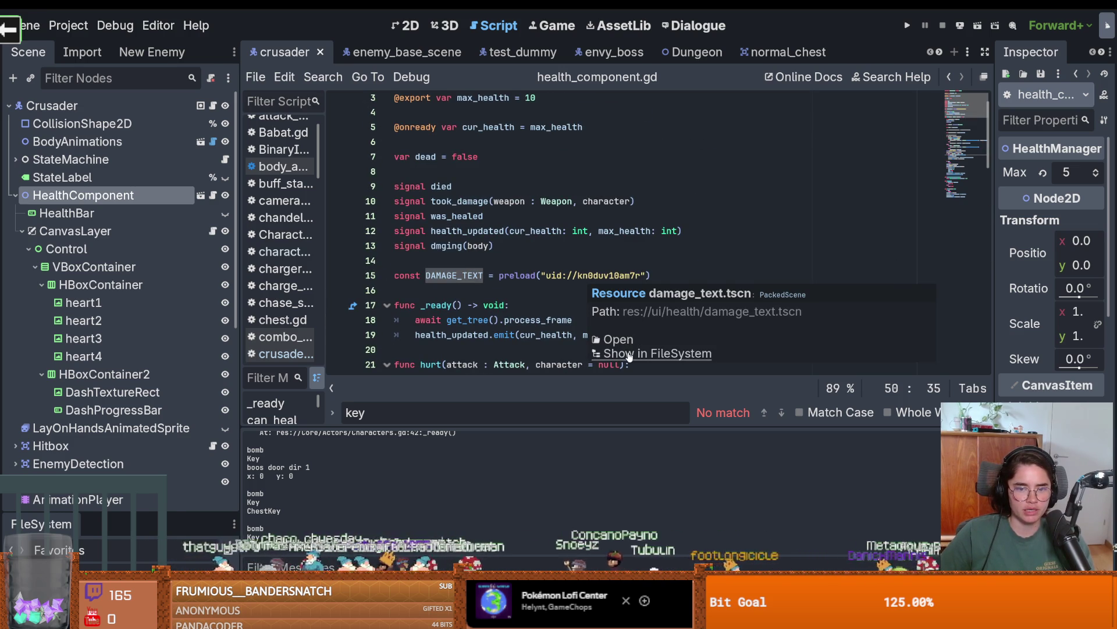
click(654, 424)
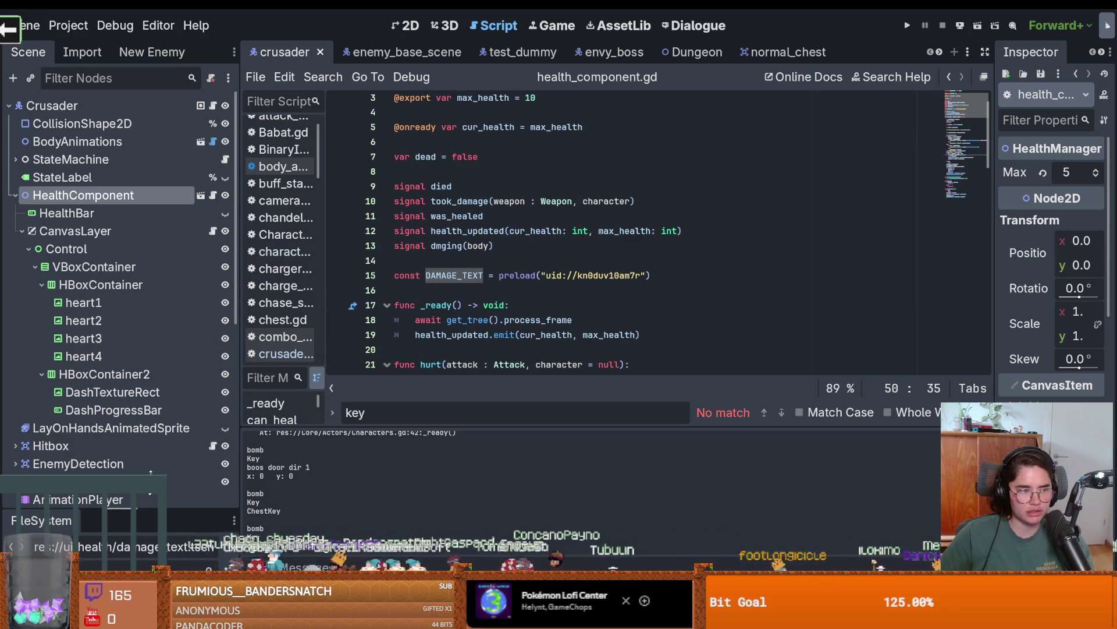
drag(116, 513, 116, 247)
Open damage_text.gd and inspect tween_property, _physics_process and random_velocity.
double_click(140, 336)
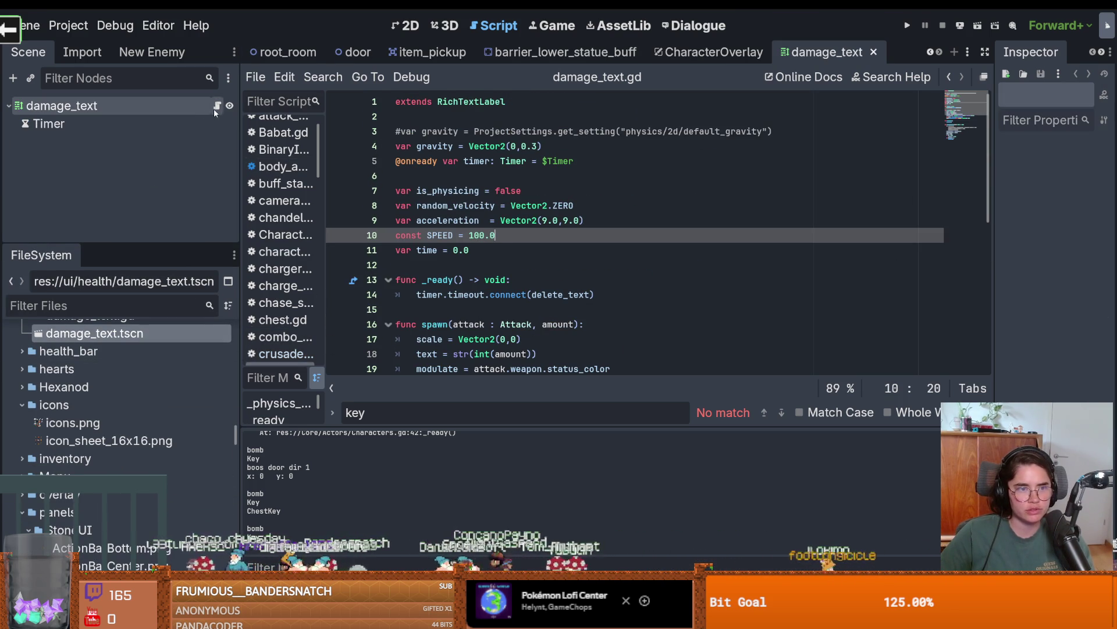
scroll(452, 210, down, 1)
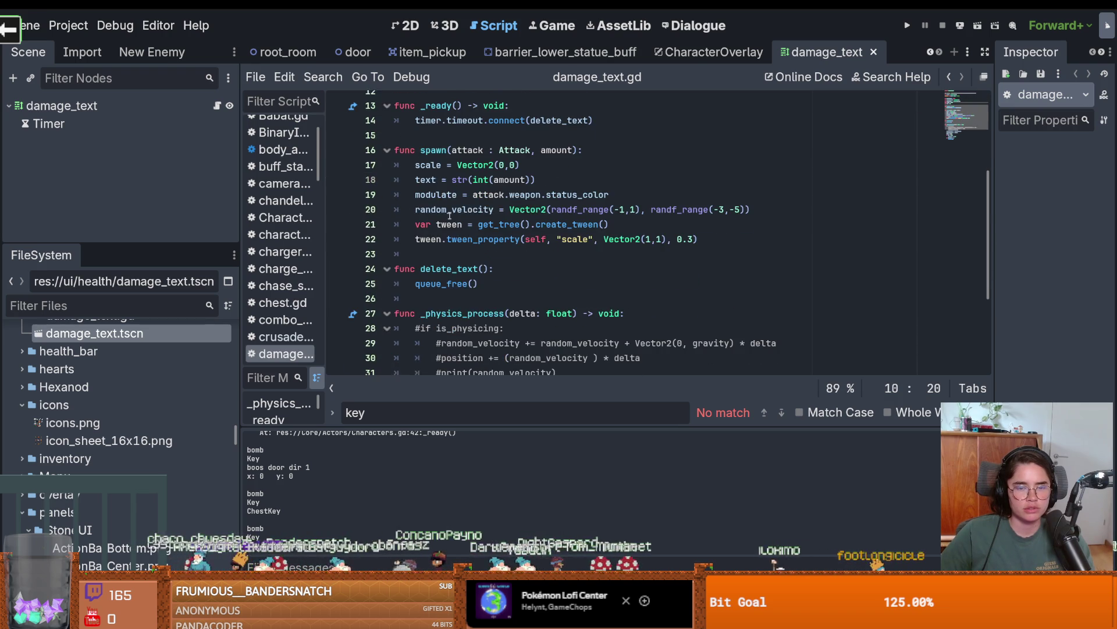
double_click(455, 235)
double_click(428, 235)
scroll(452, 230, down, 4)
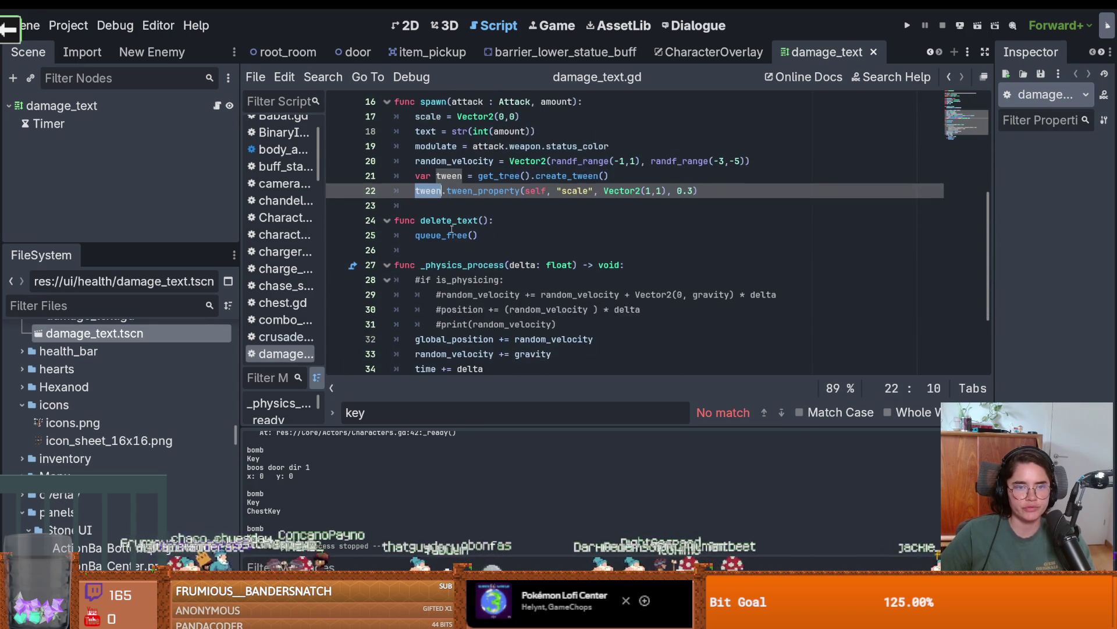
double_click(460, 161)
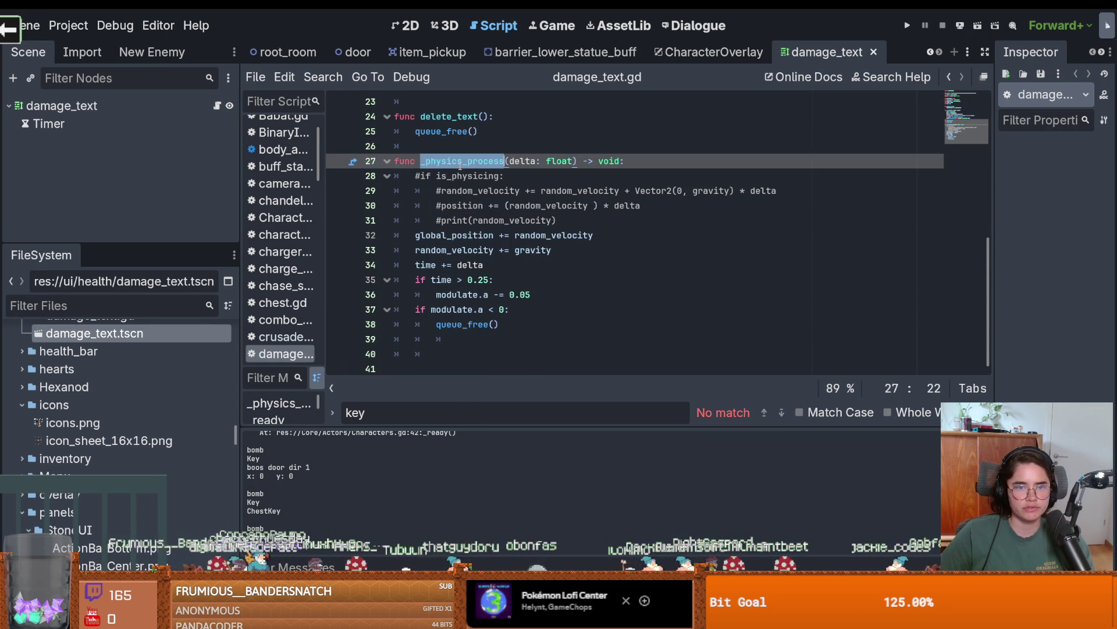
double_click(548, 235)
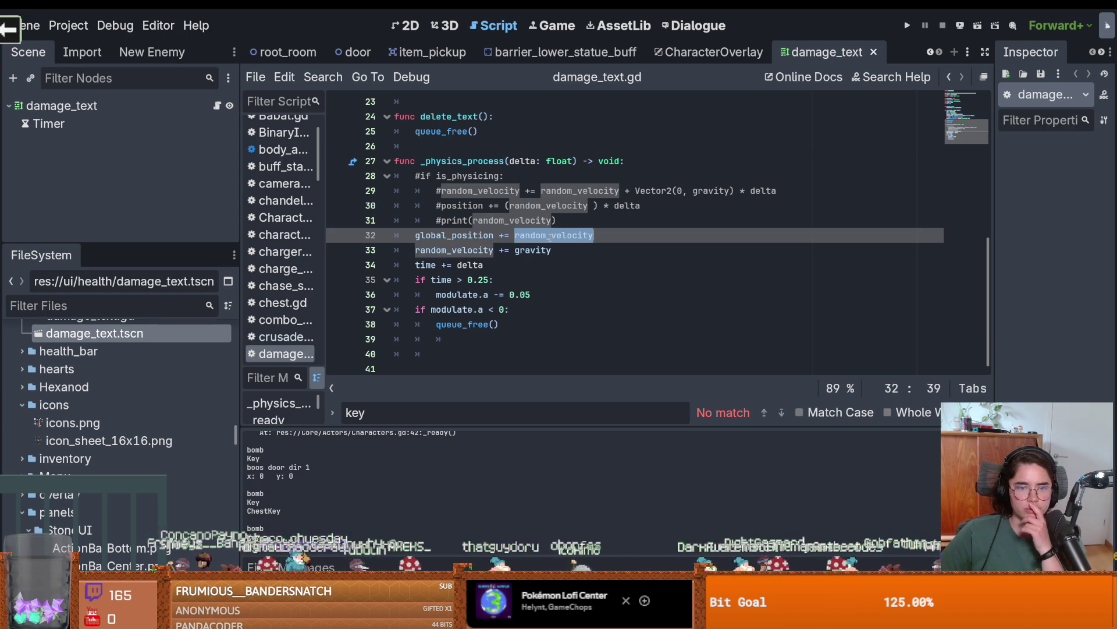
Read the modulate fade-out line and the queue_free documentation.
click(470, 250)
click(460, 266)
click(454, 295)
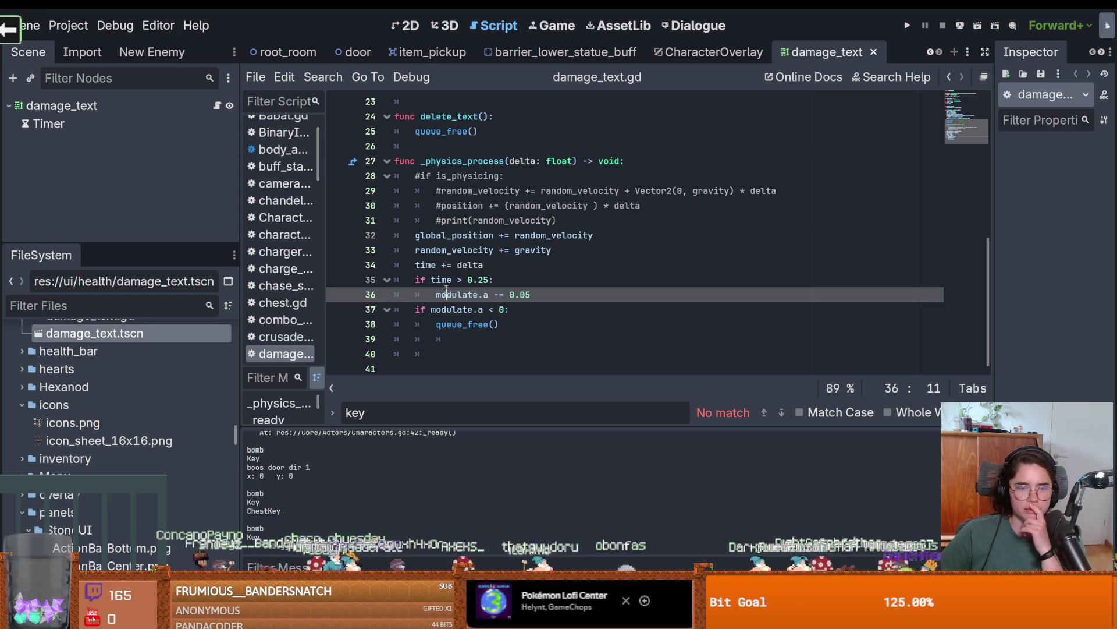
click(458, 324)
double_click(460, 325)
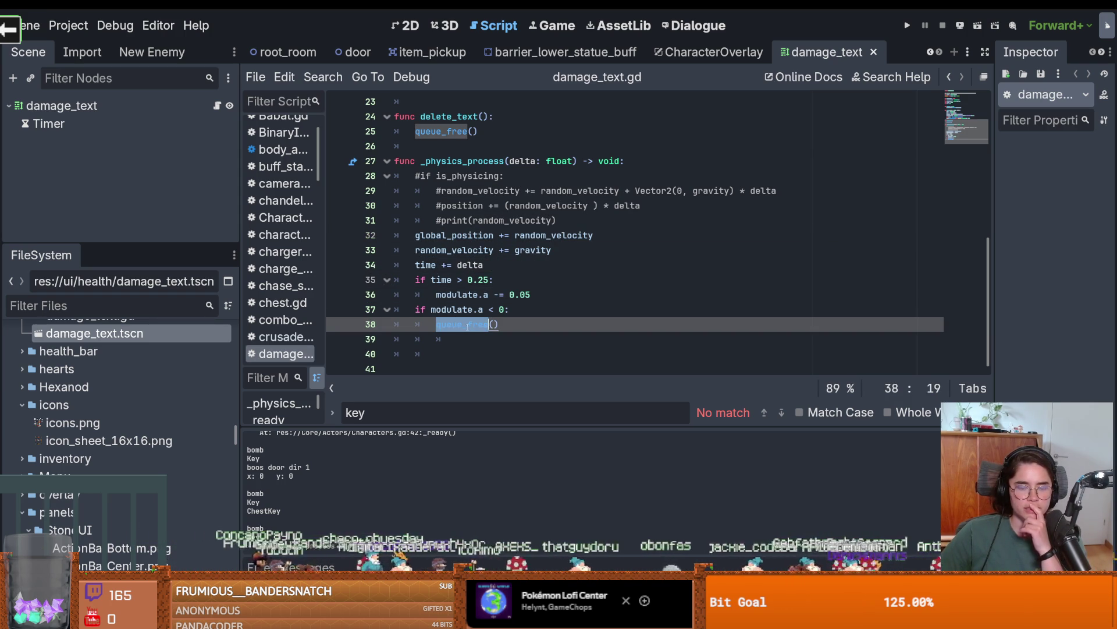
mouse_move(466, 327)
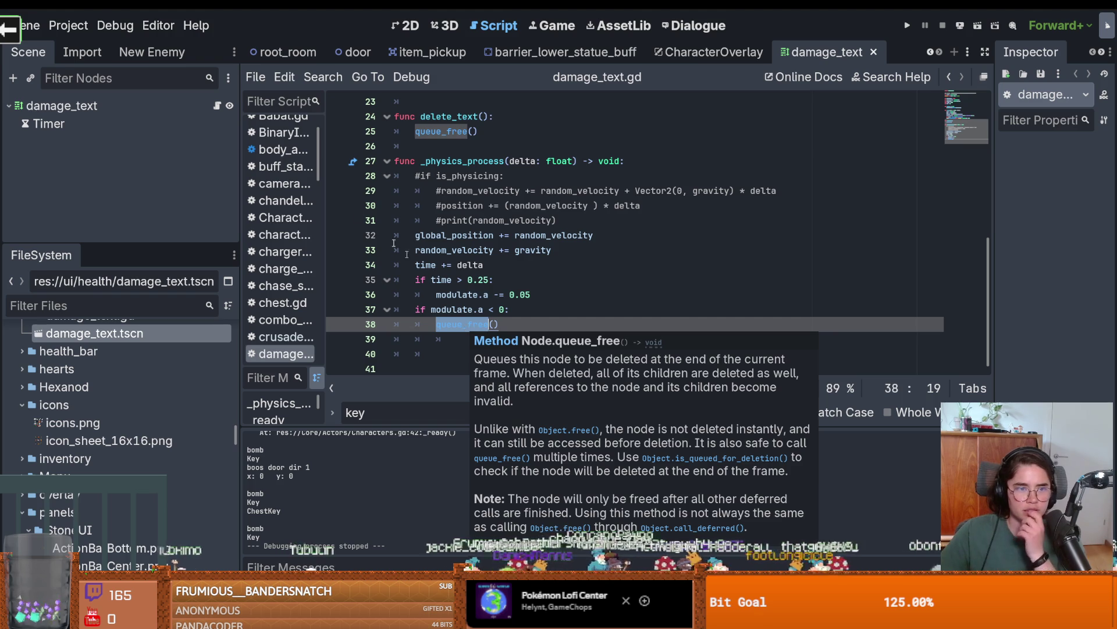
scroll(505, 250, up, 7)
scroll(491, 268, down, 2)
Check where random_velocity is declared and the tween_property line, then run the game.
click(491, 250)
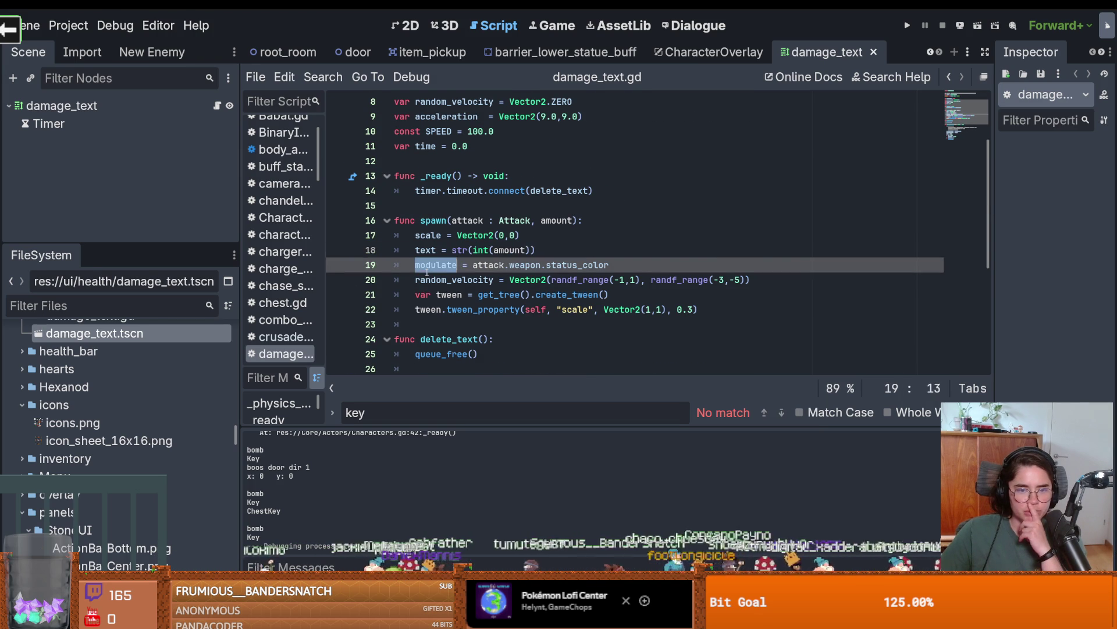
double_click(428, 280)
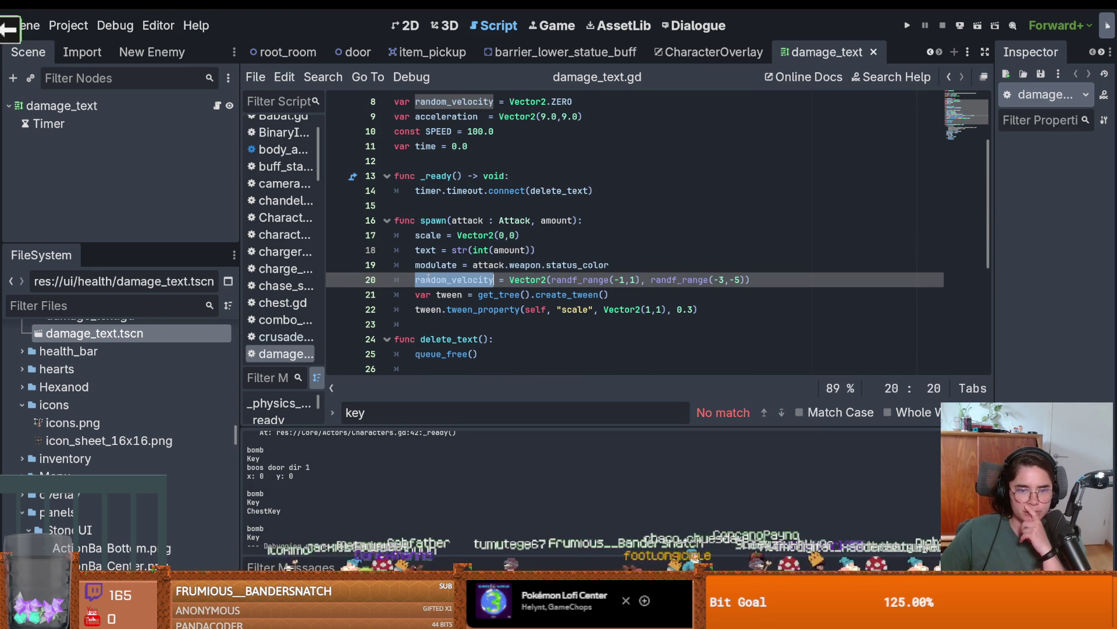
scroll(428, 279, down, 1)
click(457, 265)
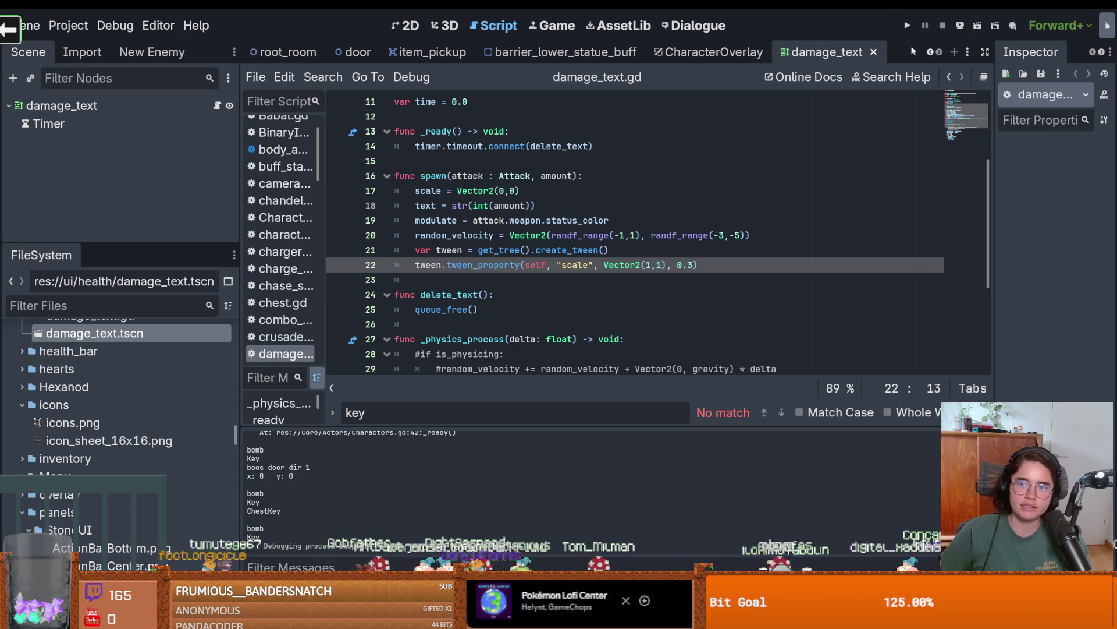
click(904, 25)
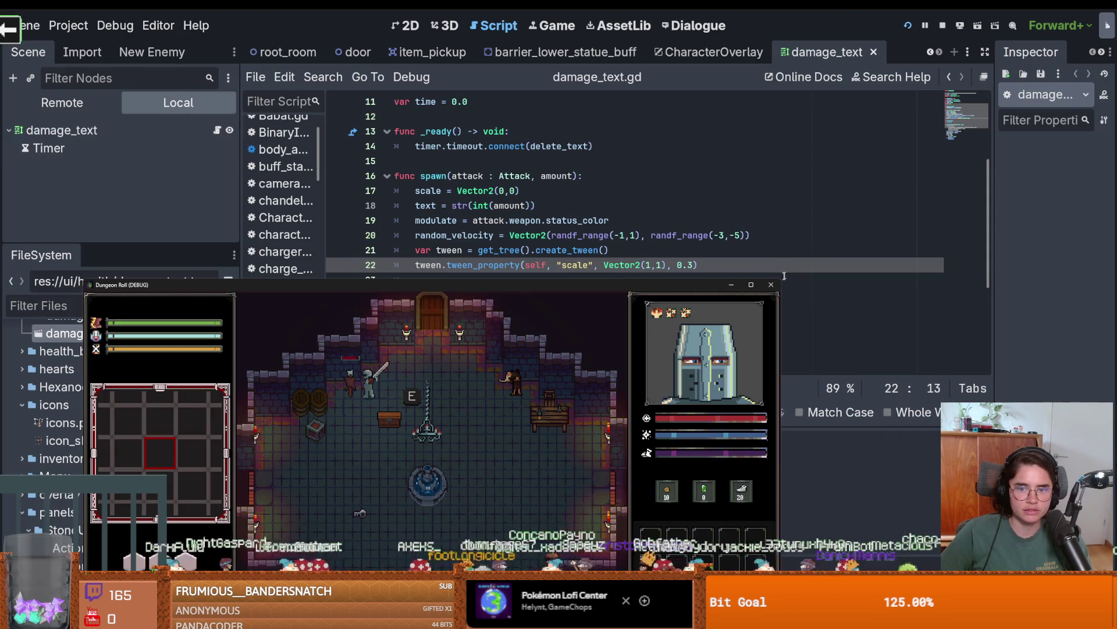
Close the running Dungeon Roll game window.
click(771, 284)
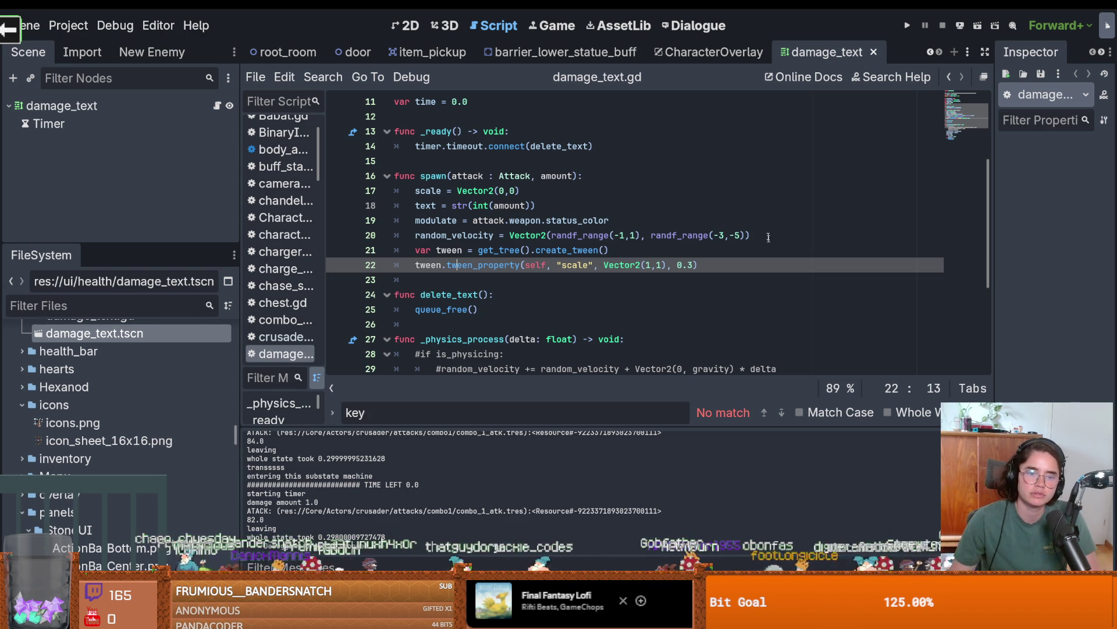
double_click(562, 148)
scroll(532, 264, down, 4)
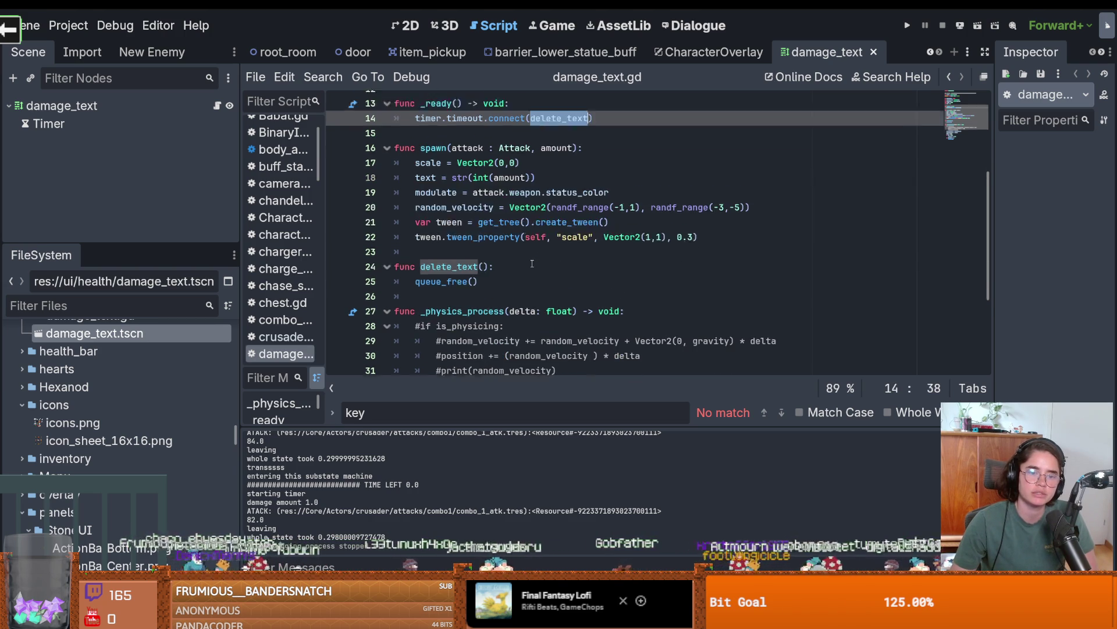
scroll(532, 263, up, 2)
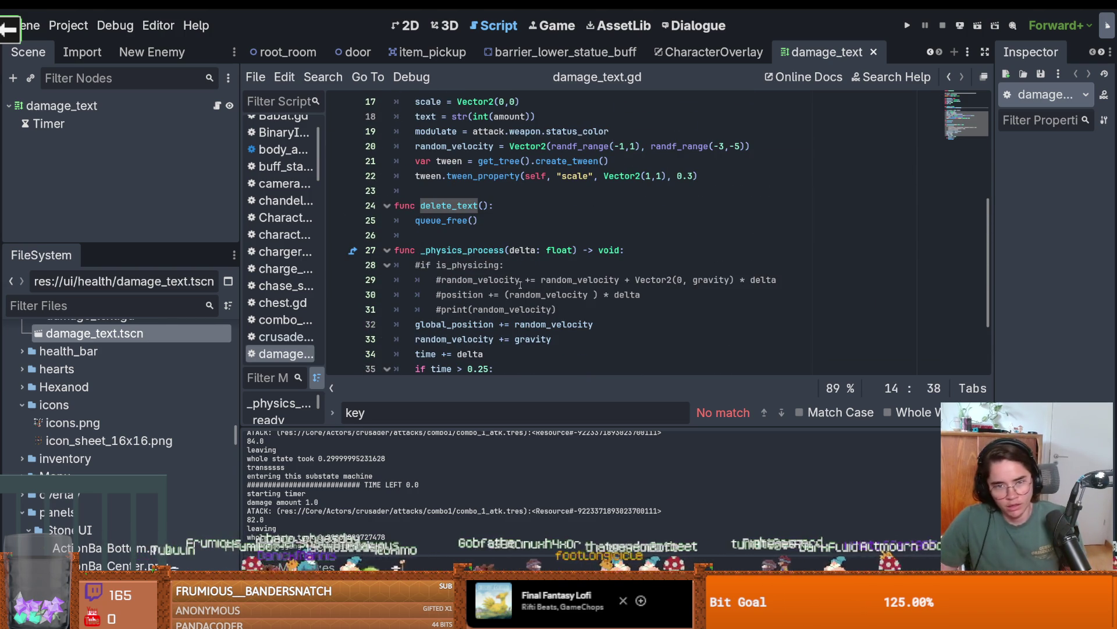
click(477, 178)
double_click(477, 177)
scroll(573, 200, up, 2)
scroll(574, 199, down, 1)
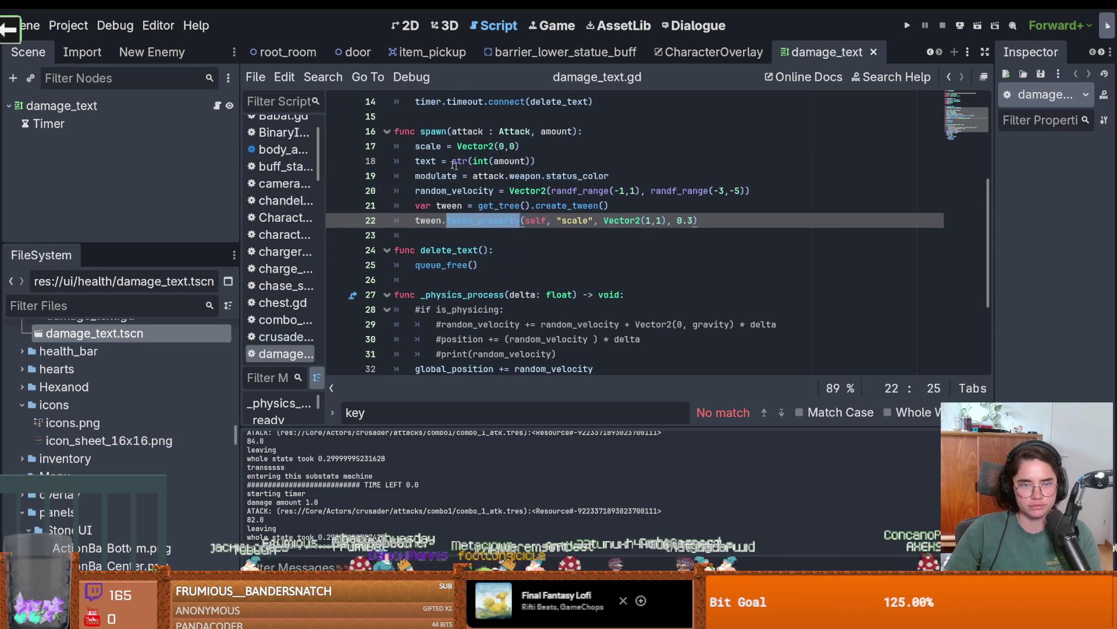
double_click(421, 159)
double_click(433, 175)
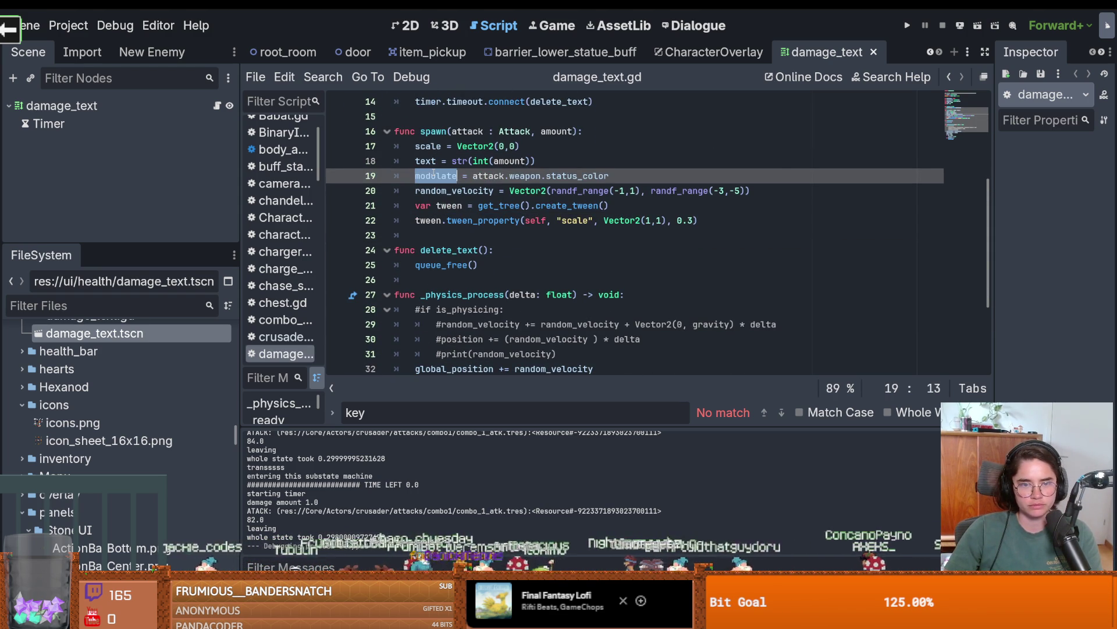
double_click(429, 190)
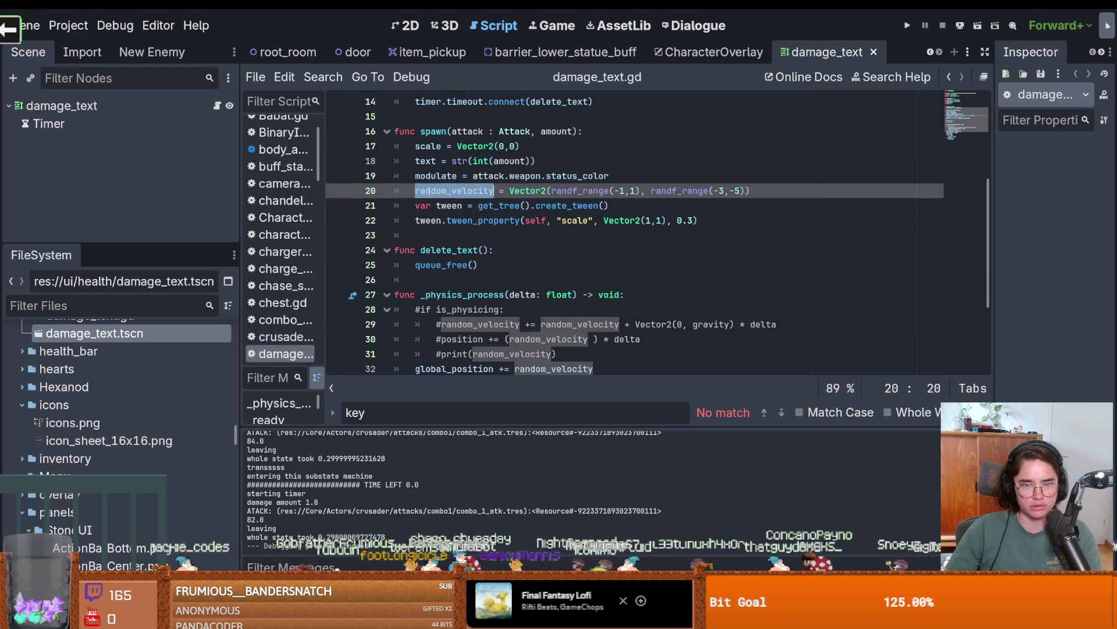
drag(777, 193, 381, 189)
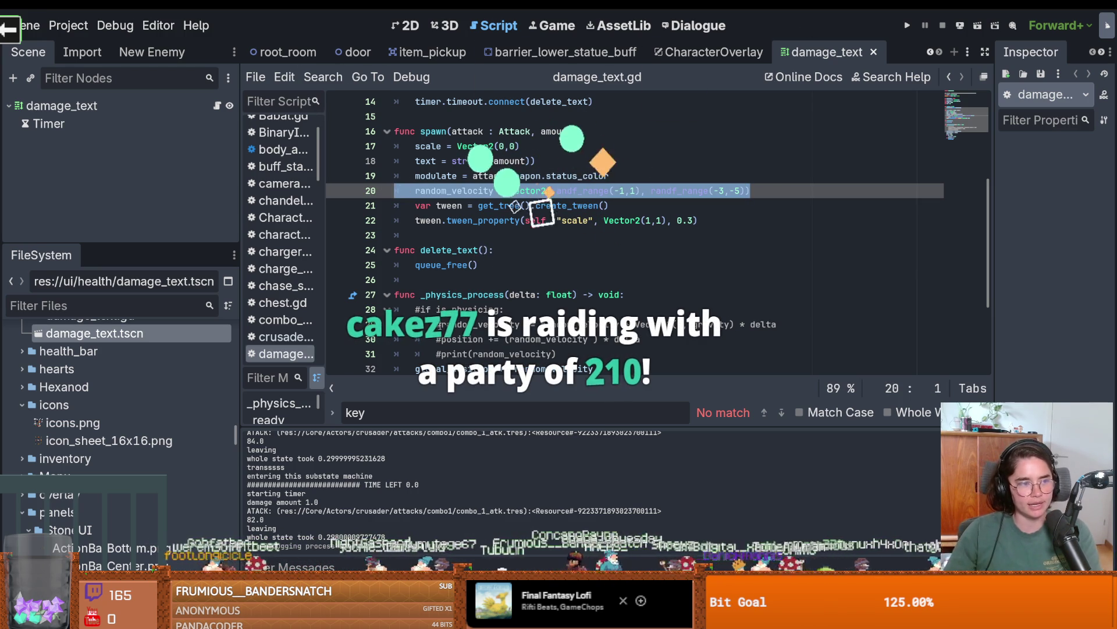
scroll(950, 233, up, 2)
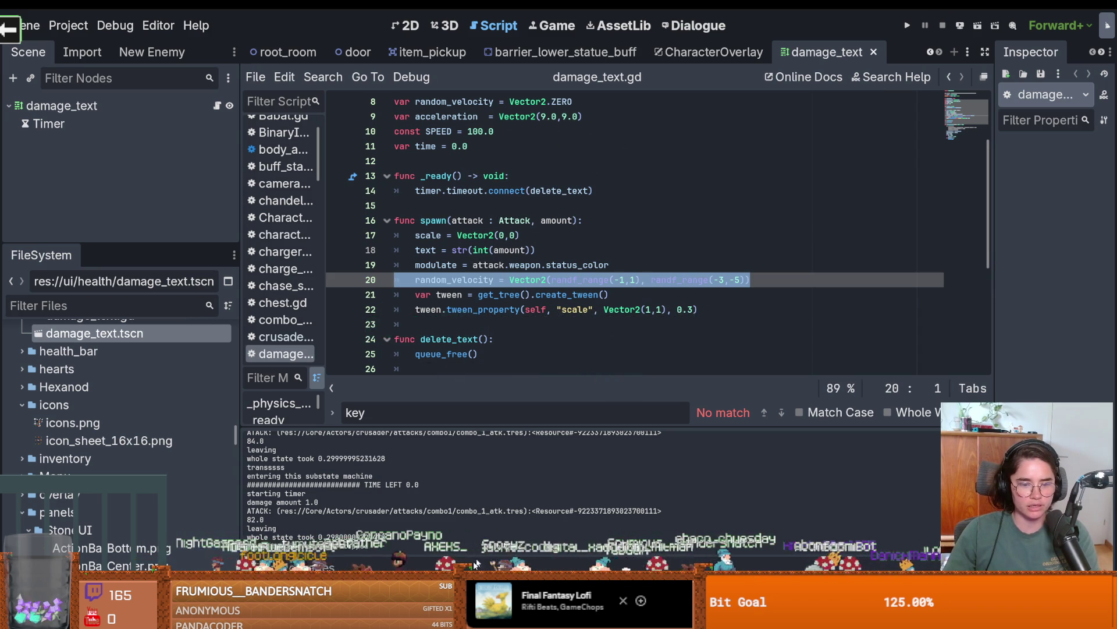
Show the Audio bus panel, click into script lines 17 and 21, and rerun the game.
key(alt+a)
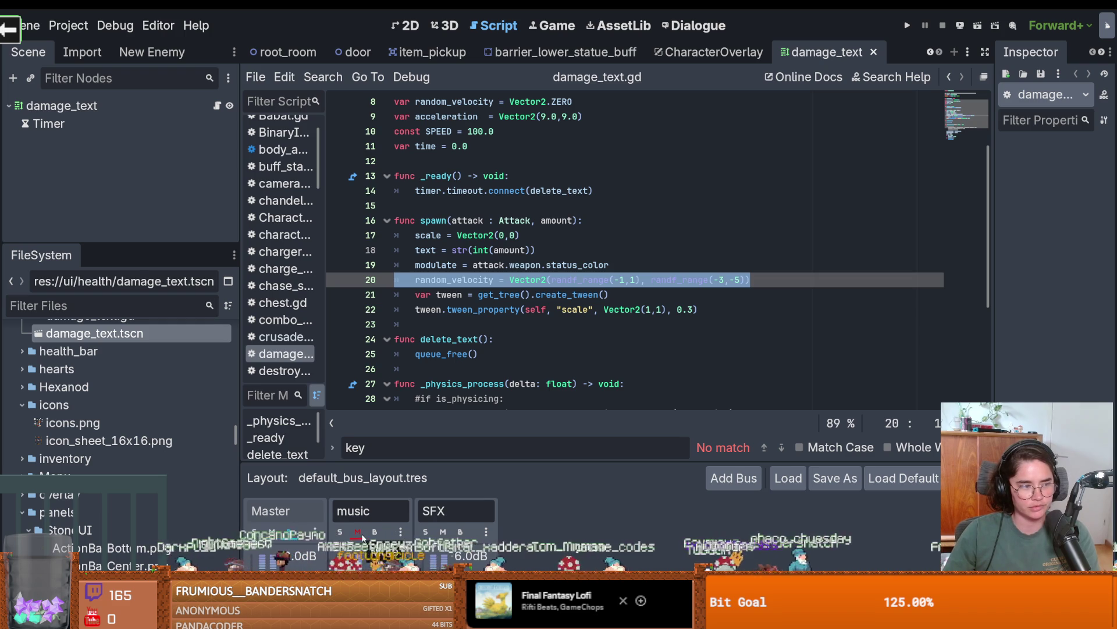
mouse_move(605, 276)
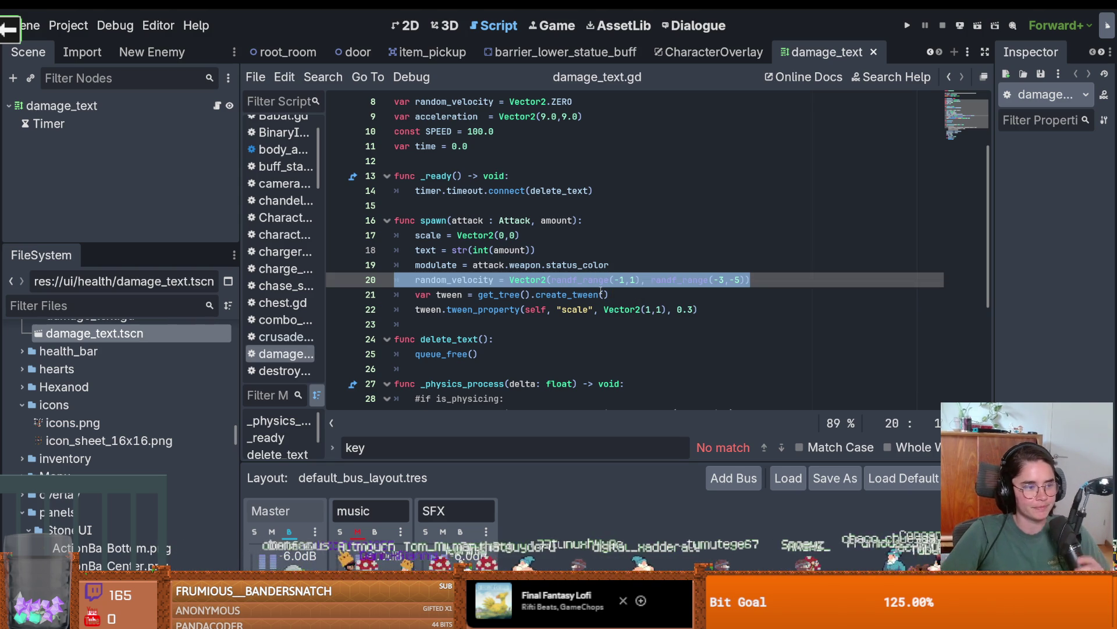
click(614, 231)
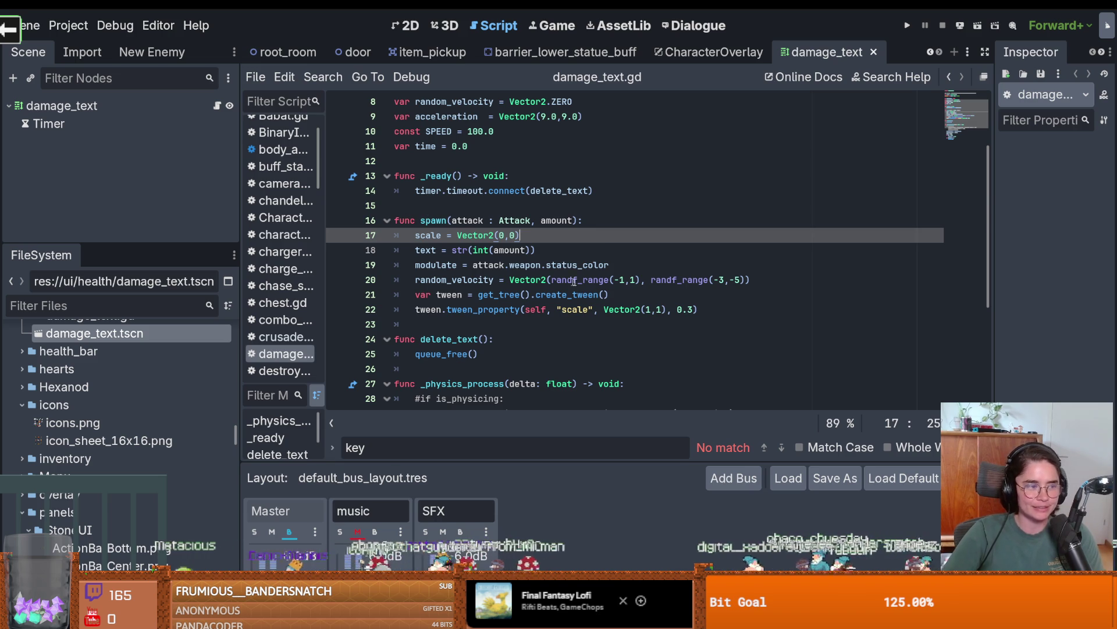
click(604, 294)
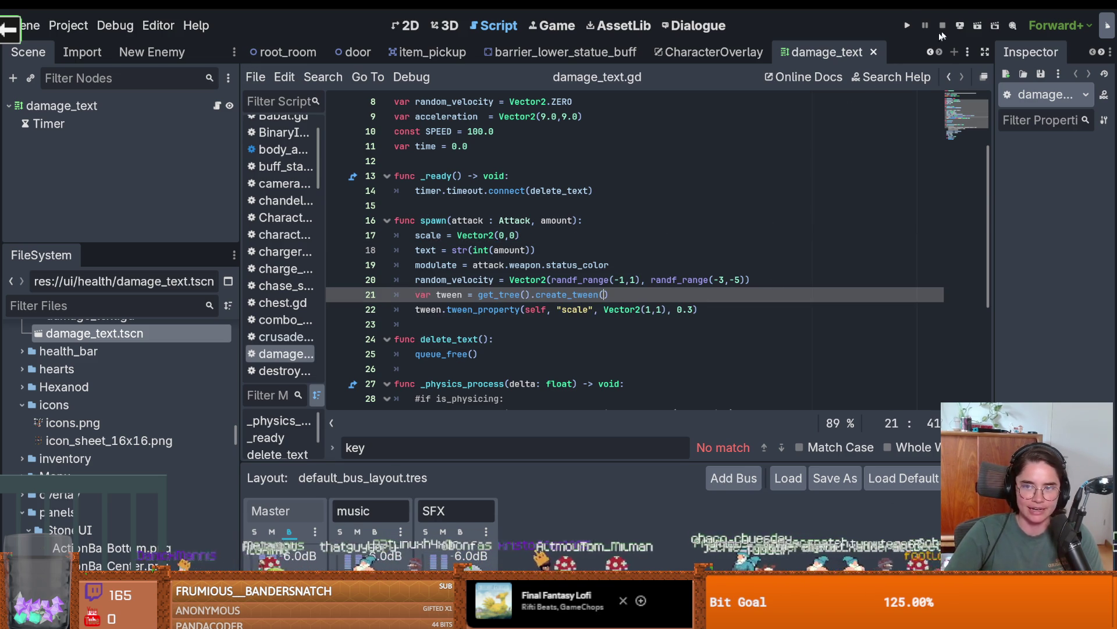
click(907, 26)
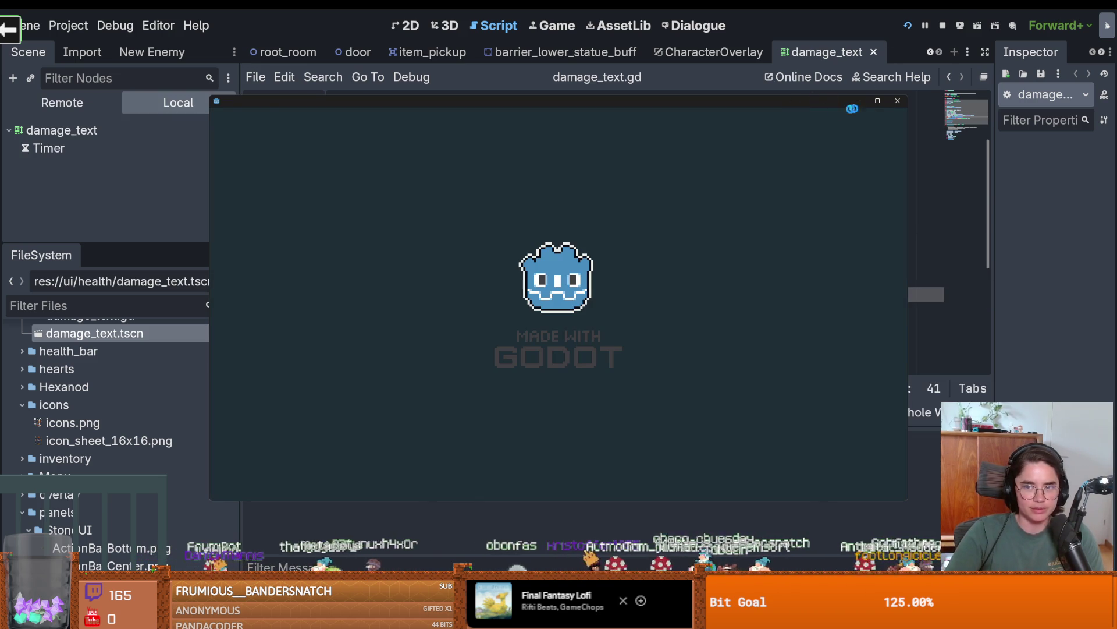
In the running game, walk the knight to the chest and open it, raising gold from 10 to 21.
click(880, 101)
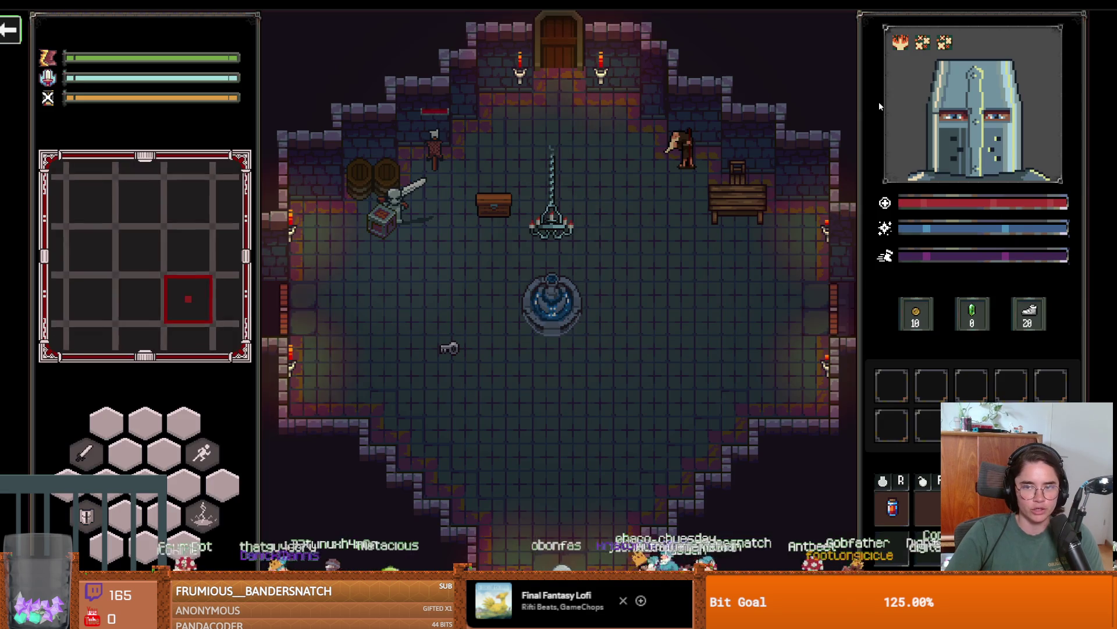
key(s)
key(w)
key(d)
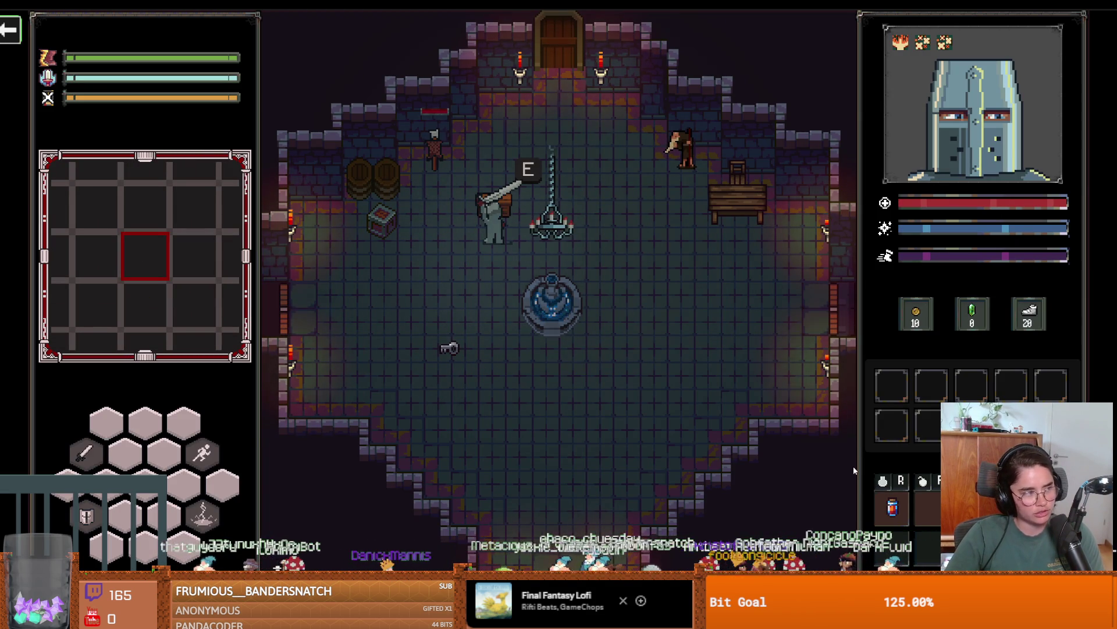
key(s)
key(a)
key(w)
key(d)
key(e)
key(a)
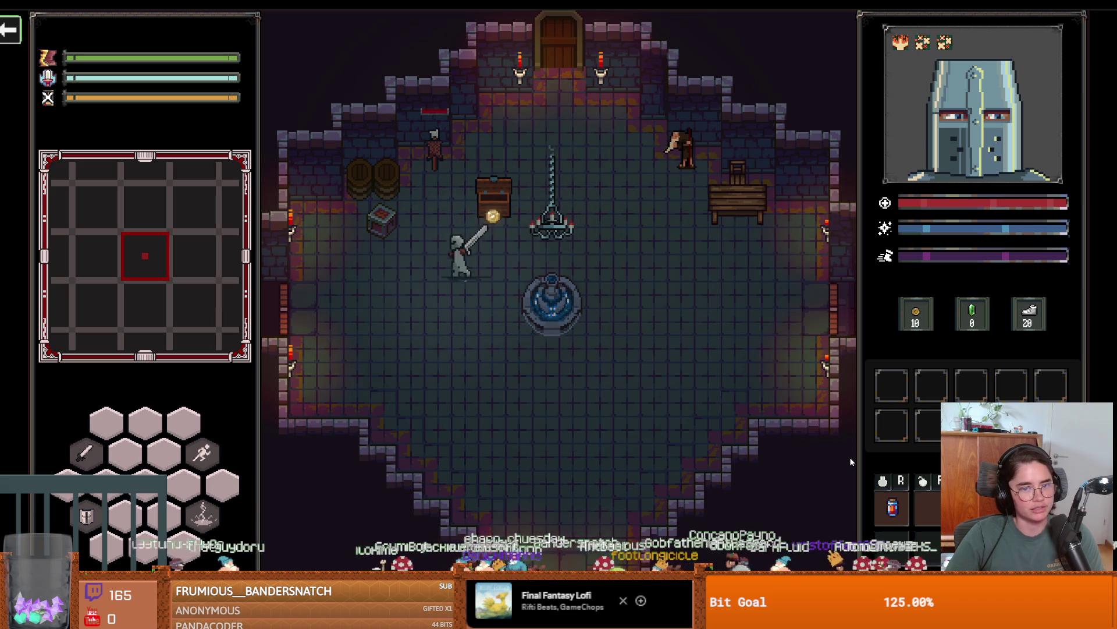
key(w)
key(d)
key(d)
Walk past the brazier to the door and pick the default room as the next room.
key(w)
key(s)
key(a)
key(s)
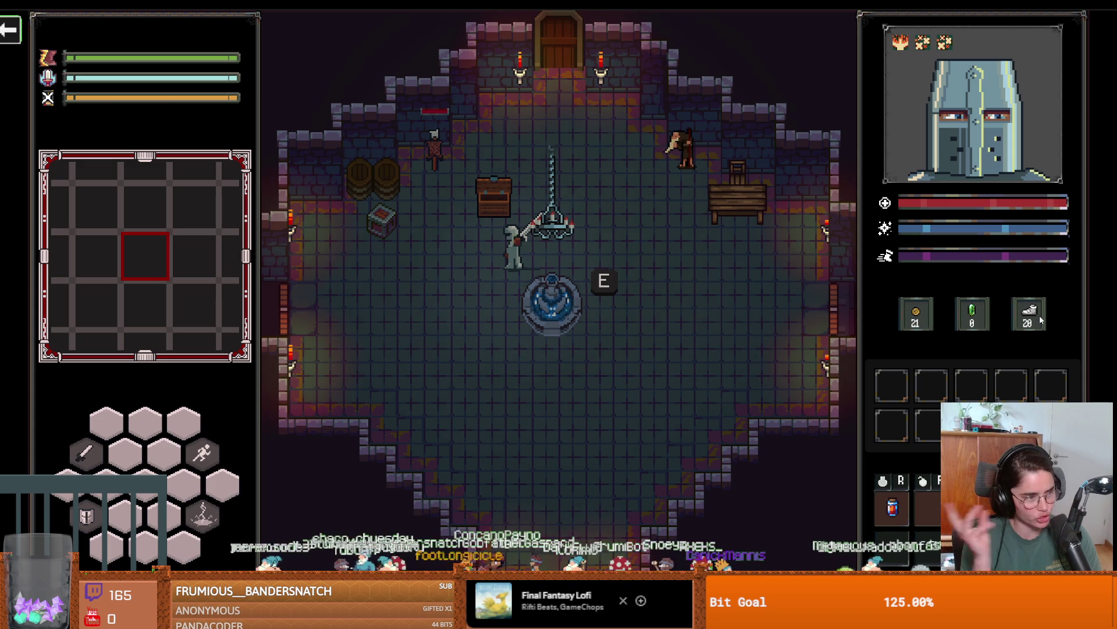
key(d)
key(w)
key(w)
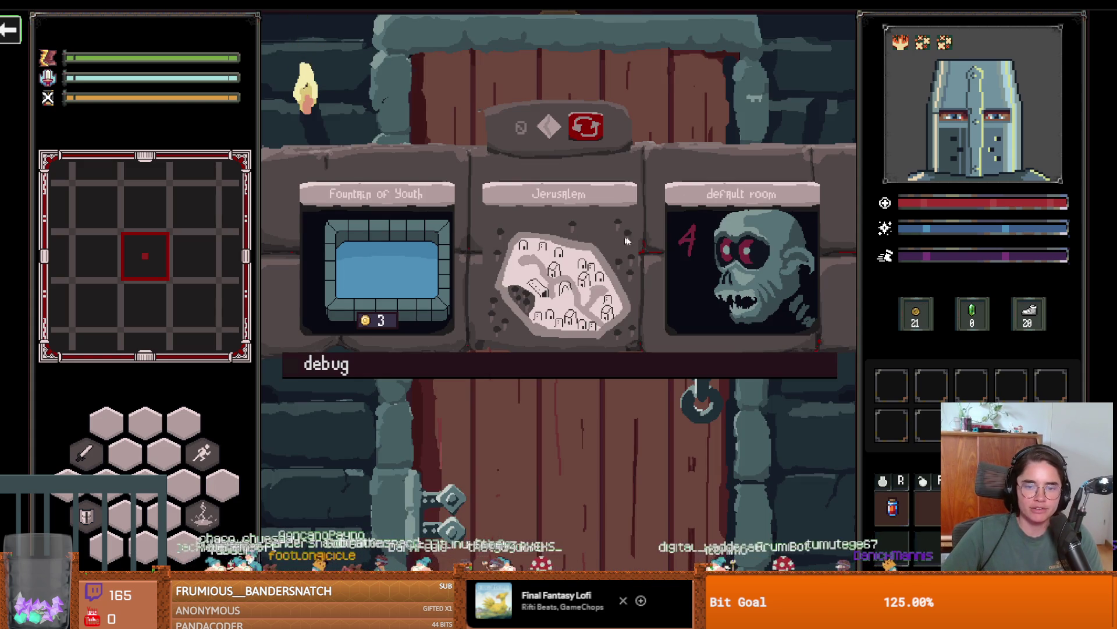
click(738, 263)
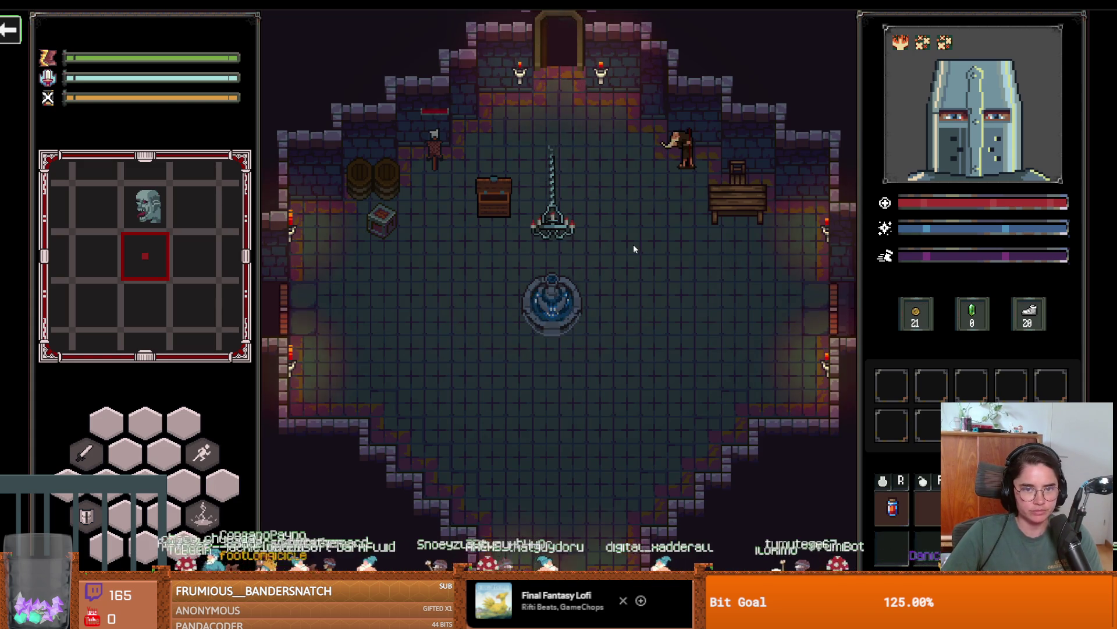
Fight the goblins around the crates and lower middle of the room with sword swings.
key(a)
key(w)
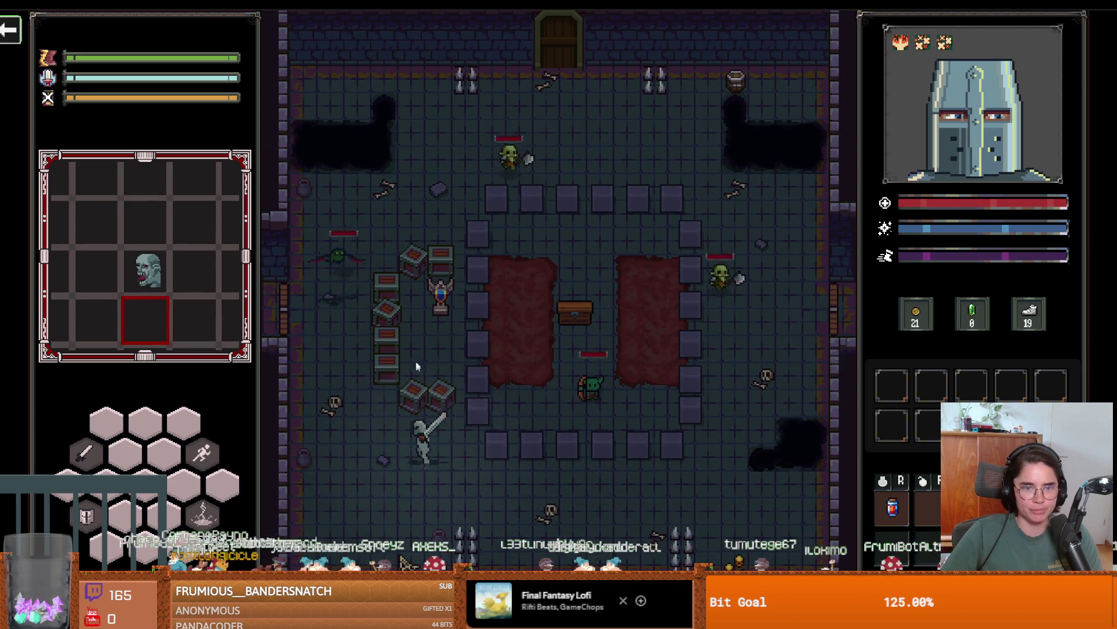
click(363, 280)
click(355, 369)
click(382, 385)
key(s)
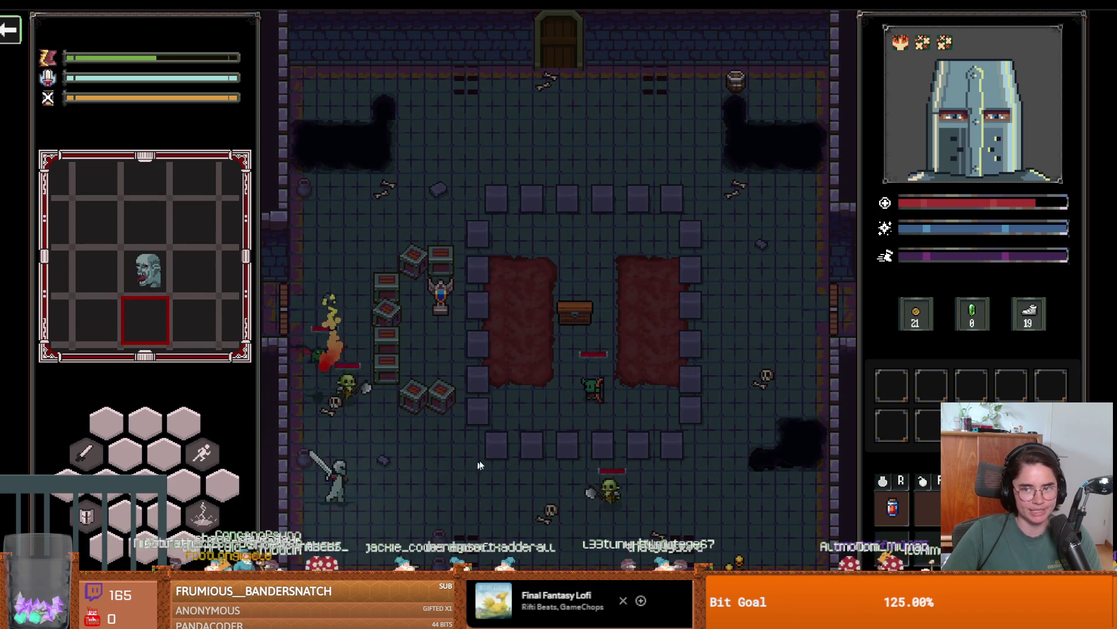
key(d)
click(530, 482)
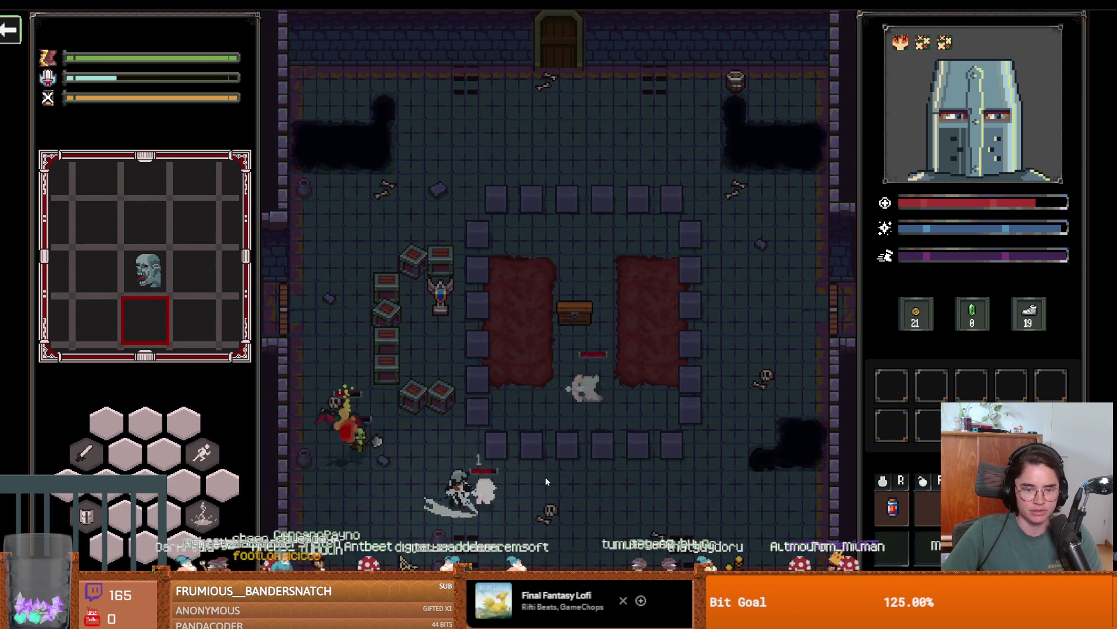
key(d)
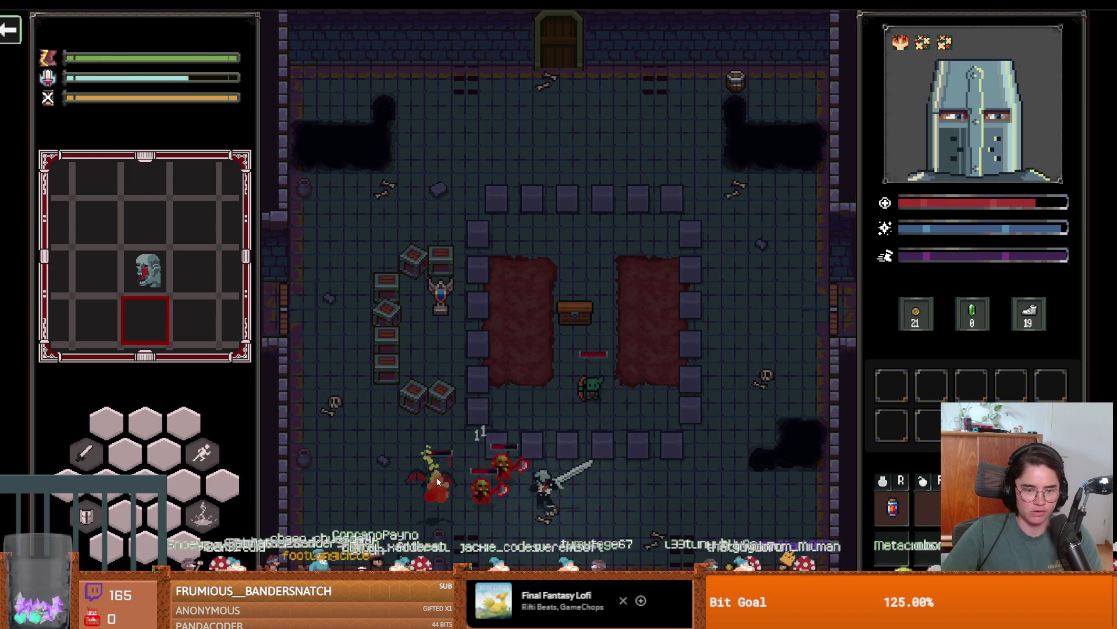
click(436, 477)
key(d)
key(a)
key(a)
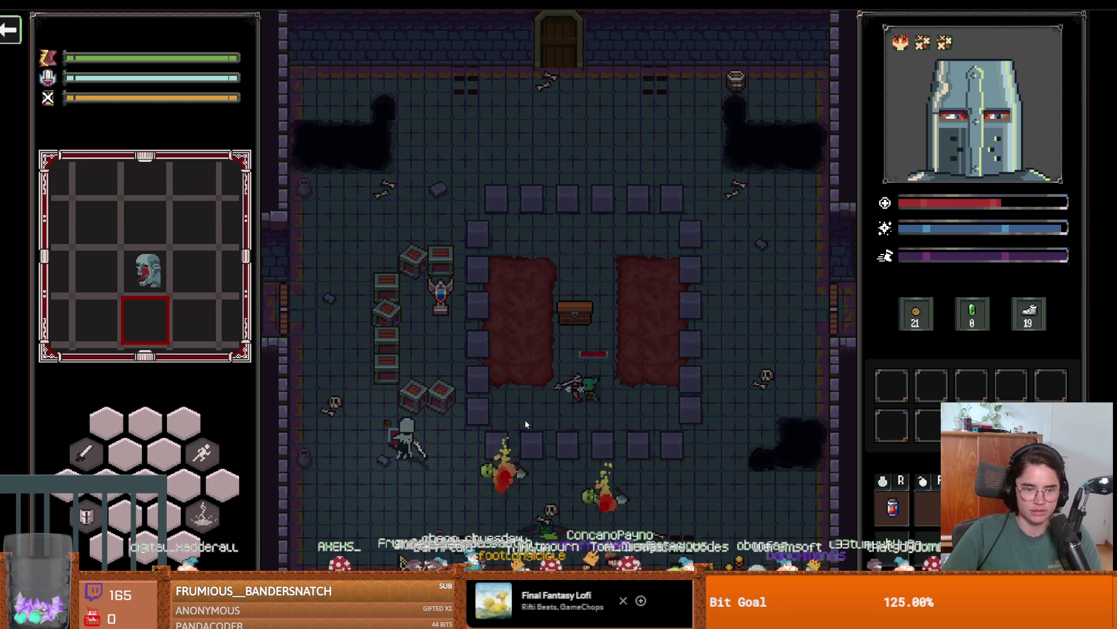
click(455, 370)
Finish off the remaining goblins beside the crates and the chest.
key(w)
key(w)
click(523, 411)
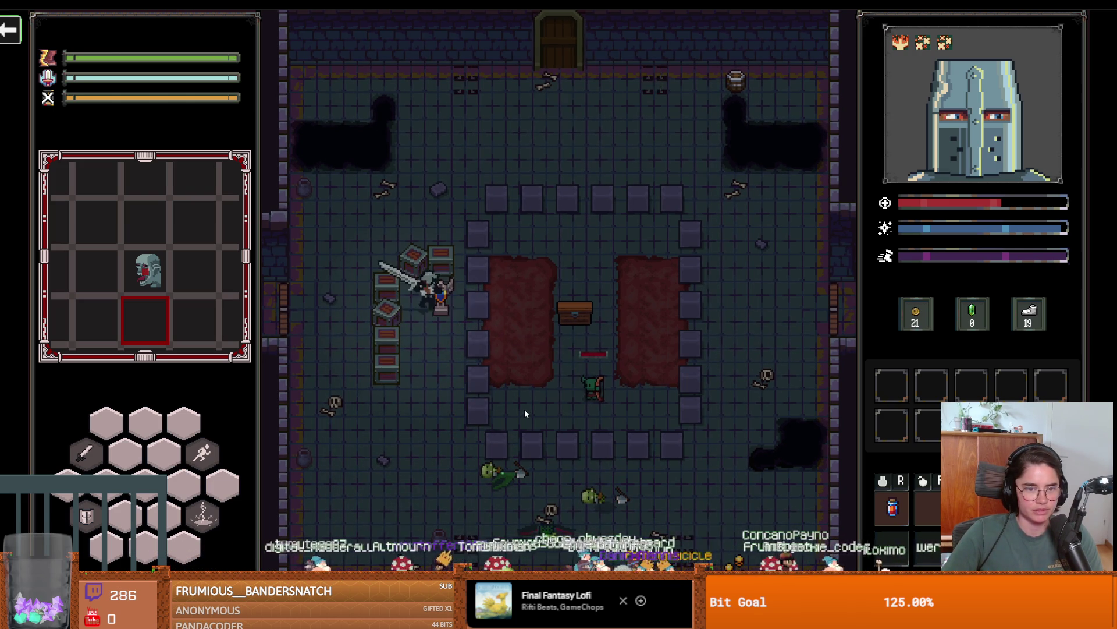
click(524, 409)
click(525, 408)
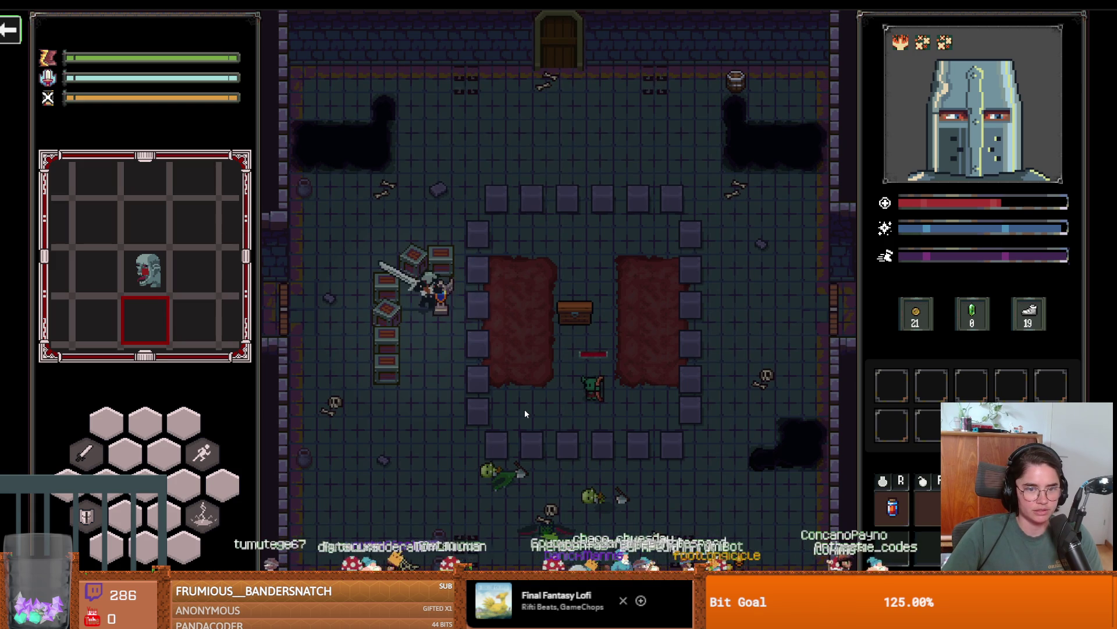
click(525, 408)
key(s)
key(d)
key(d)
key(w)
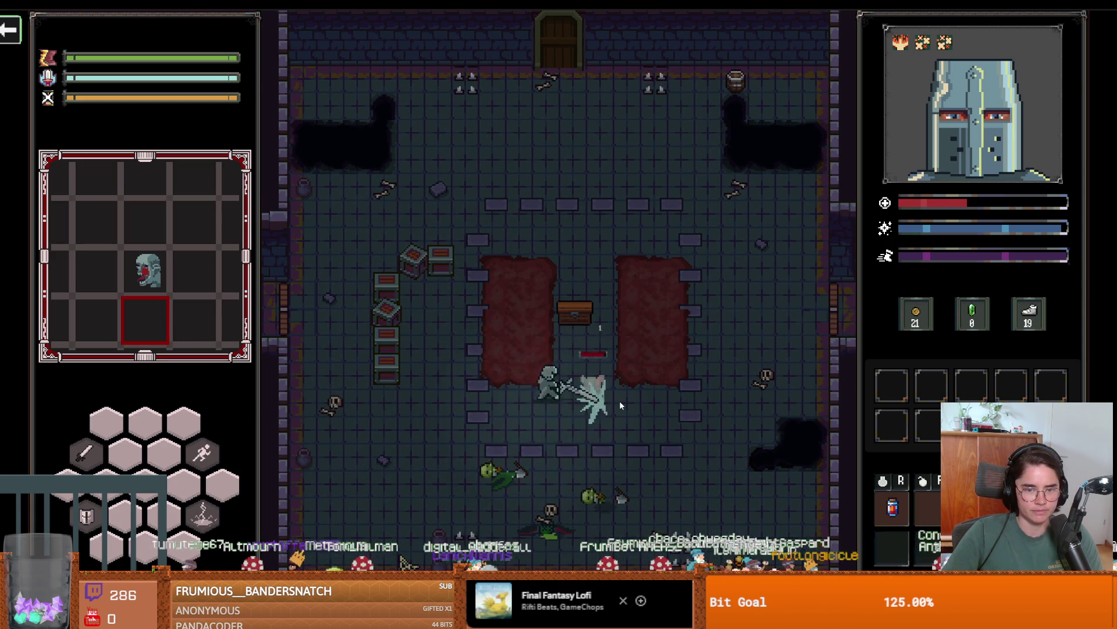
key(s)
click(620, 401)
key(s)
key(d)
click(592, 401)
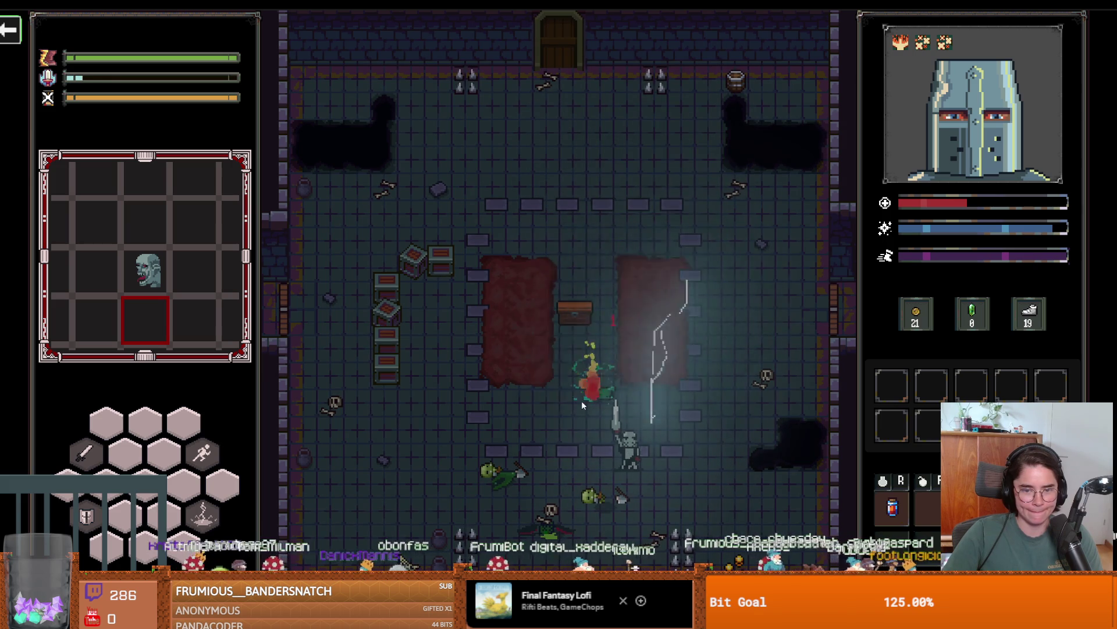
Walk to the top door and unlock it to bring up the room choice.
key(w)
key(a)
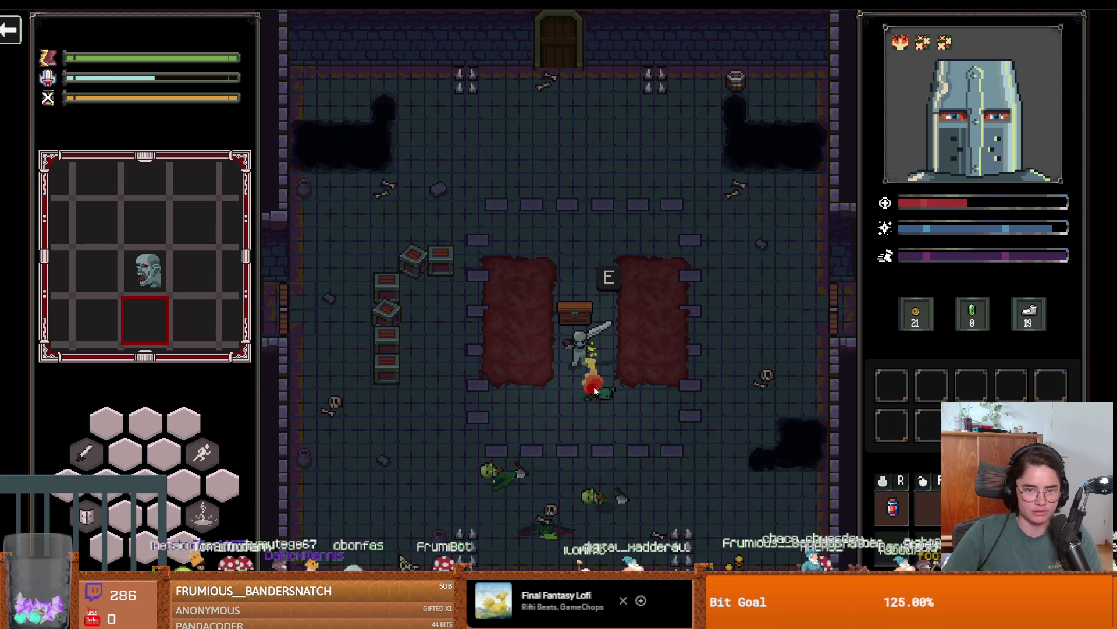
key(s)
key(a)
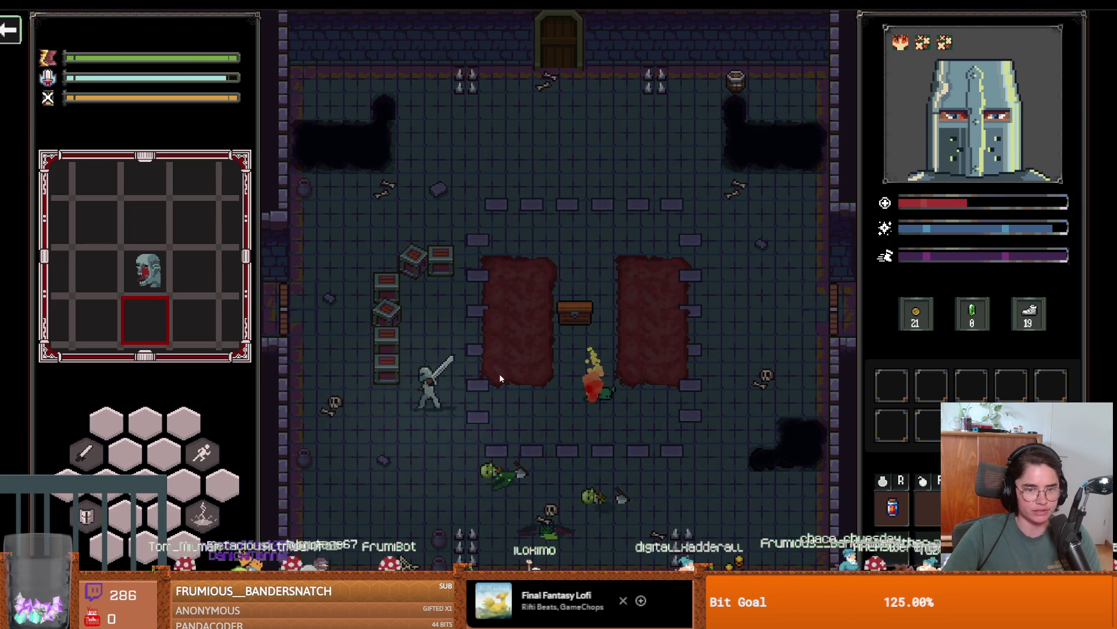
key(w)
key(d)
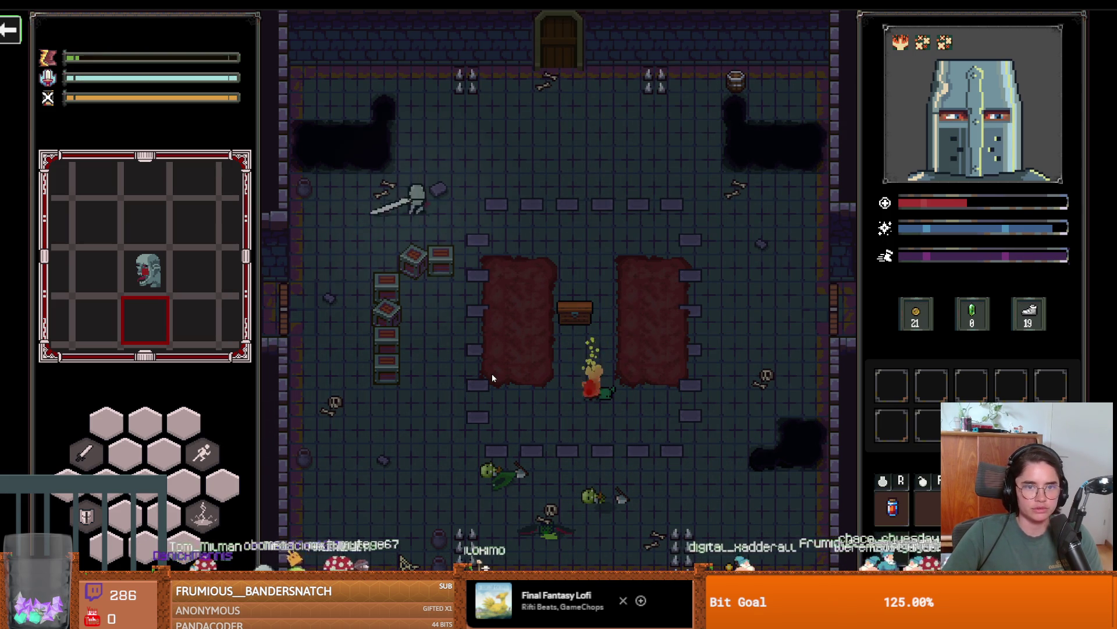
key(w)
key(e)
click(507, 338)
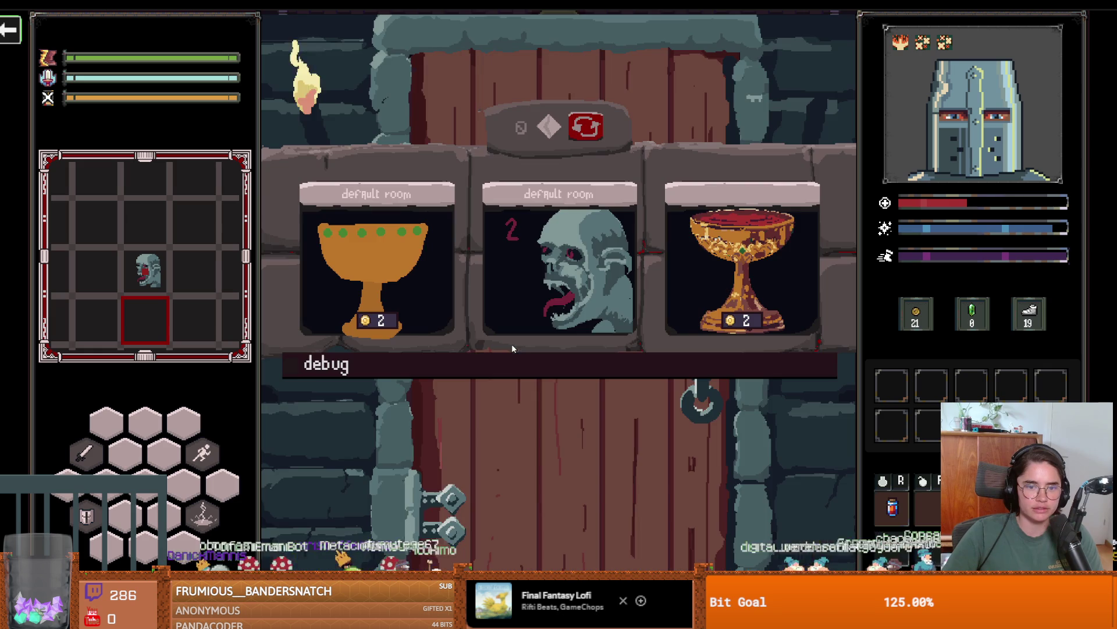
Enable debug to list all rooms, enter the lower-middle room, and fight the spiders there.
click(512, 365)
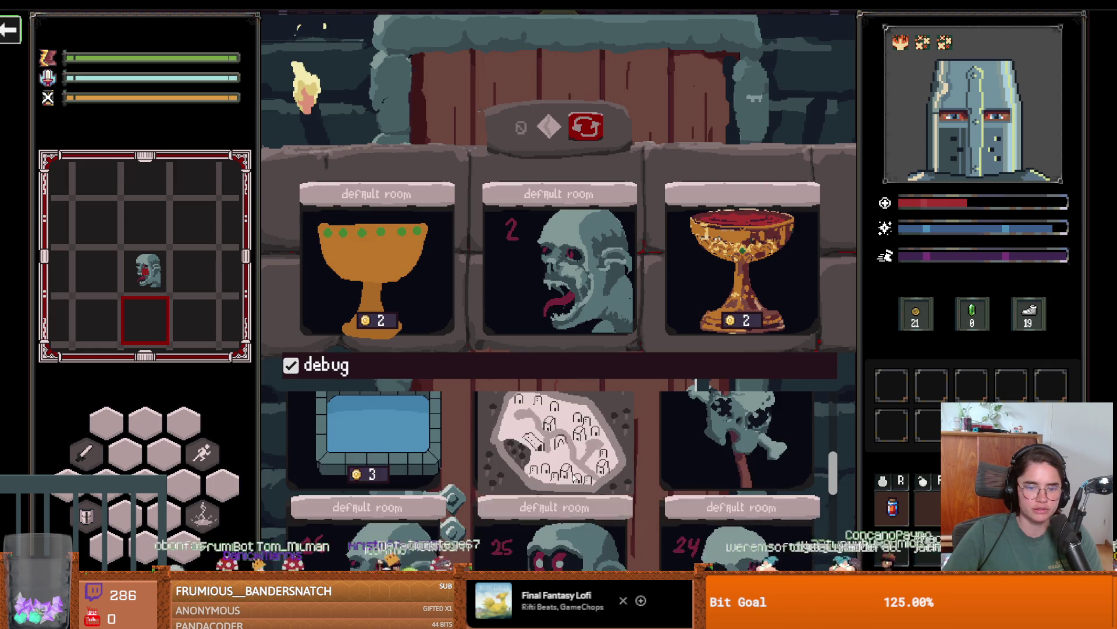
click(555, 427)
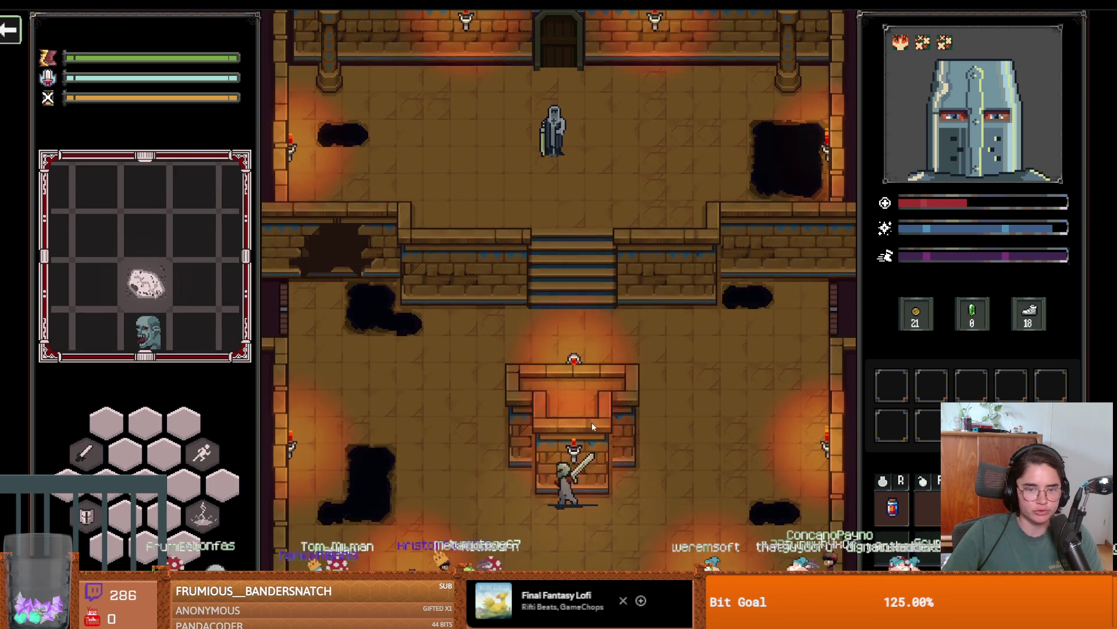
key(d)
click(669, 501)
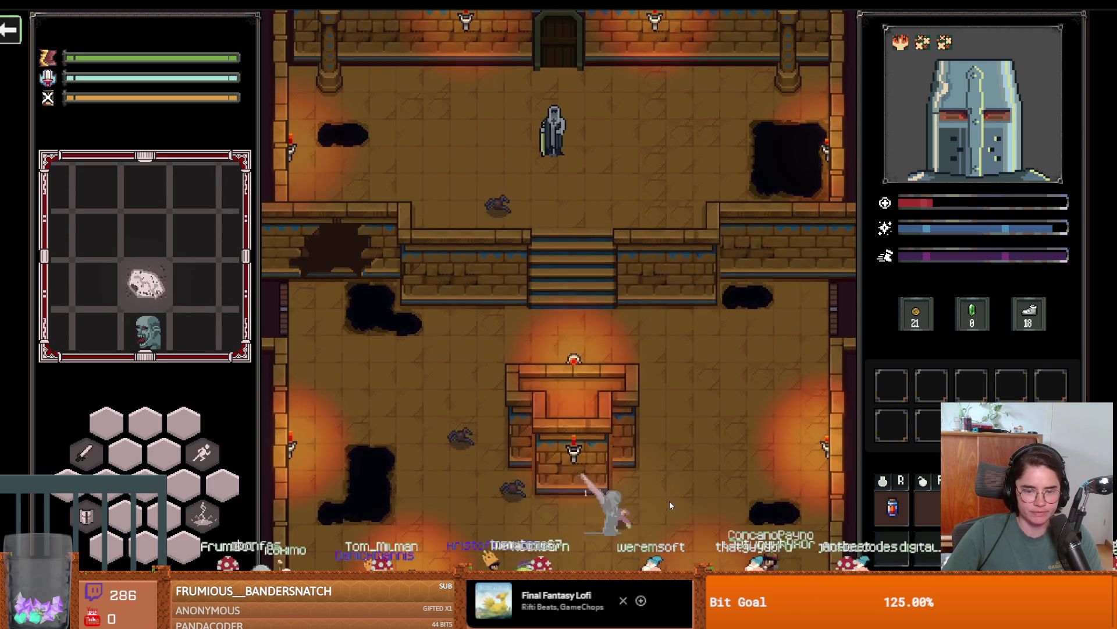
key(w)
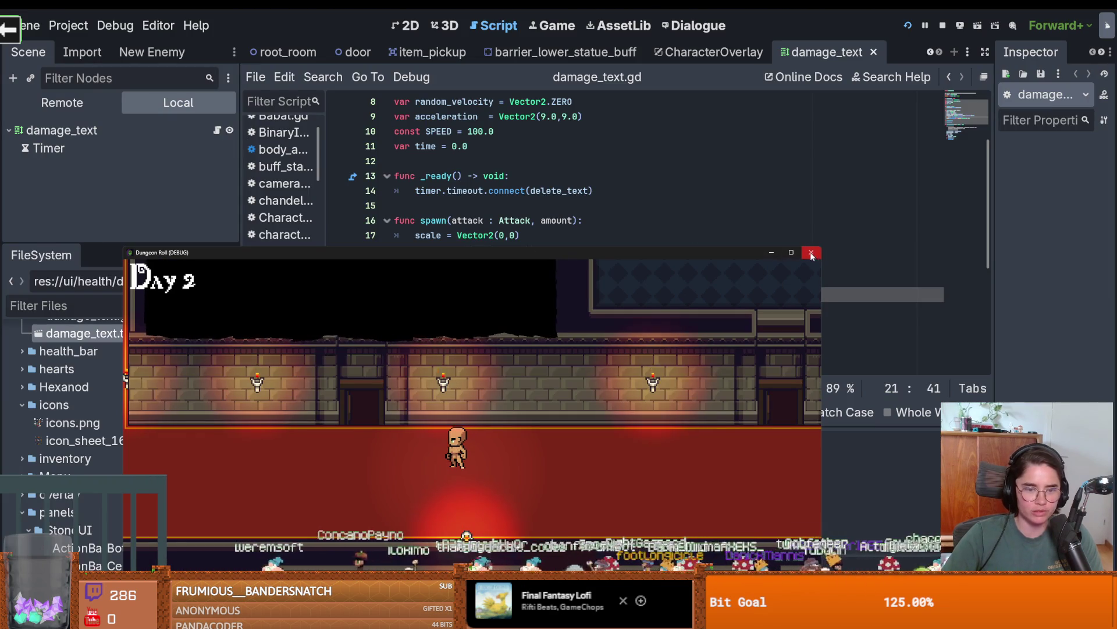
Maximize the game window and run the Day 2 character up the red carpet into the statue room.
click(791, 253)
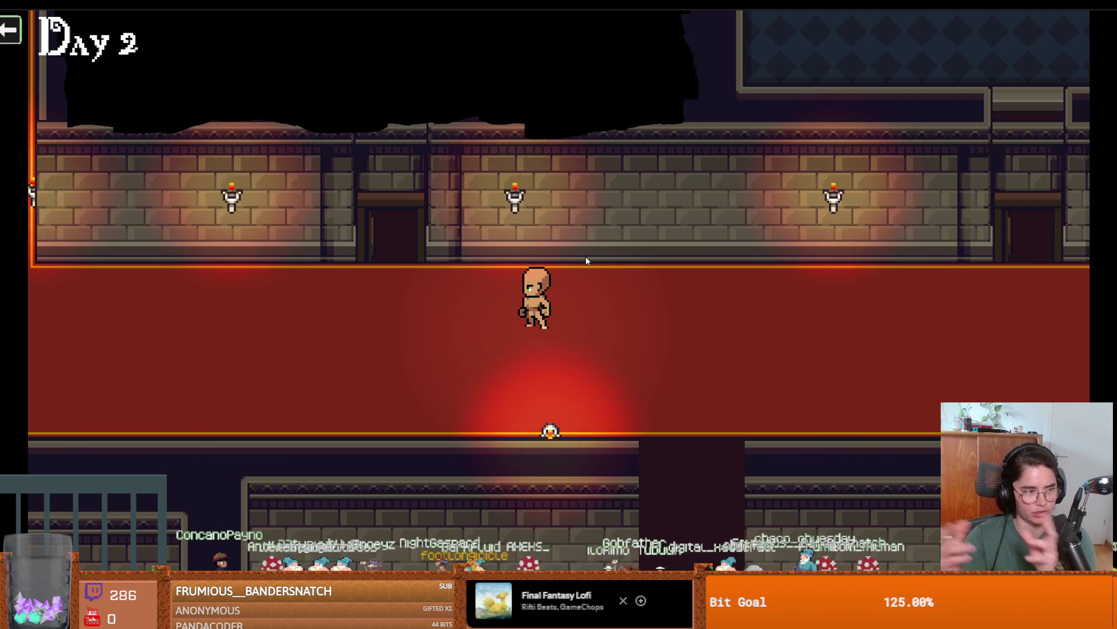
key(a)
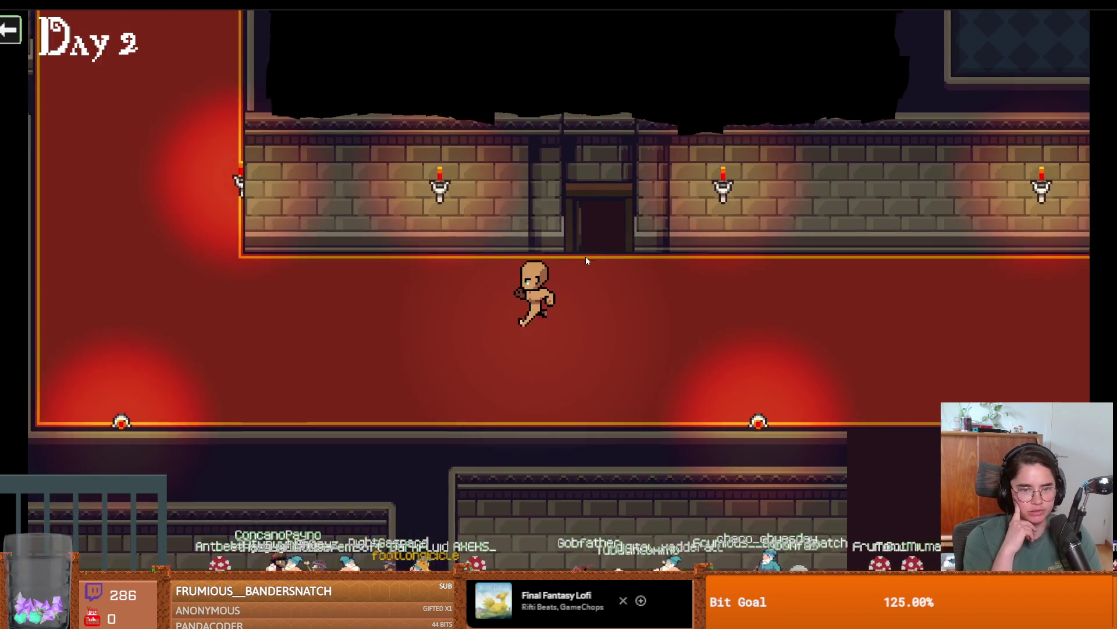
key(a)
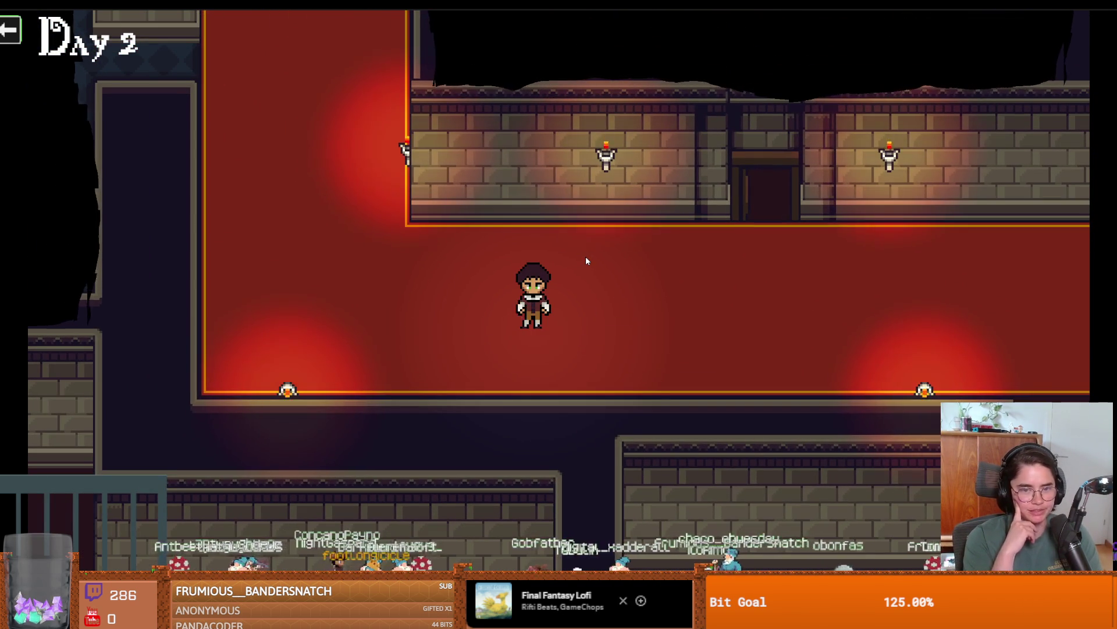
key(w)
key(a)
key(w)
key(d)
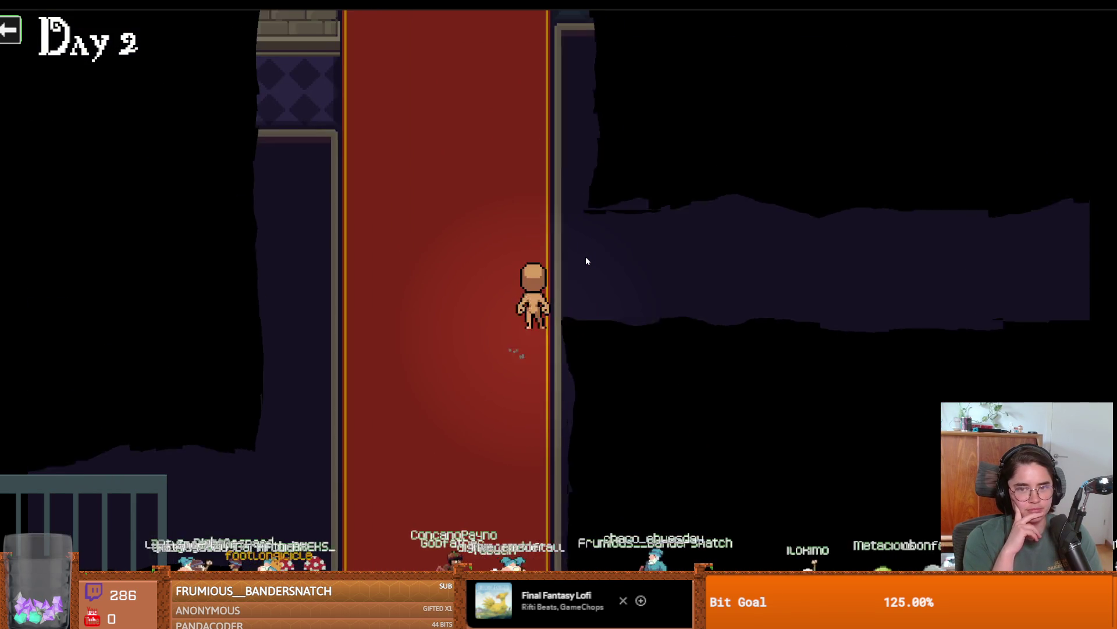
key(w)
key(d)
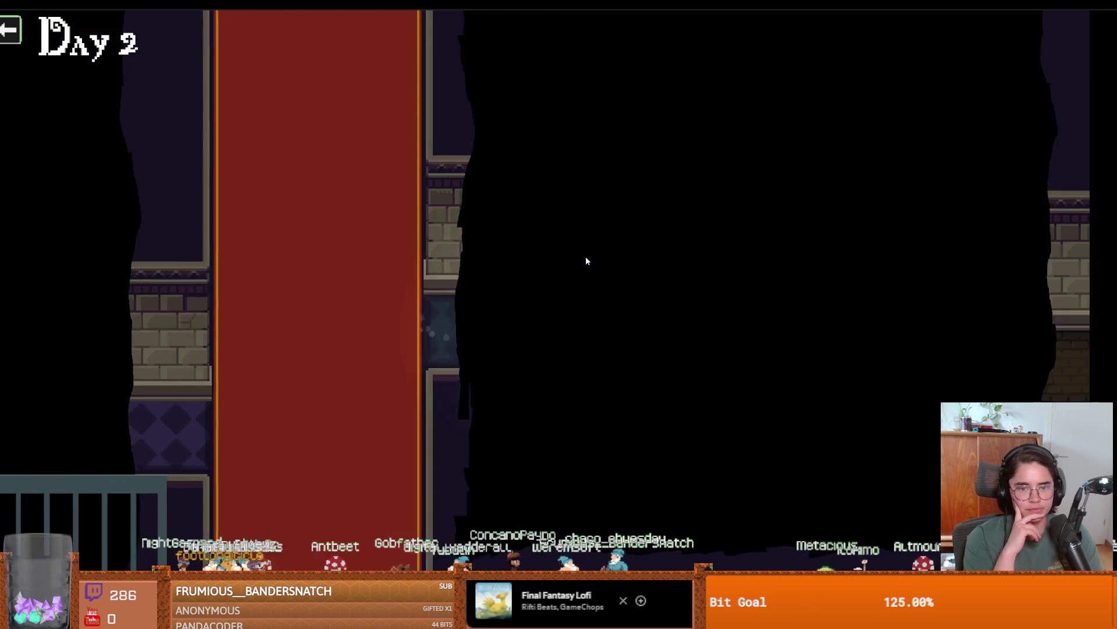
key(d)
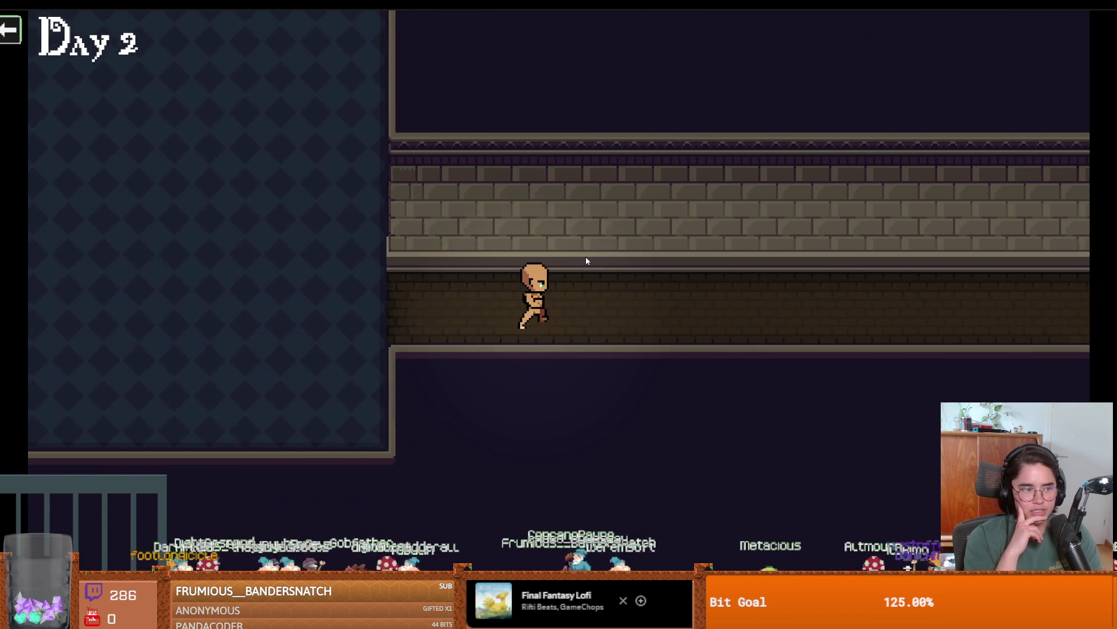
key(d)
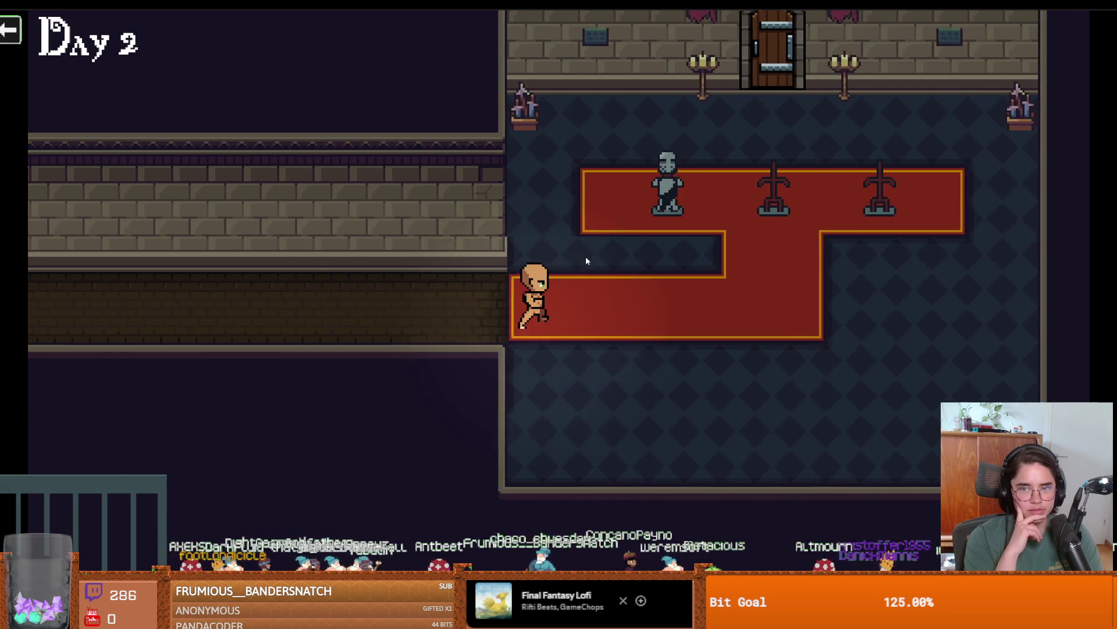
Interact with the armour statue, walk to the fountain, then restore and close the game window.
key(w)
key(e)
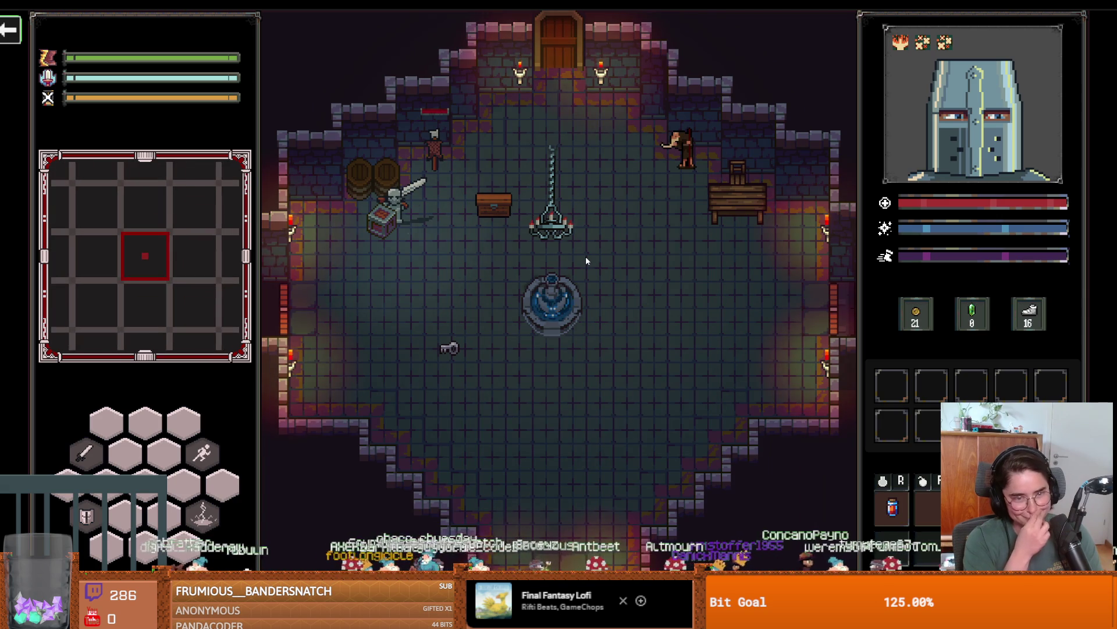
key(d)
key(s)
drag(603, 6, 600, 235)
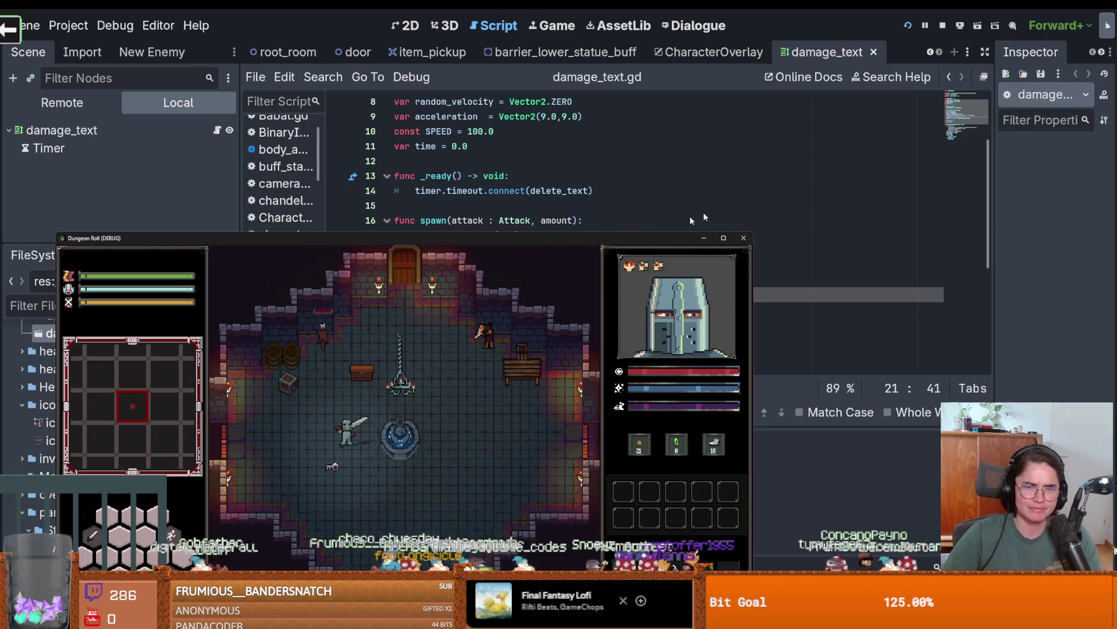
click(744, 237)
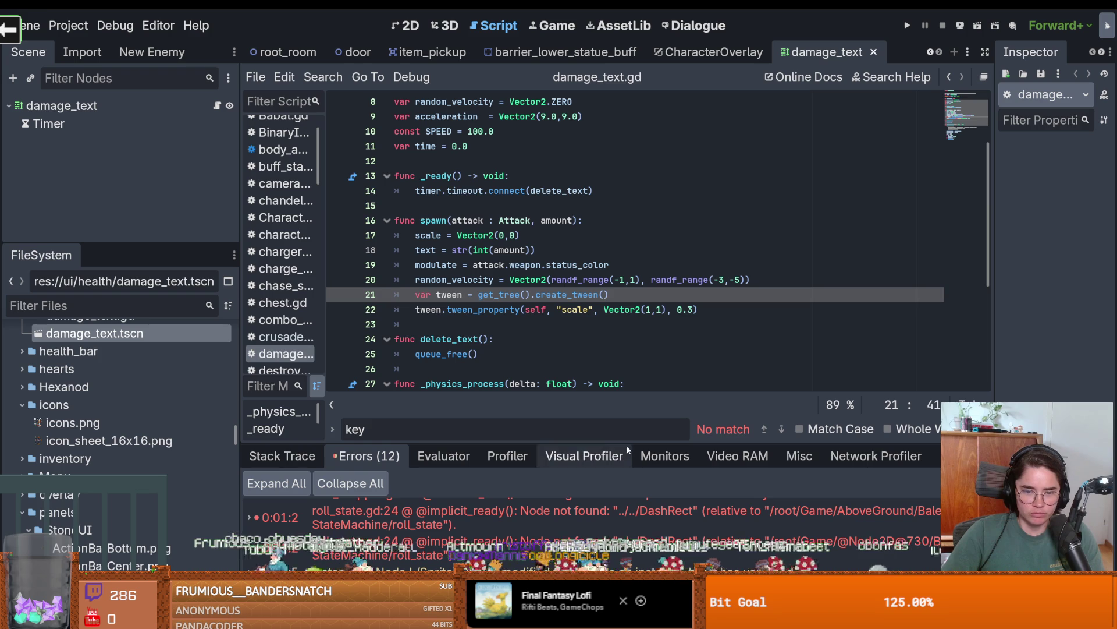
Enlarge the bottom panel to read the errors, then scroll damage_text.gd to its _physics_process code.
drag(616, 446, 626, 193)
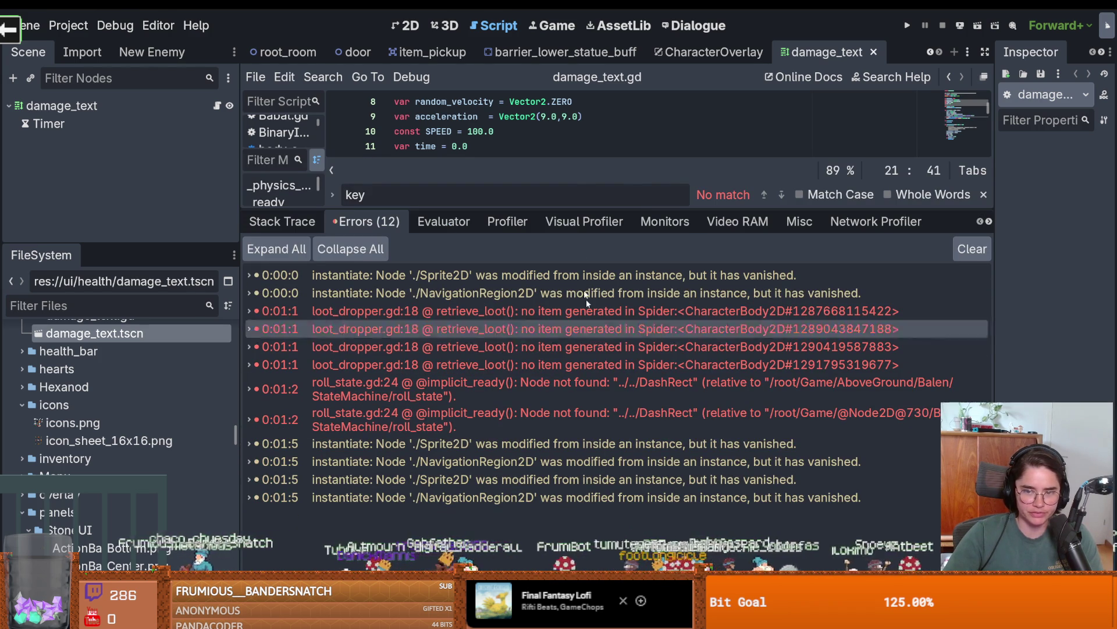
drag(570, 208, 539, 542)
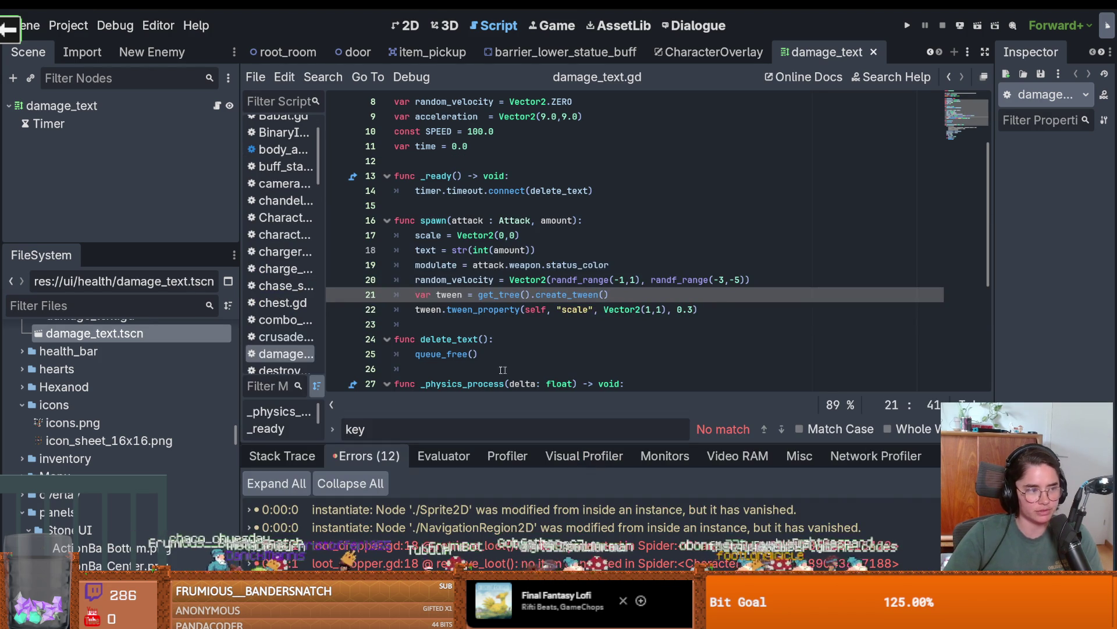
click(567, 348)
scroll(524, 372, down, 1)
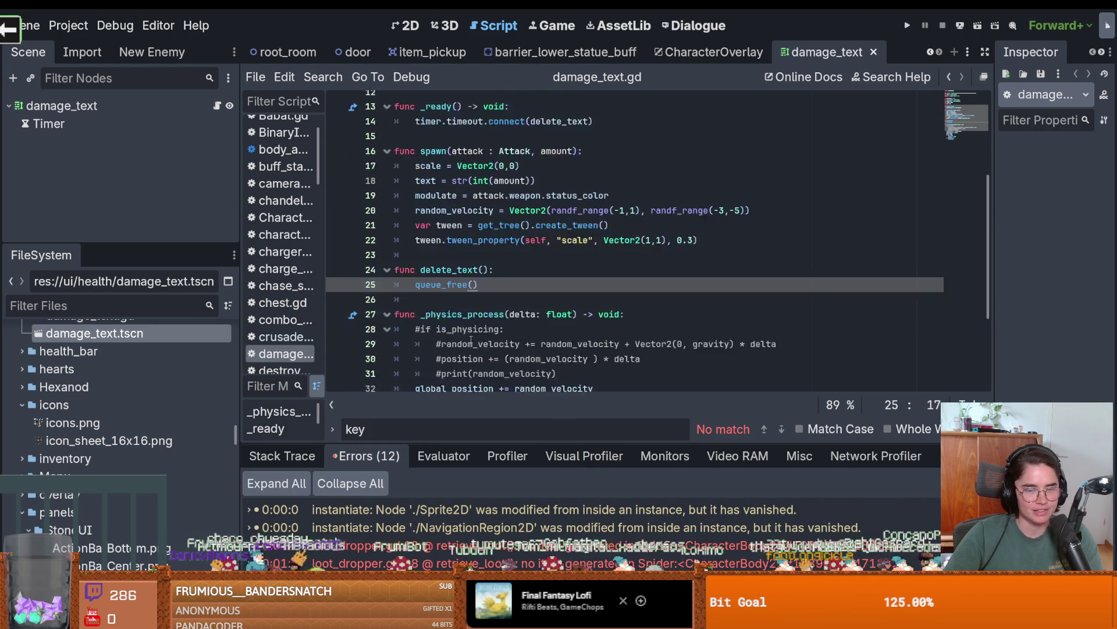
scroll(471, 341, down, 3)
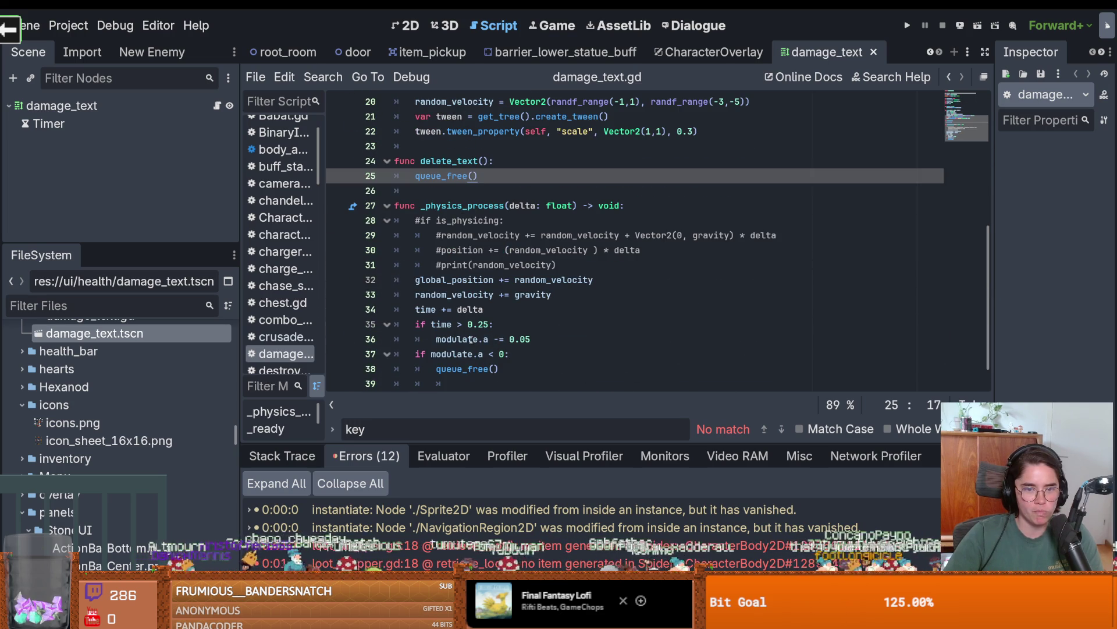
Filter FileSystem for 'chest', open normal_chest.tscn and its LootDropper script.
click(437, 60)
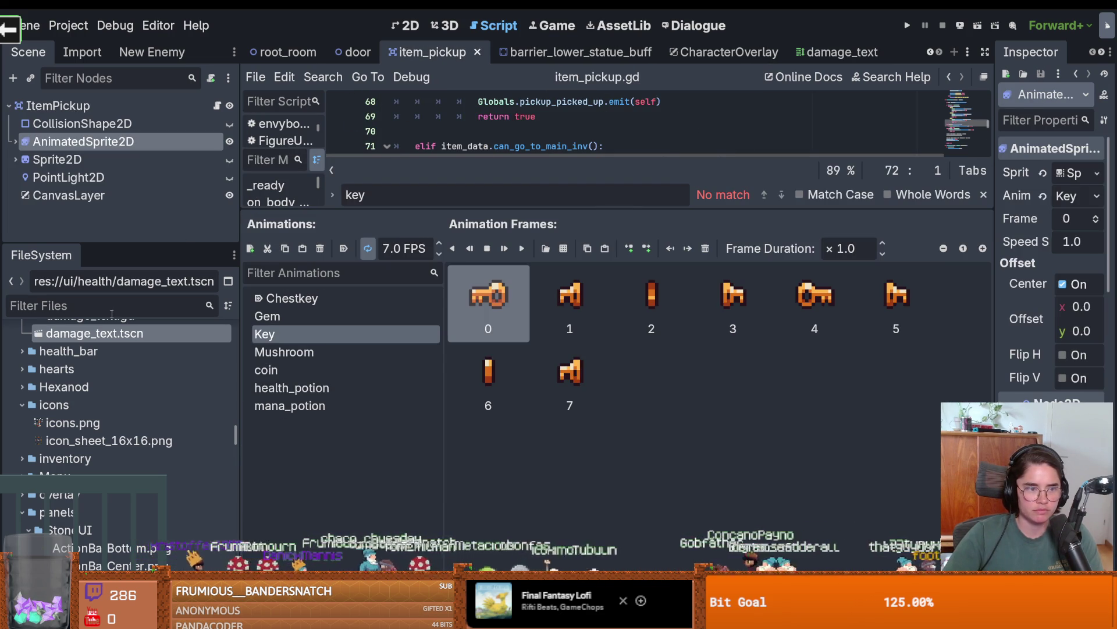
text(chest)
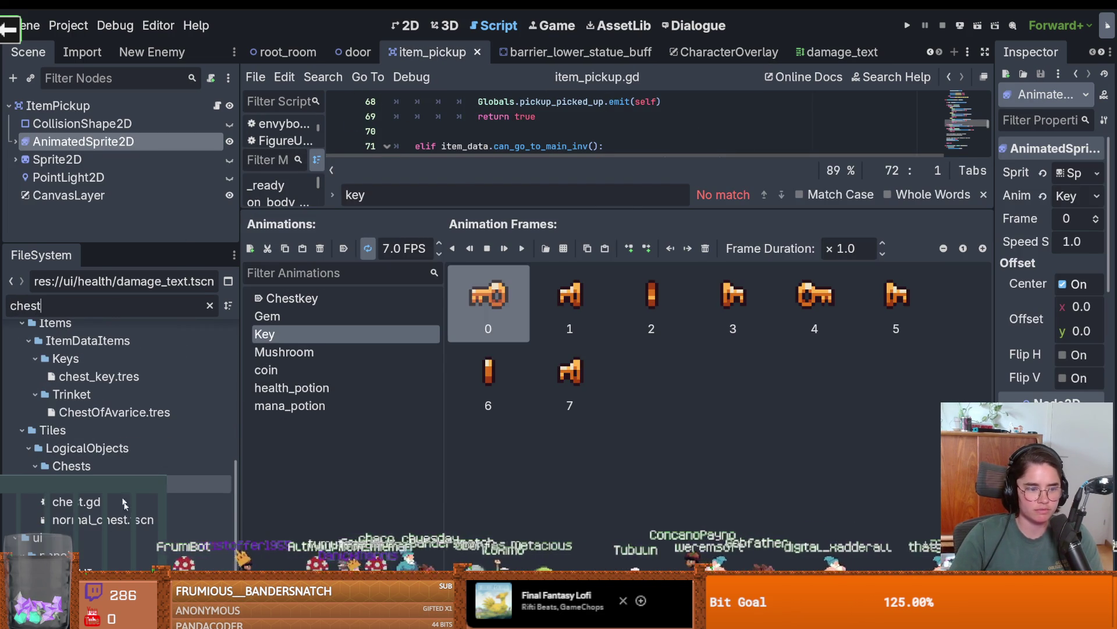
double_click(128, 518)
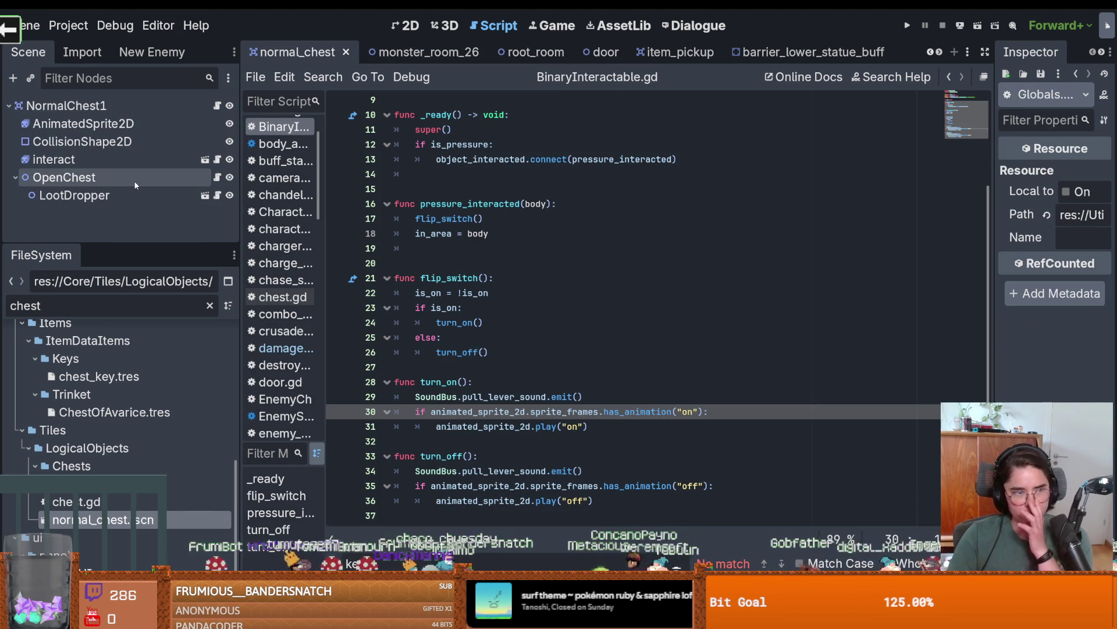
click(219, 195)
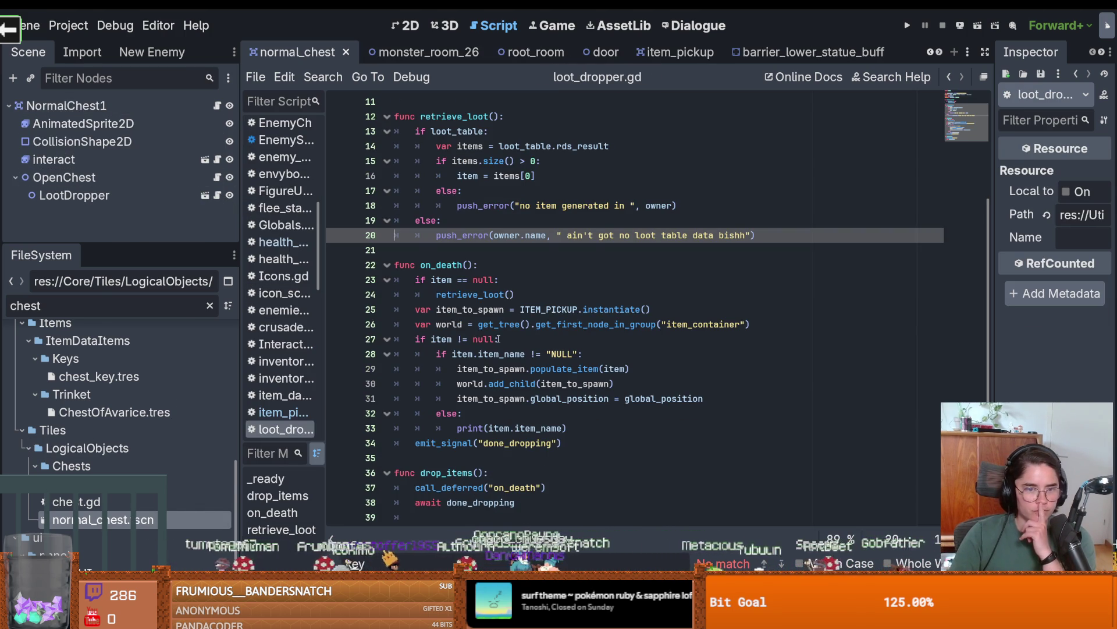
Review how loot_dropper.gd instantiates ITEM_PICKUP into item_to_spawn on lines 25-31.
scroll(498, 352, down, 1)
double_click(543, 295)
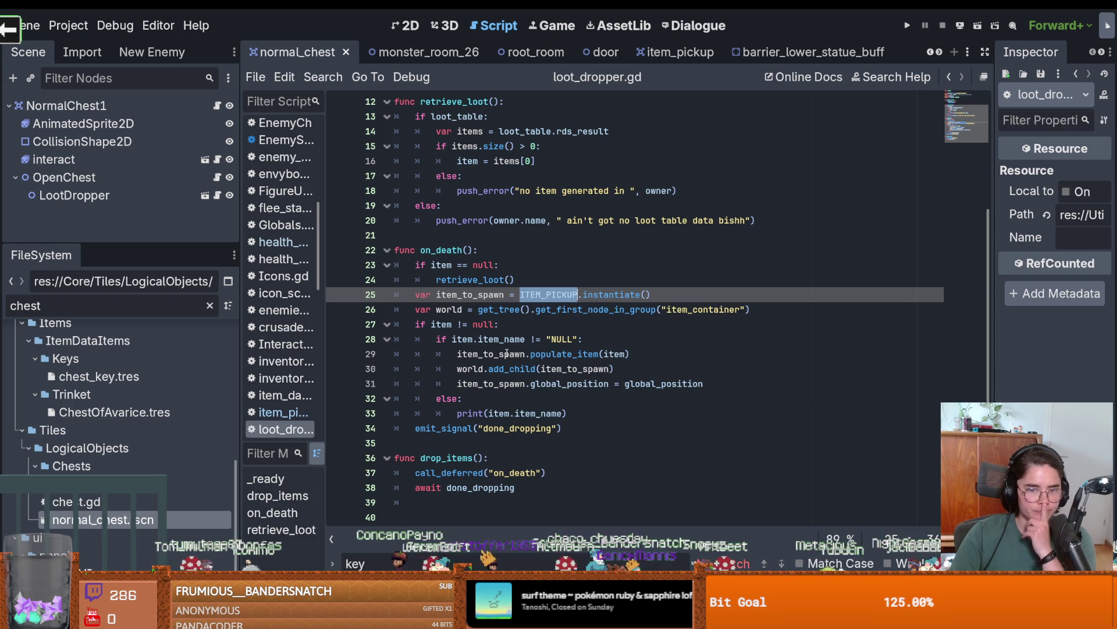
click(505, 353)
click(495, 384)
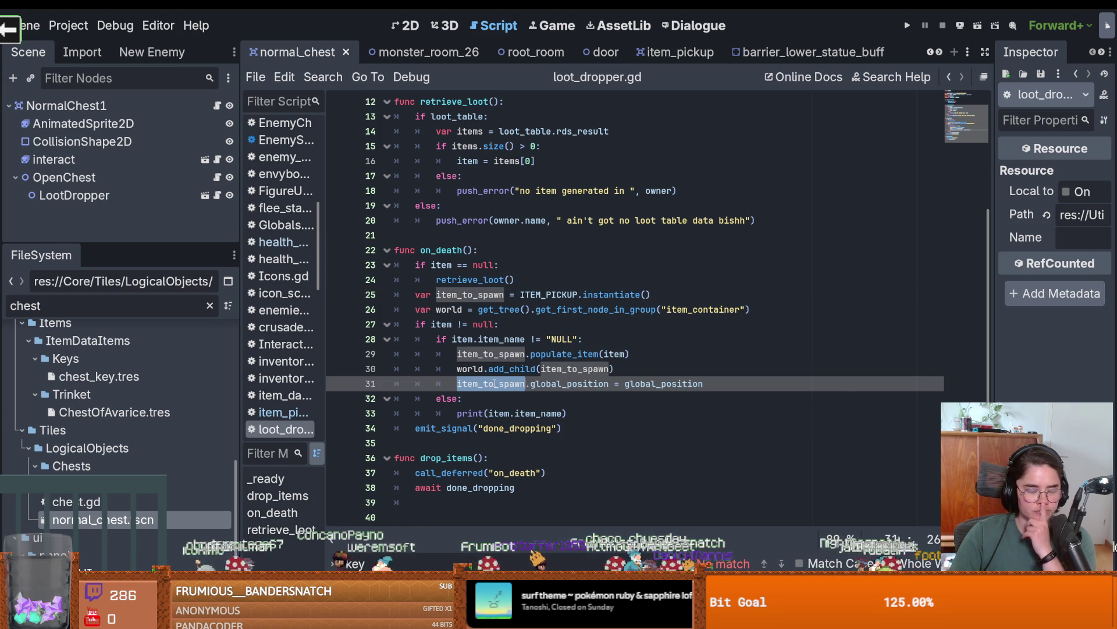
mouse_move(494, 383)
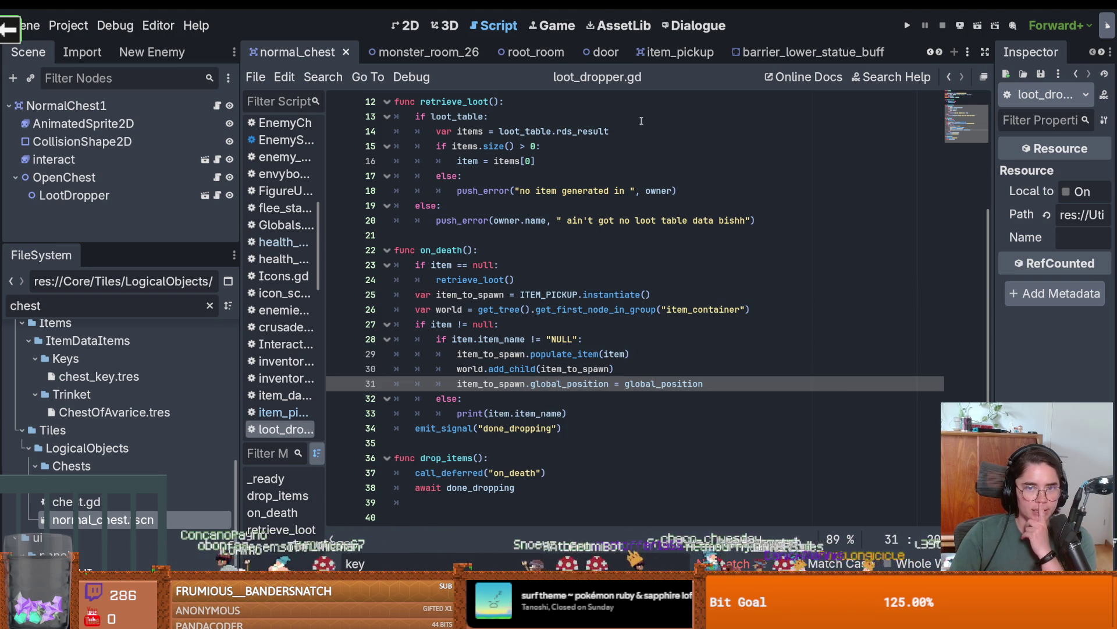
scroll(186, 334, up, 10)
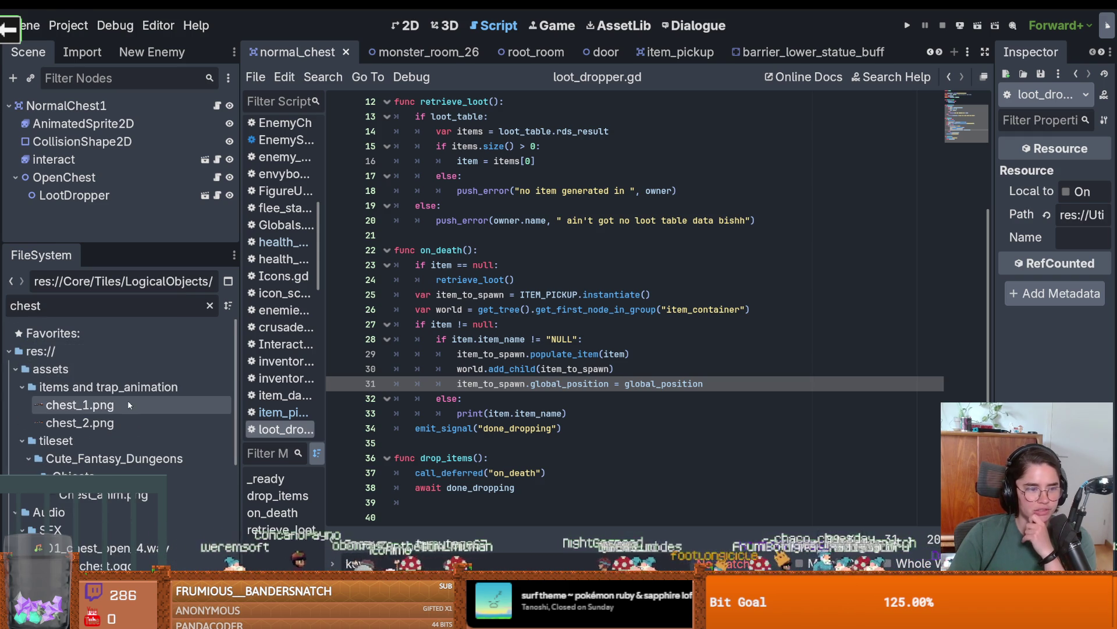
Clear the chest filter and open crusader.tscn from the favourites.
click(209, 305)
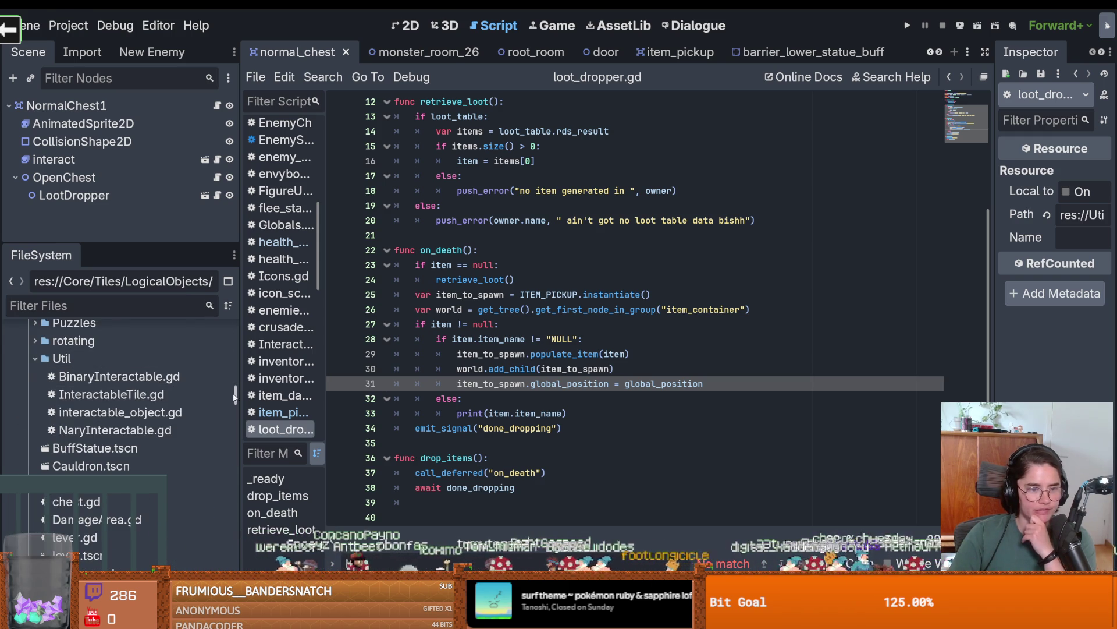
scroll(115, 392, up, 5)
click(119, 354)
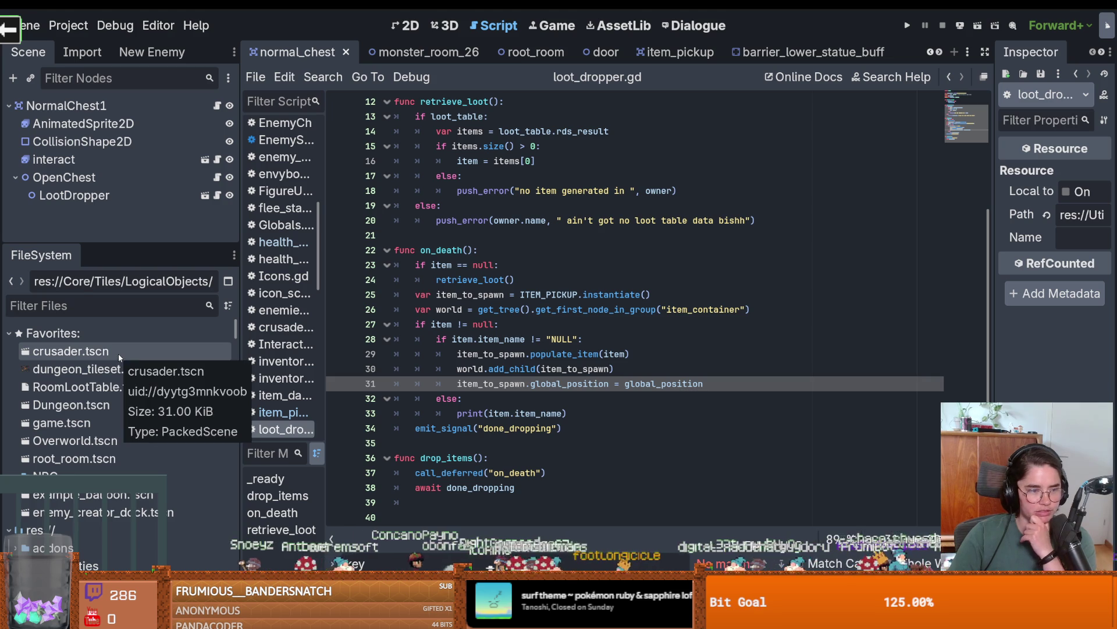
double_click(117, 348)
mouse_move(128, 246)
mouse_down()
mouse_move(143, 340)
mouse_move(153, 279)
mouse_up()
scroll(127, 433, down, 2)
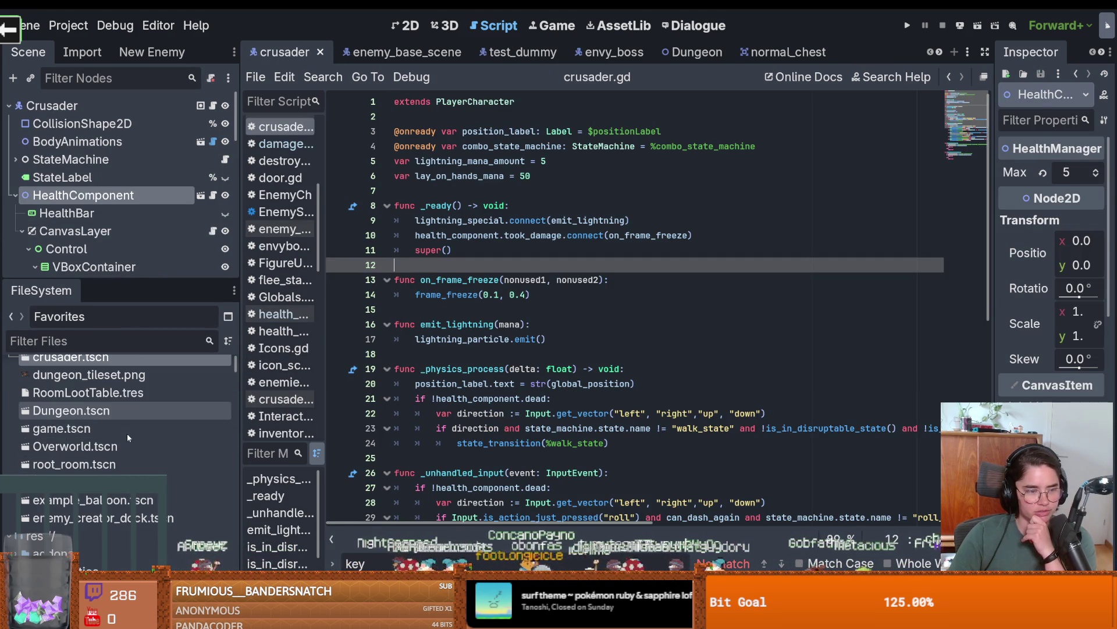
scroll(117, 435, down, 2)
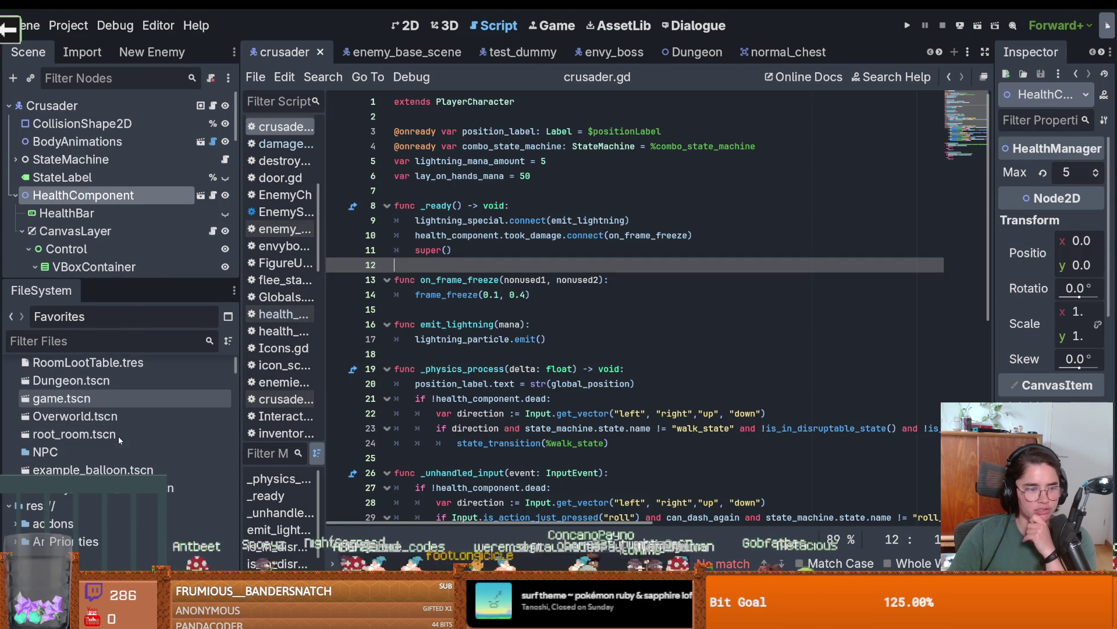
scroll(117, 436, up, 4)
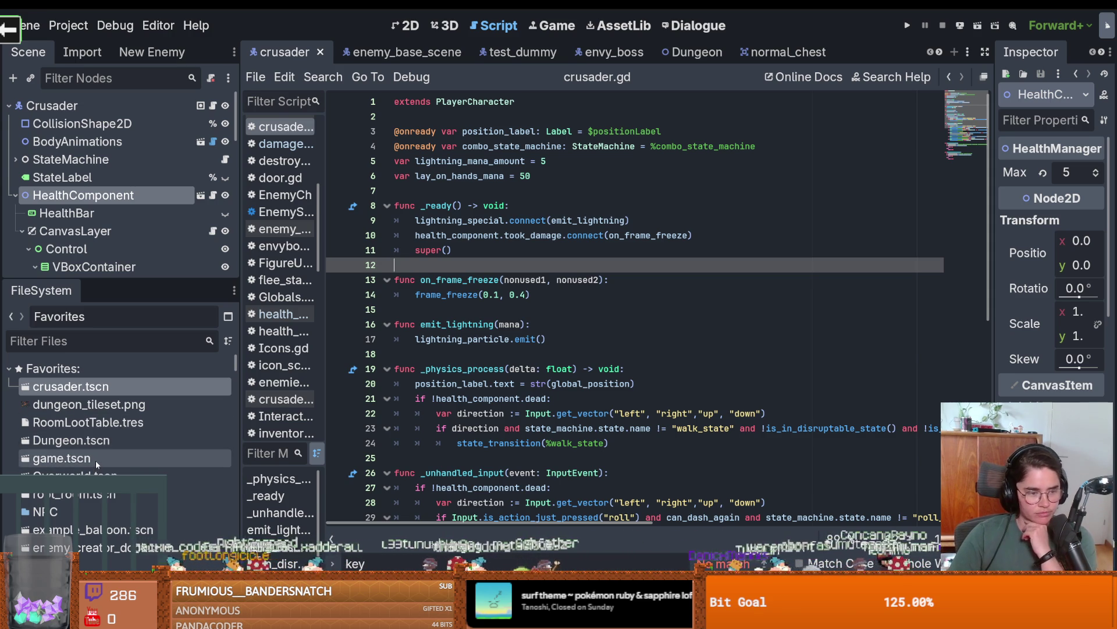
drag(132, 280, 132, 369)
click(20, 232)
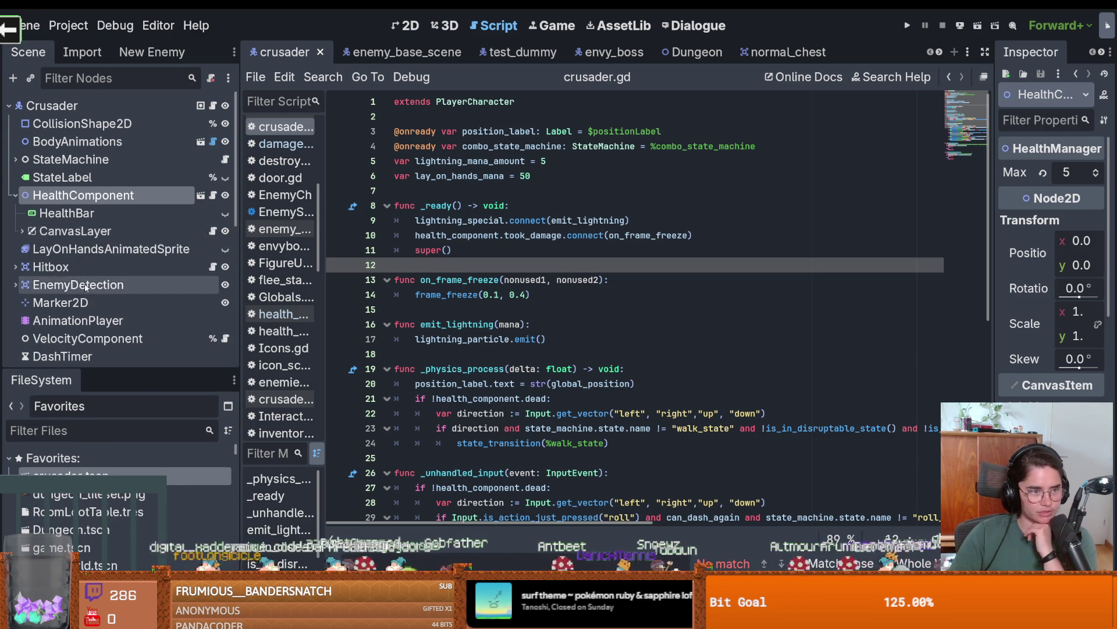
scroll(116, 233, down, 3)
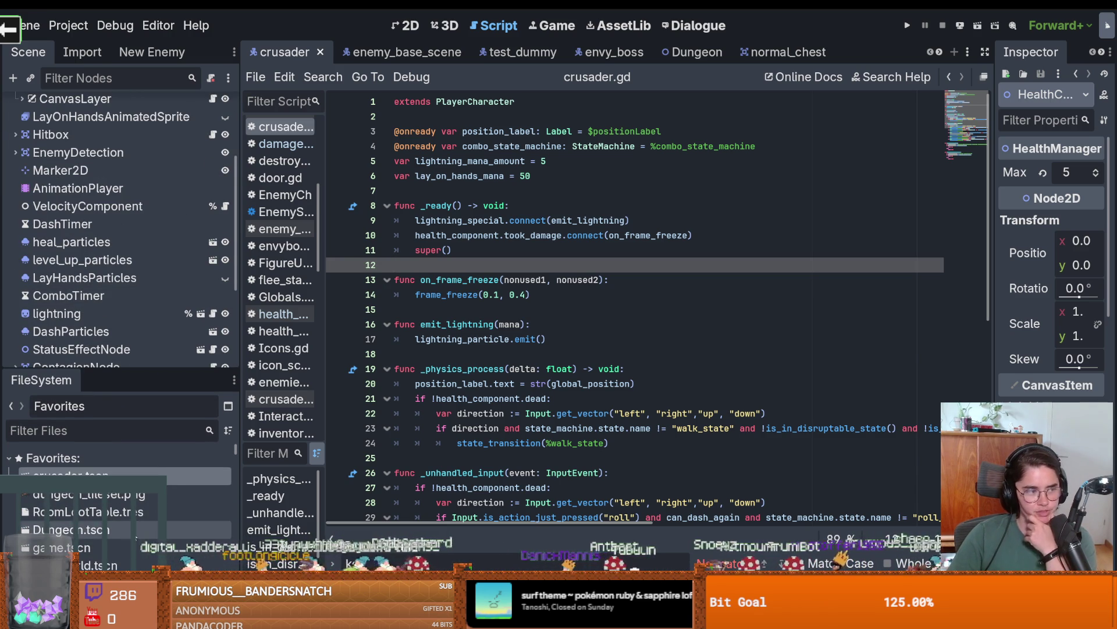
scroll(92, 530, down, 1)
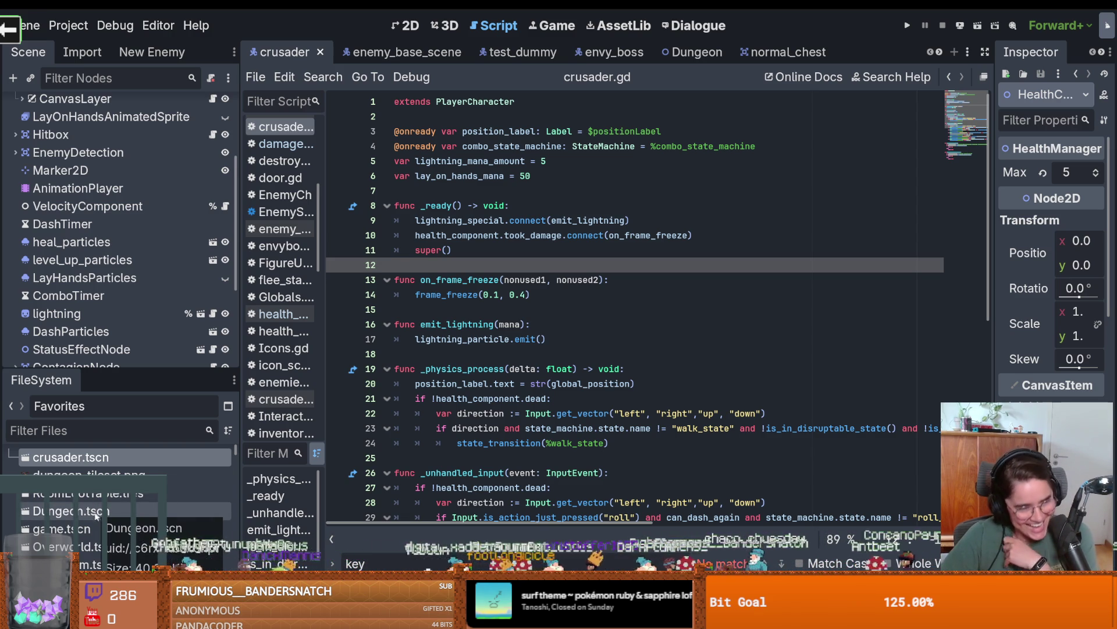
scroll(174, 549, down, 1)
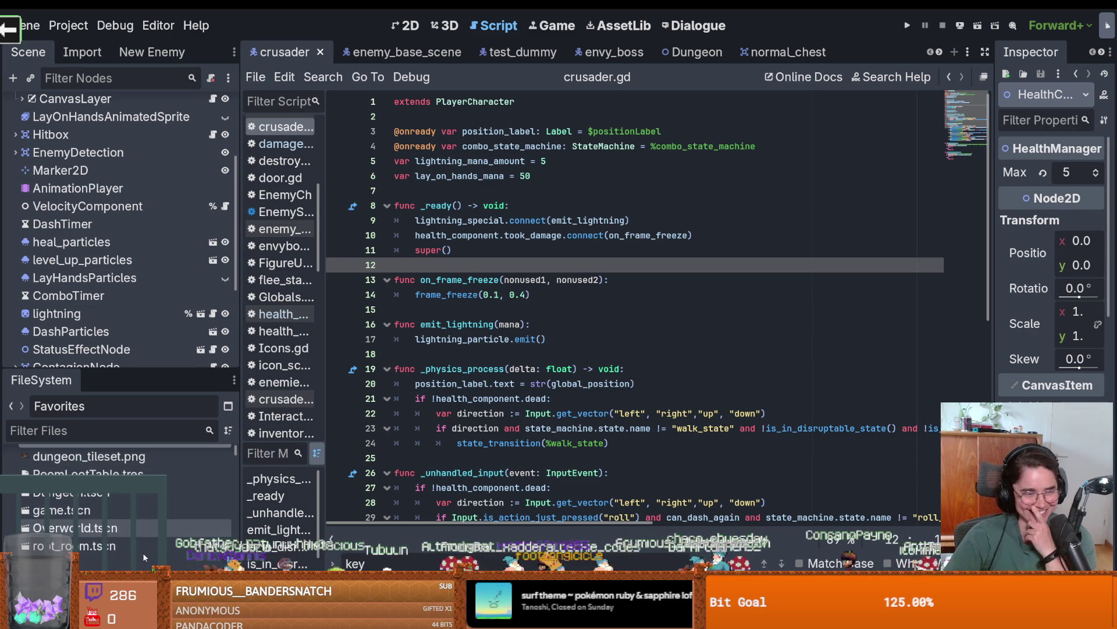
scroll(99, 526, down, 1)
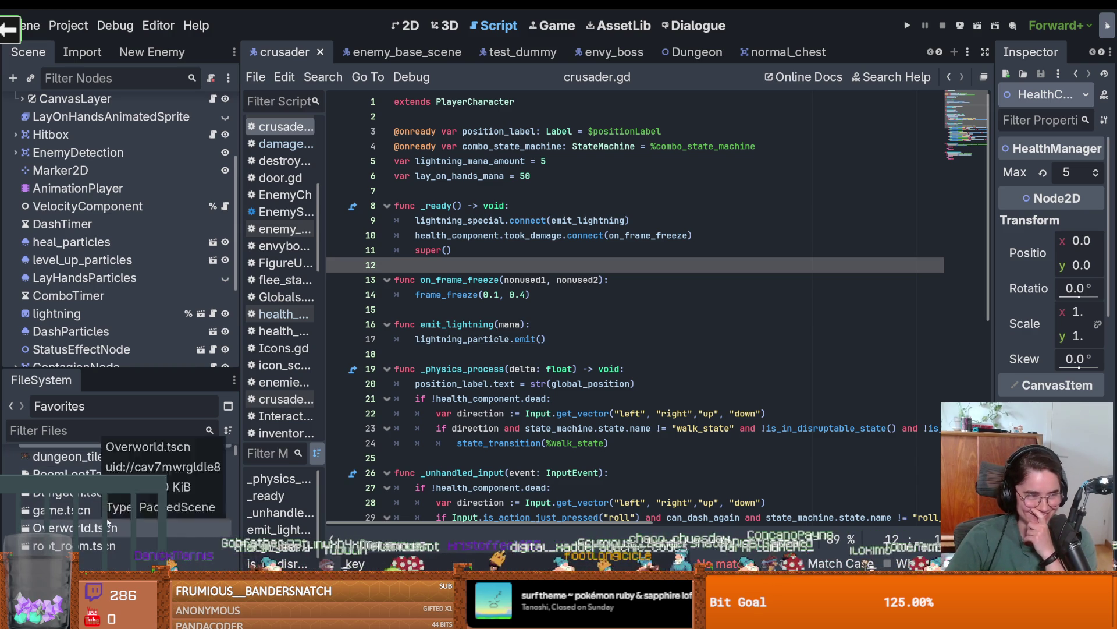
scroll(110, 526, down, 1)
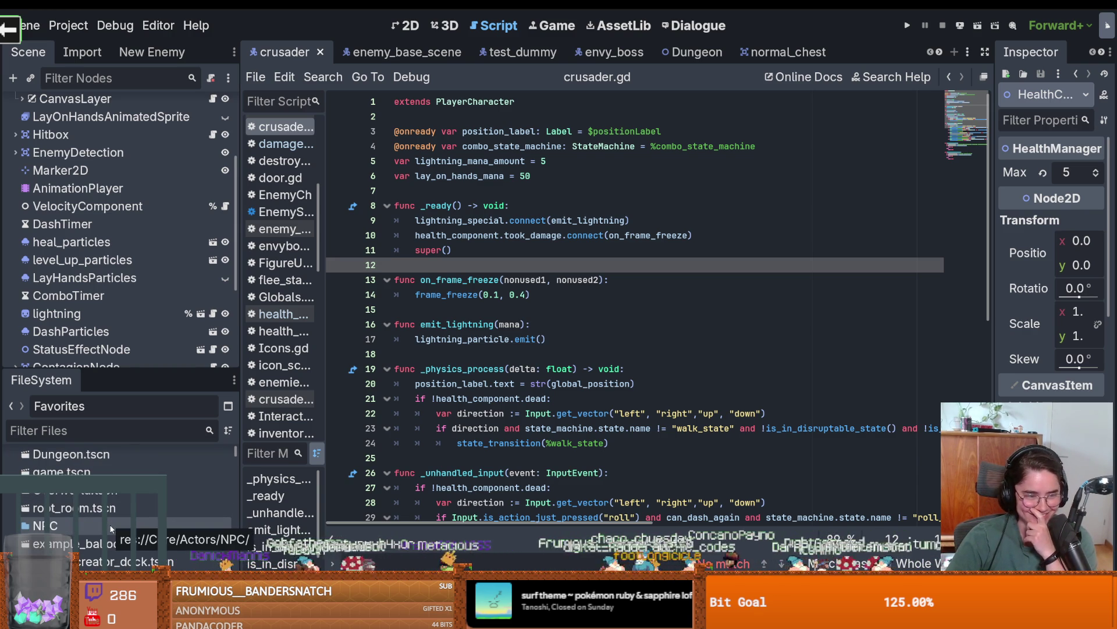
scroll(110, 525, up, 1)
scroll(111, 527, up, 2)
scroll(143, 280, up, 3)
scroll(143, 277, up, 3)
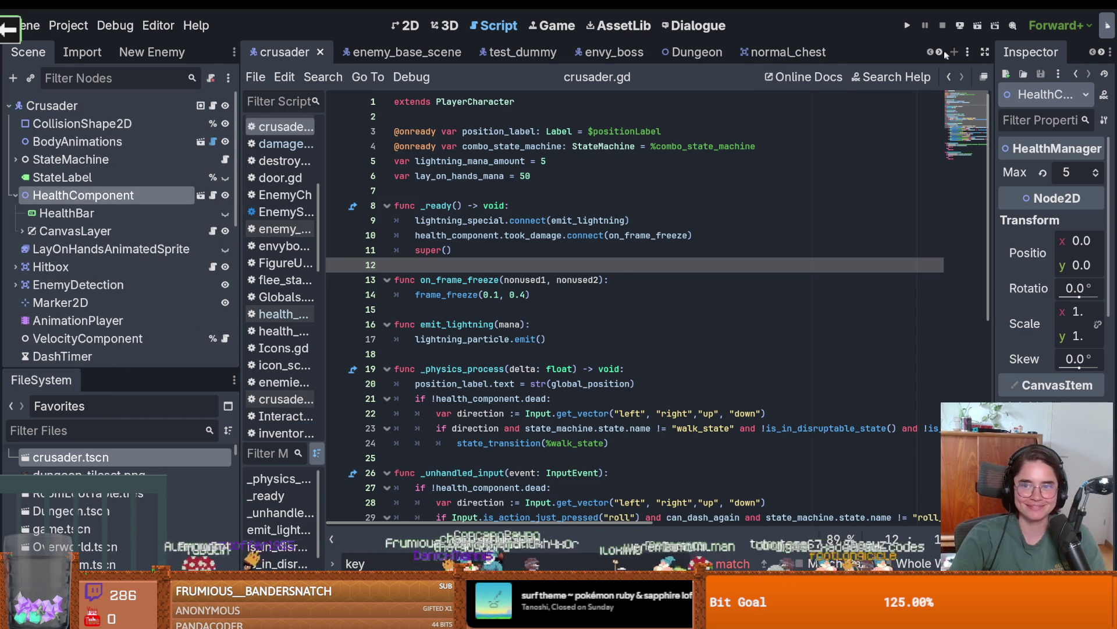
scroll(941, 51, down, 7)
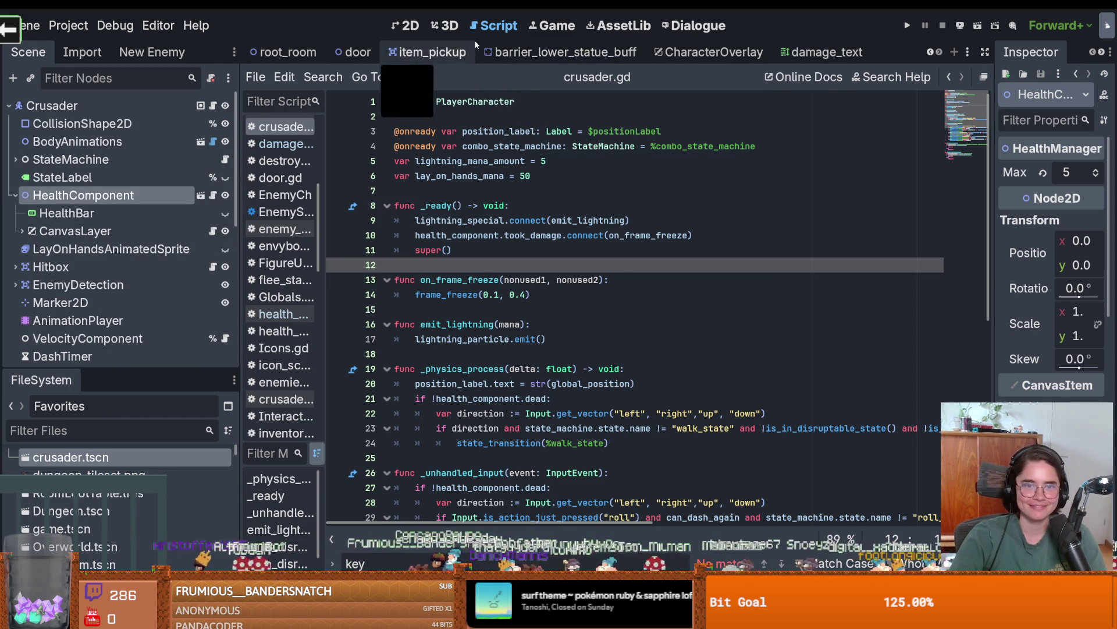
Save the damage_text scene with Ctrl+S and reopen crusader.tscn from FileSystem favourites.
click(820, 54)
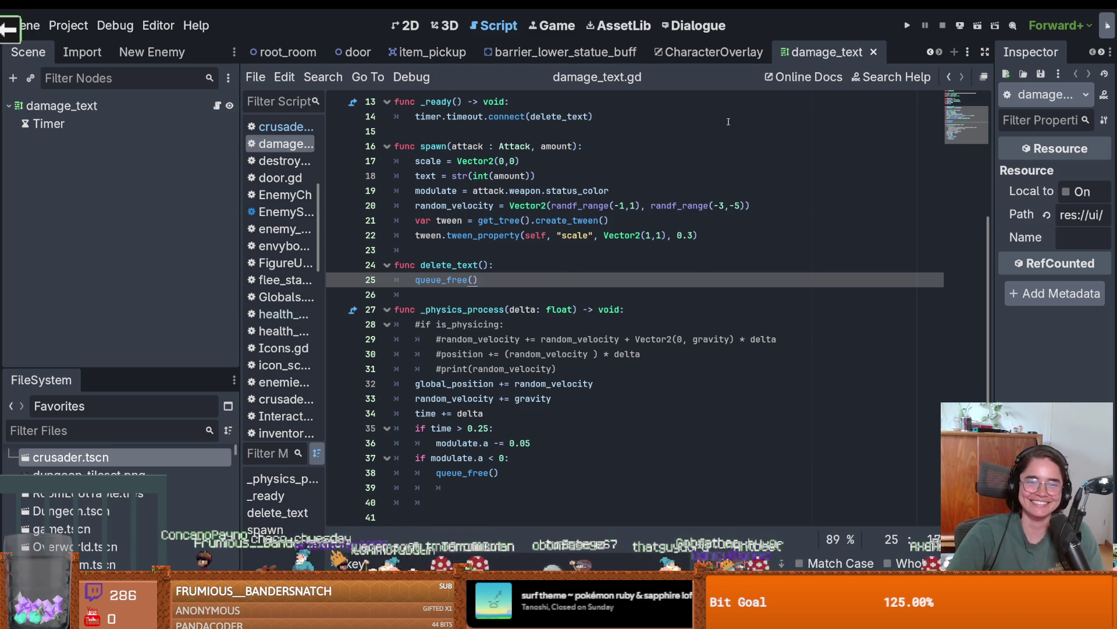
key(ctrl+s)
scroll(580, 282, up, 2)
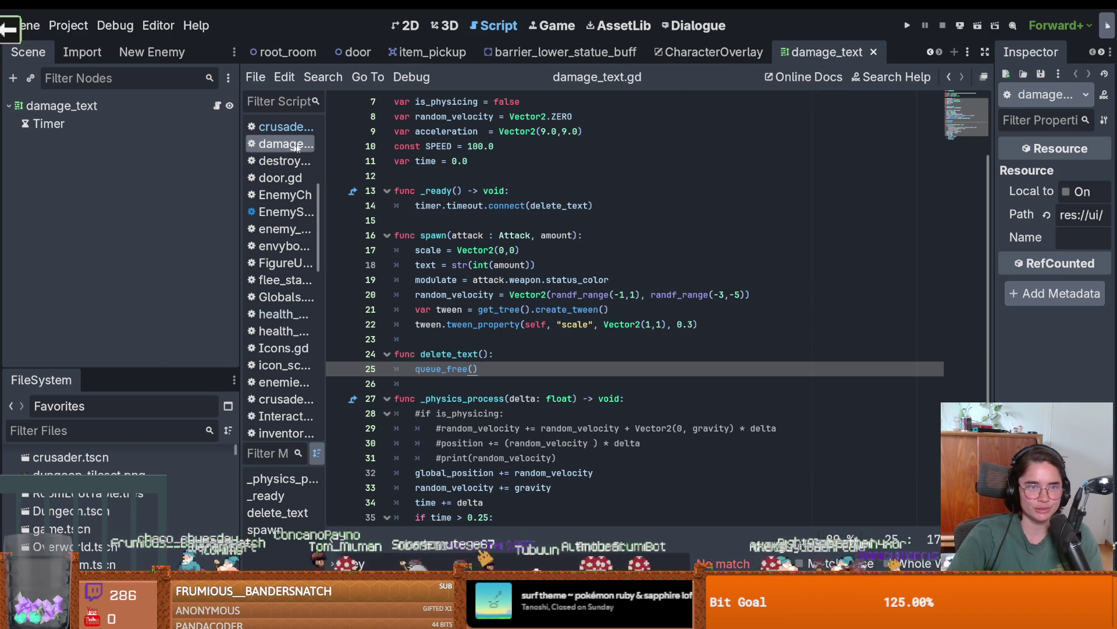
double_click(70, 457)
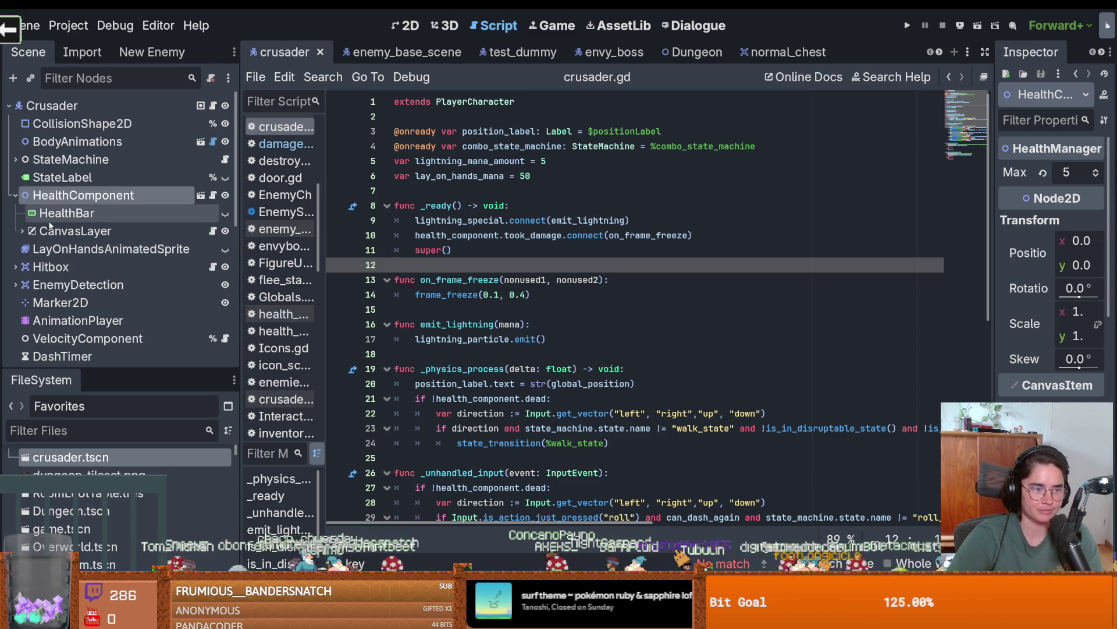
Open HealthComponent's health_component.gd and jump to the DAMAGE_TEXT instantiation on line 50.
scroll(40, 255, down, 1)
scroll(40, 255, down, 1)
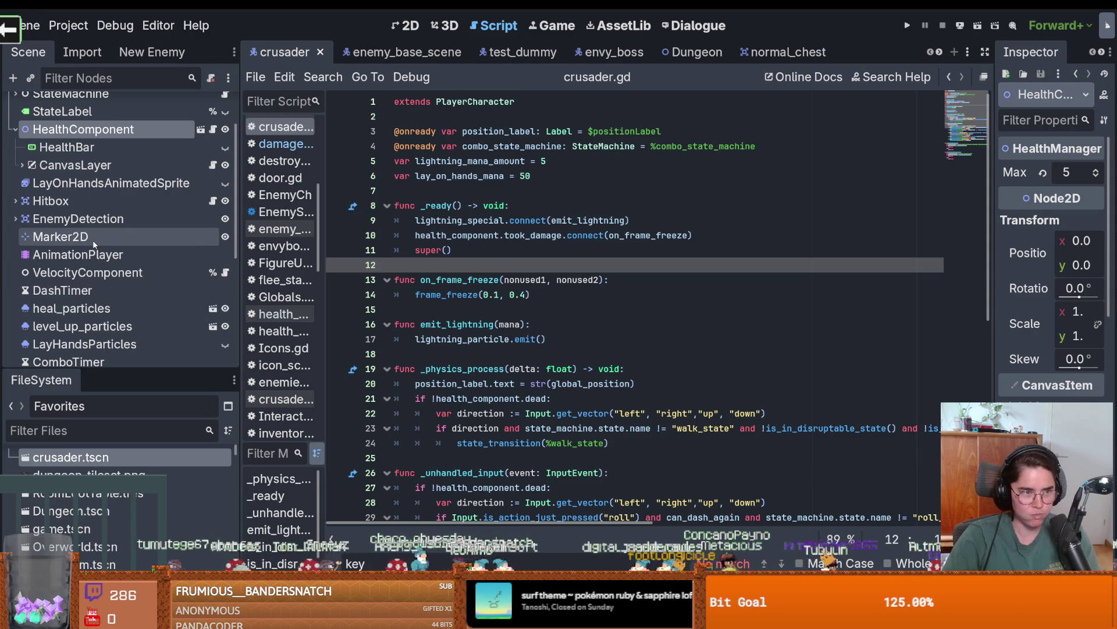
scroll(70, 232, up, 1)
scroll(40, 213, up, 1)
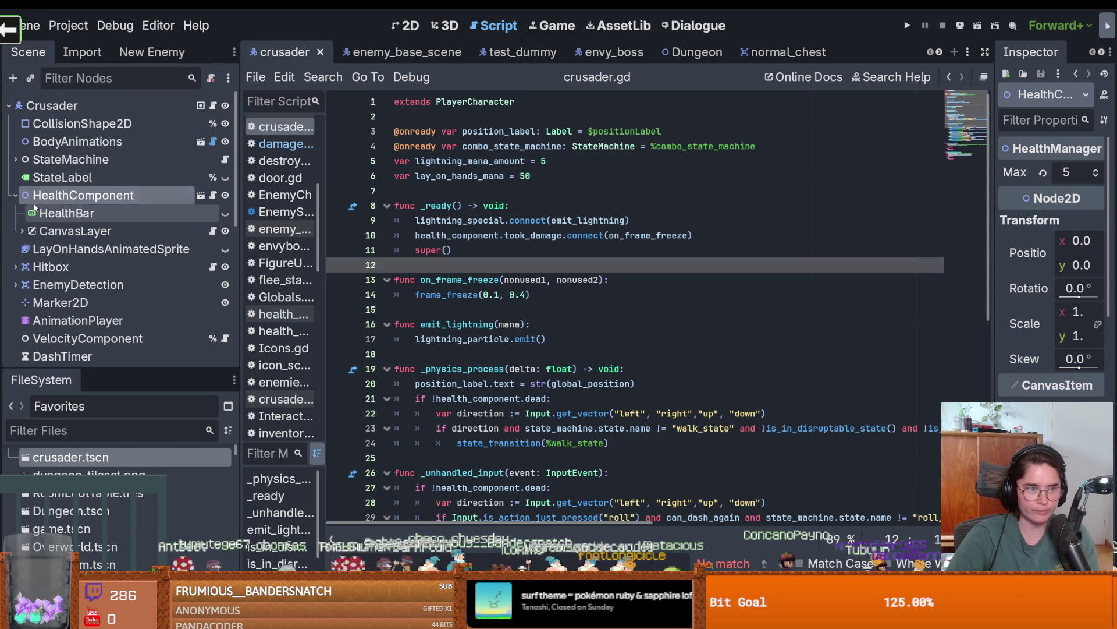
double_click(83, 195)
double_click(100, 198)
click(213, 195)
key(ctrl+d)
scroll(549, 333, down, 4)
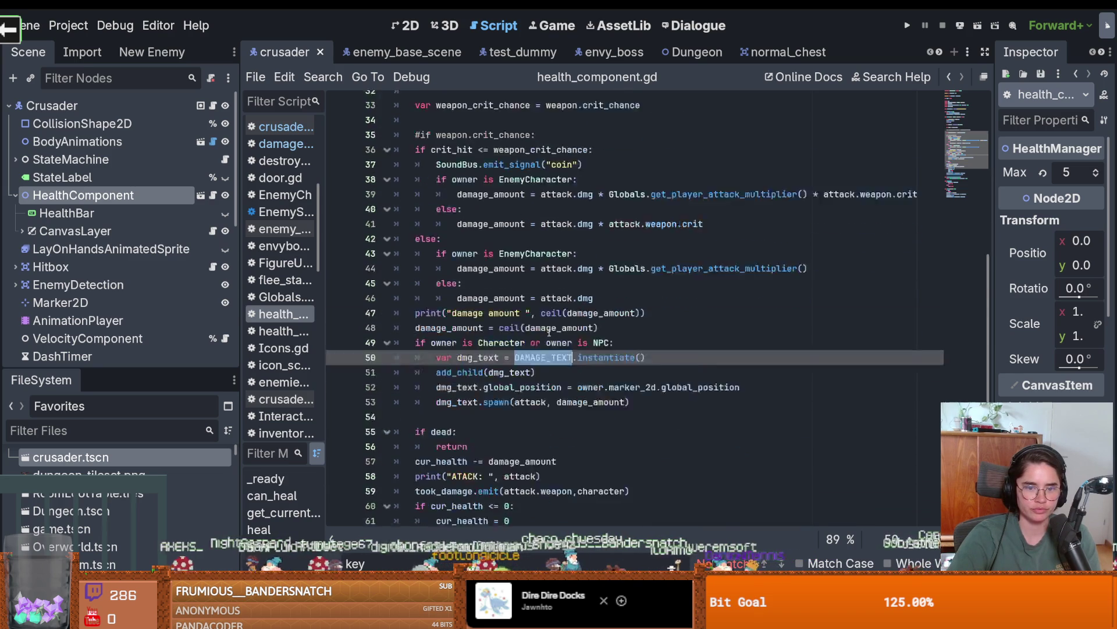
Highlight dmg_text and its dmg_text.spawn call on line 53, then switch to the normal_chest scene.
double_click(478, 220)
click(447, 250)
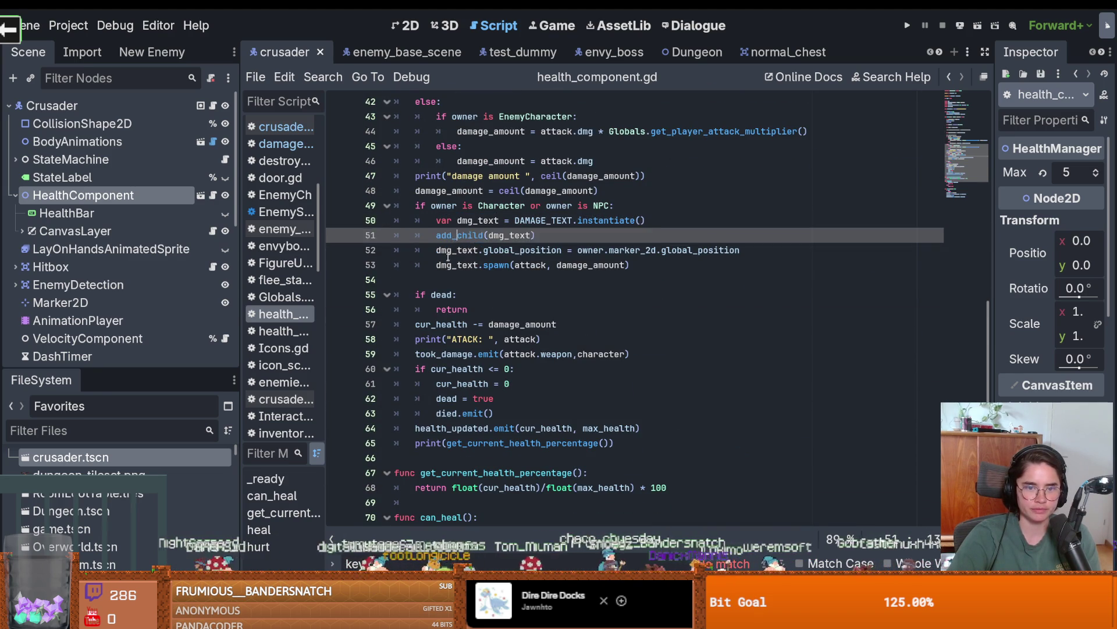
drag(631, 265, 431, 269)
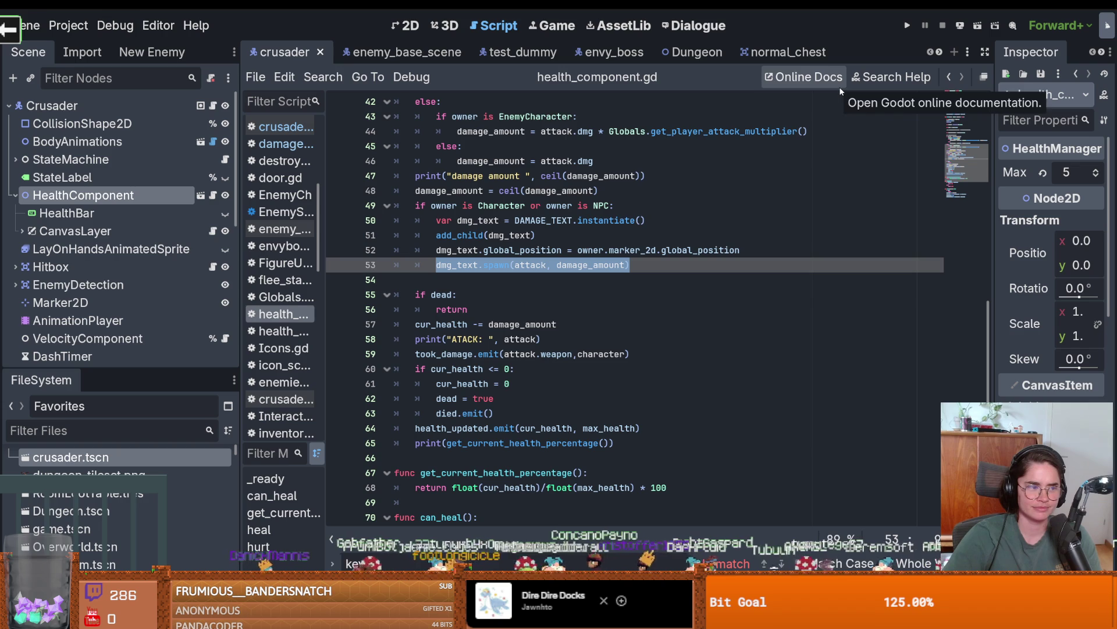
click(772, 56)
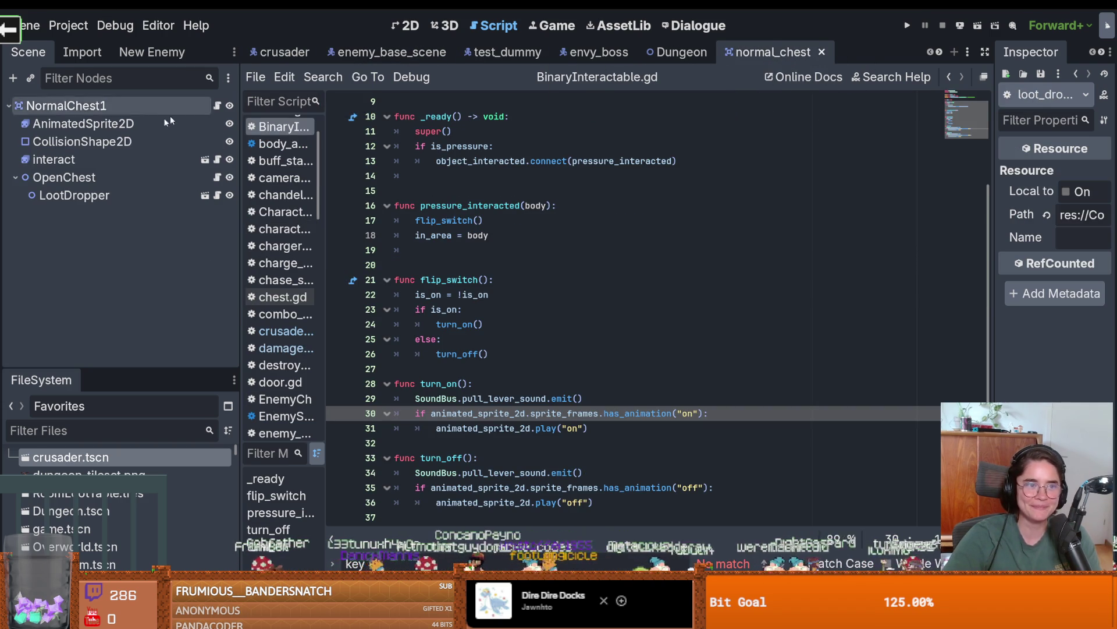
Add item_to_spawn.spawn() after the global_position line in loot_dropper.gd.
click(217, 195)
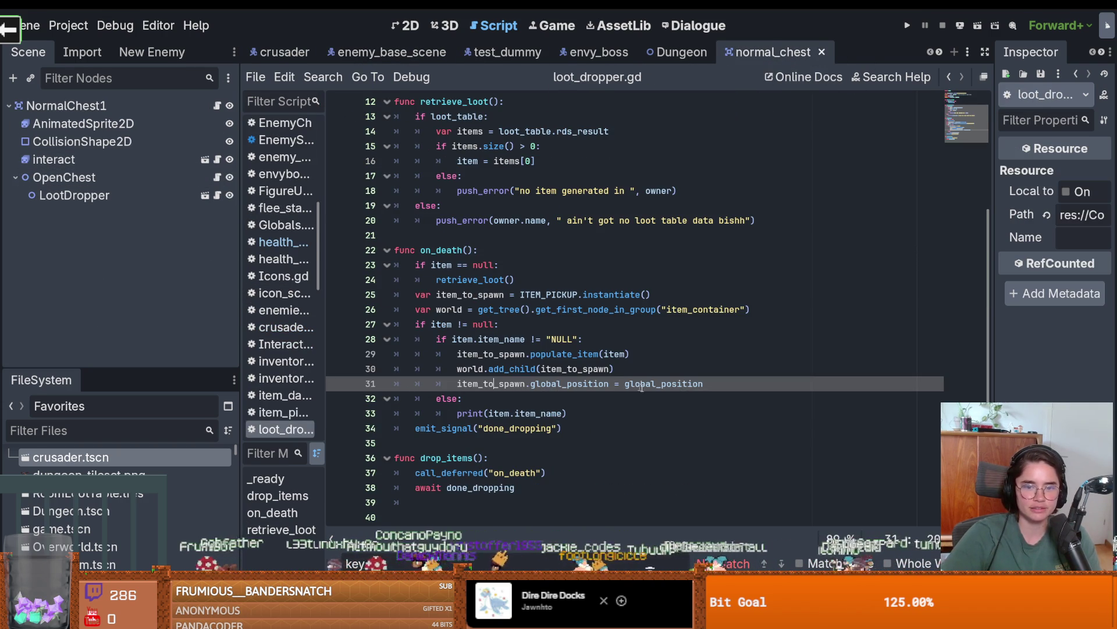
key(Return)
text(item_)
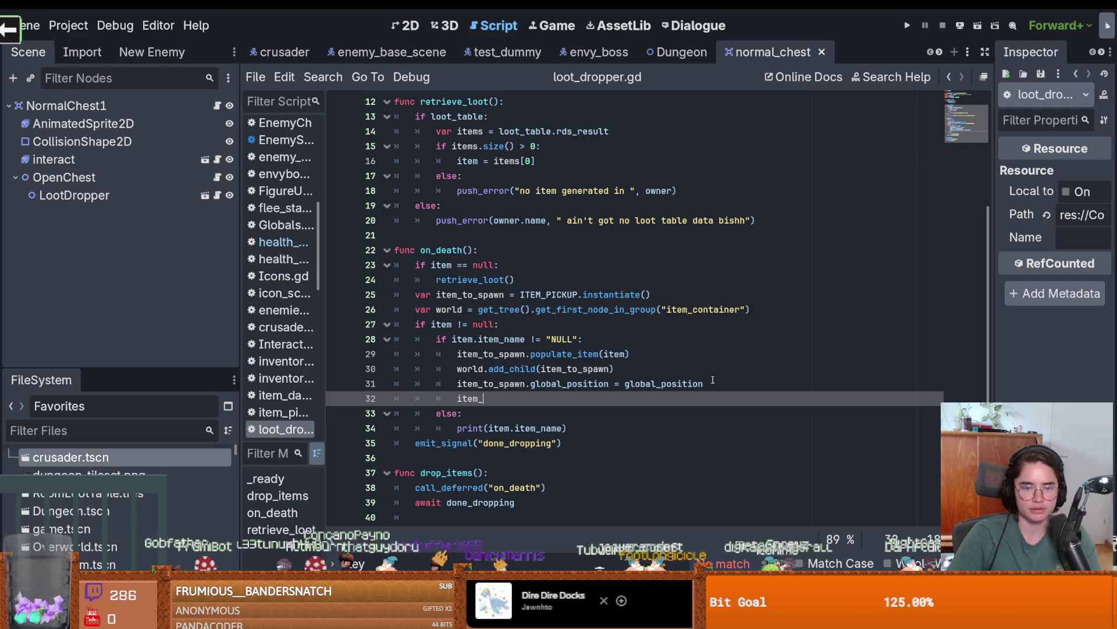
text(to_spawn.)
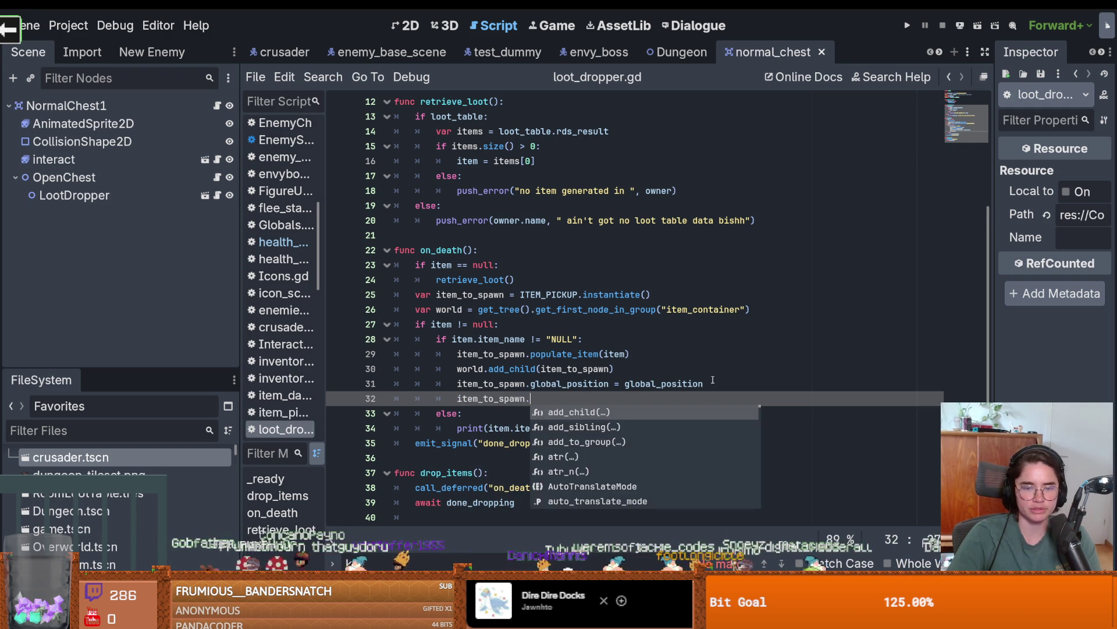
text(spawn)
key(Return)
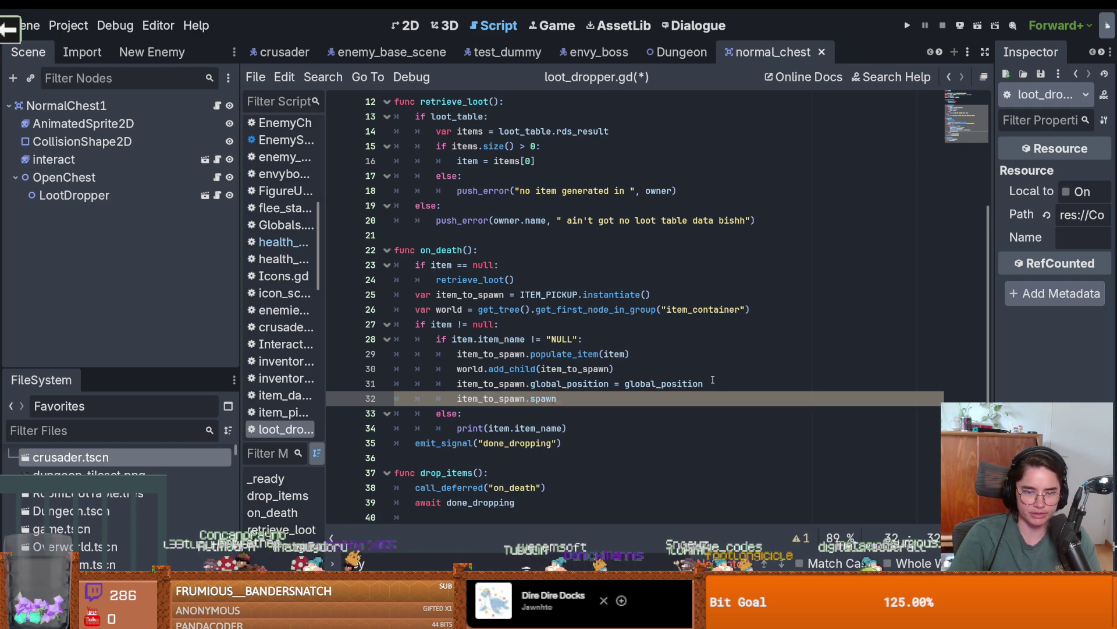
text(())
drag(578, 399, 530, 400)
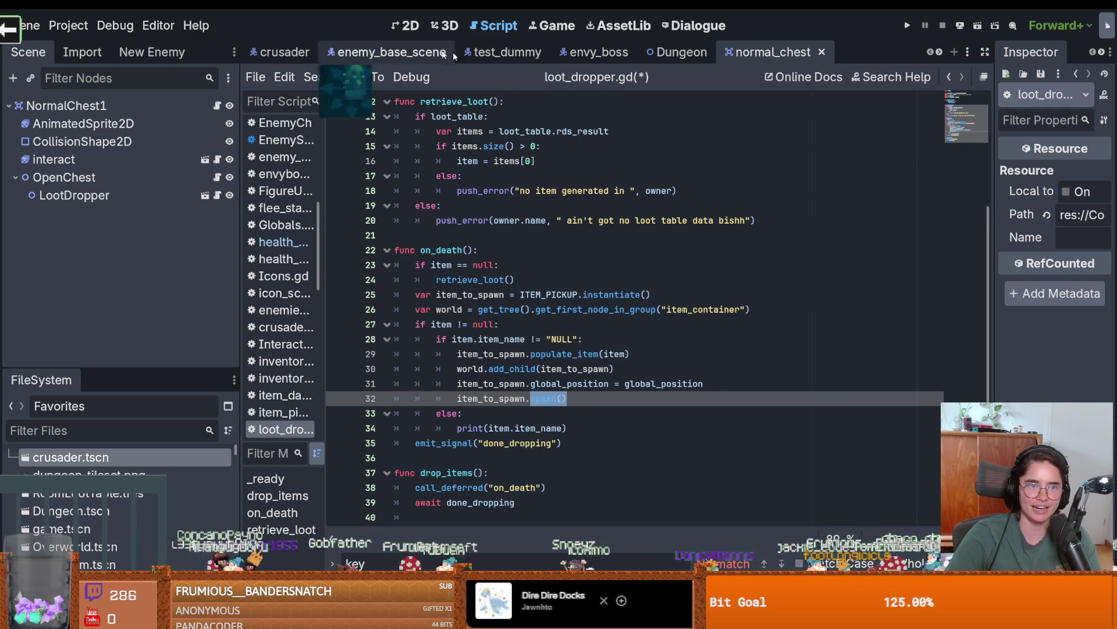
Bring up the item_pickup scene's script and enlarge the script editor.
click(939, 52)
click(939, 53)
click(939, 52)
click(939, 52)
click(939, 53)
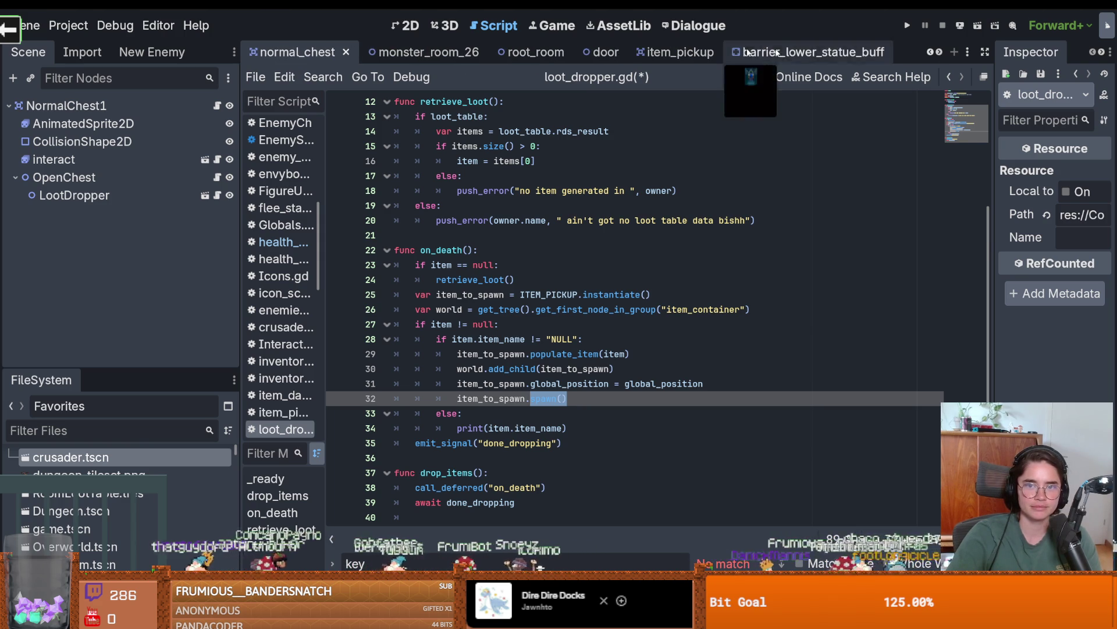
click(664, 52)
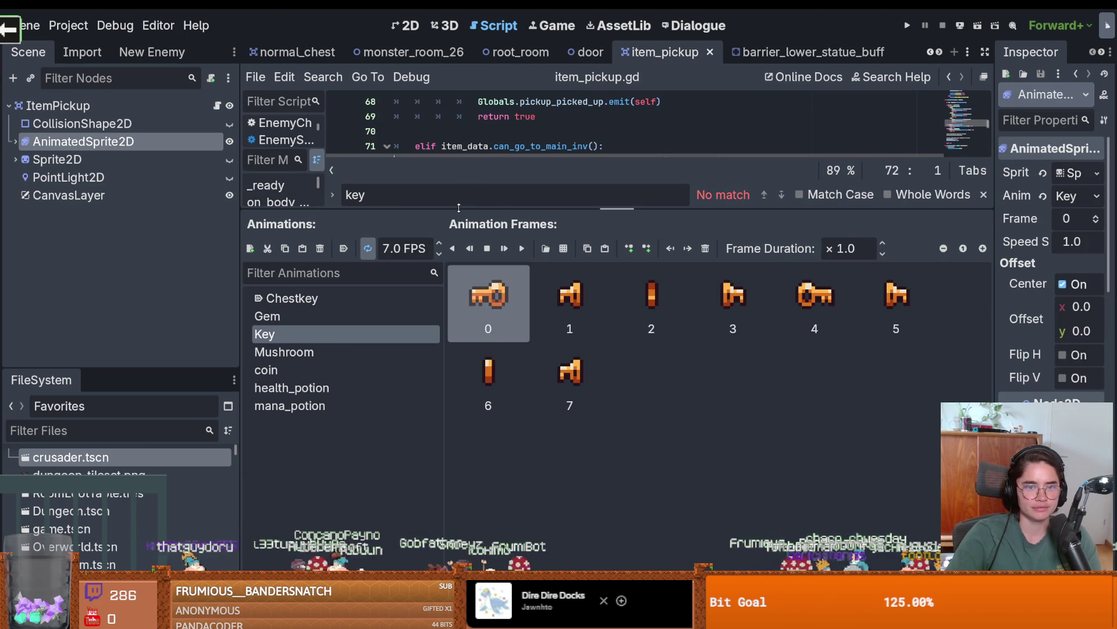
drag(459, 208, 458, 411)
scroll(440, 150, down, 5)
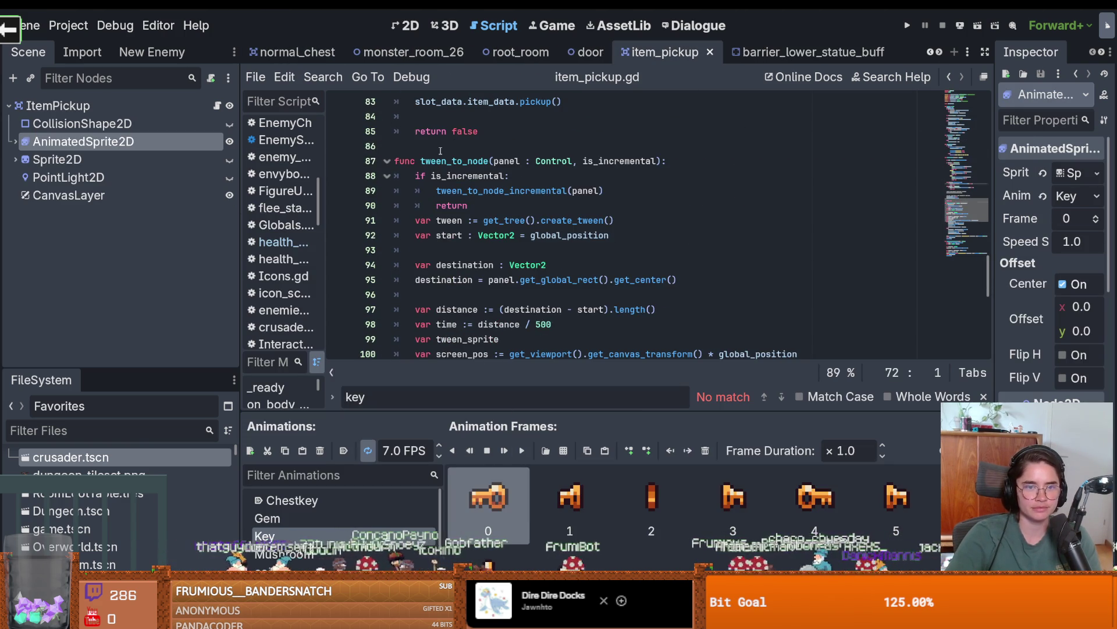
Write a new func spawn(): above tween_to_node in item_pickup.gd.
click(441, 151)
key(Return)
key(Return)
click(423, 161)
text(func)
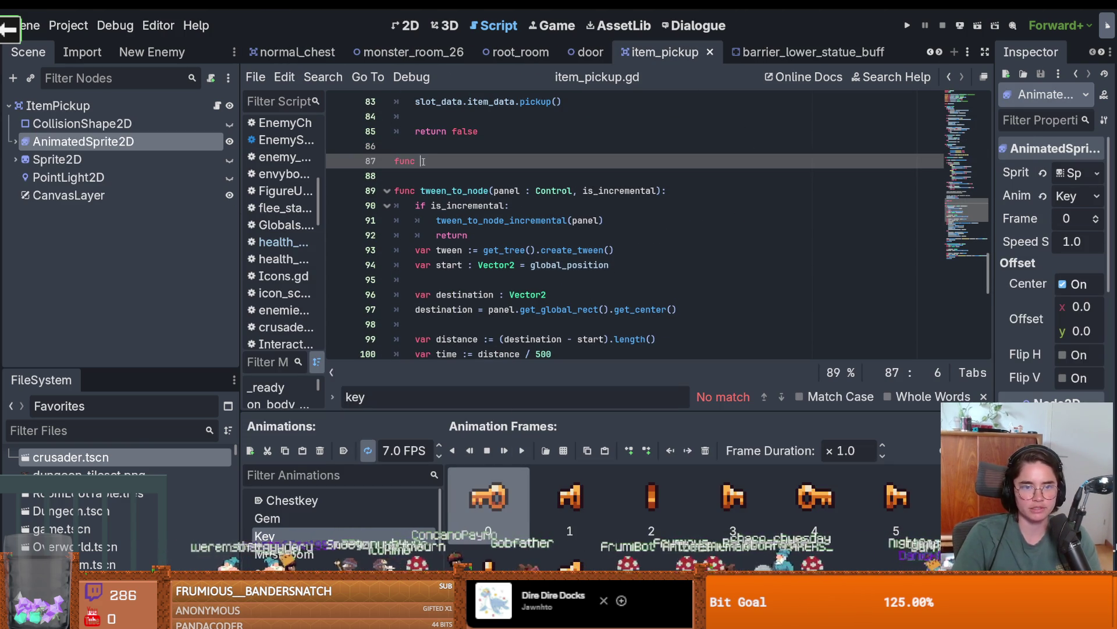
text(spawn)
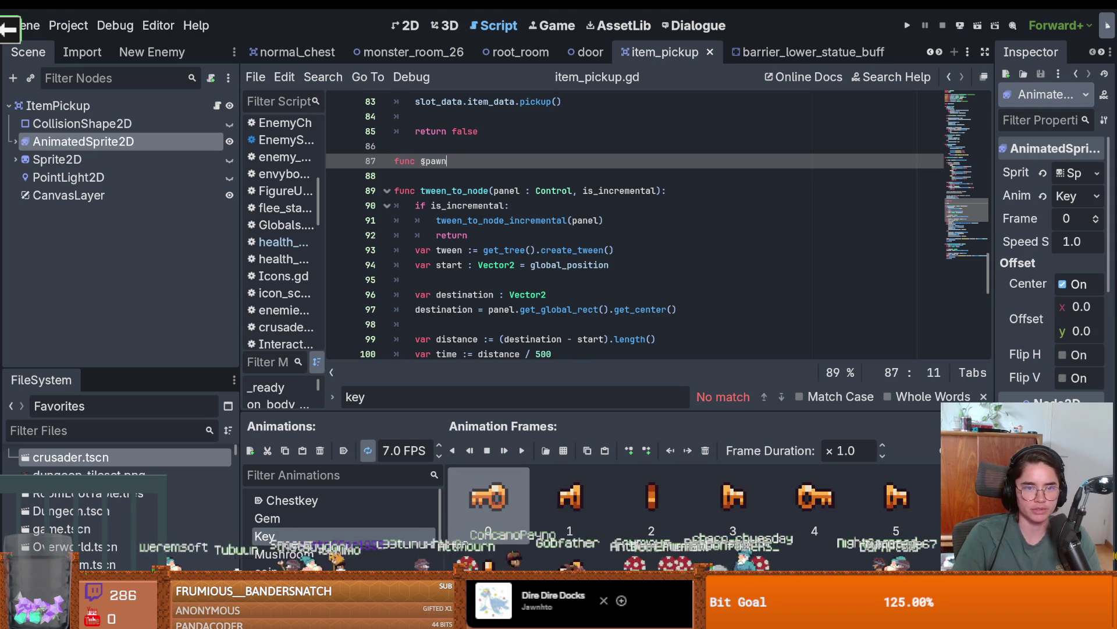
key(Return)
text(spawn())
key(BackSpace)
key(BackSpace)
key(BackSpace)
text(spawn())
Copy the timer timeout connection line from damage_text.gd, then return to the item_pickup scene tree.
click(939, 52)
click(939, 52)
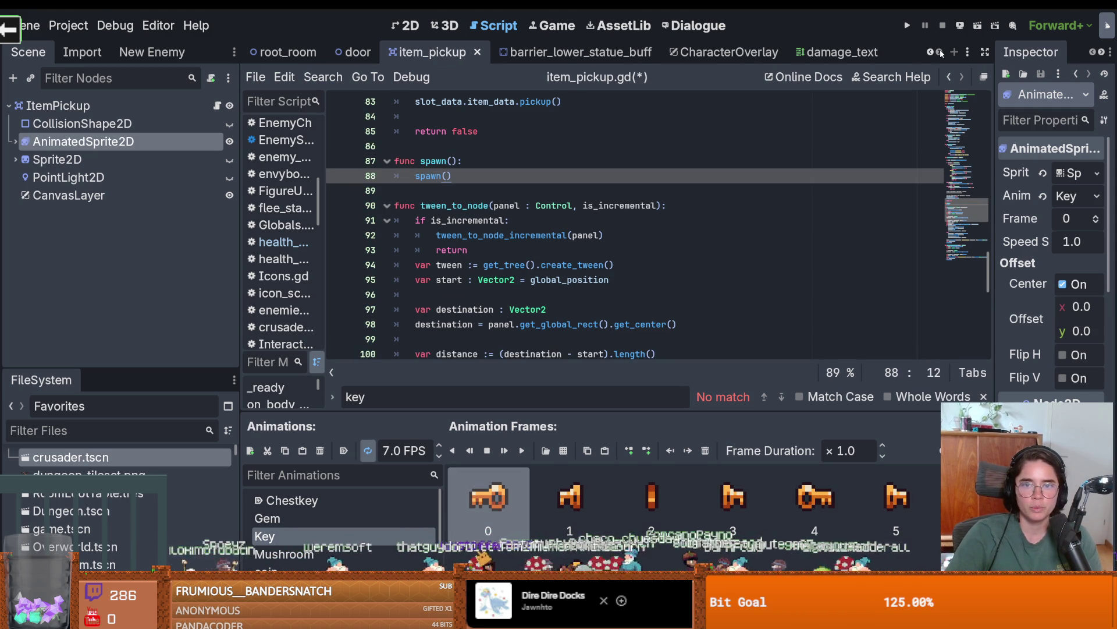
click(838, 52)
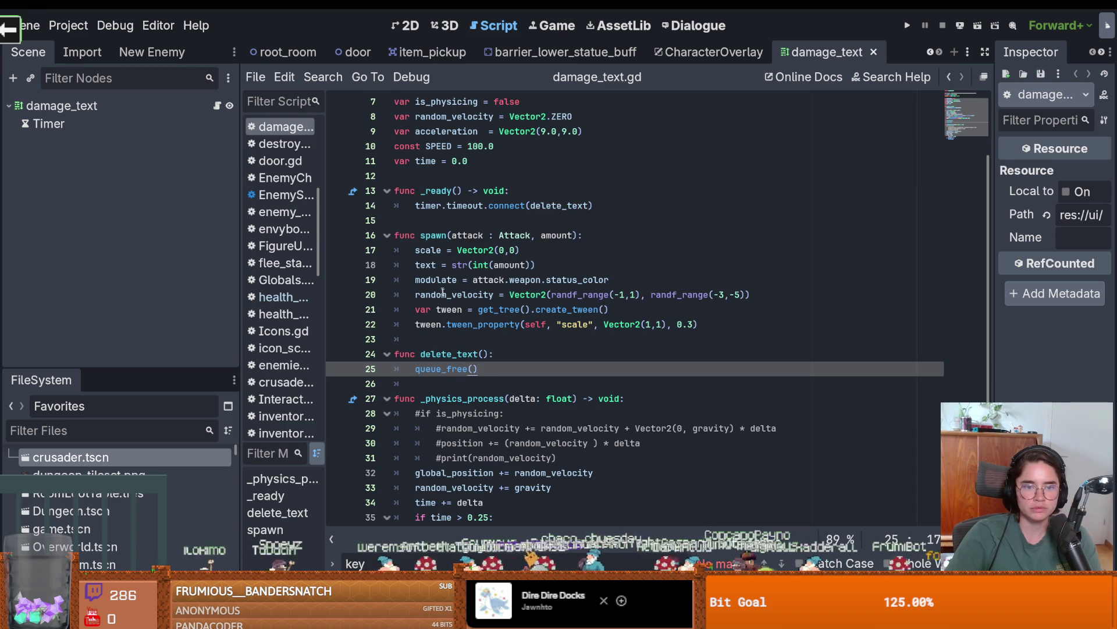
drag(594, 206, 415, 205)
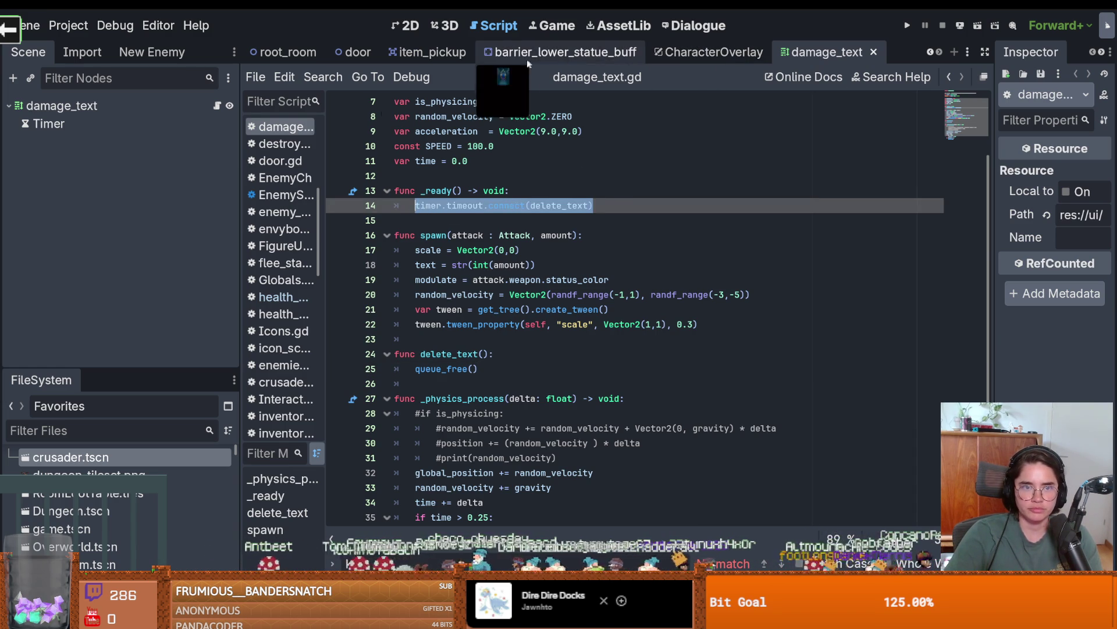
click(428, 52)
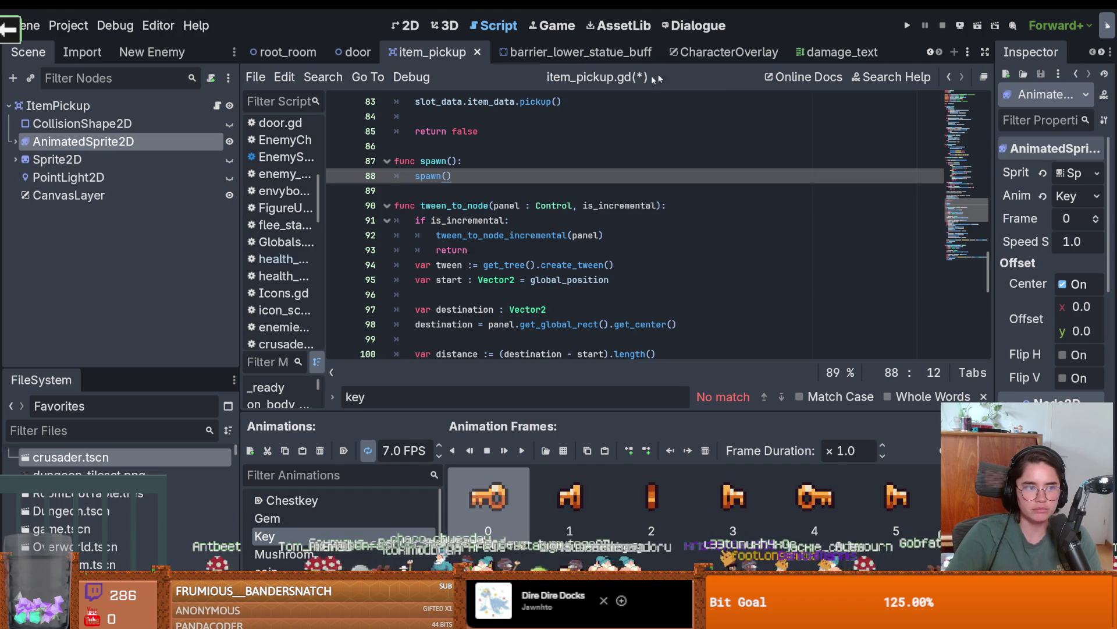
right_click(93, 124)
Add a Timer child node under ItemPickup and set it to autostart.
click(76, 107)
right_click(78, 108)
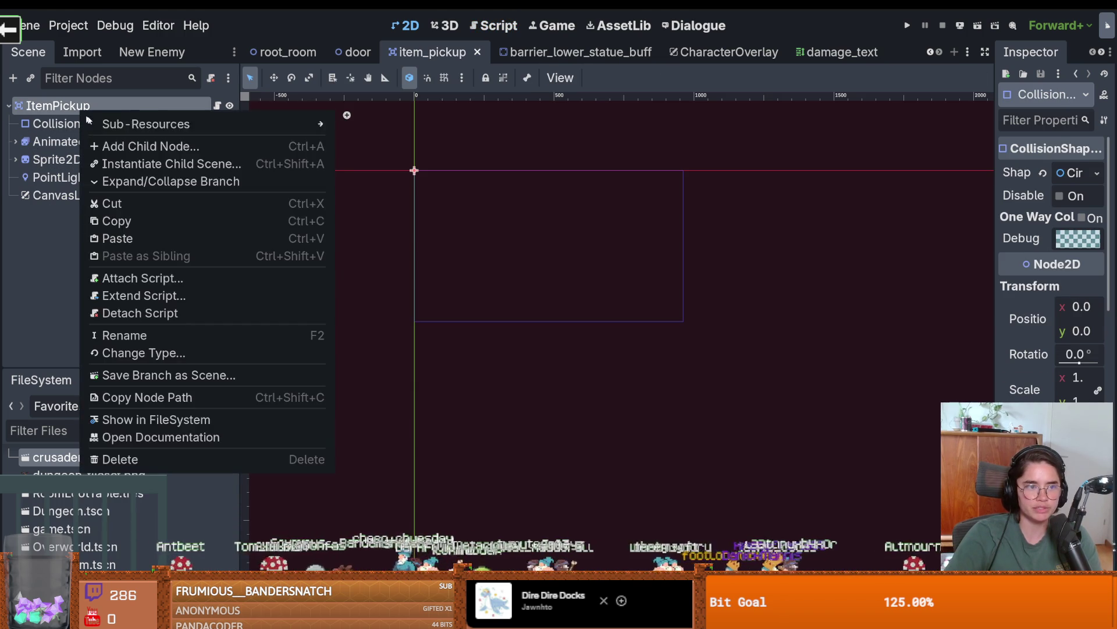
click(114, 145)
text(timer)
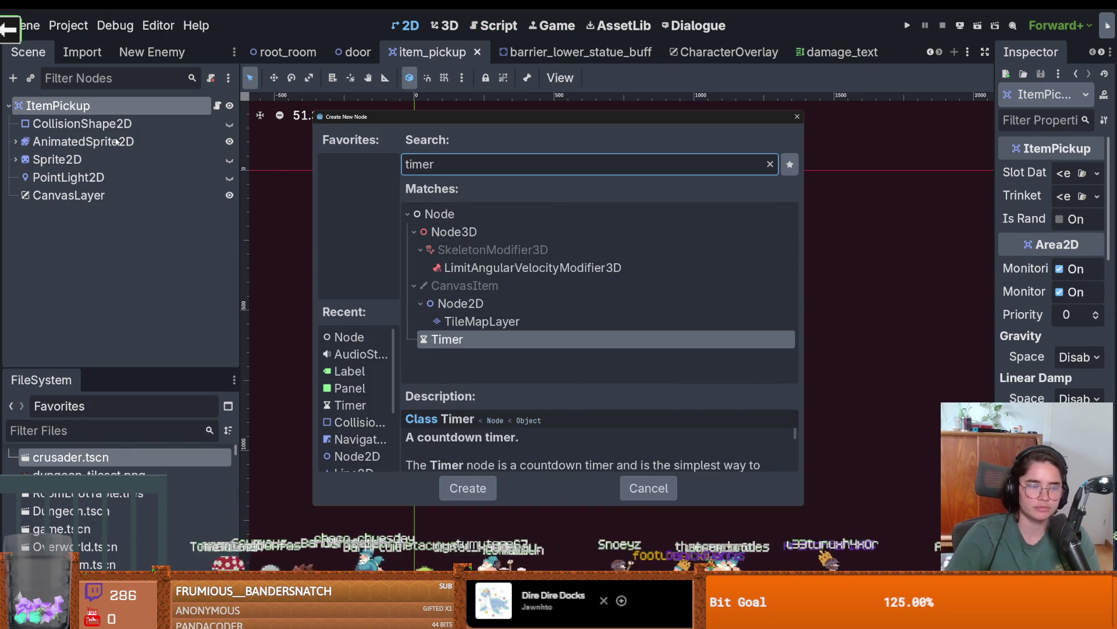
key(Return)
click(838, 52)
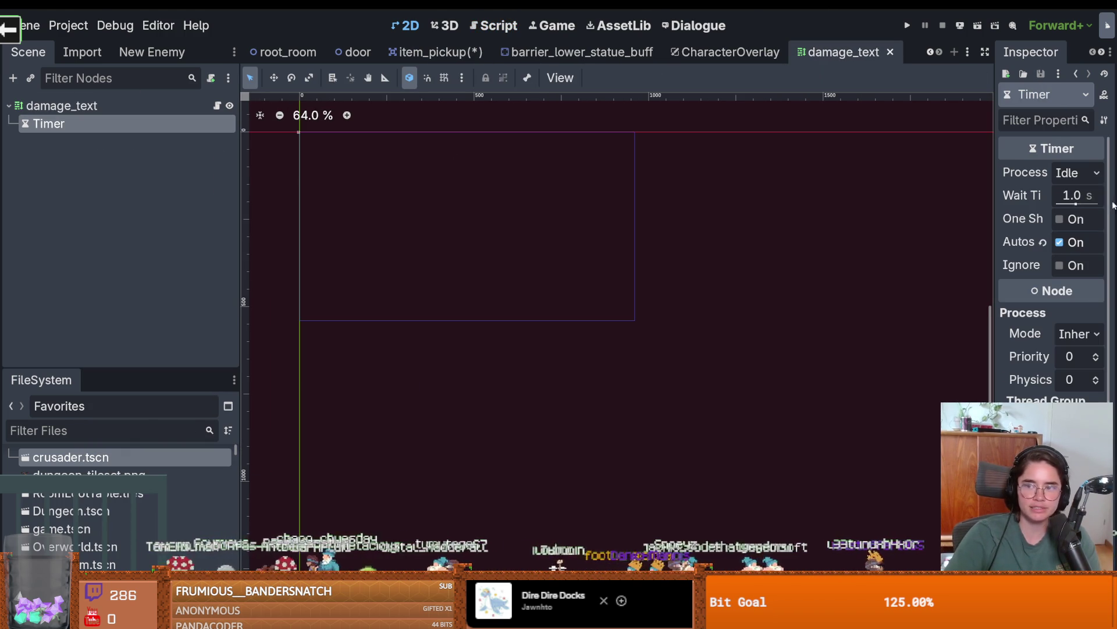
click(436, 52)
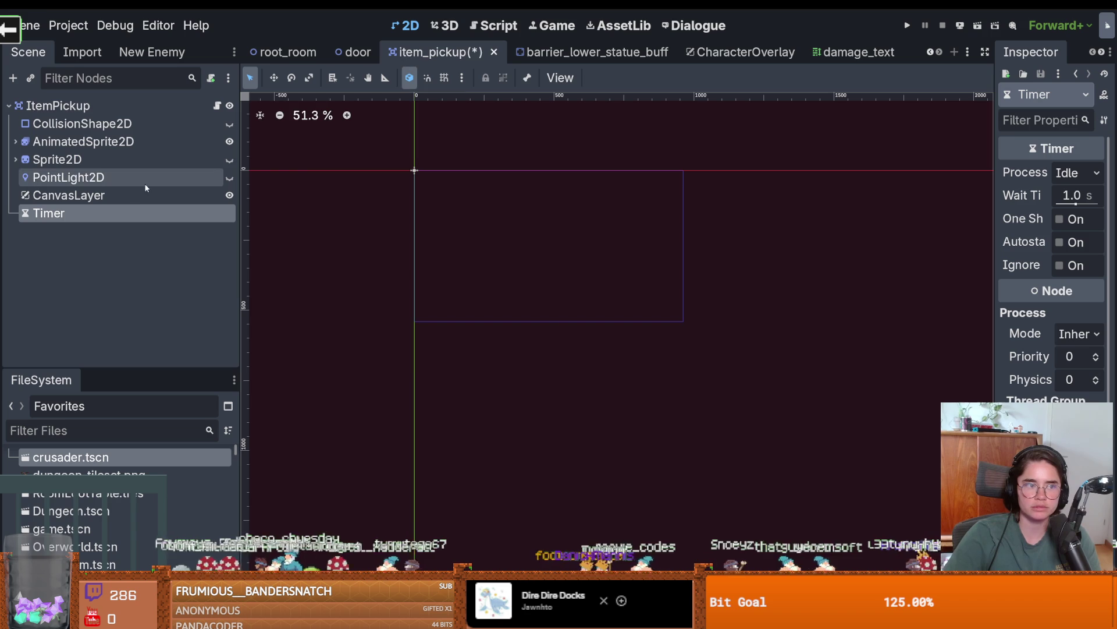
click(1059, 242)
Copy damage_text's timer timeout connection into item_pickup's _ready, connecting it to stop_item.
click(855, 52)
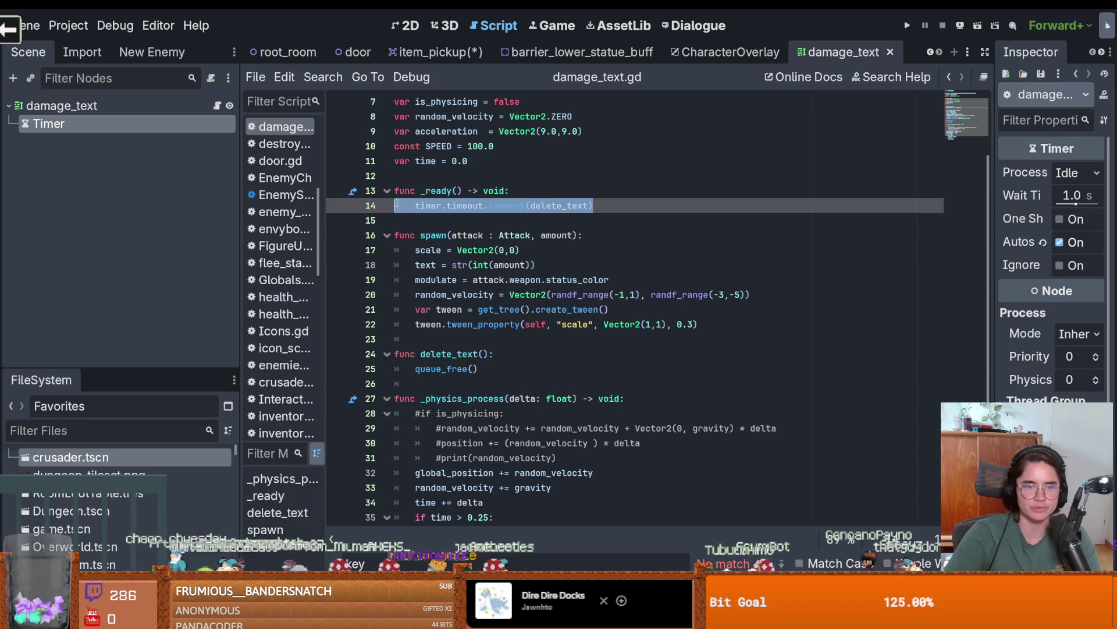
key(Escape)
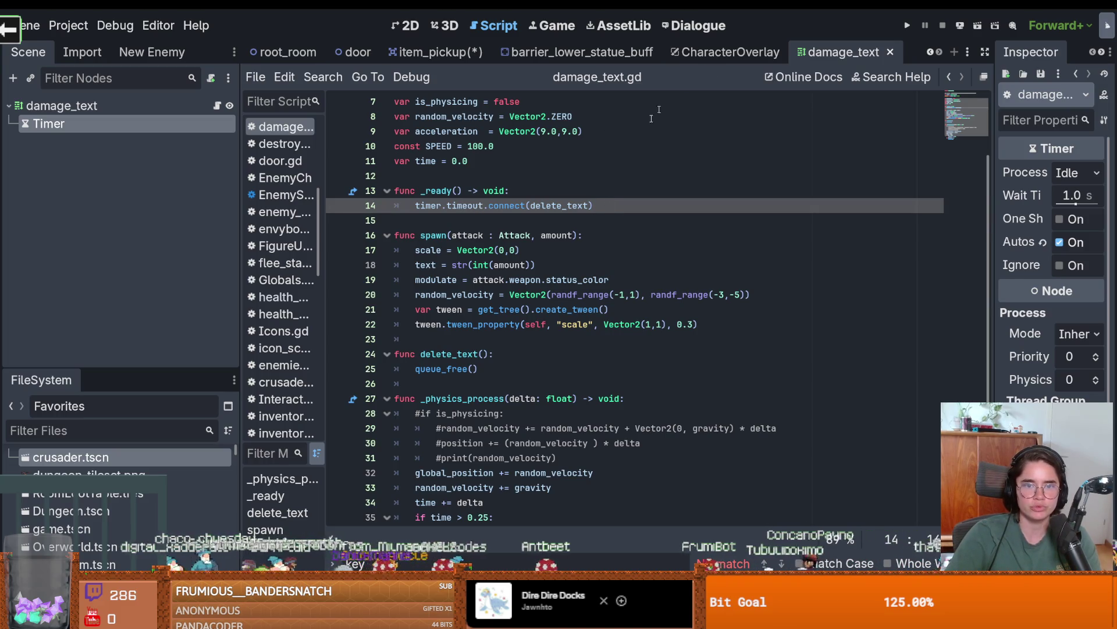
drag(613, 207, 412, 206)
key(ctrl+c)
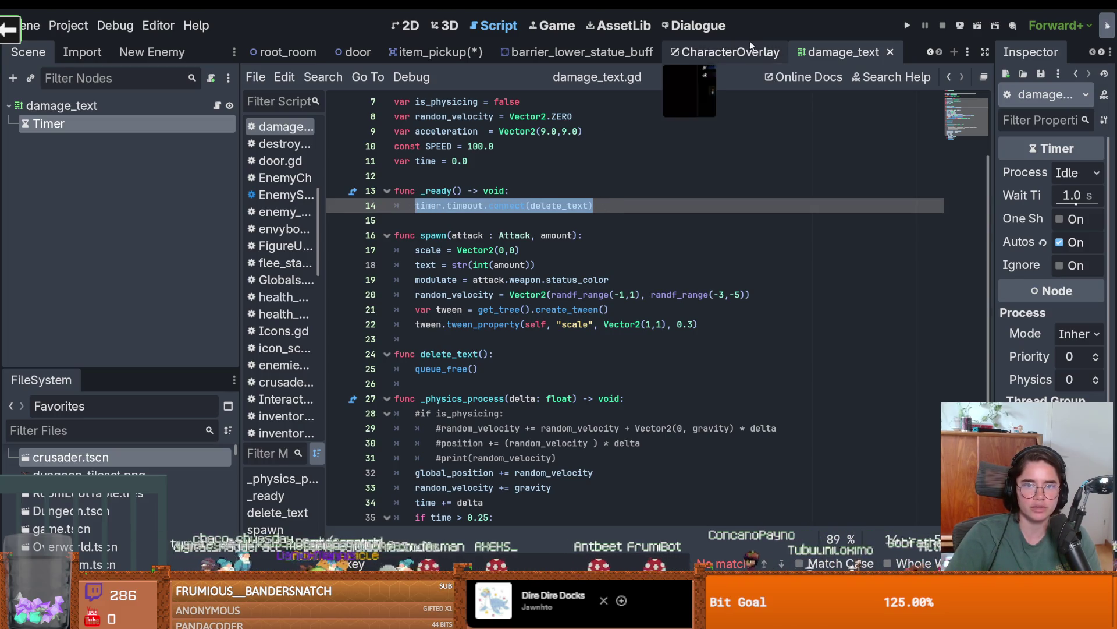
click(438, 59)
scroll(491, 236, up, 20)
scroll(521, 254, up, 6)
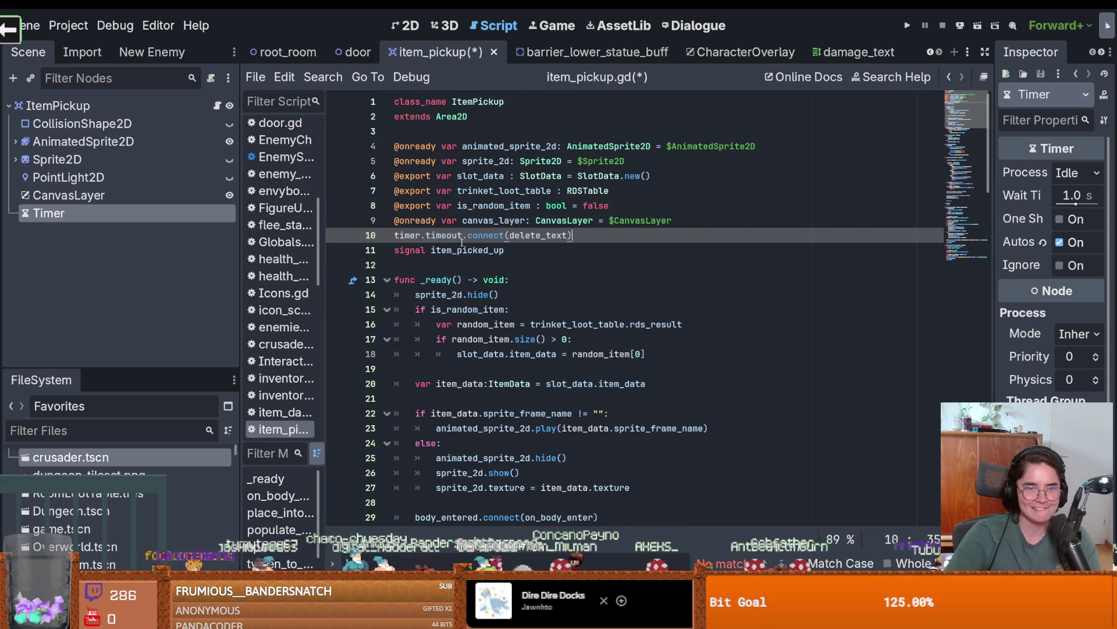
click(529, 279)
key(Return)
key(ctrl+v)
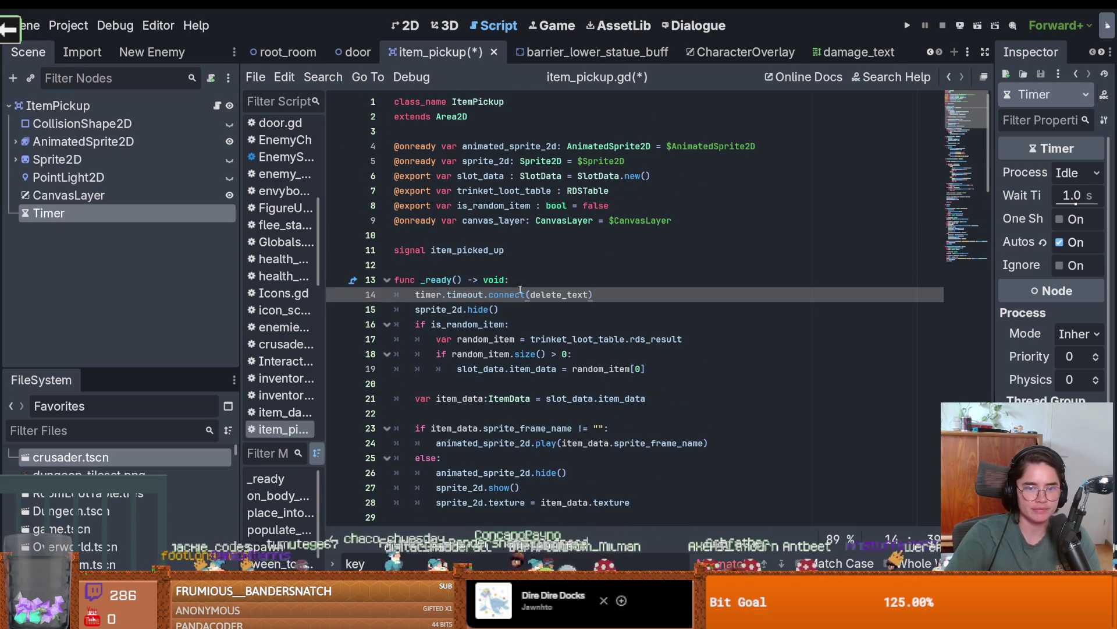
double_click(563, 295)
text(stop_item)
Add an onready Timer reference and a func stop_item(): stub containing pass, then save.
drag(117, 213, 460, 234)
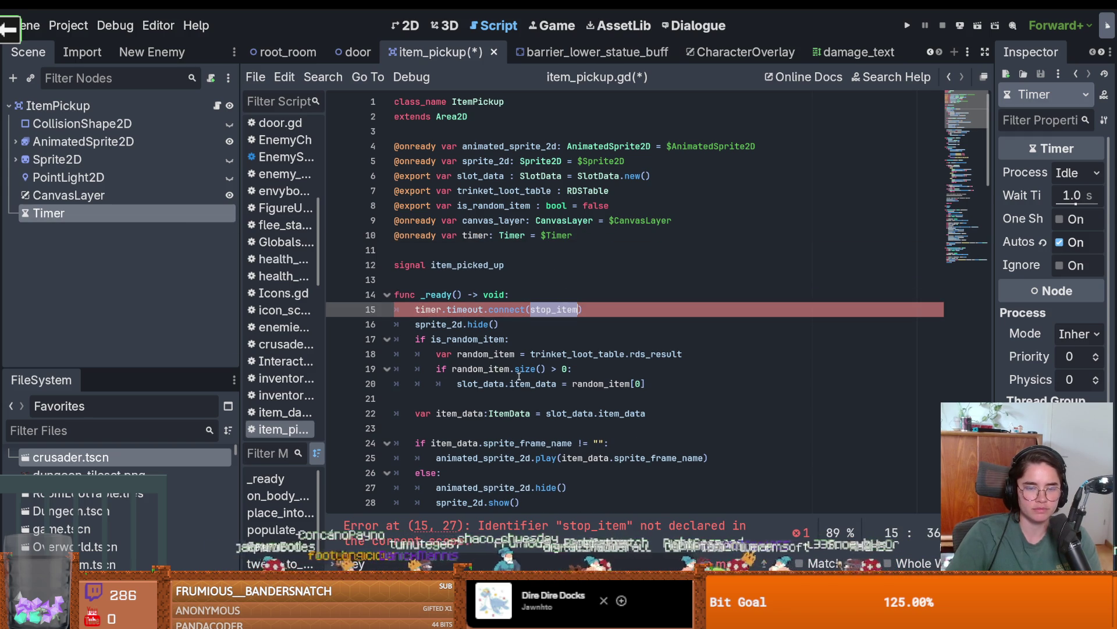
scroll(478, 315, down, 12)
click(427, 265)
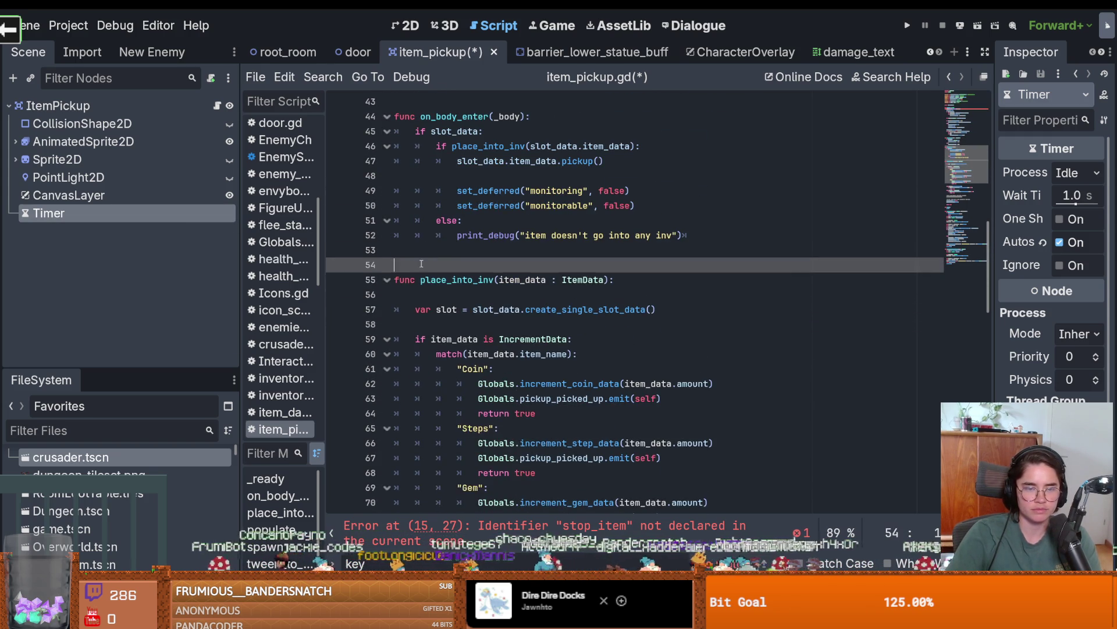
key(Return)
key(Up)
text(ff)
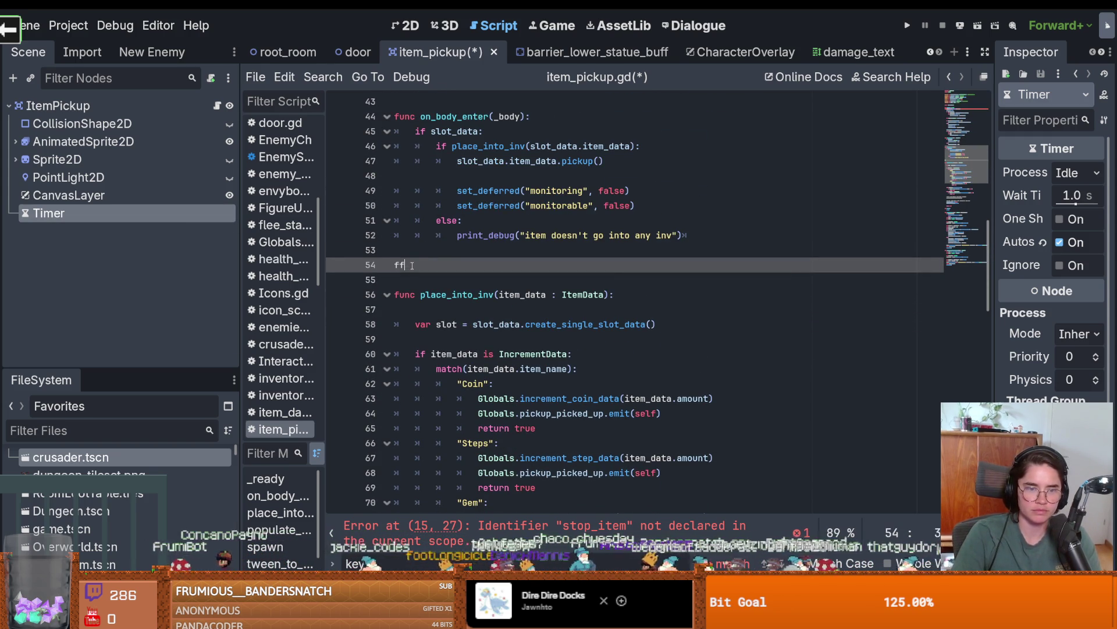
text(unstop_item)
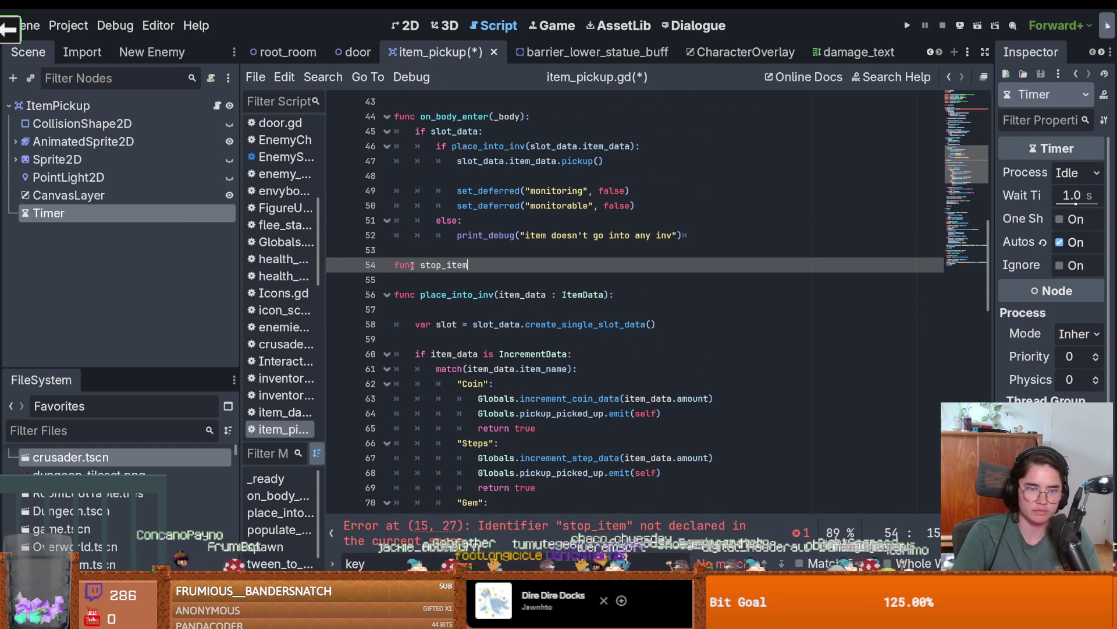
text(:pa)
key(BackSpace)
key(BackSpace)
key(BackSpace)
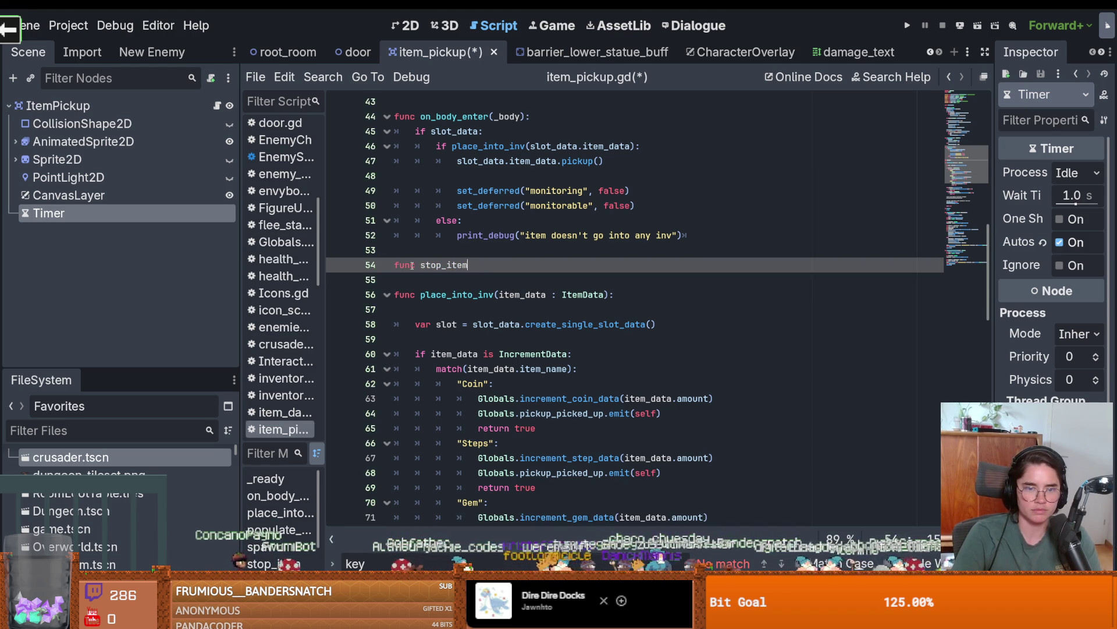
key(Return)
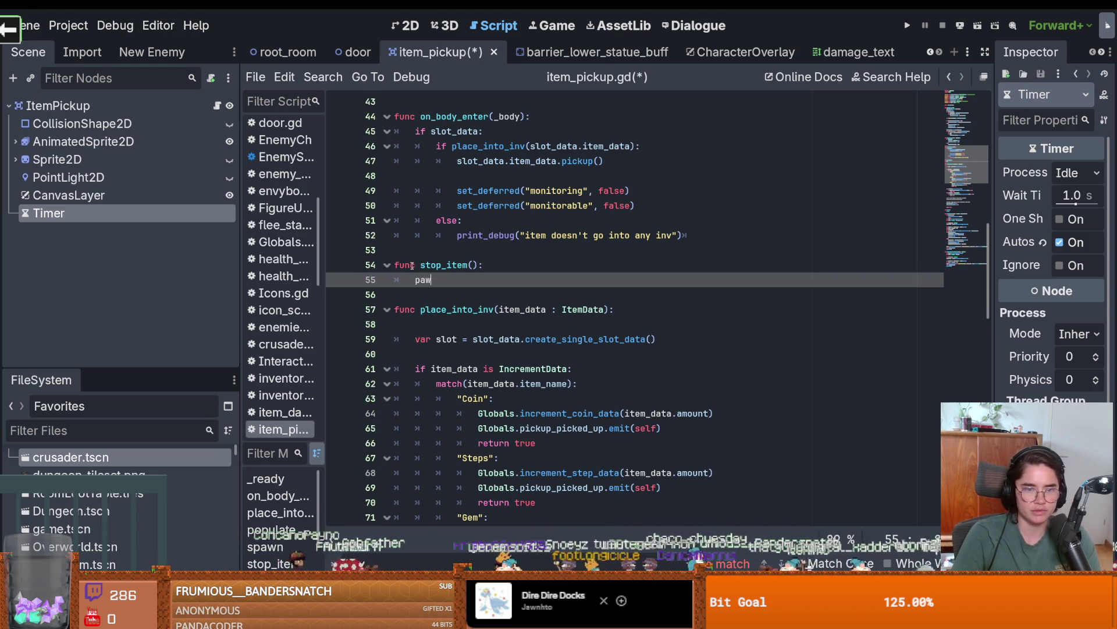
text(pass)
key(ctrl+s)
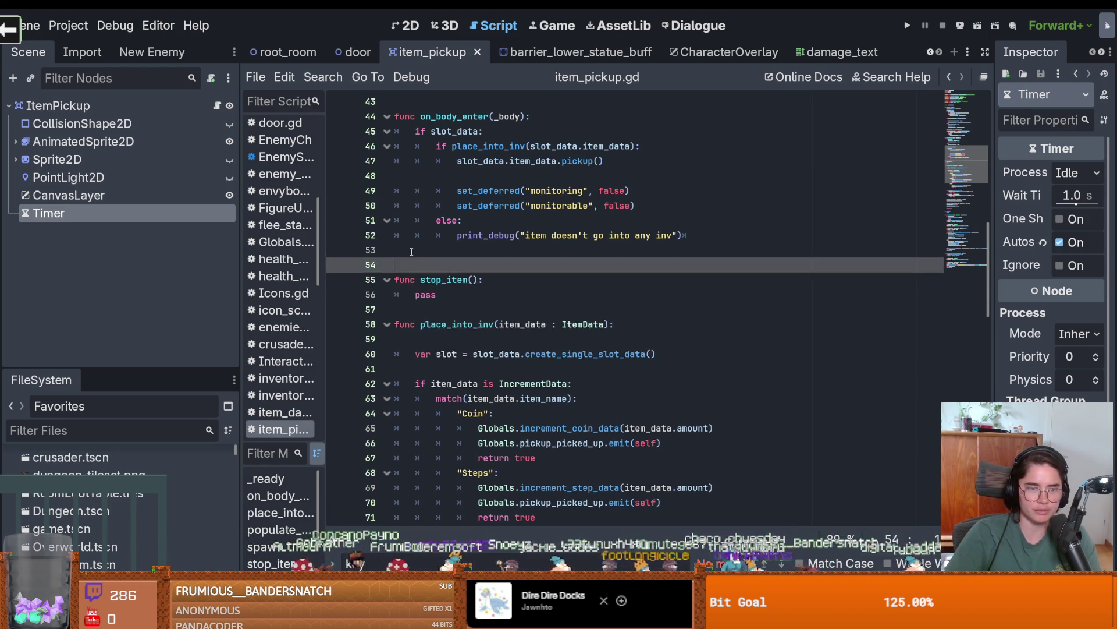
Copy the whole _physics_process function from damage_text.gd.
click(820, 54)
scroll(469, 248, down, 2)
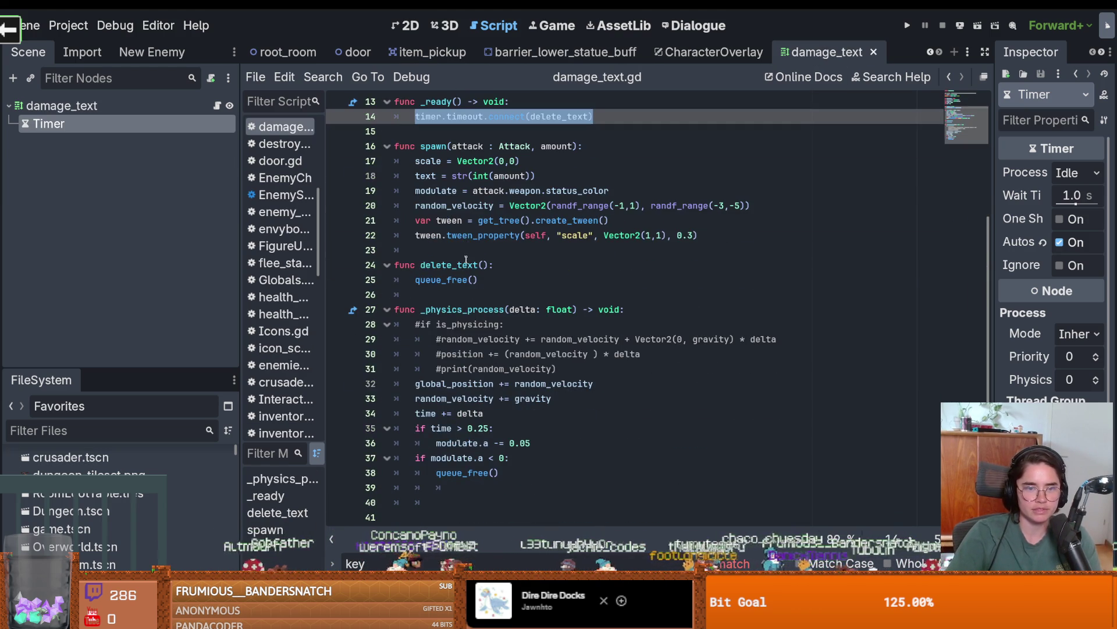
drag(538, 477, 373, 311)
key(ctrl+c)
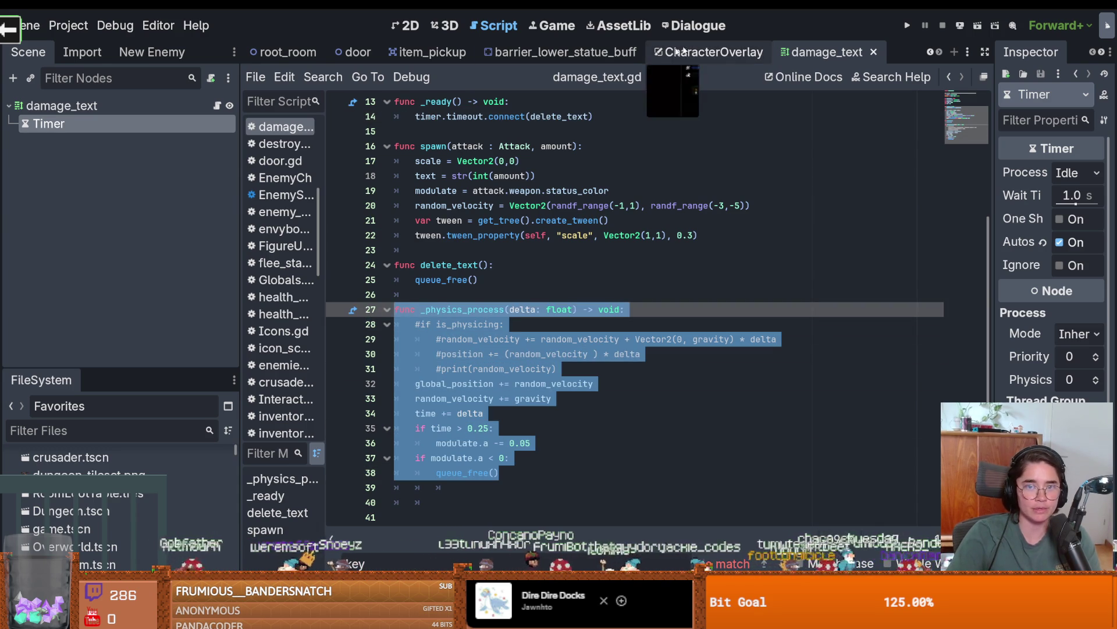
click(426, 52)
scroll(449, 227, down, 3)
scroll(448, 227, up, 2)
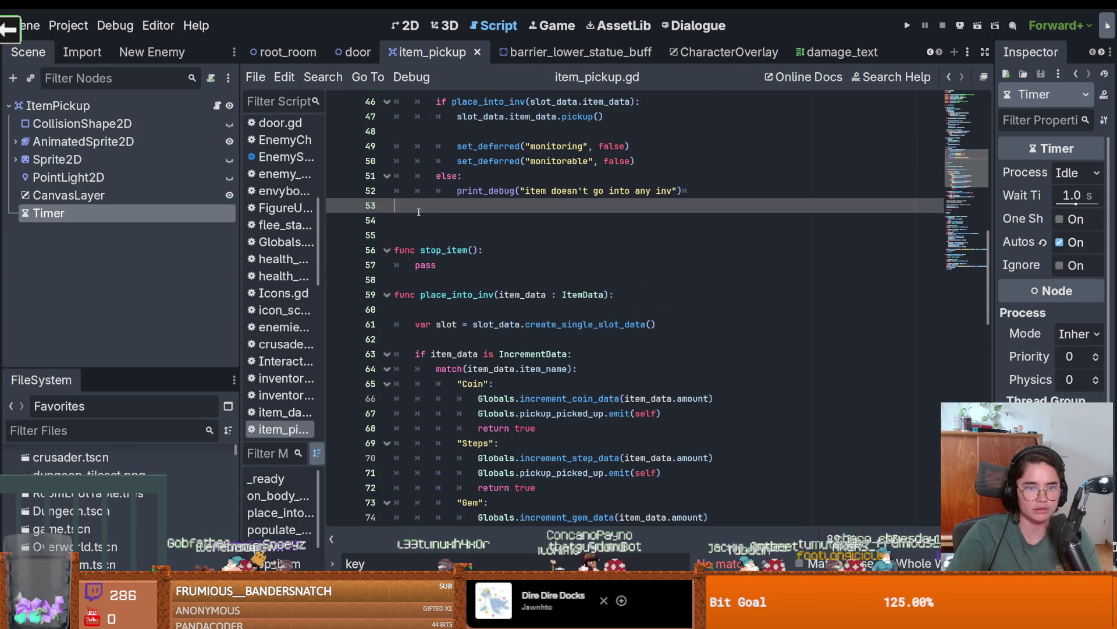
Paste _physics_process into item_pickup.gd, delete its commented-out lines, and cut the old spawn function.
click(471, 205)
key(ctrl+v)
drag(620, 269, 394, 220)
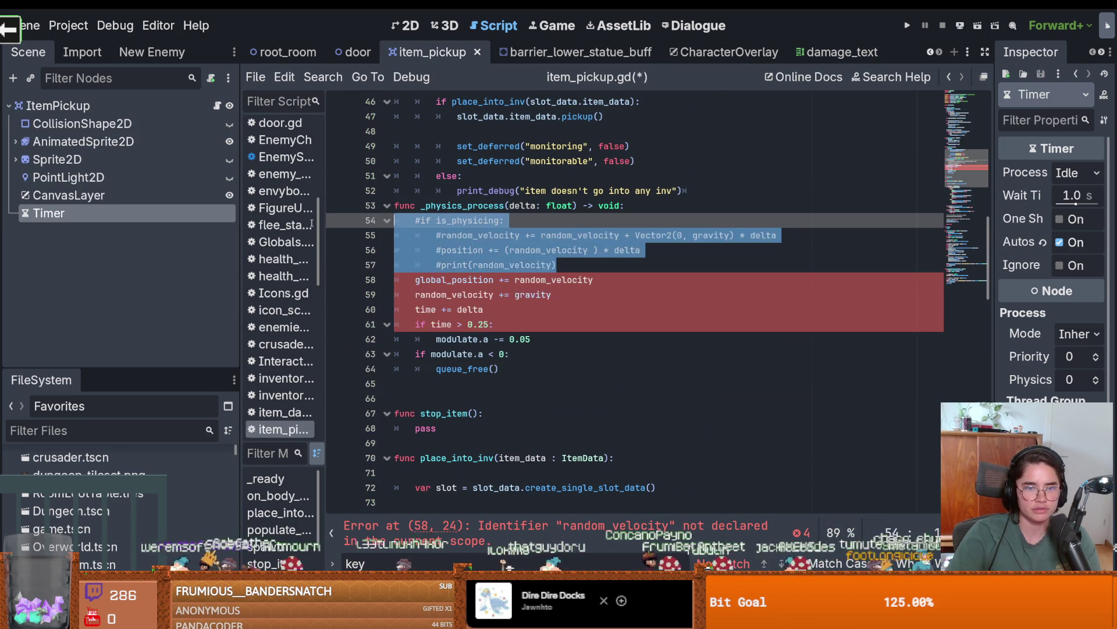
key(BackSpace)
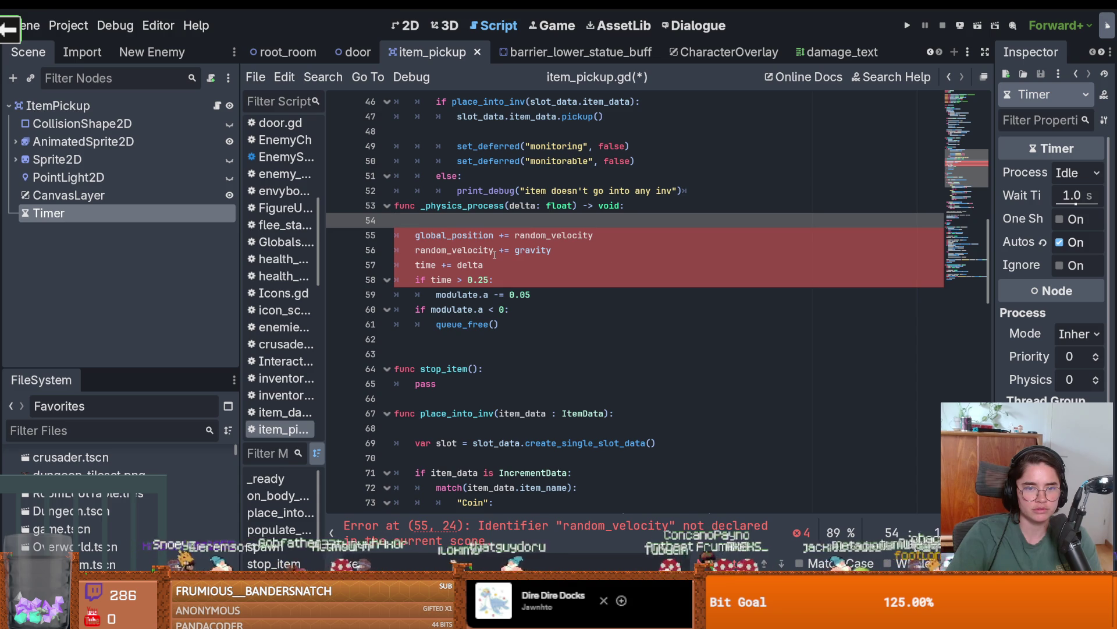
scroll(491, 308, down, 10)
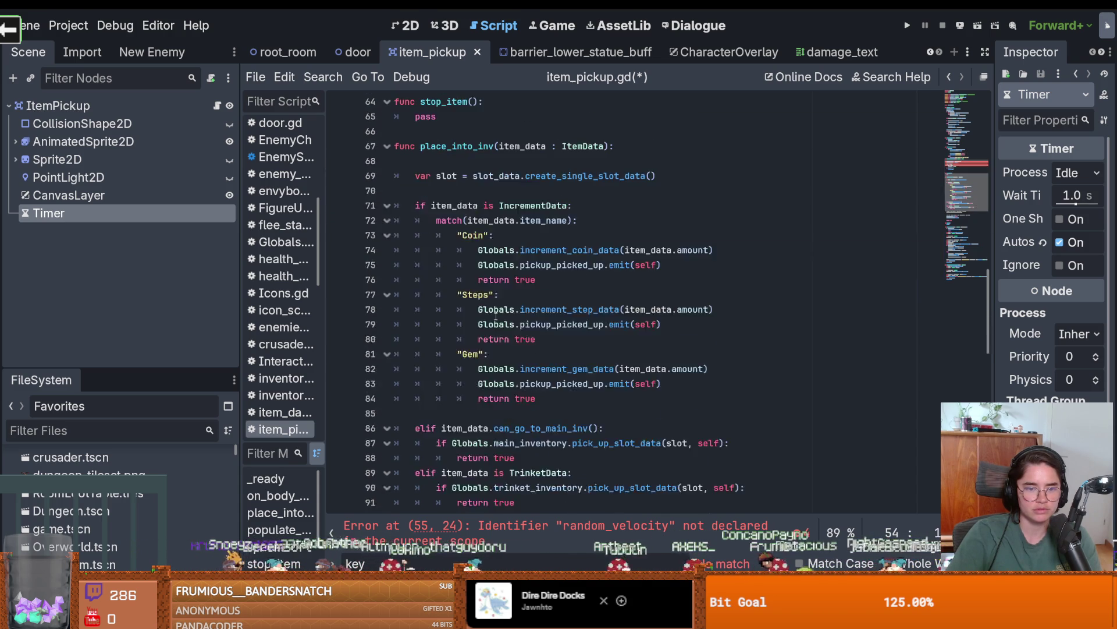
scroll(496, 316, up, 2)
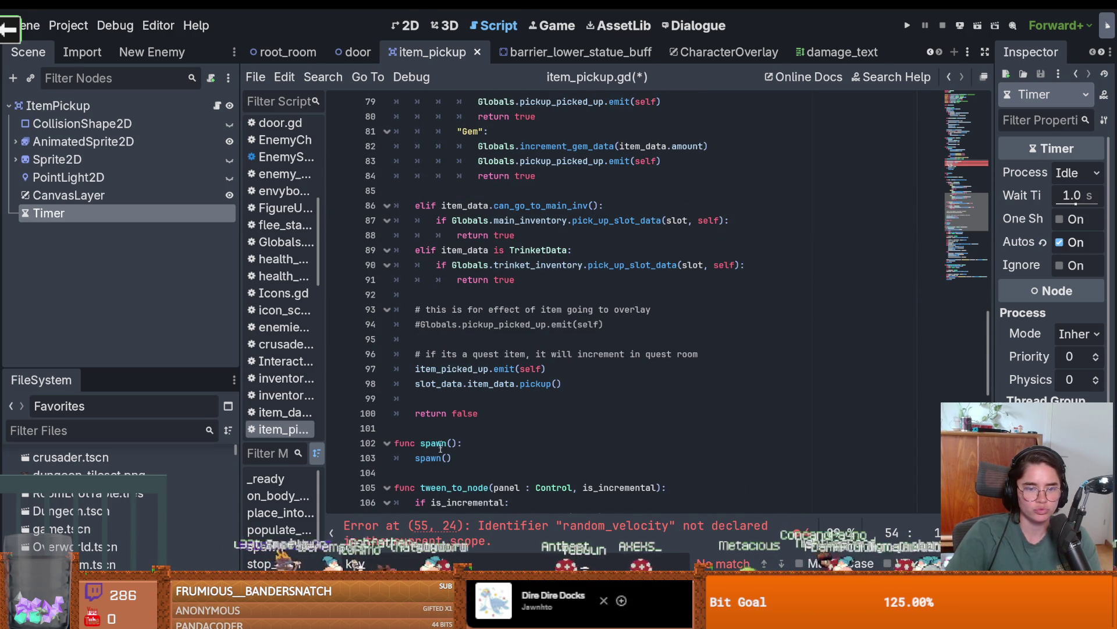
drag(442, 458, 365, 439)
key(BackSpace)
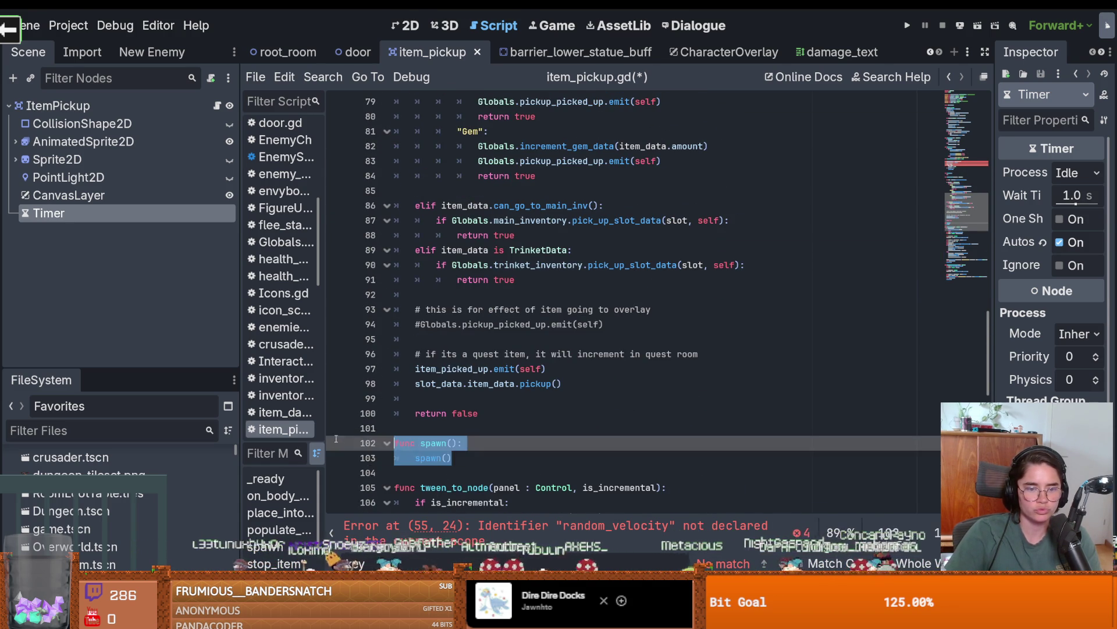
Recreate func spawn(): above _physics_process, just after the print_debug line.
scroll(477, 407, up, 8)
scroll(474, 314, up, 3)
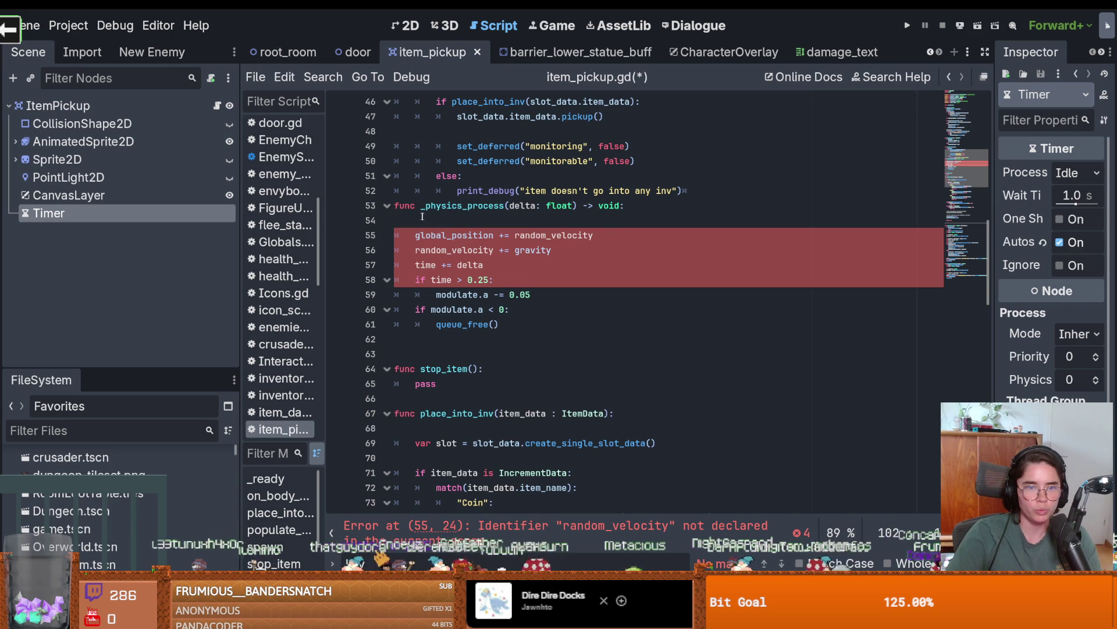
click(701, 193)
key(Return)
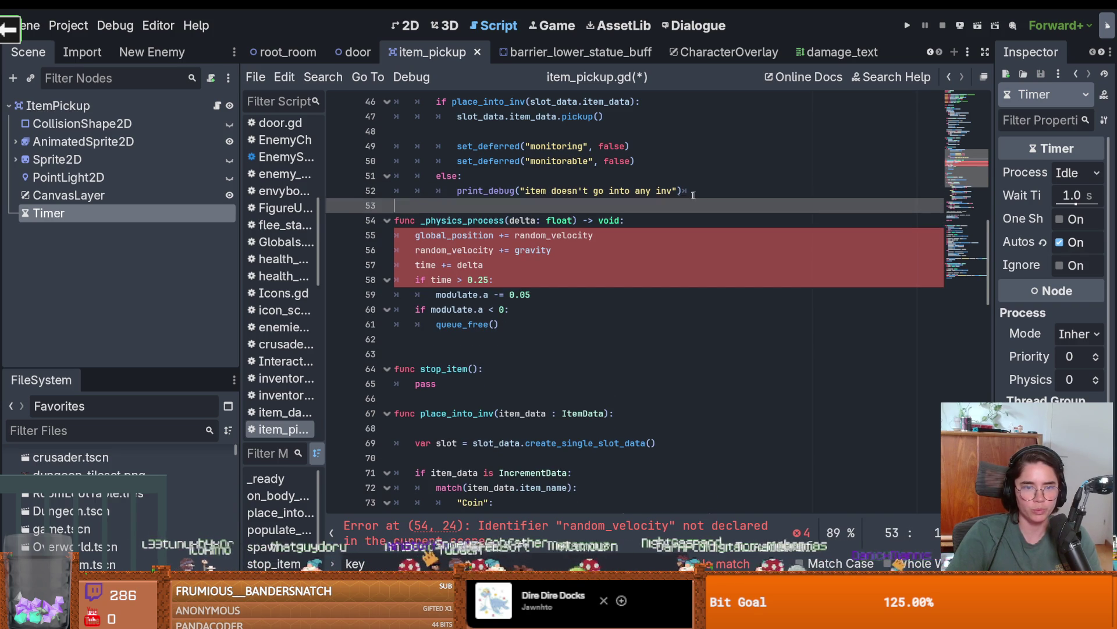
key(Return)
text(func spawn():)
key(Return)
text(spawn())
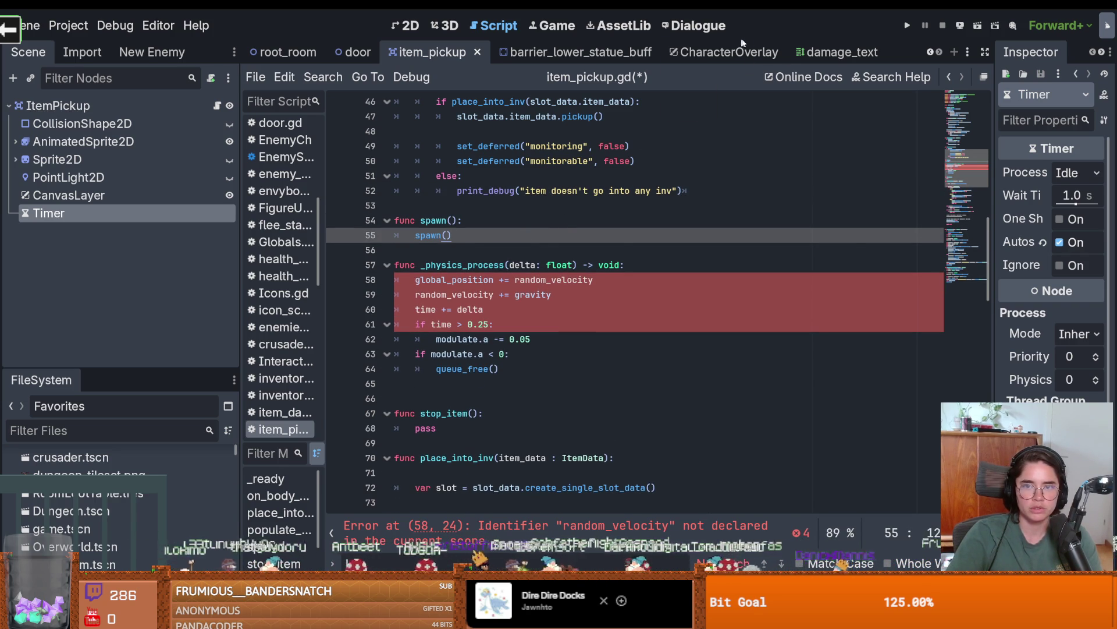
Copy damage_text's random_velocity assignment into spawn() as its body.
click(826, 52)
scroll(506, 253, up, 3)
scroll(505, 253, down, 2)
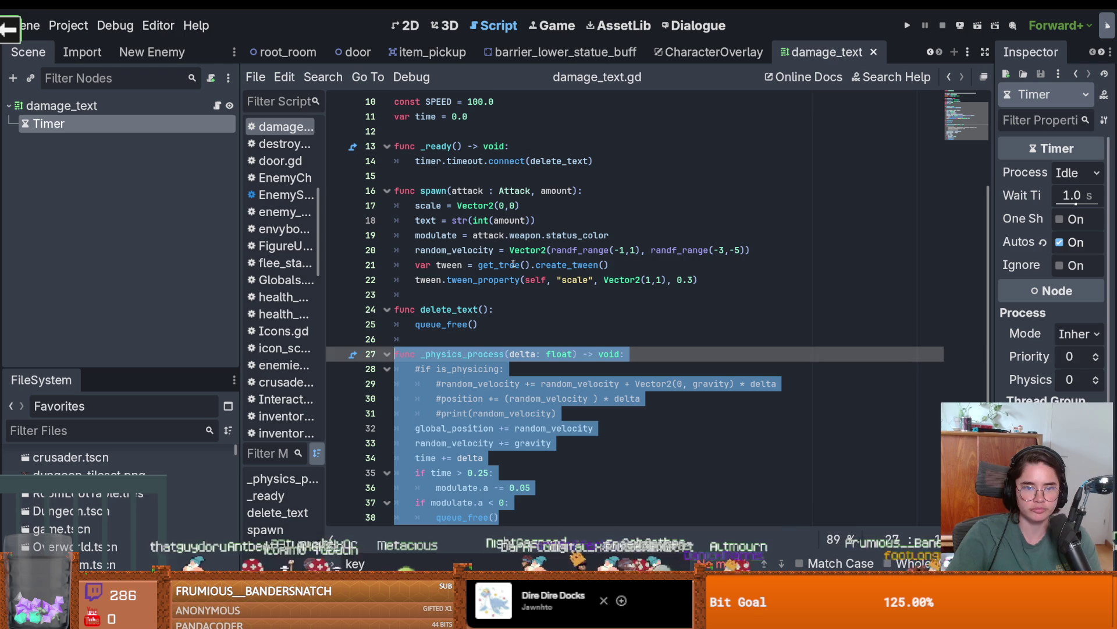
drag(757, 250, 417, 253)
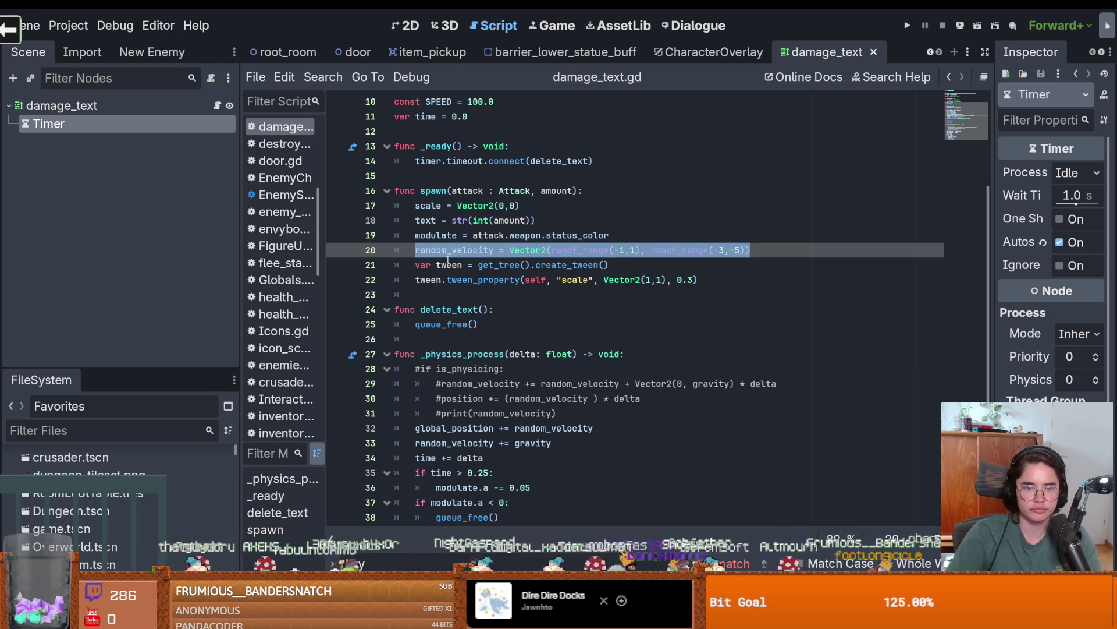
click(452, 55)
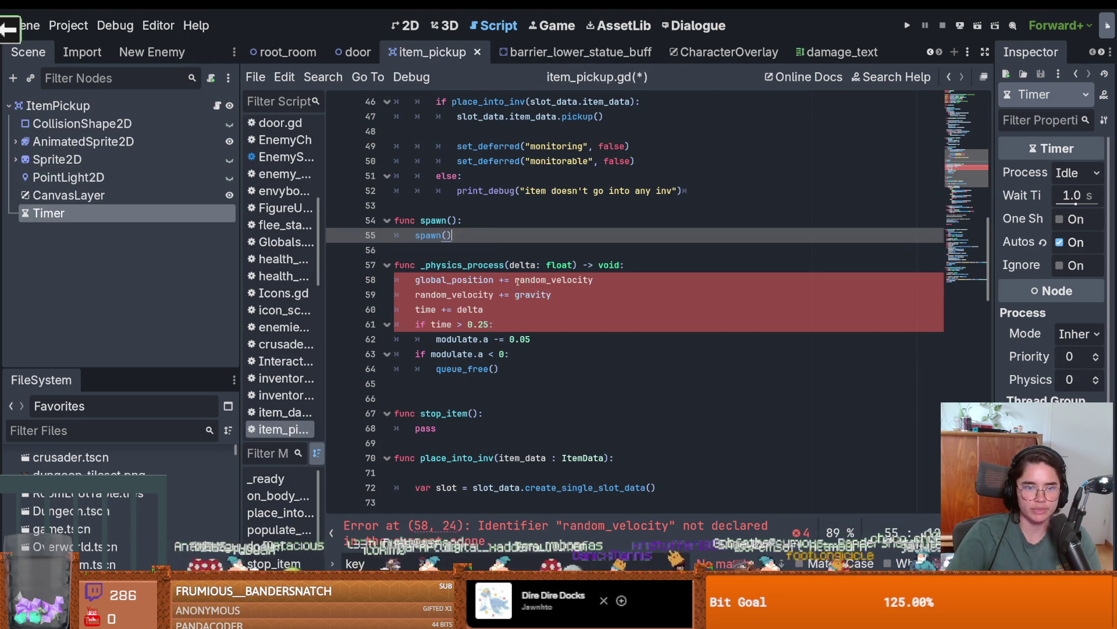
scroll(463, 235, up, 4)
scroll(470, 302, down, 3)
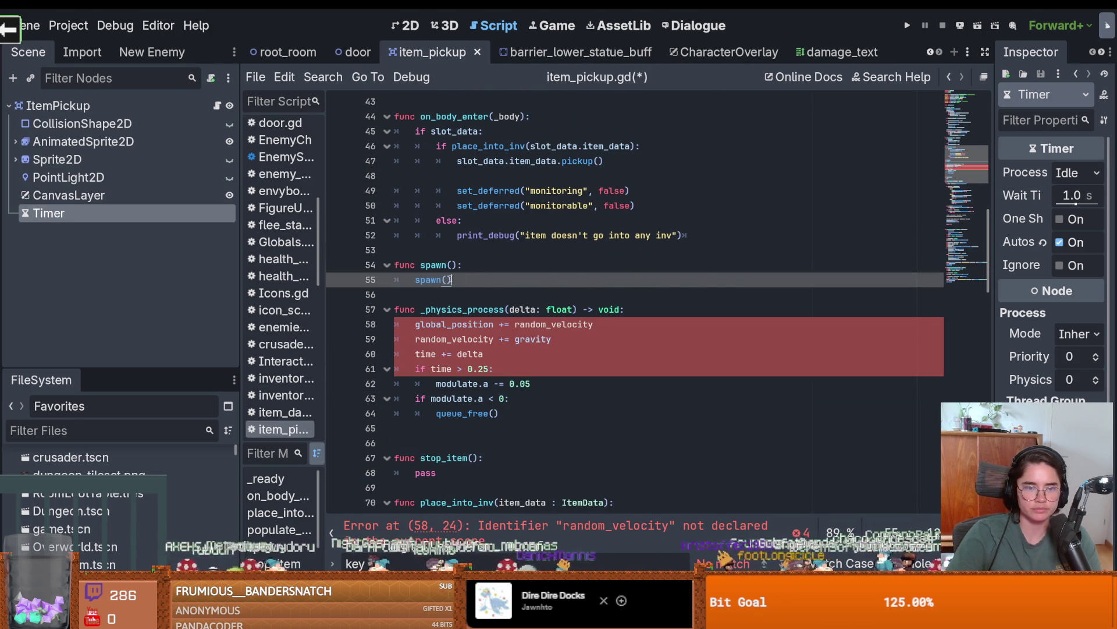
text(random_velocity = Vector2(randf_range(-1,1), randf_range(-3,-5)))
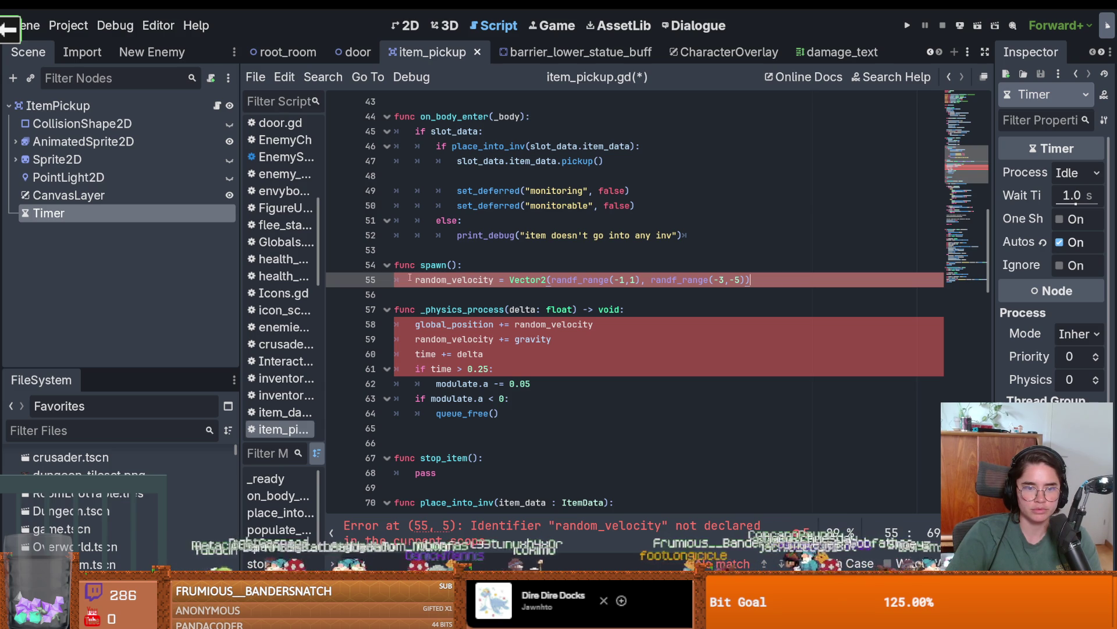
scroll(437, 277, up, 14)
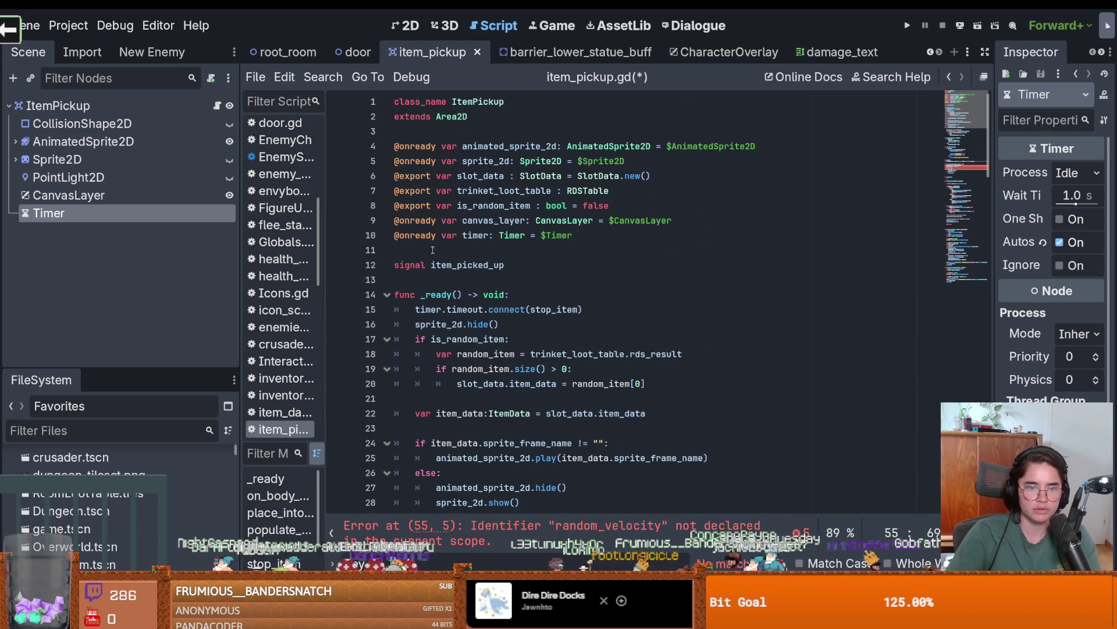
Add an if check at the top of _physics_process ahead of the movement lines.
click(433, 251)
key(Return)
key(Return)
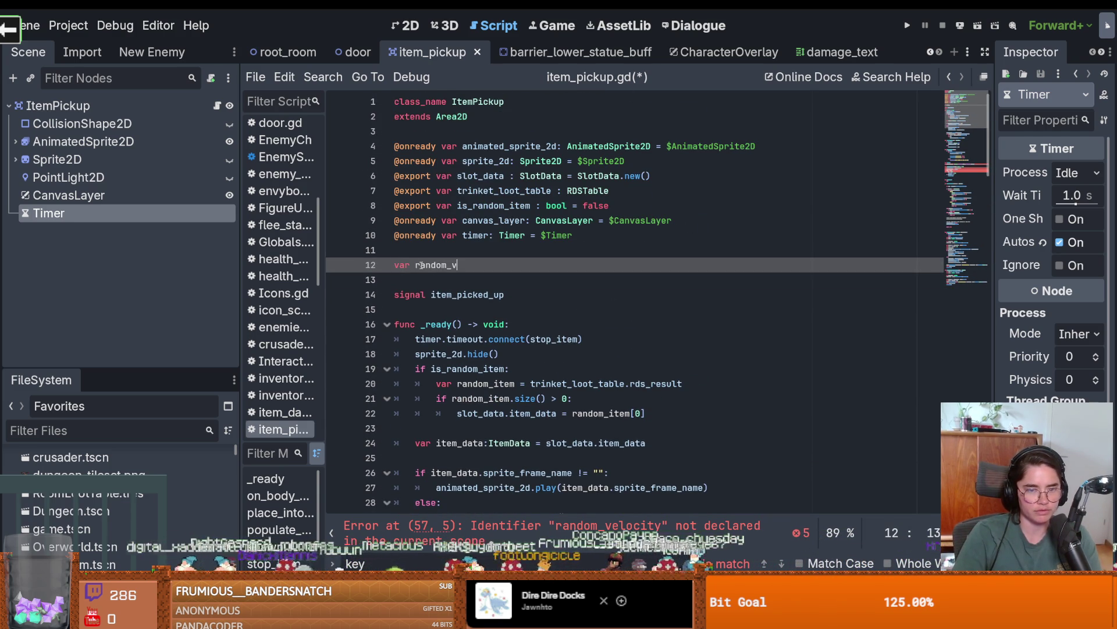
double_click(456, 266)
scroll(483, 291, down, 16)
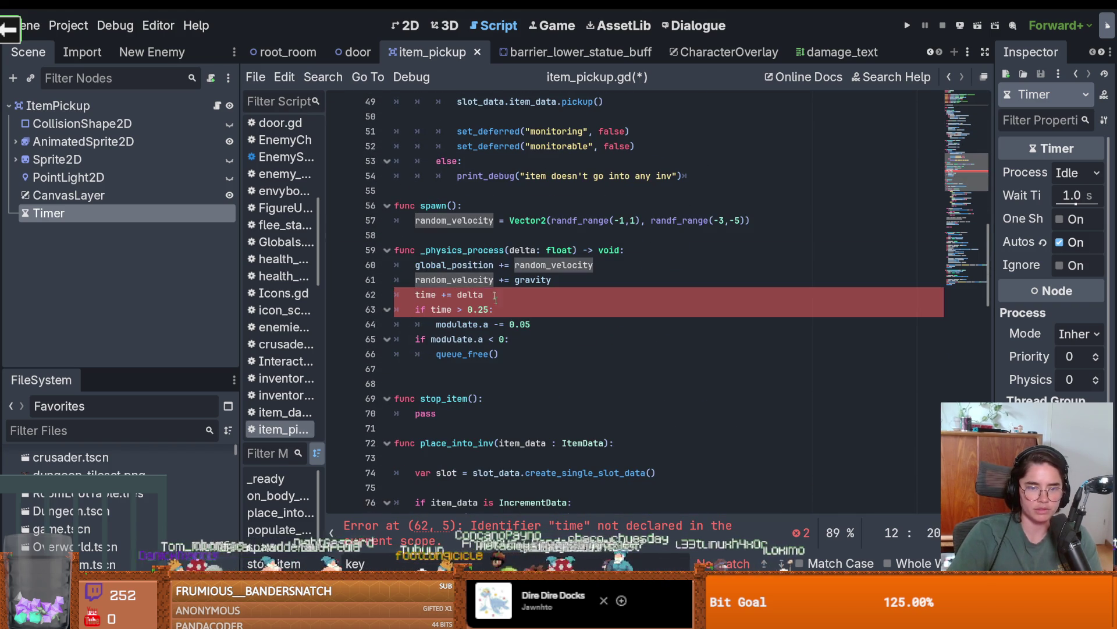
click(631, 253)
key(Return)
text(ig)
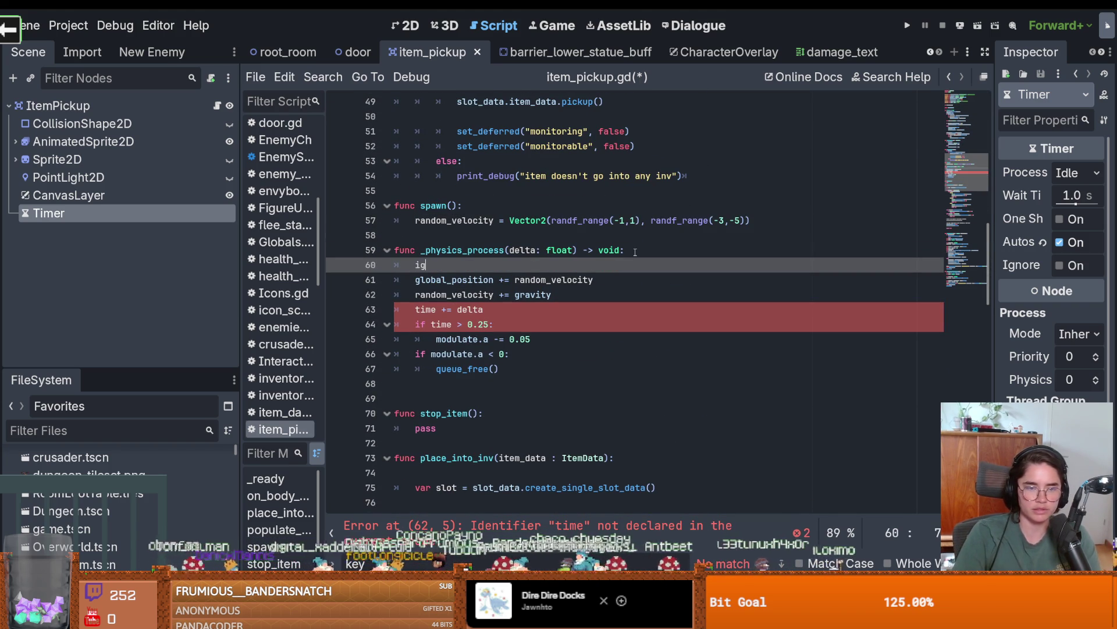
key(BackSpace)
text(f random_velocity:)
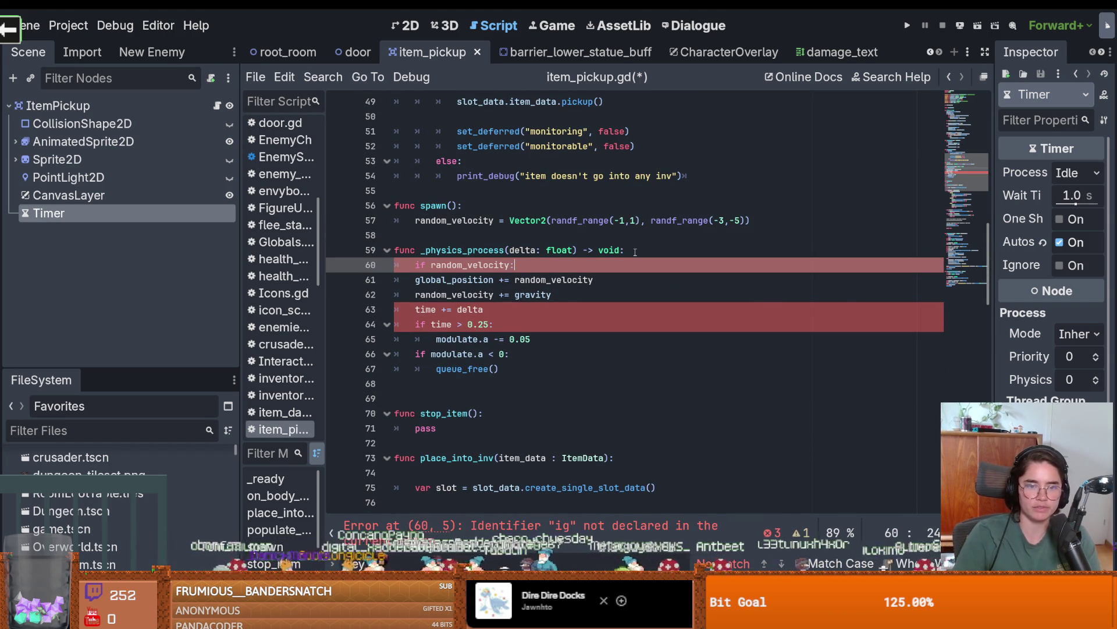
mouse_move(417, 280)
mouse_down()
mouse_move(506, 296)
mouse_move(459, 323)
mouse_up()
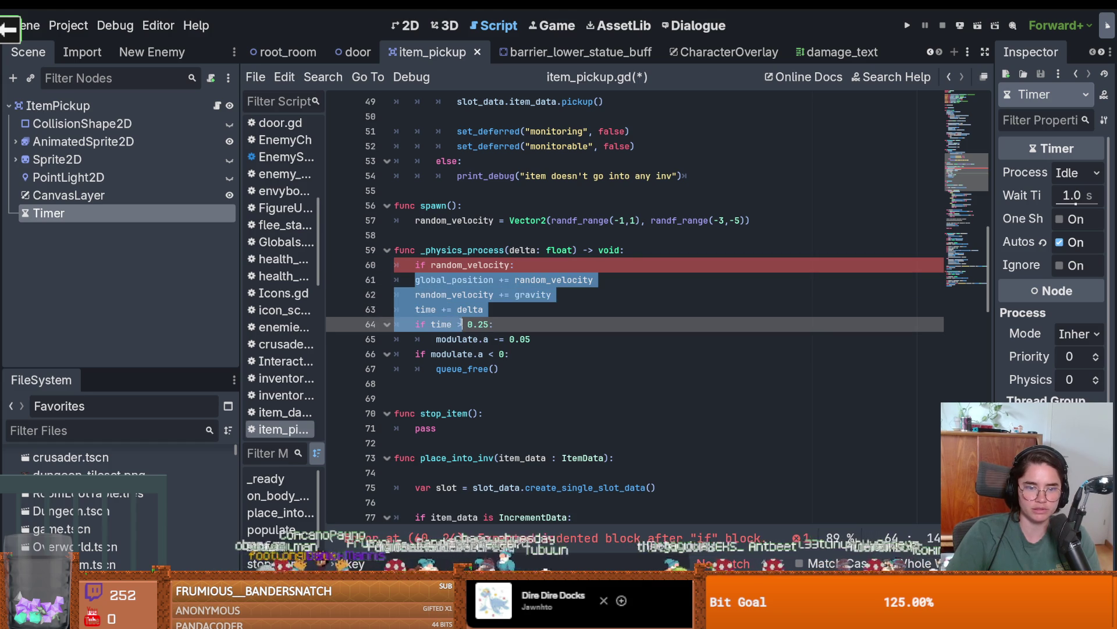
key(End)
key(shift+Up)
key(shift+Up)
key(shift+Up)
key(Down)
key(Down)
Delete the leftover time and fade-out code, save, and indent the movement lines under the if.
click(493, 339)
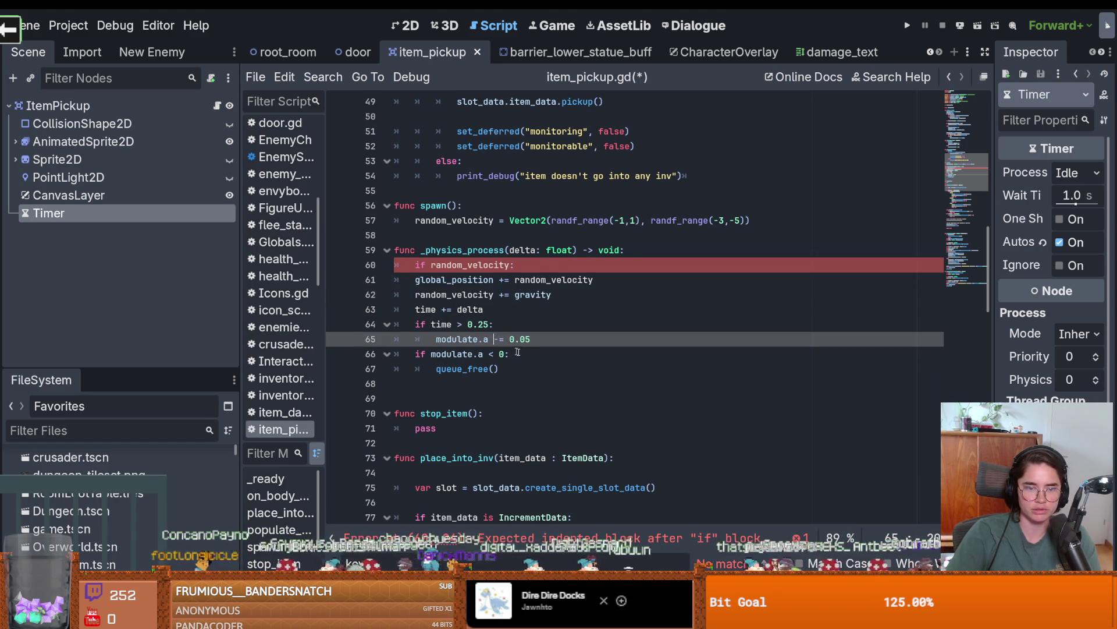
drag(526, 369, 483, 309)
key(BackSpace)
click(406, 309)
key(shift+End)
key(BackSpace)
key(ctrl+s)
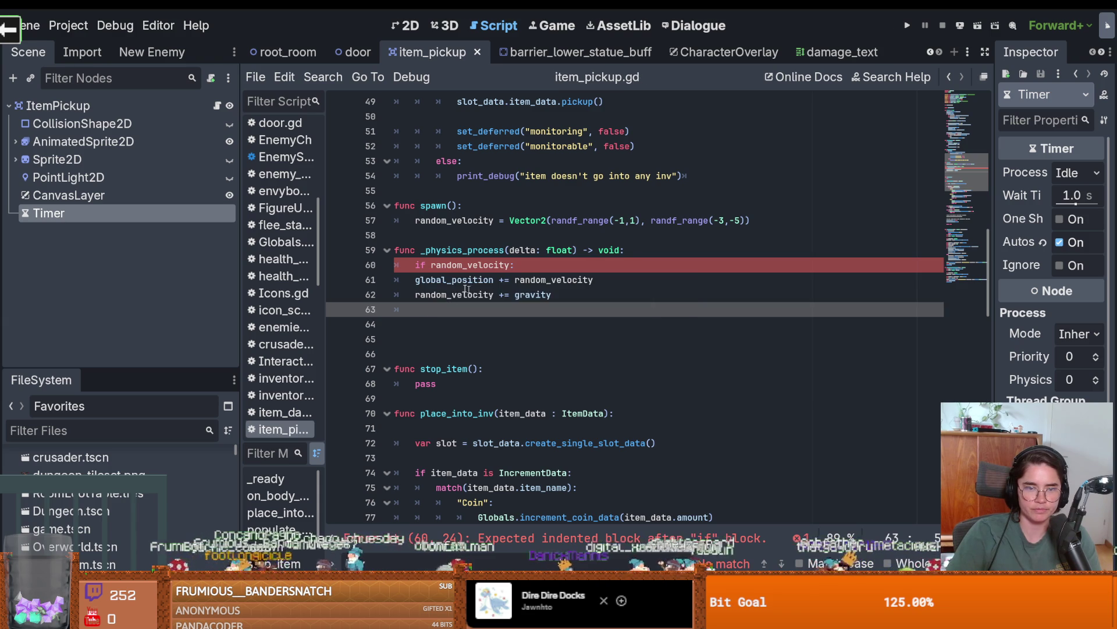
drag(397, 279, 447, 296)
key(Tab)
click(482, 298)
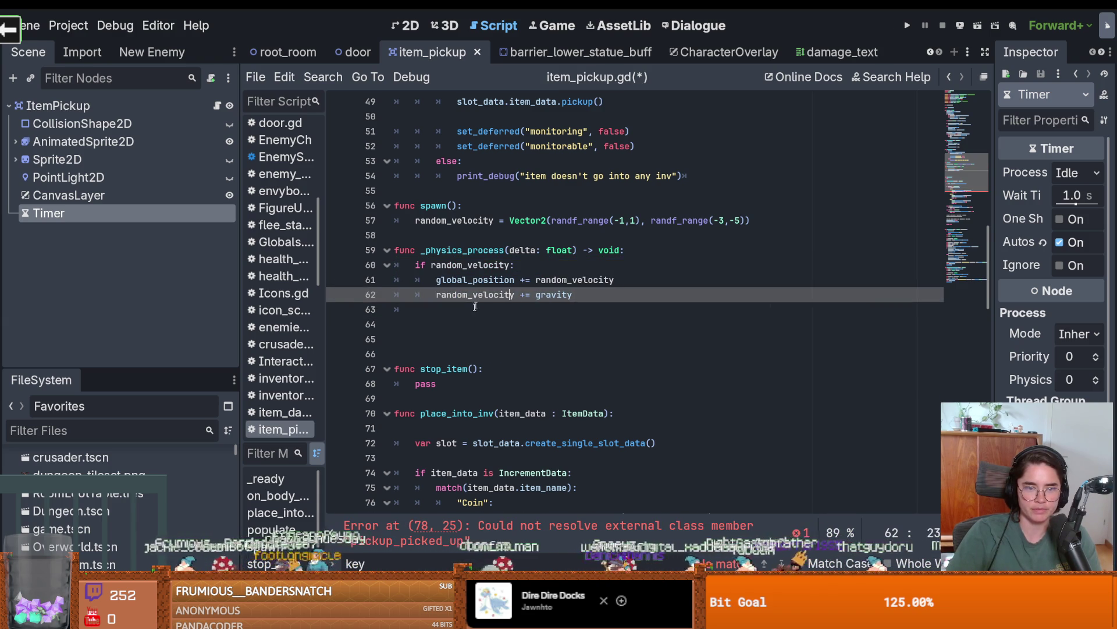
Make stop_item set random_velocity to null, tidy blank lines, save, and launch the game.
click(436, 384)
text(random_velocity =)
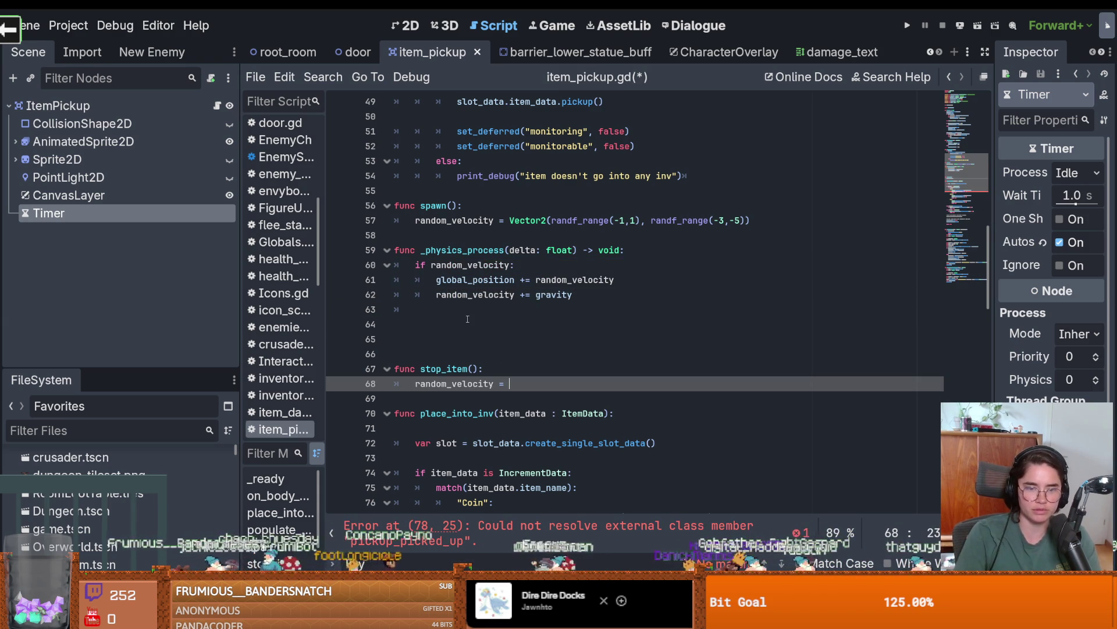
text(null)
key(ctrl+s)
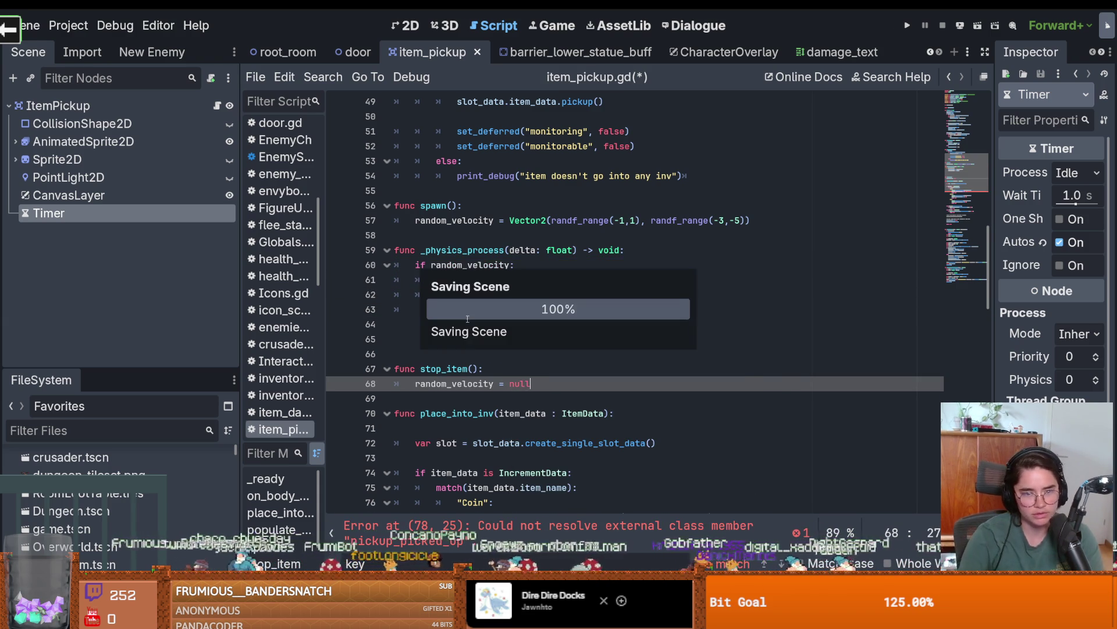
click(444, 349)
key(BackSpace)
key(BackSpace)
key(BackSpace)
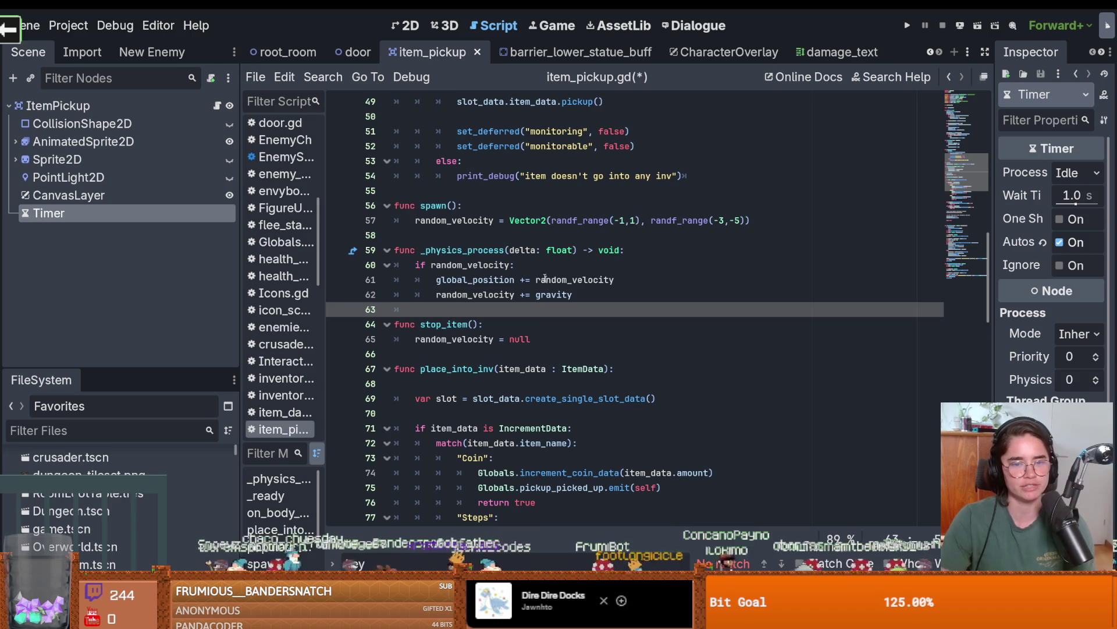
double_click(488, 251)
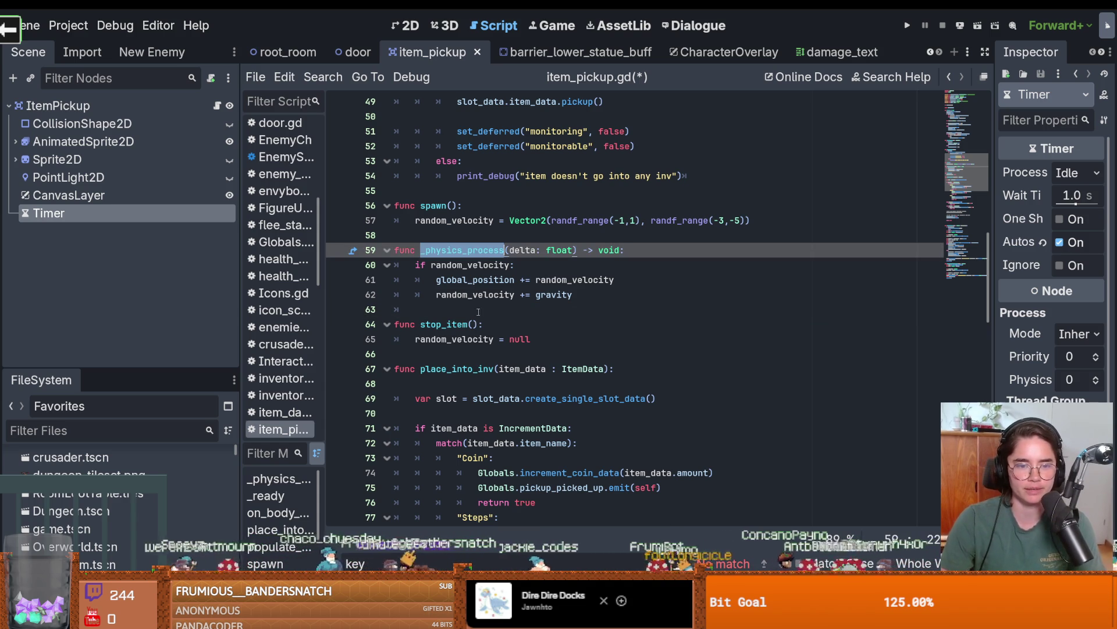
scroll(478, 312, up, 4)
key(ctrl+s)
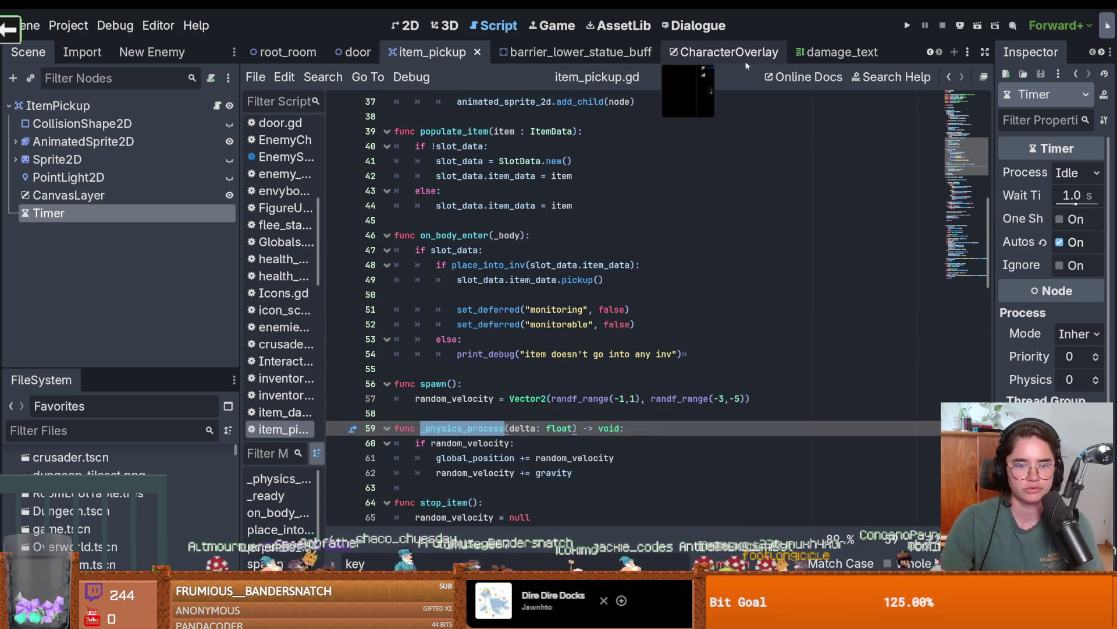
click(910, 28)
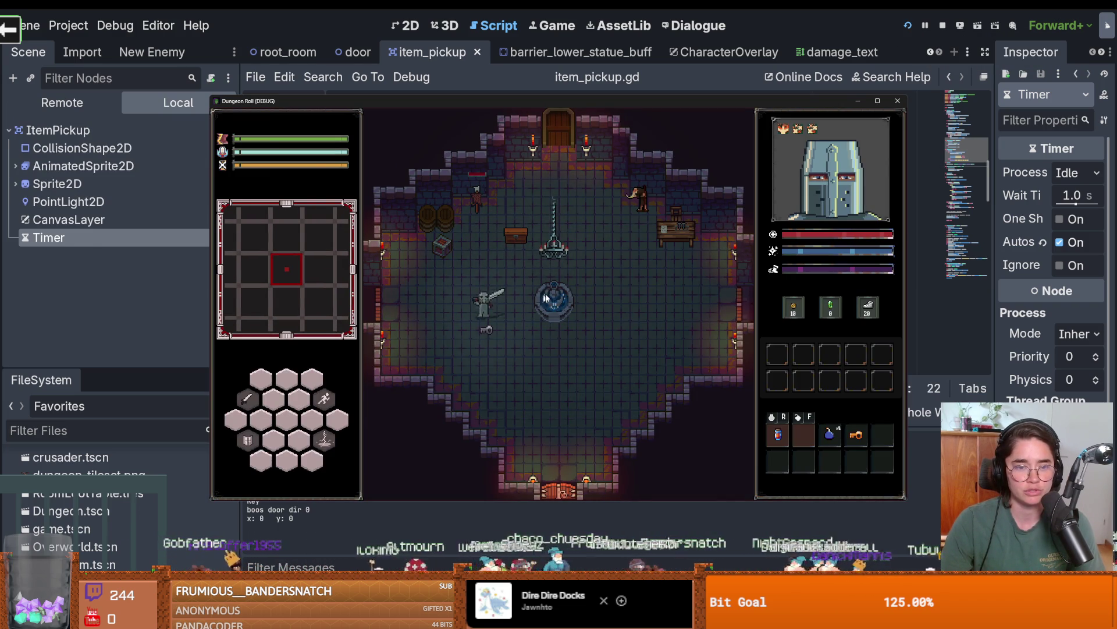
Walk the player onto the key, hit the Vector2 + float gravity error, and delete the stray character.
key(s)
text(dw)
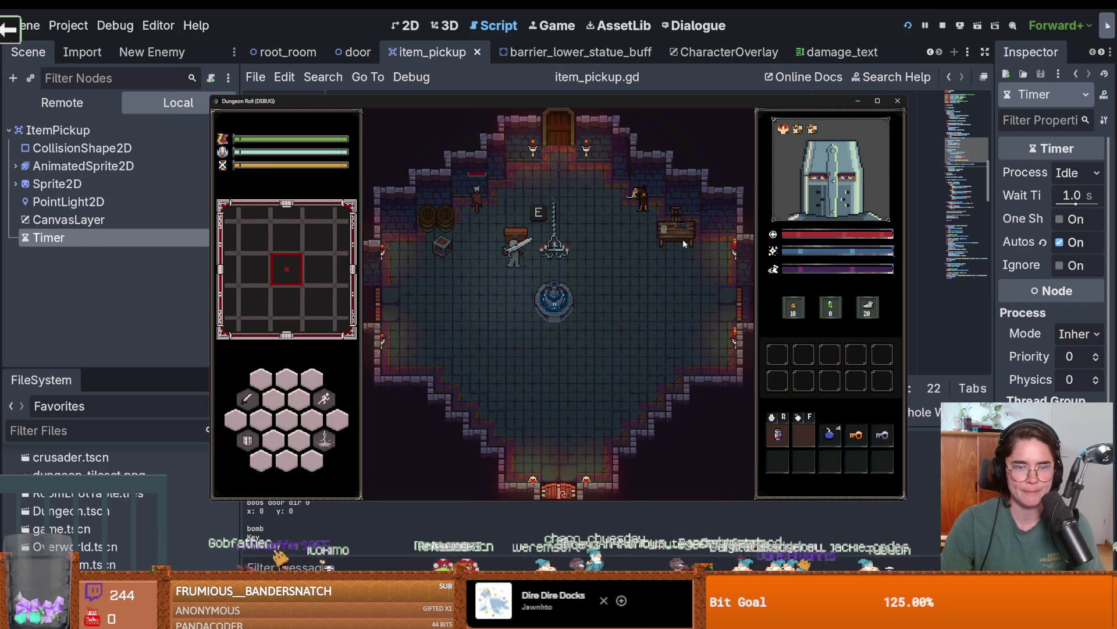
text(s)
key(BackSpace)
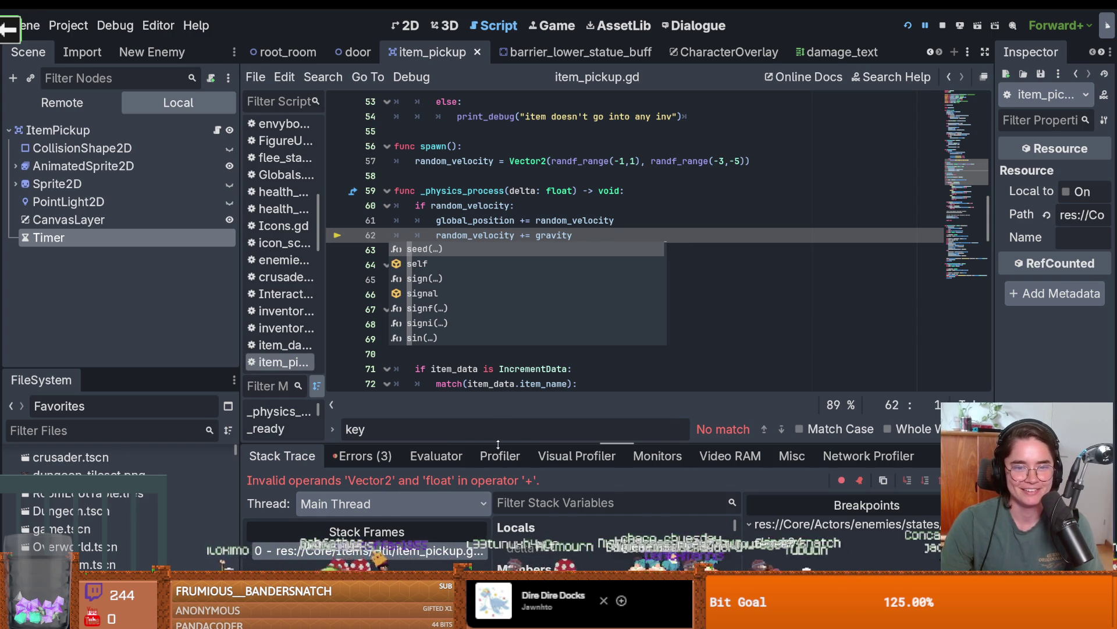
In damage_text.gd, move the gravity declaration below random_velocity and copy the gravity, acceleration and SPEED lines.
double_click(550, 233)
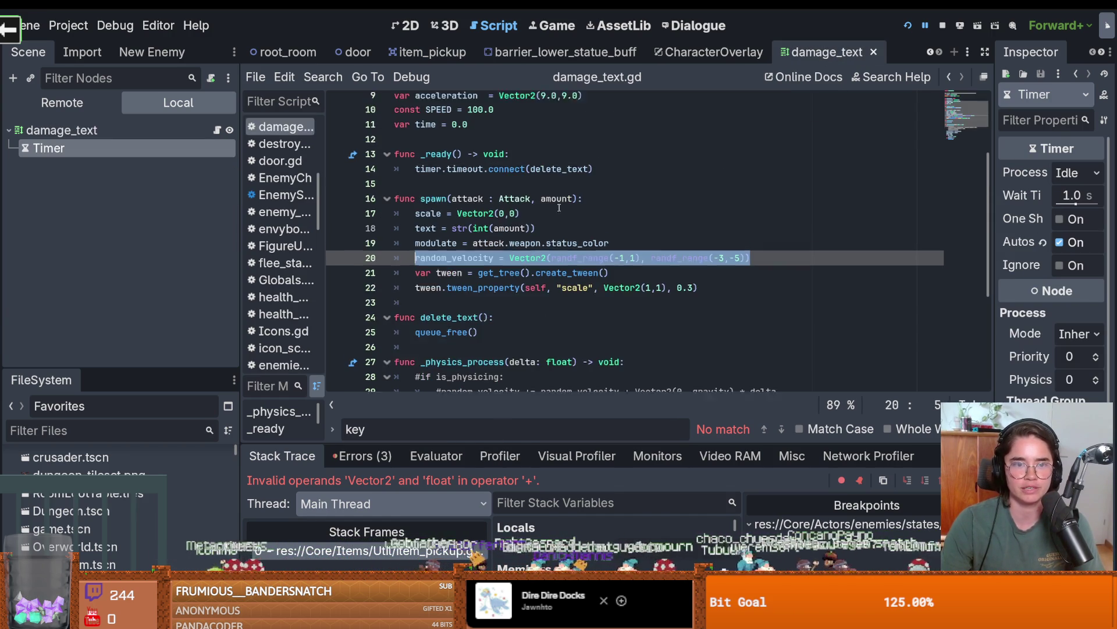
click(364, 147)
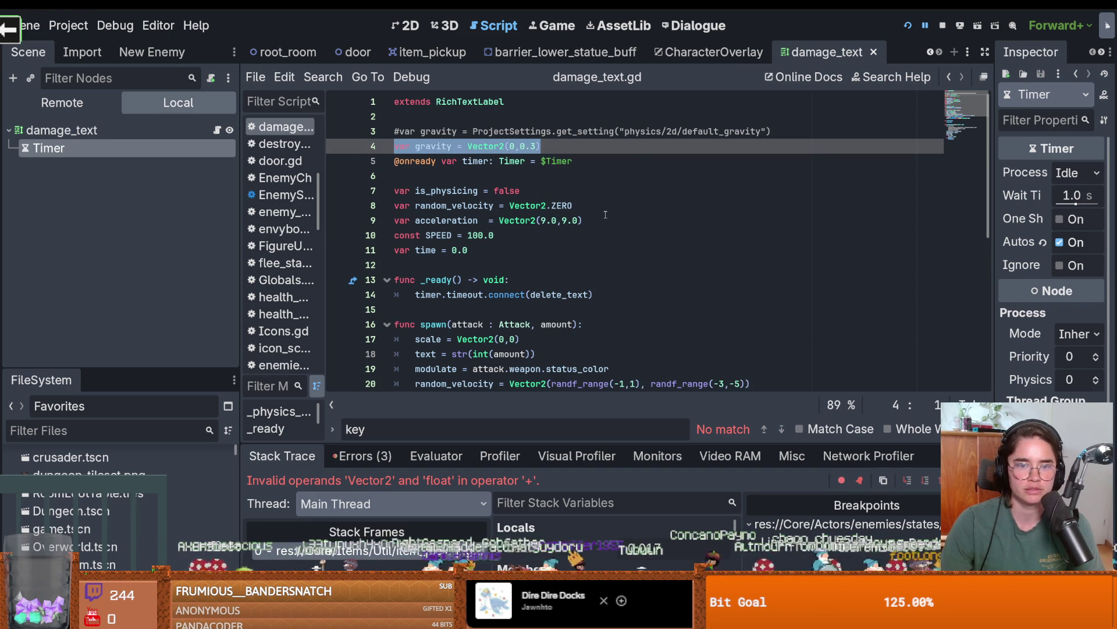
mouse_move(476, 250)
mouse_down()
mouse_move(466, 204)
mouse_move(460, 221)
mouse_up()
click(542, 146)
key(shift+Home)
key(ctrl+c)
key(BackSpace)
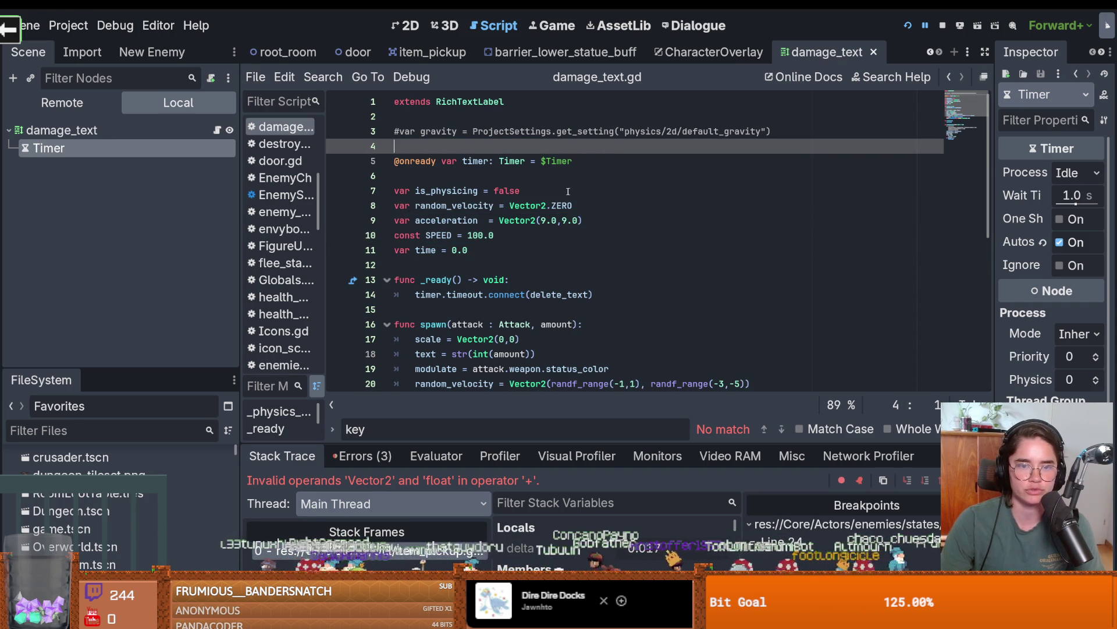
click(581, 202)
key(Return)
key(ctrl+v)
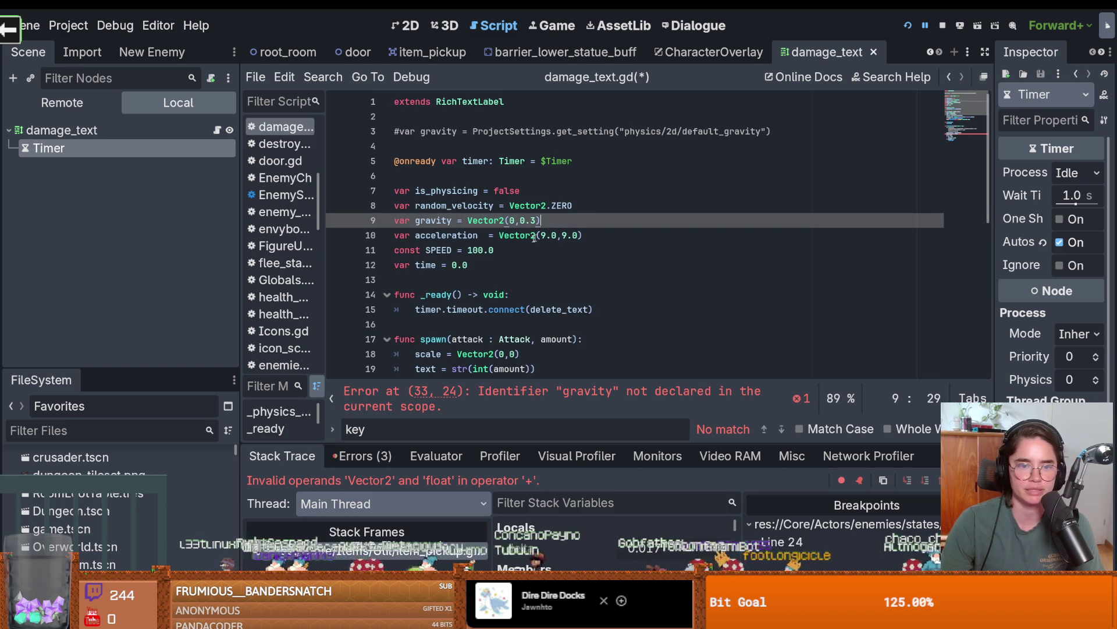
click(508, 249)
drag(508, 249, 391, 220)
key(ctrl+c)
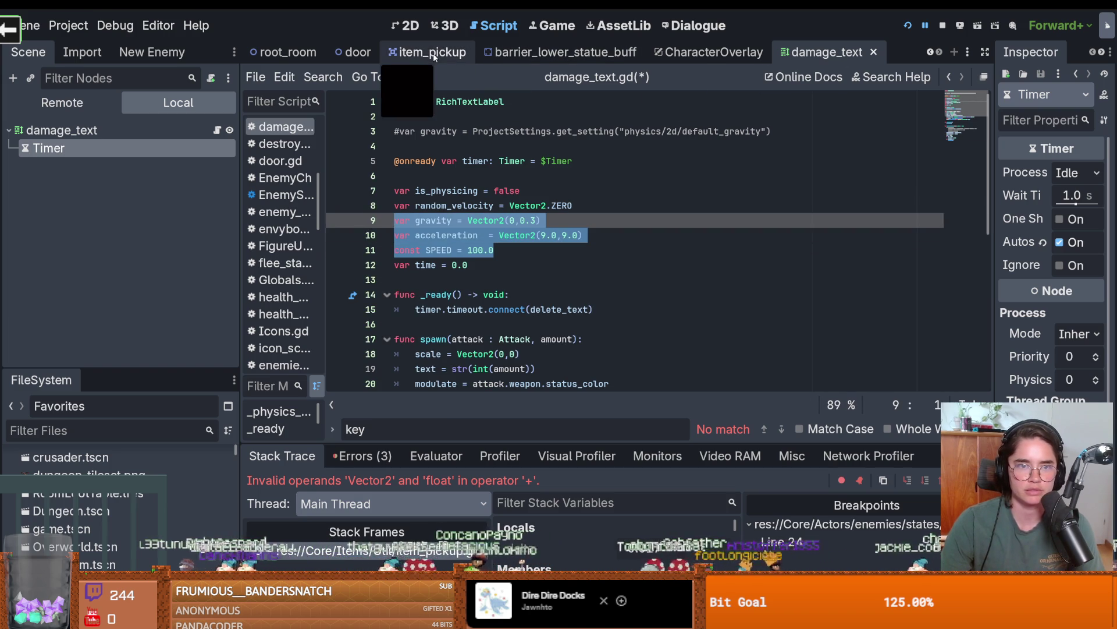
Paste only the gravity declaration into item_pickup.gd above random_velocity and save.
click(418, 56)
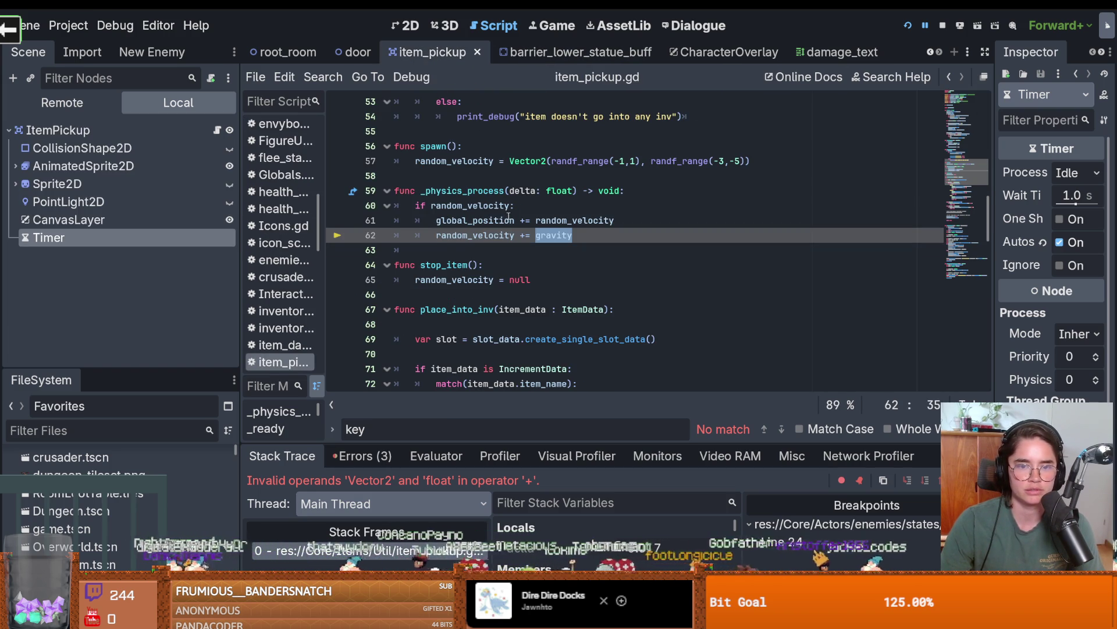
scroll(508, 217, up, 15)
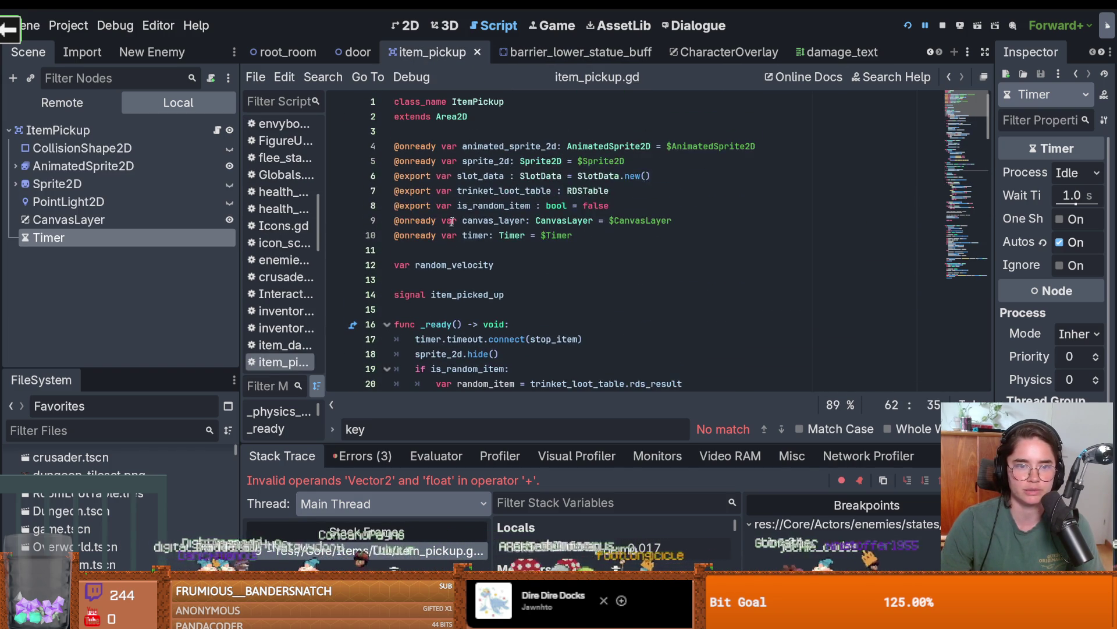
click(443, 250)
key(Return)
key(ctrl+v)
drag(517, 294, 542, 265)
key(BackSpace)
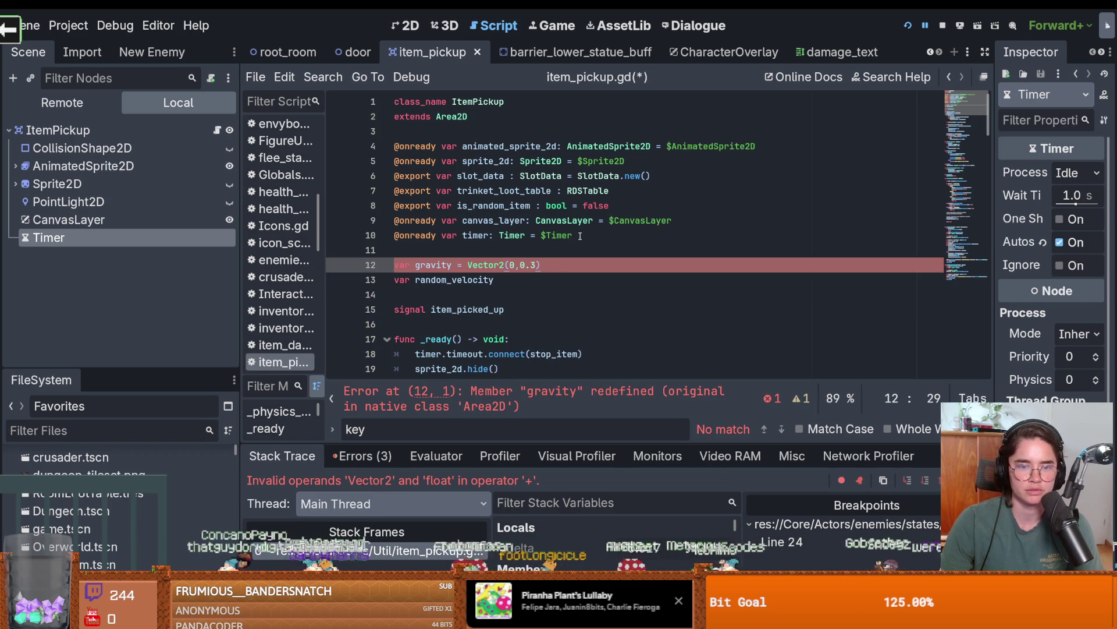
key(ctrl+s)
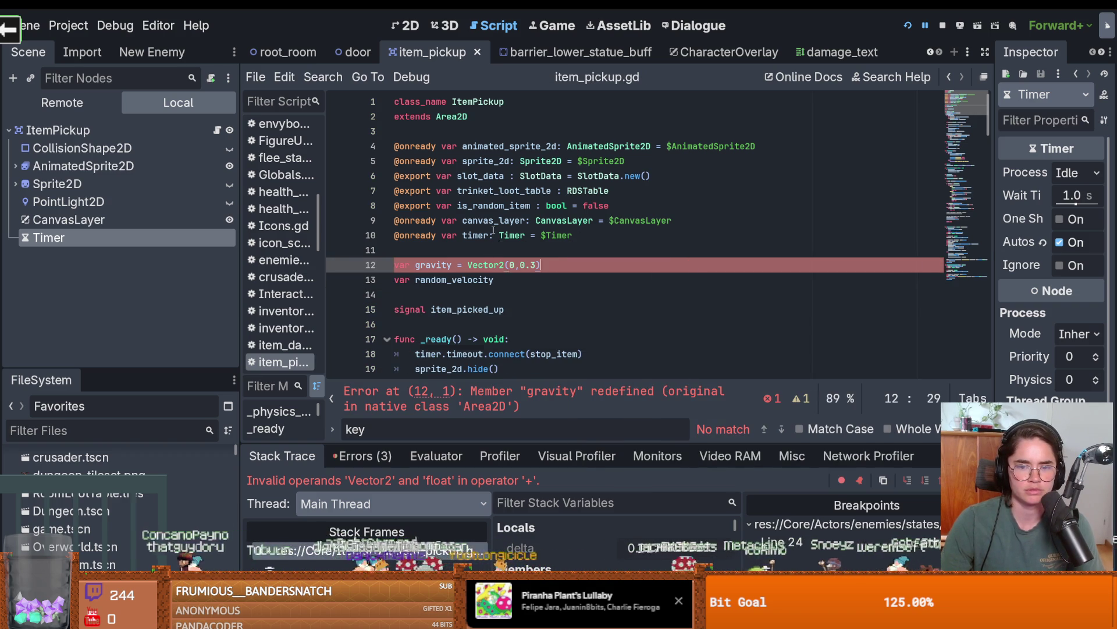
Rename the variable to _gravity to fix the redefinition error, and use _gravity in the velocity update.
double_click(622, 390)
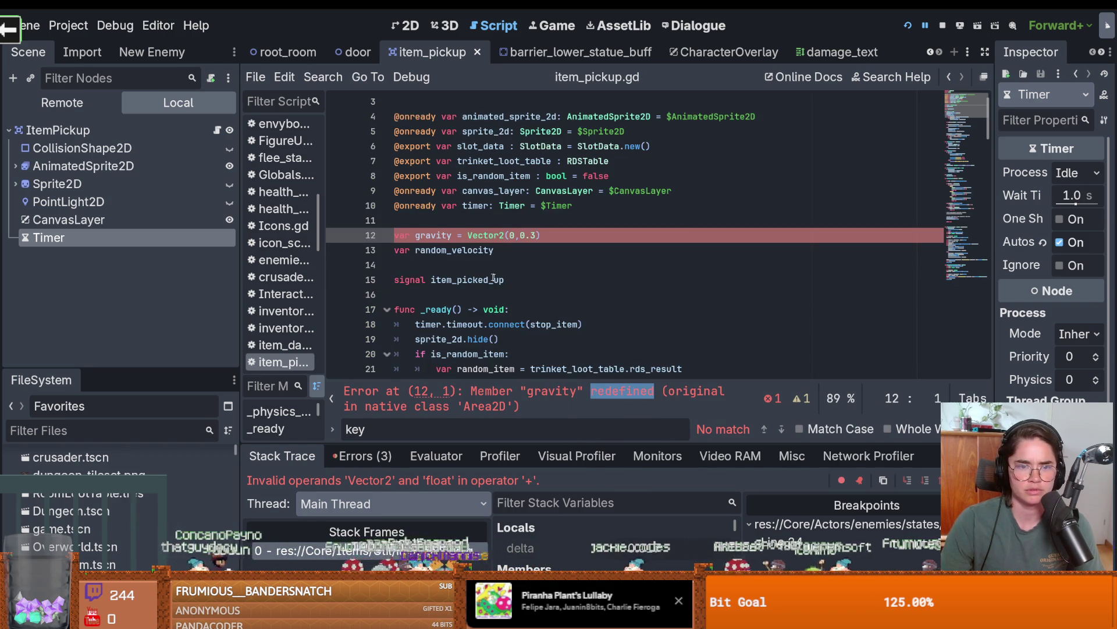
click(415, 265)
text(_)
double_click(436, 265)
scroll(518, 280, down, 15)
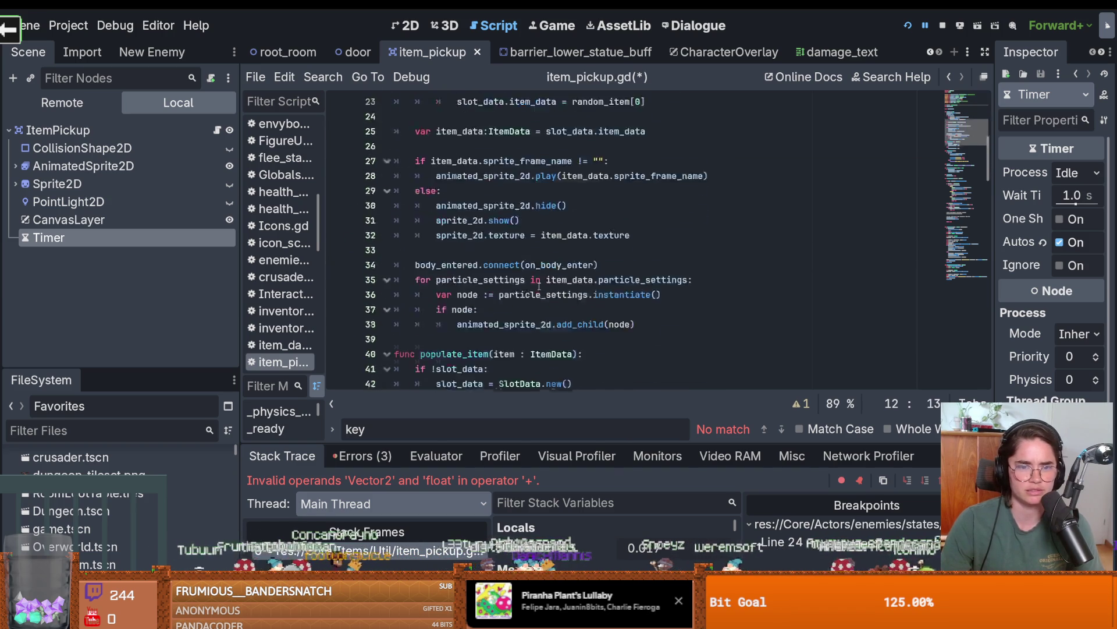
scroll(518, 280, down, 12)
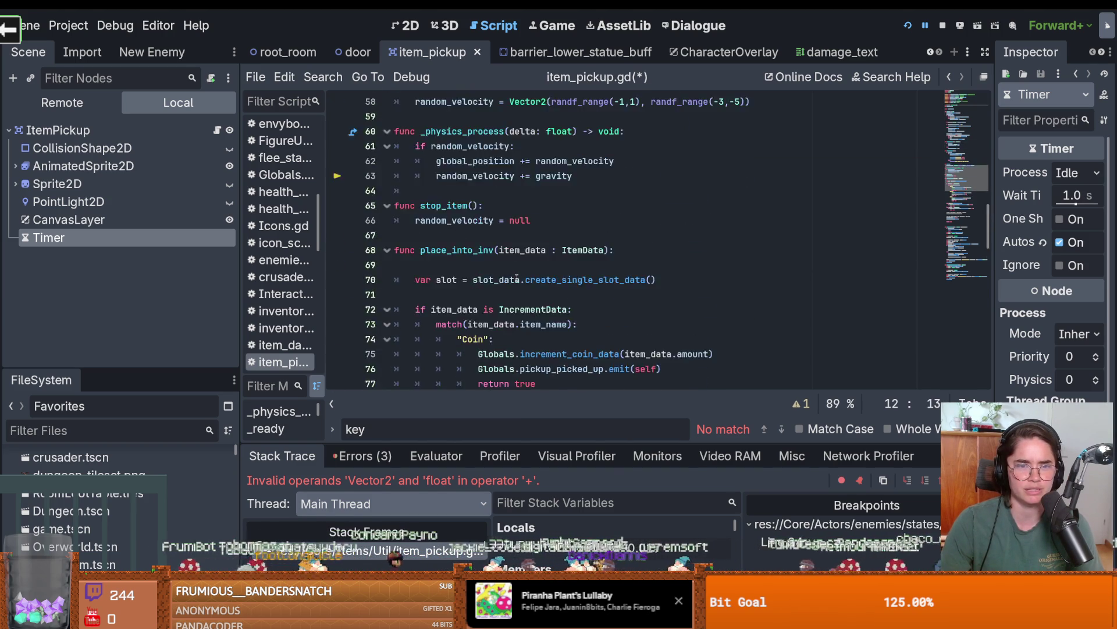
scroll(517, 280, down, 12)
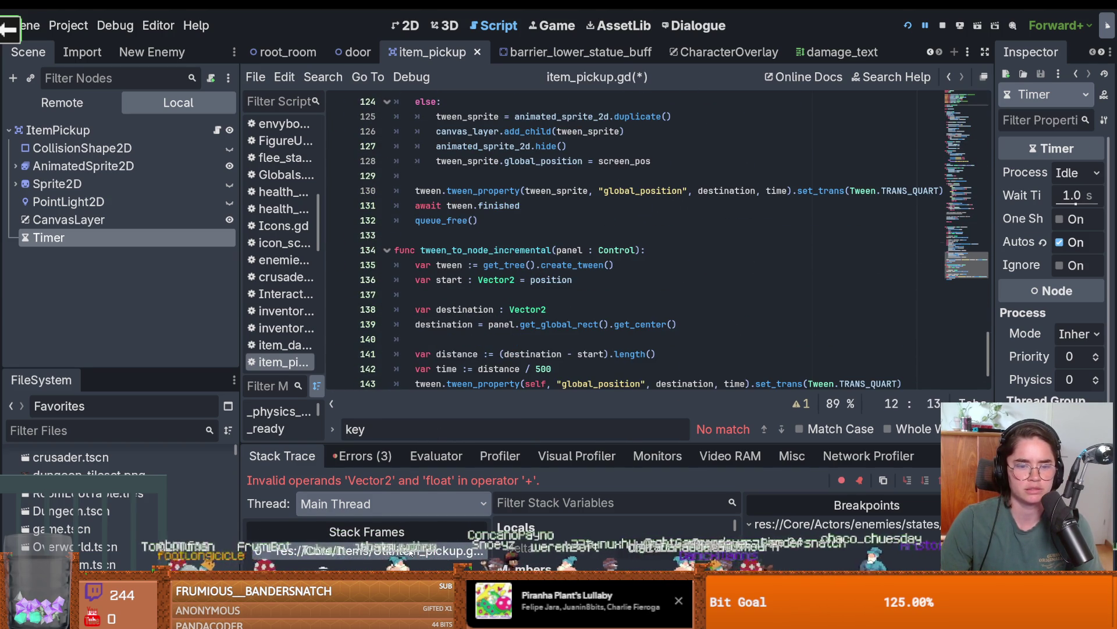
double_click(556, 251)
text(_gravity)
Check random_velocity's value in the expanded debugger, save item_pickup.gd, and relaunch with F5.
double_click(568, 236)
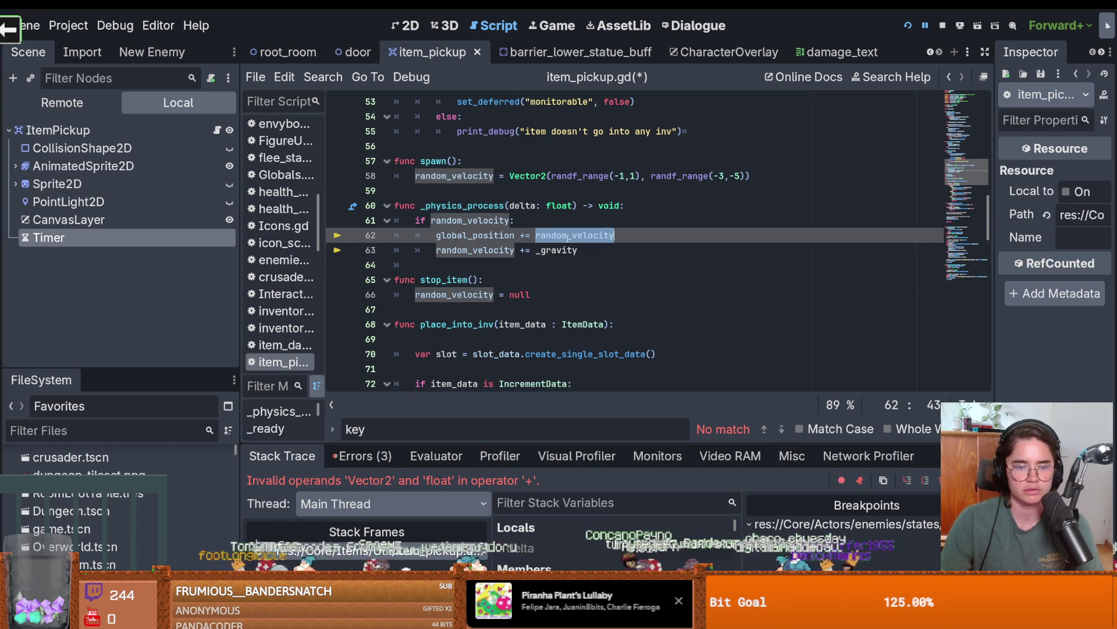
mouse_move(569, 238)
key(Up)
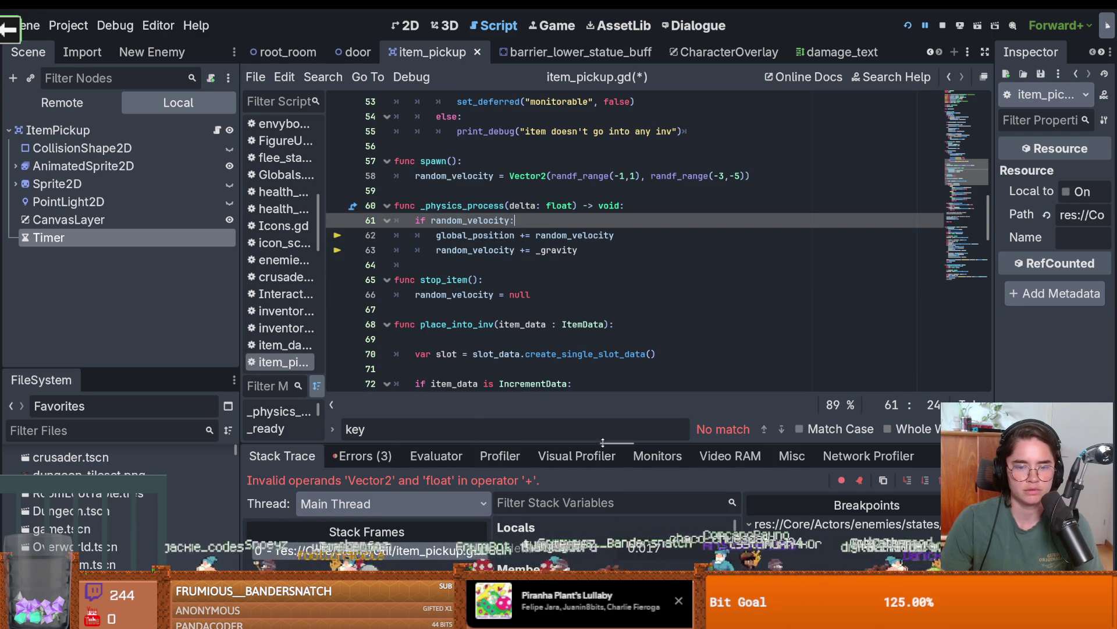
key(shift+F12)
scroll(576, 463, down, 1)
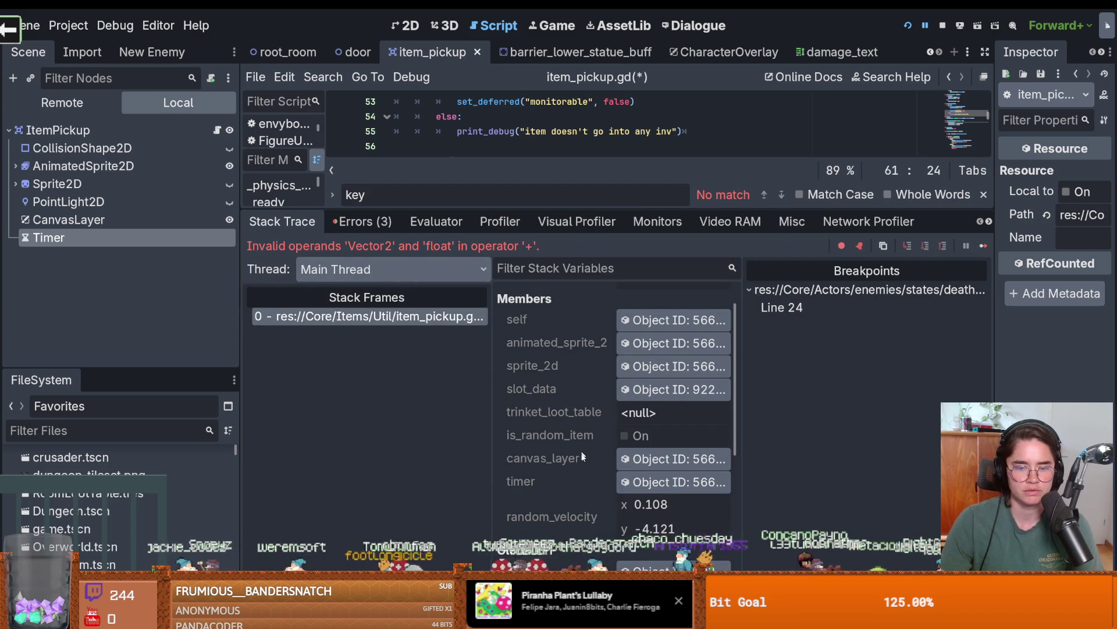
scroll(581, 448, down, 1)
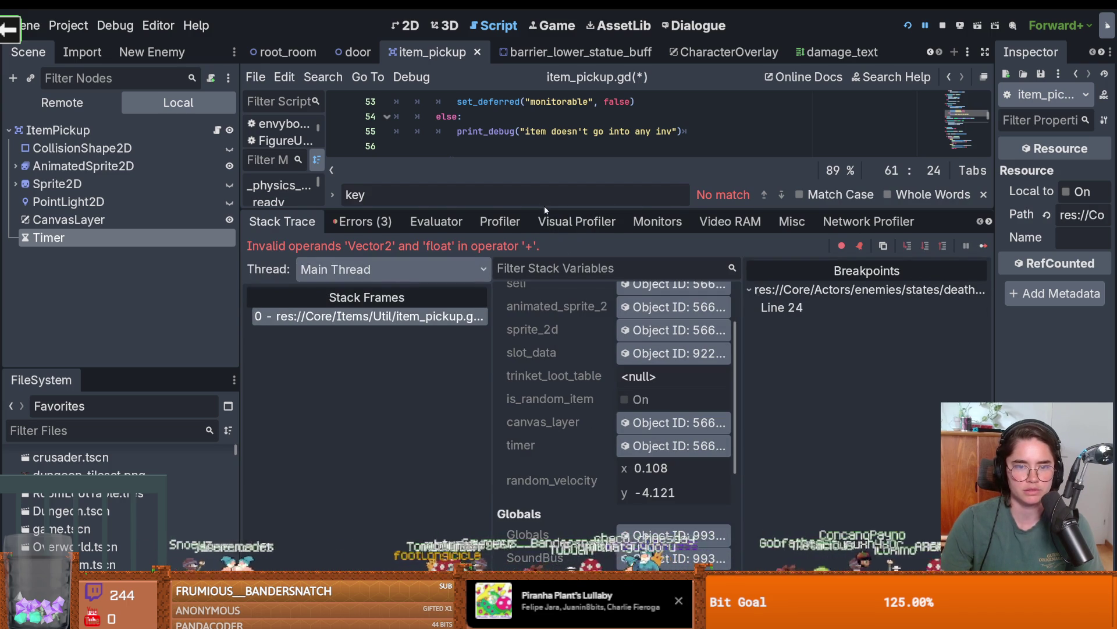
key(shift+F12)
key(ctrl+s)
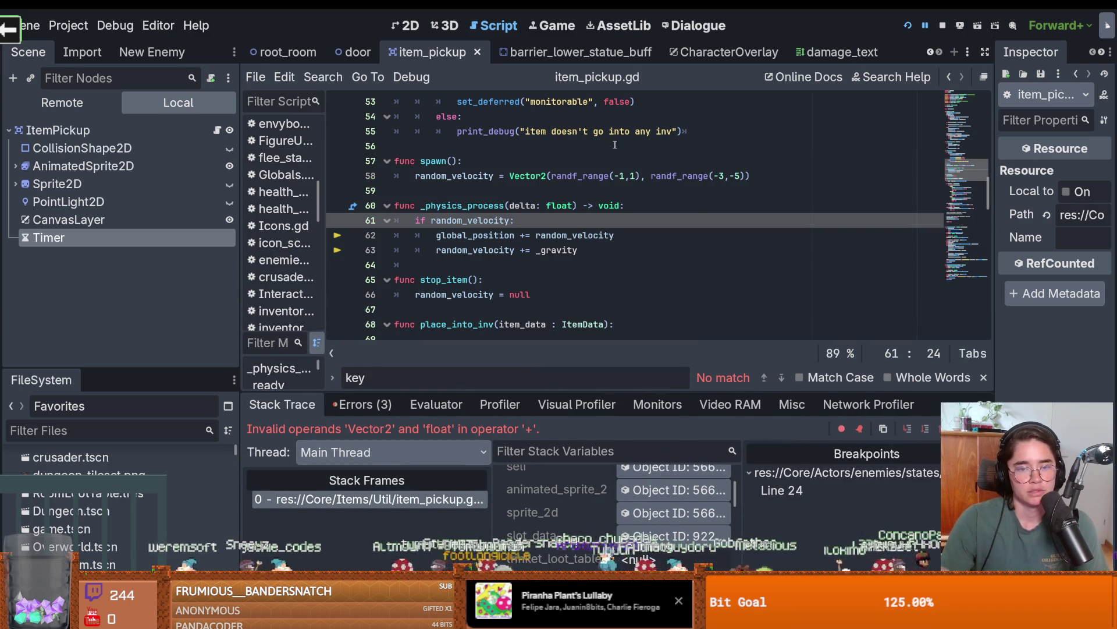
key(F5)
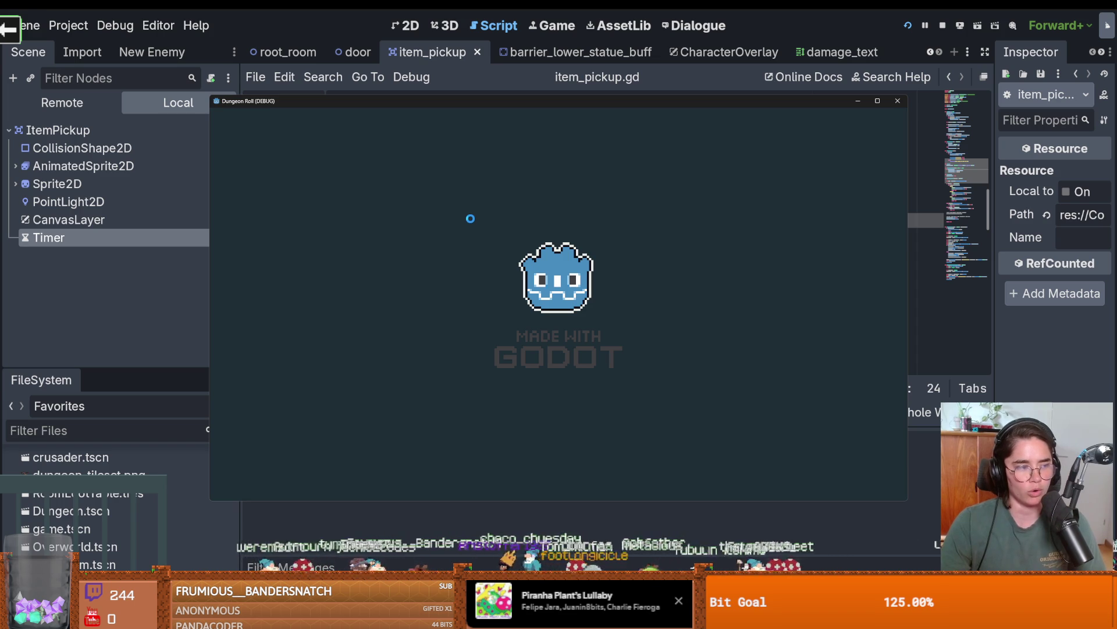
Walk the player with WASD to grab the key and open the chest, then close the game.
key(s)
key(d)
key(w)
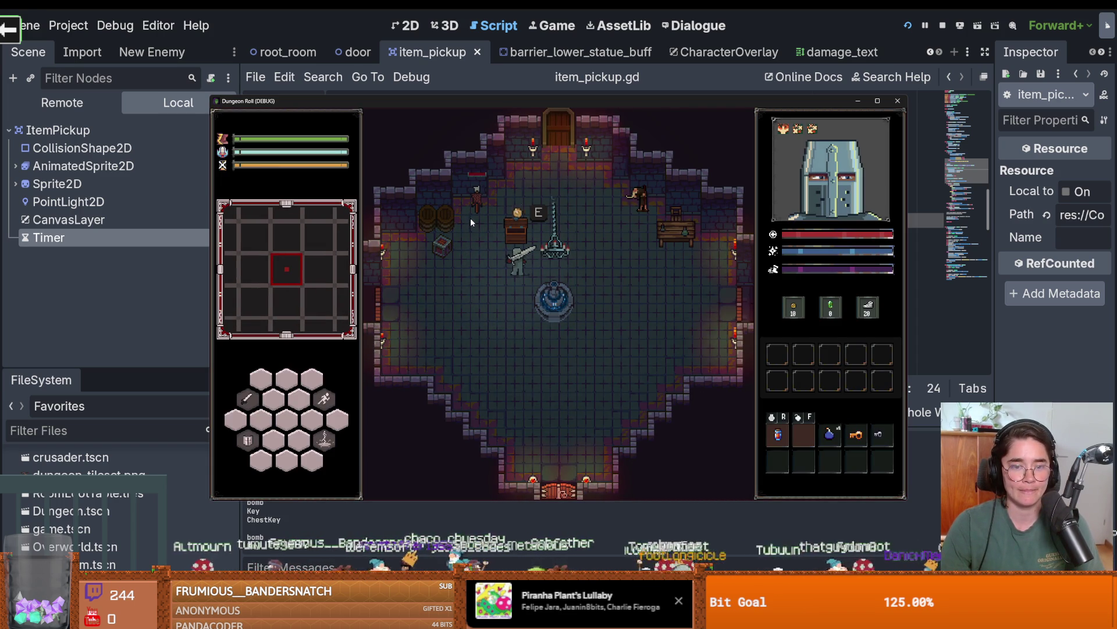
key(s)
key(a)
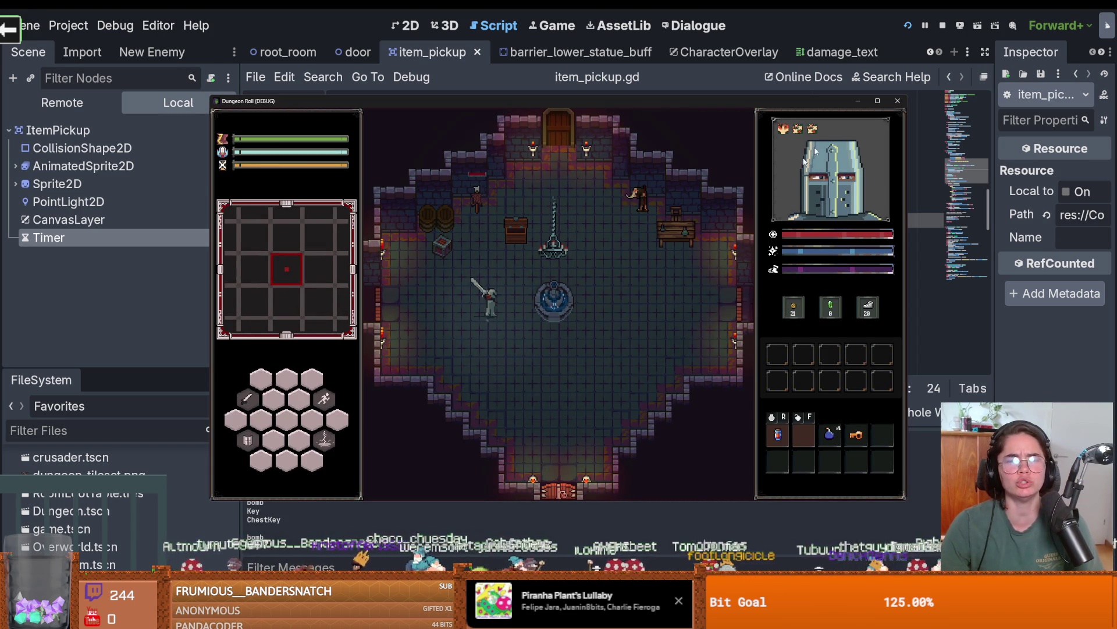
click(898, 100)
Save the scene, mute the music bus in the Audio mixer, and enlarge the mixer panel.
key(ctrl+s)
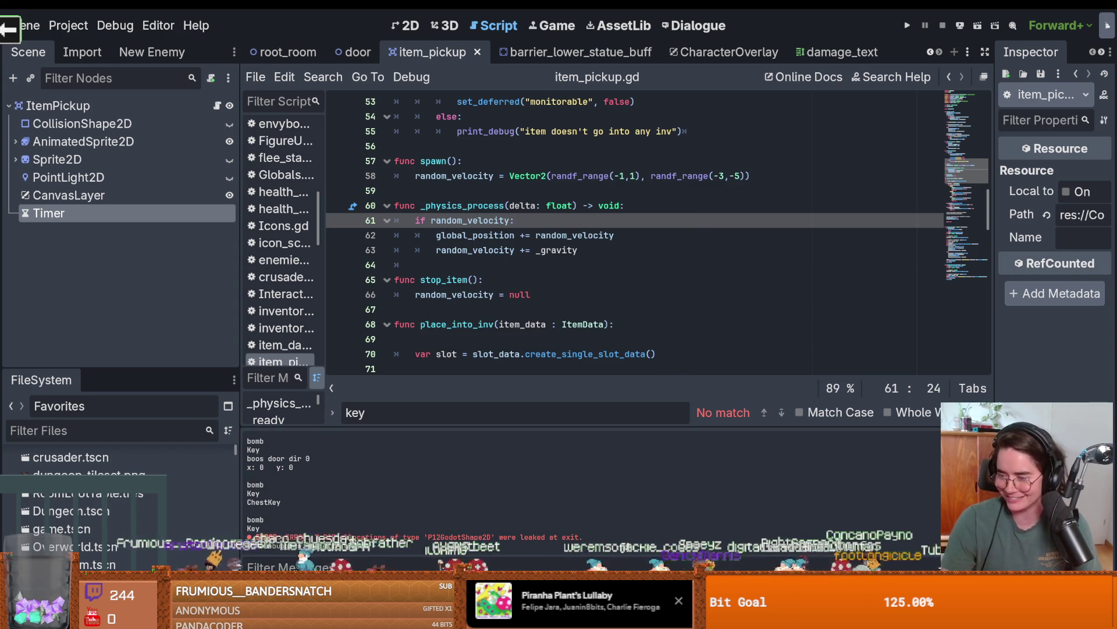
click(326, 585)
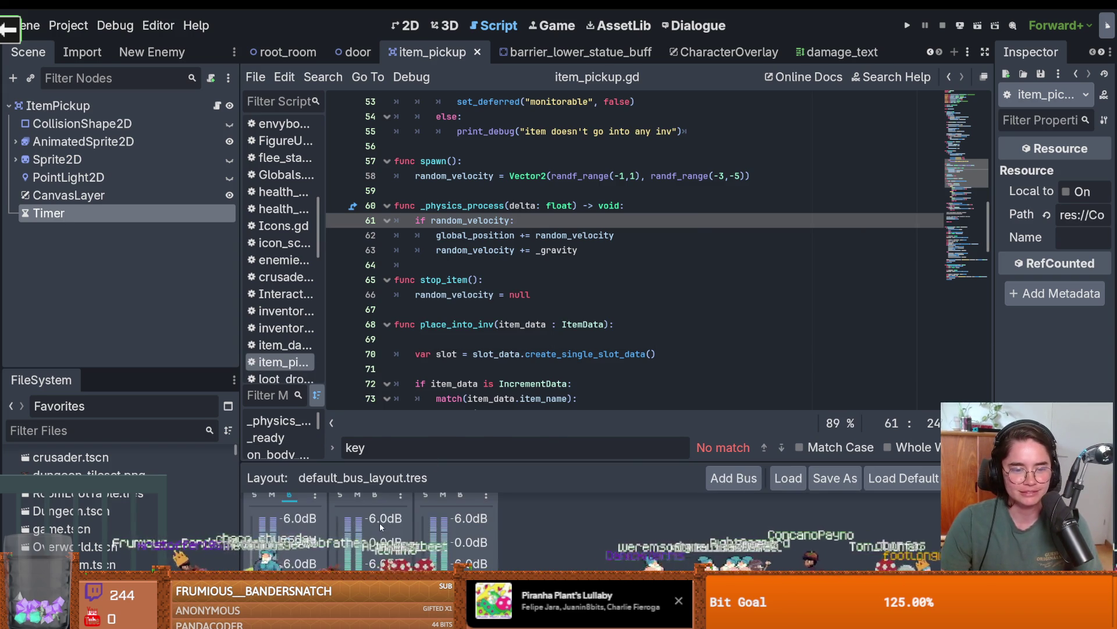
click(358, 513)
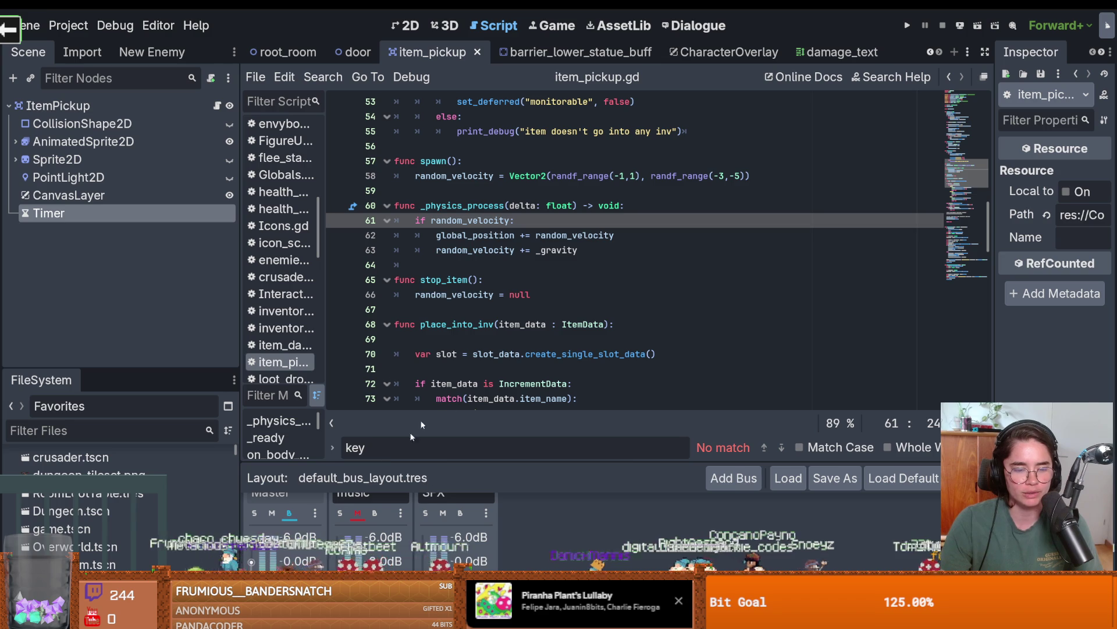
drag(431, 462, 430, 390)
mouse_move(430, 330)
mouse_down()
mouse_move(396, 319)
mouse_move(395, 360)
mouse_up()
key(ctrl+s)
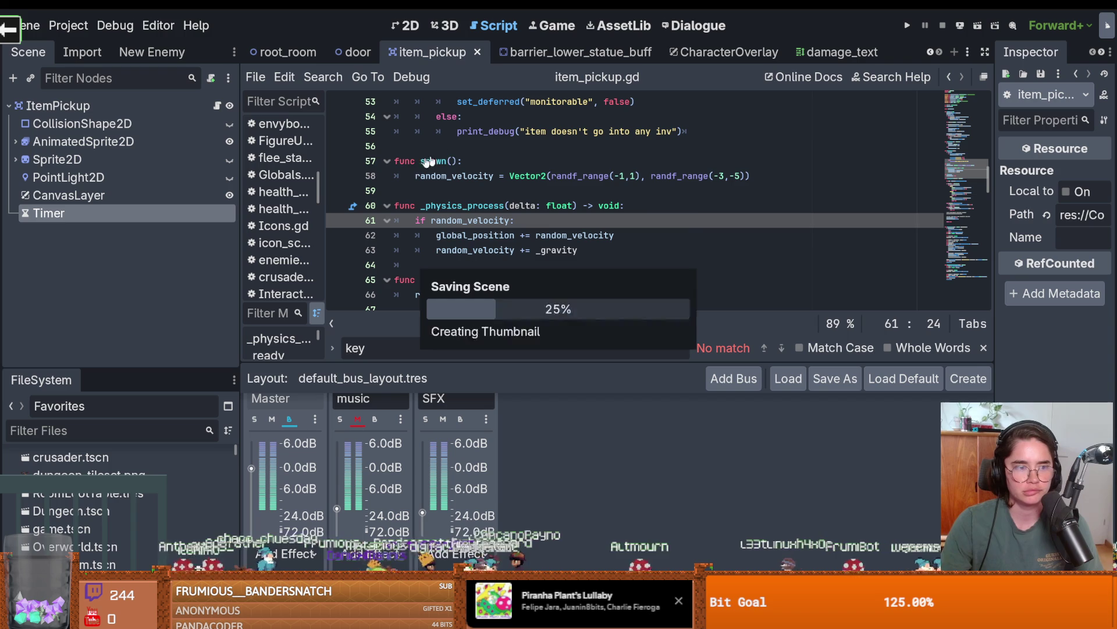
scroll(541, 228, down, 1)
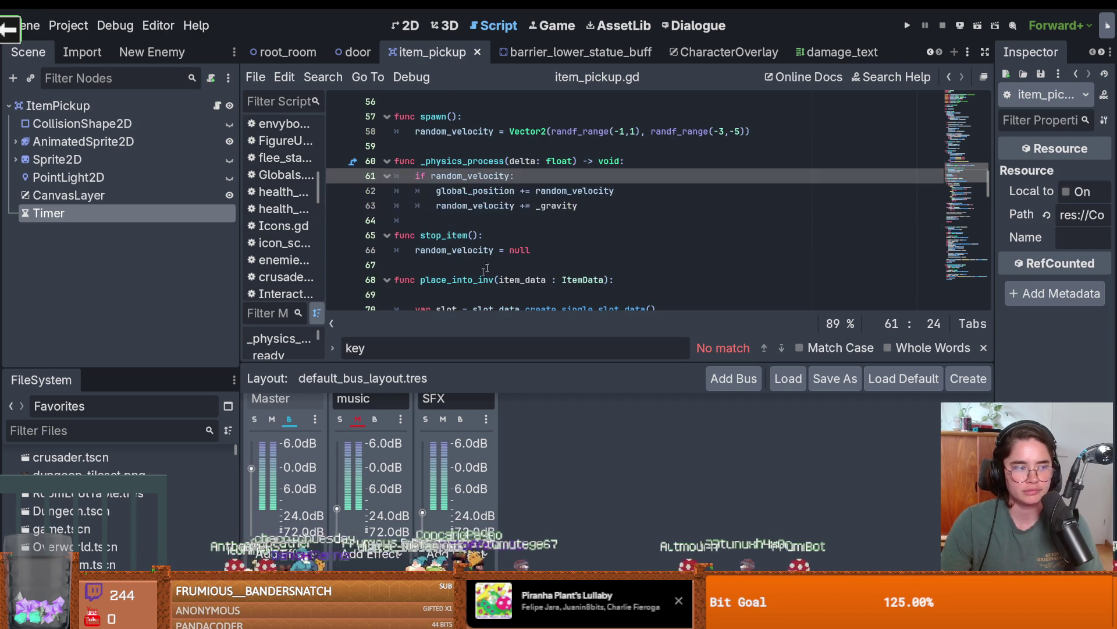
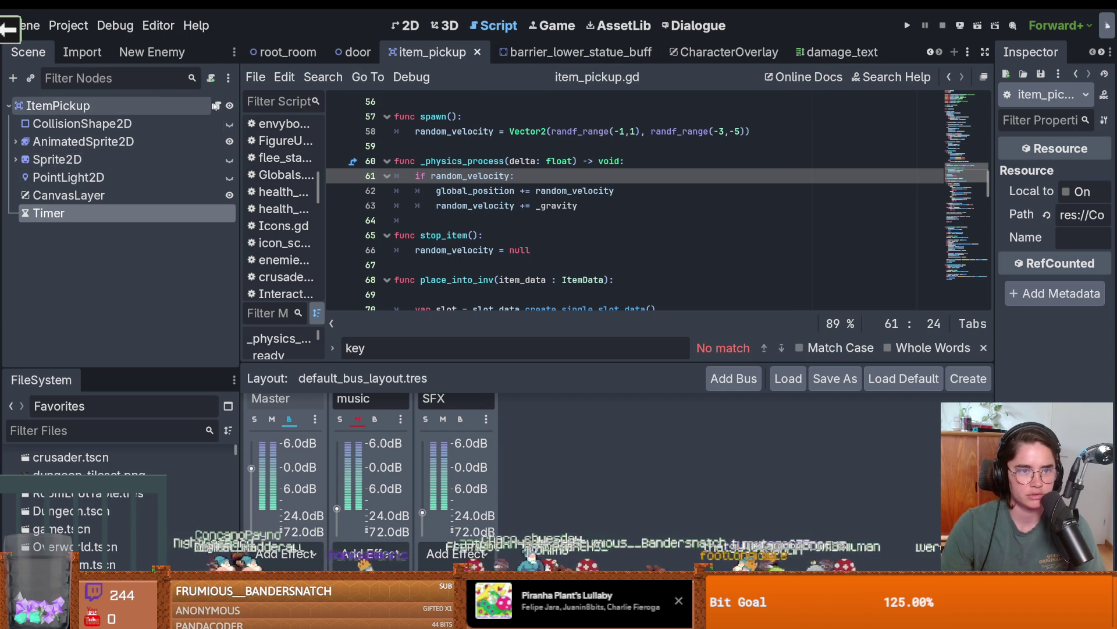
Switch to the test_dummy scene tab.
click(931, 54)
click(931, 53)
click(931, 53)
click(932, 53)
click(931, 53)
click(931, 54)
click(931, 53)
click(506, 51)
Open the LootDropper node's loot_dropper.gd script at its done_dropping signal line.
scroll(87, 262, down, 4)
scroll(124, 284, up, 5)
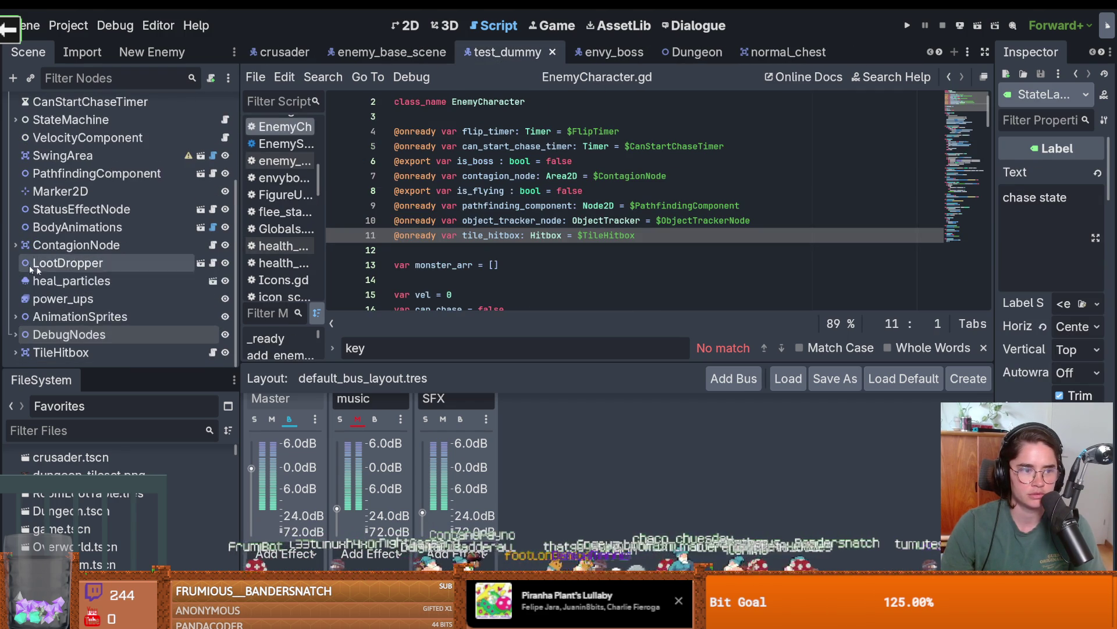
scroll(126, 284, down, 3)
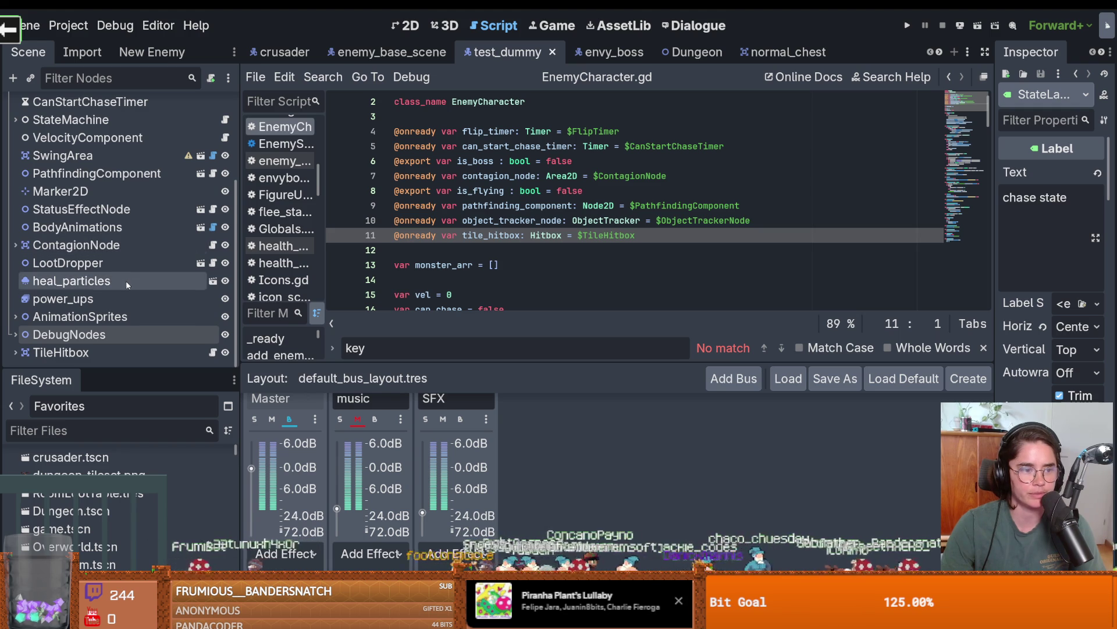
scroll(128, 288, up, 2)
scroll(134, 298, down, 2)
scroll(135, 298, up, 4)
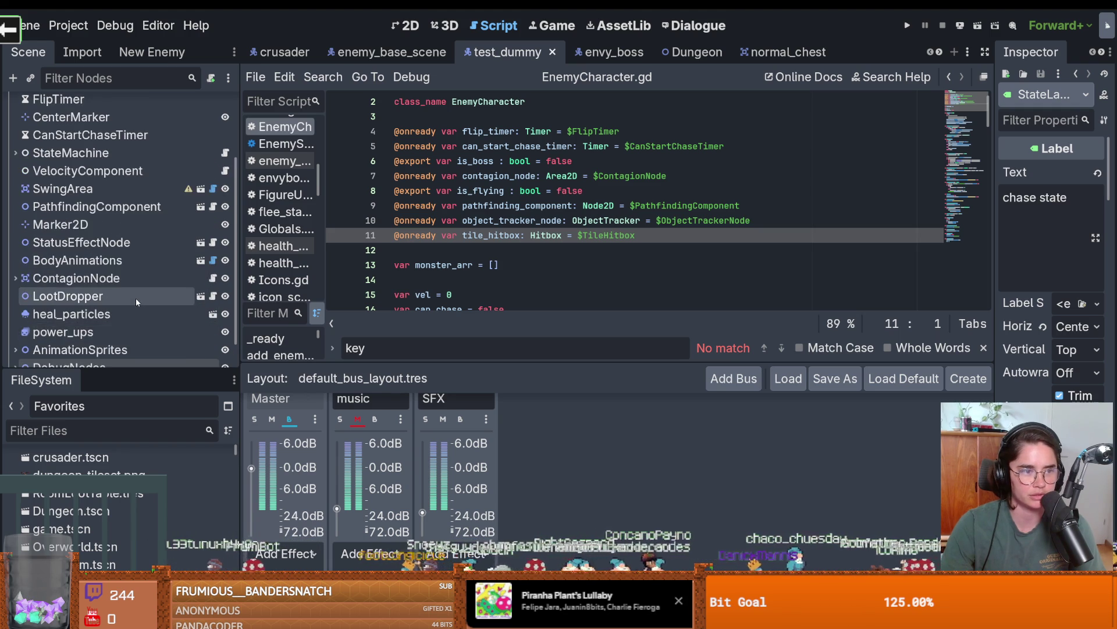
scroll(148, 292, down, 4)
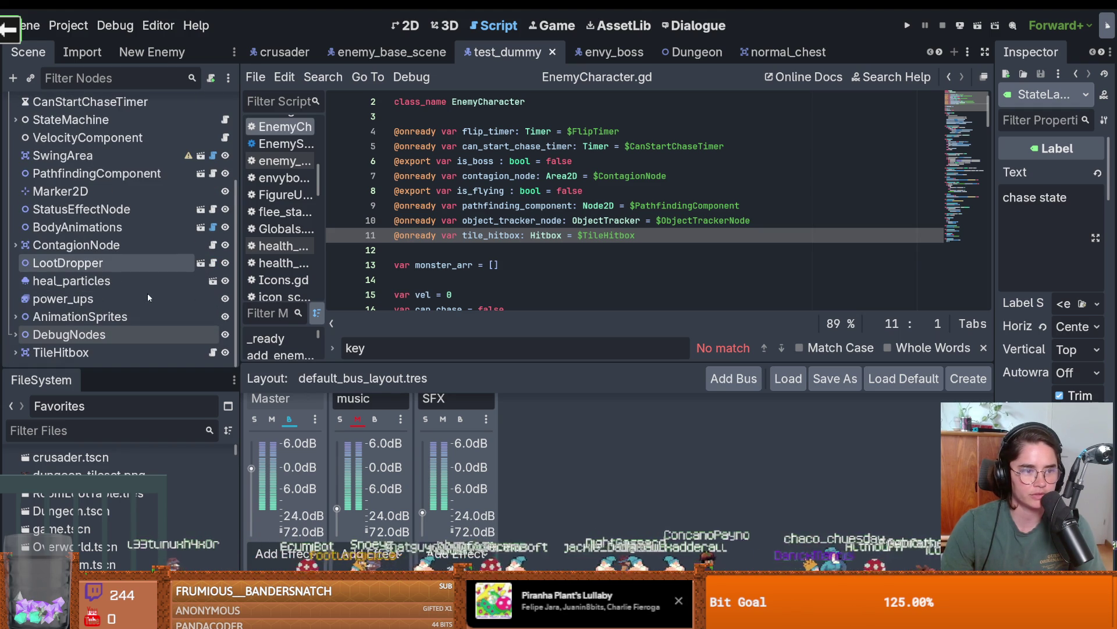
click(213, 262)
scroll(495, 285, down, 8)
click(495, 221)
scroll(498, 232, up, 3)
scroll(509, 238, down, 2)
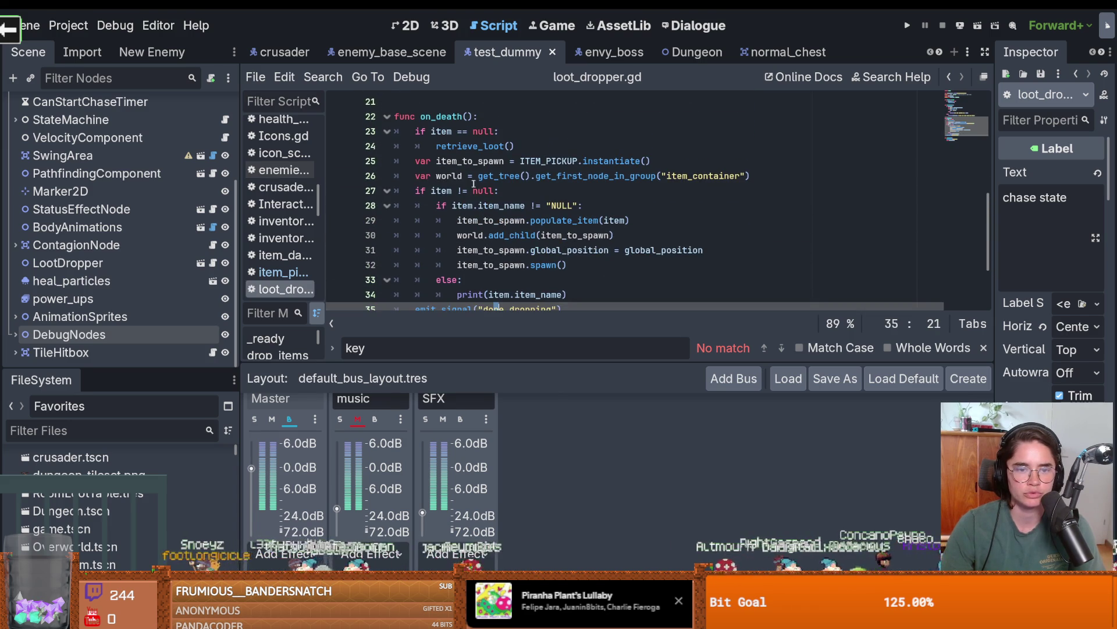
Insert an indented line 29 and start a 'for i in range()' loop.
click(508, 165)
key(Down)
key(Down)
key(Down)
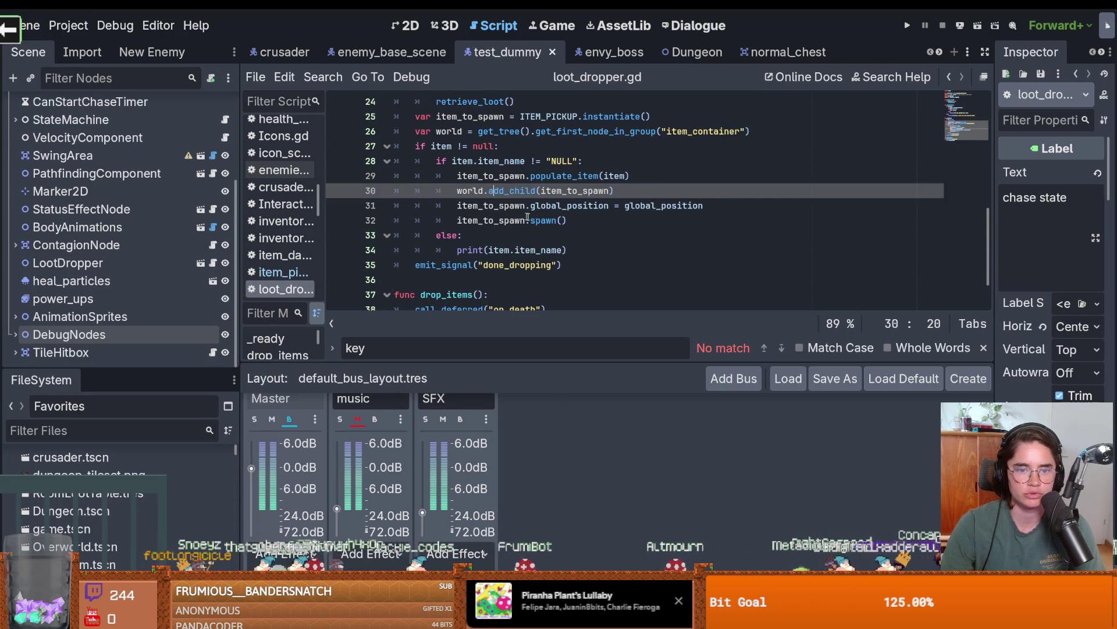
click(638, 166)
key(Return)
text(for i)
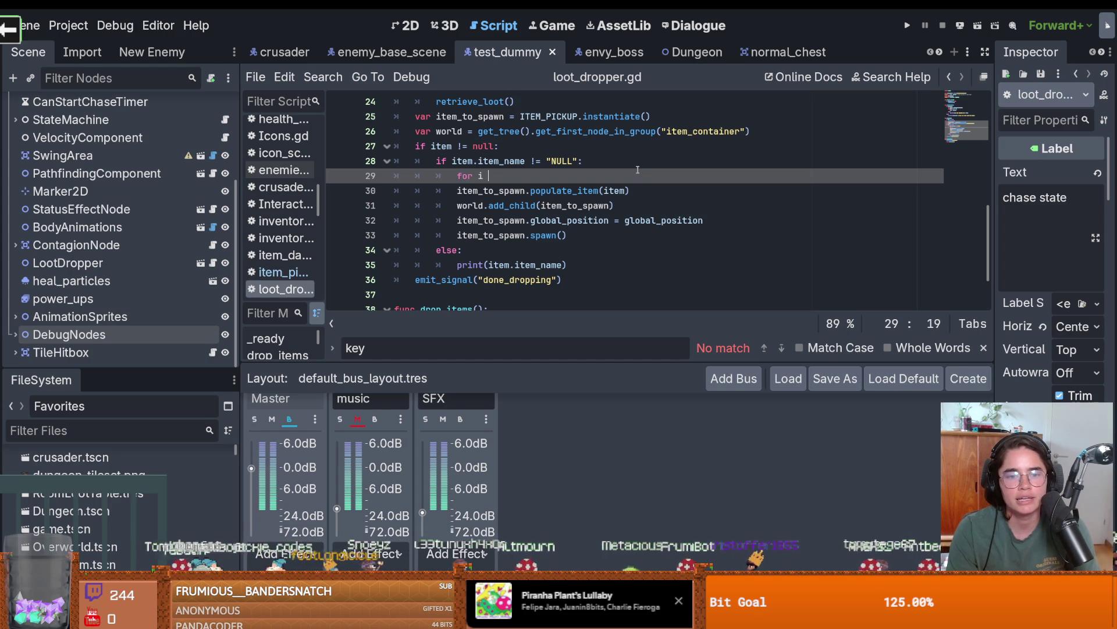
key(BackSpace)
text(in)
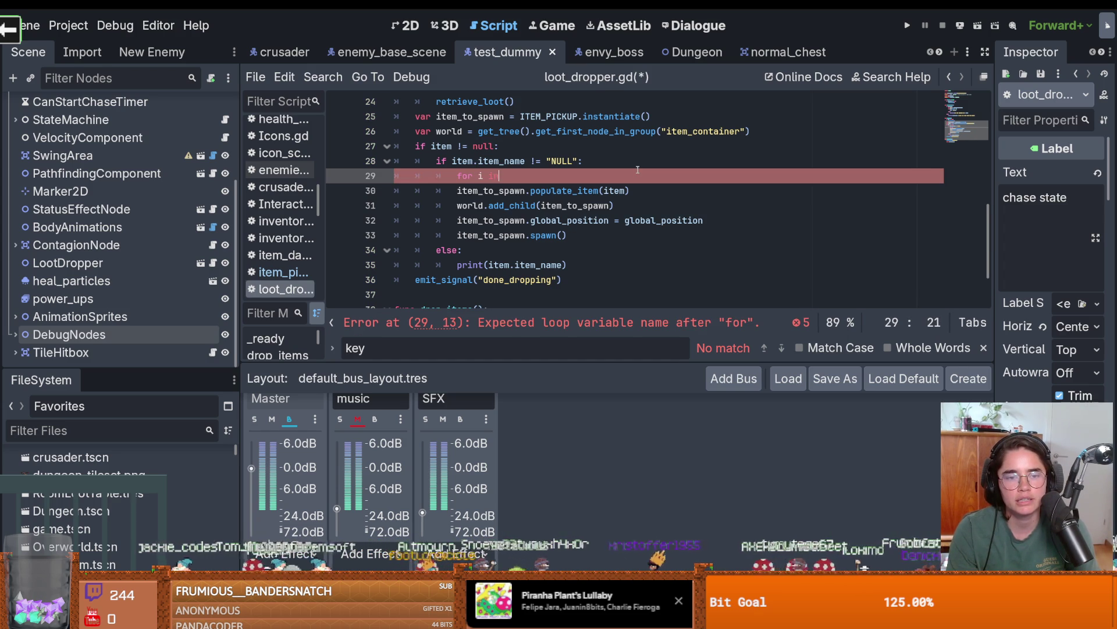
text( range)
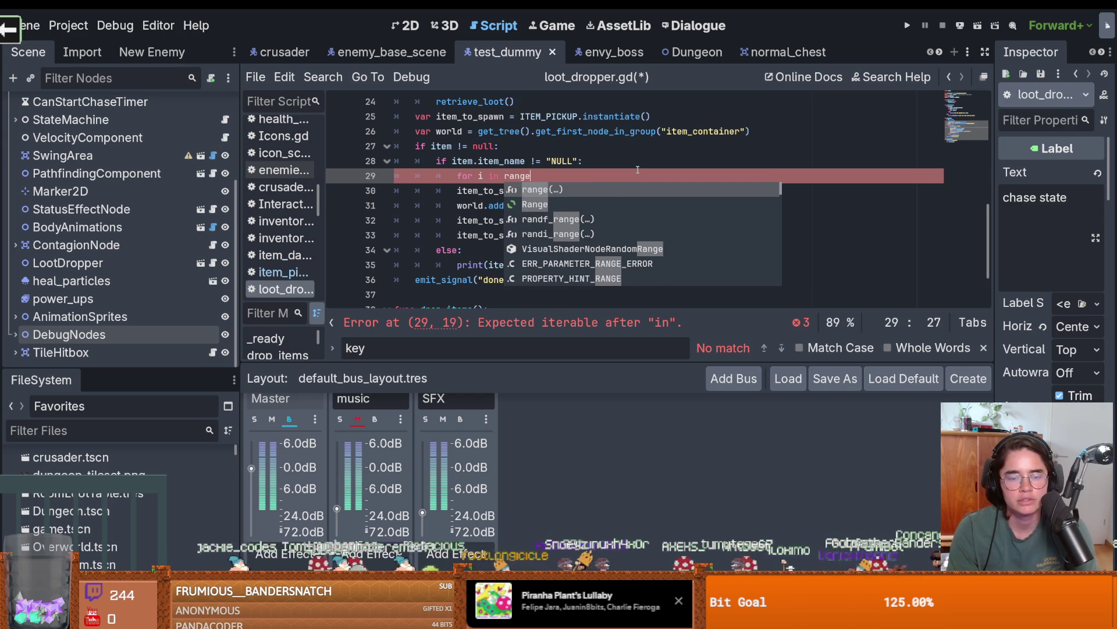
key(Return)
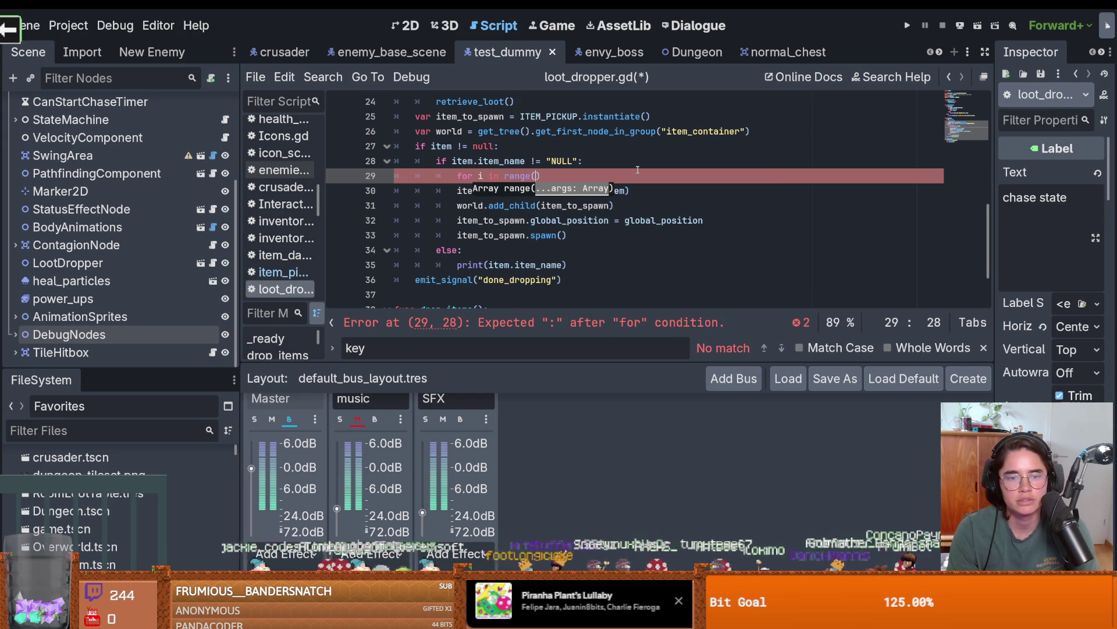
Try item and SlotData arguments inside range(), then delete them again.
scroll(752, 244, up, 3)
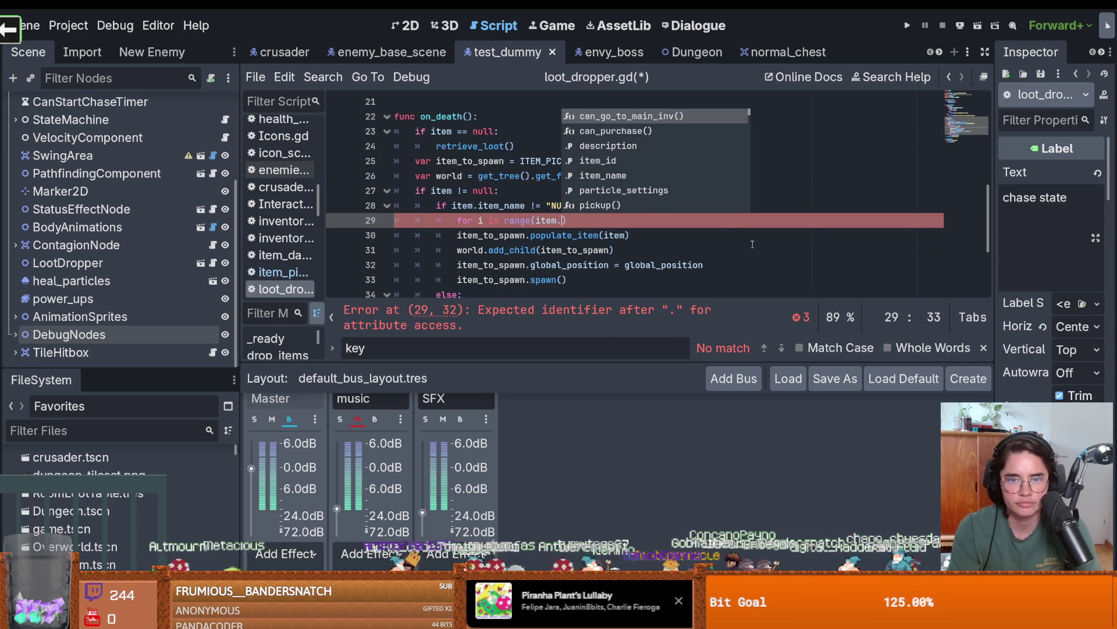
text(a)
key(BackSpace)
key(BackSpace)
key(BackSpace)
key(BackSpace)
text(slot)
key(Return)
text(.)
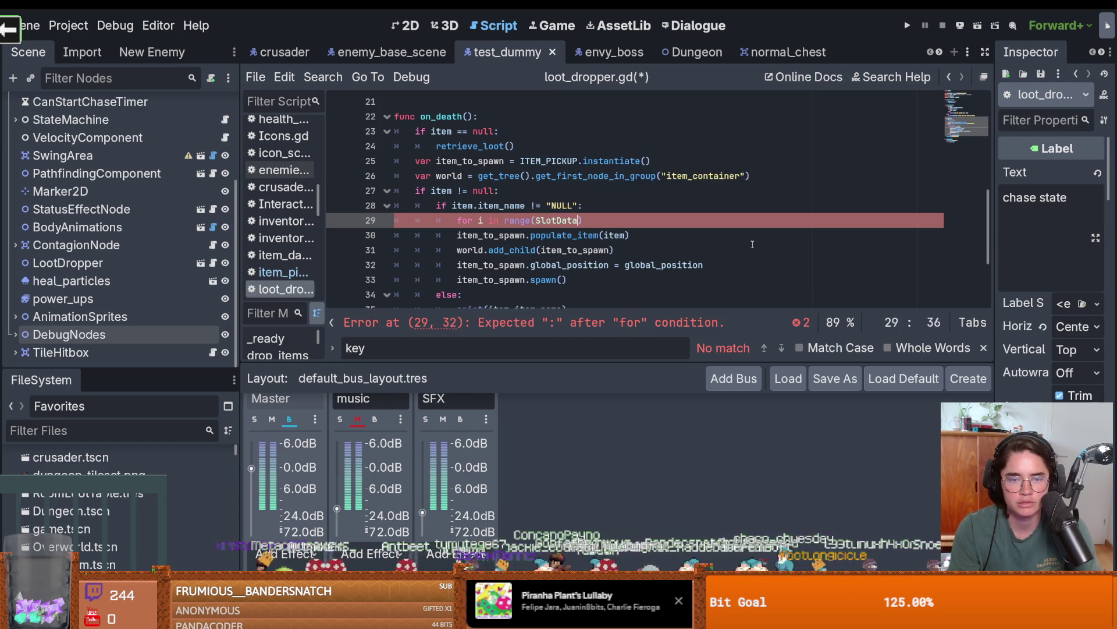
key(BackSpace)
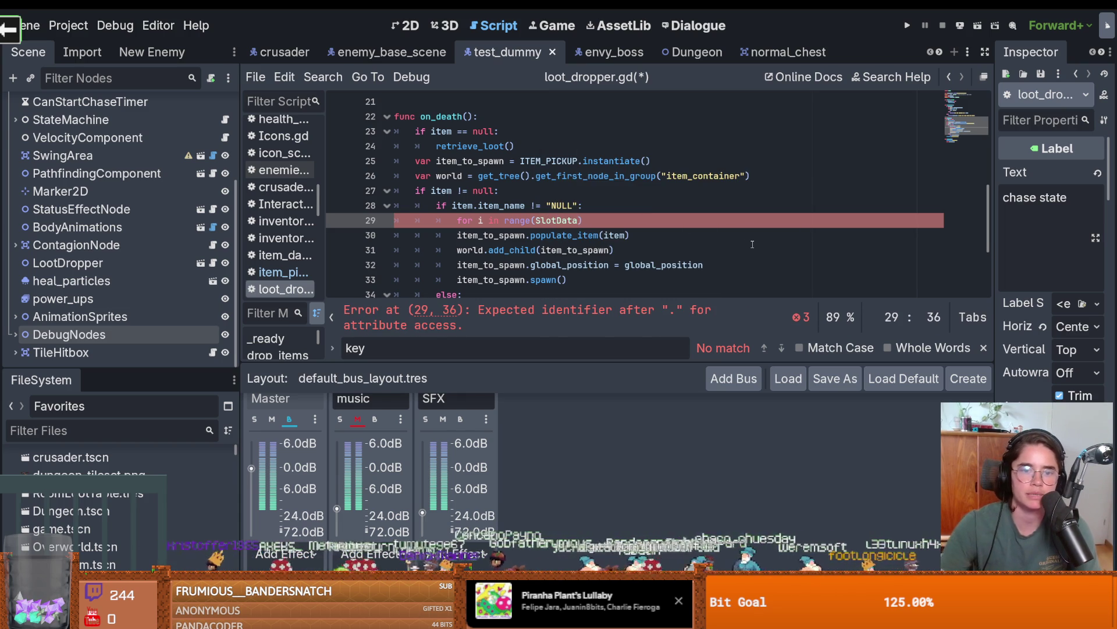
key(BackSpace)
key(BackSpace)
key(BackSpace)
scroll(700, 250, up, 5)
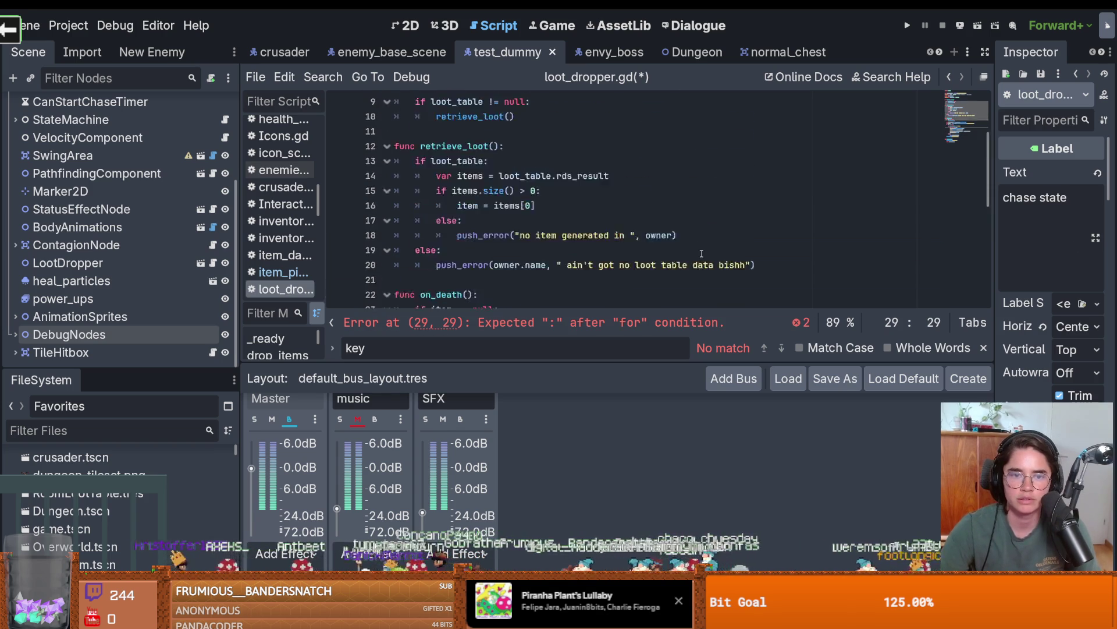
scroll(701, 251, up, 3)
key(BackSpace)
Open item_data.gd to review the ItemData class properties.
scroll(703, 253, up, 5)
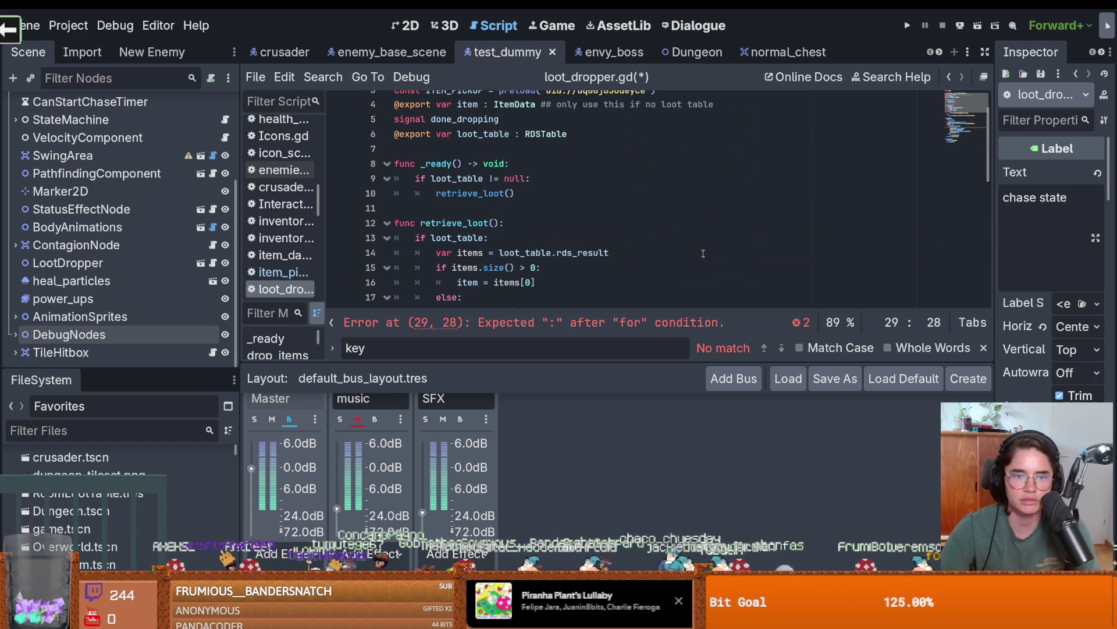
scroll(703, 253, up, 1)
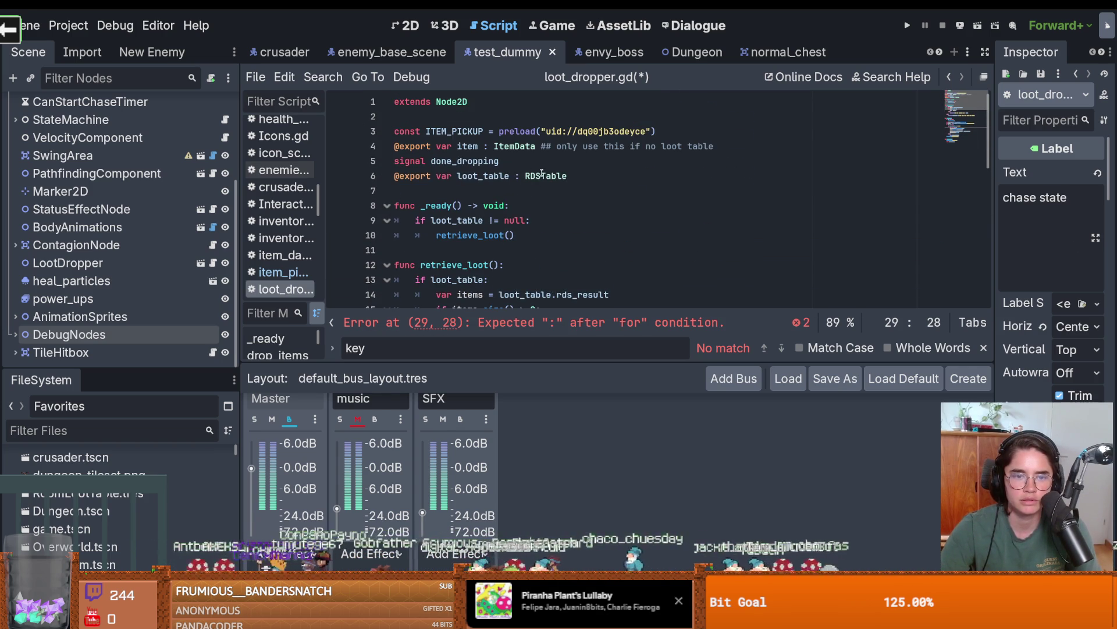
scroll(521, 187, down, 5)
scroll(474, 157, up, 5)
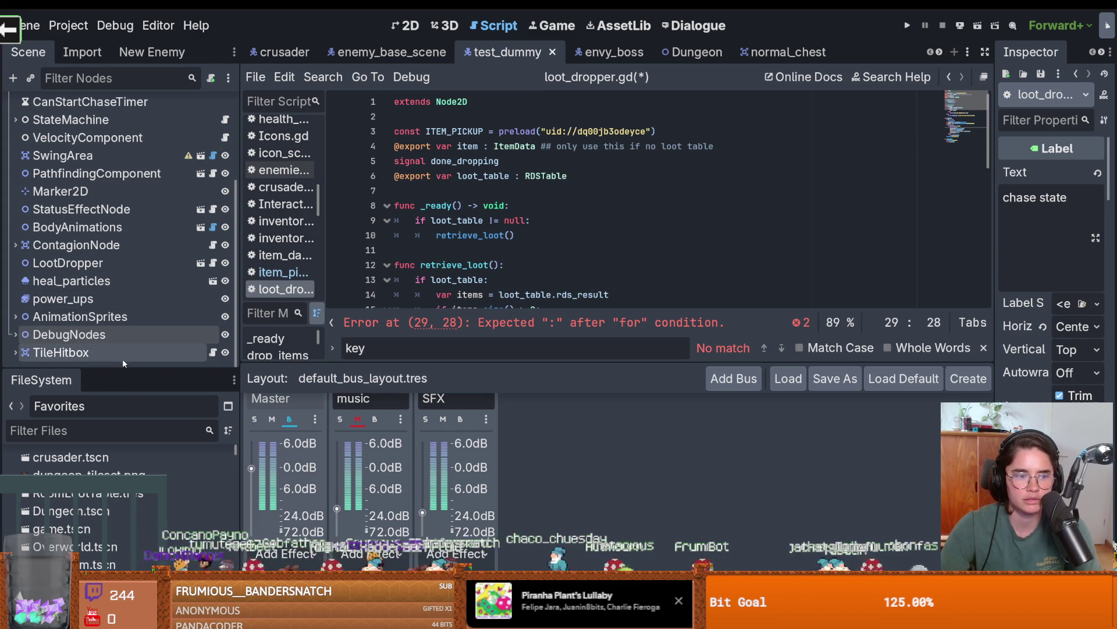
ctrl+click(539, 147)
scroll(492, 135, up, 5)
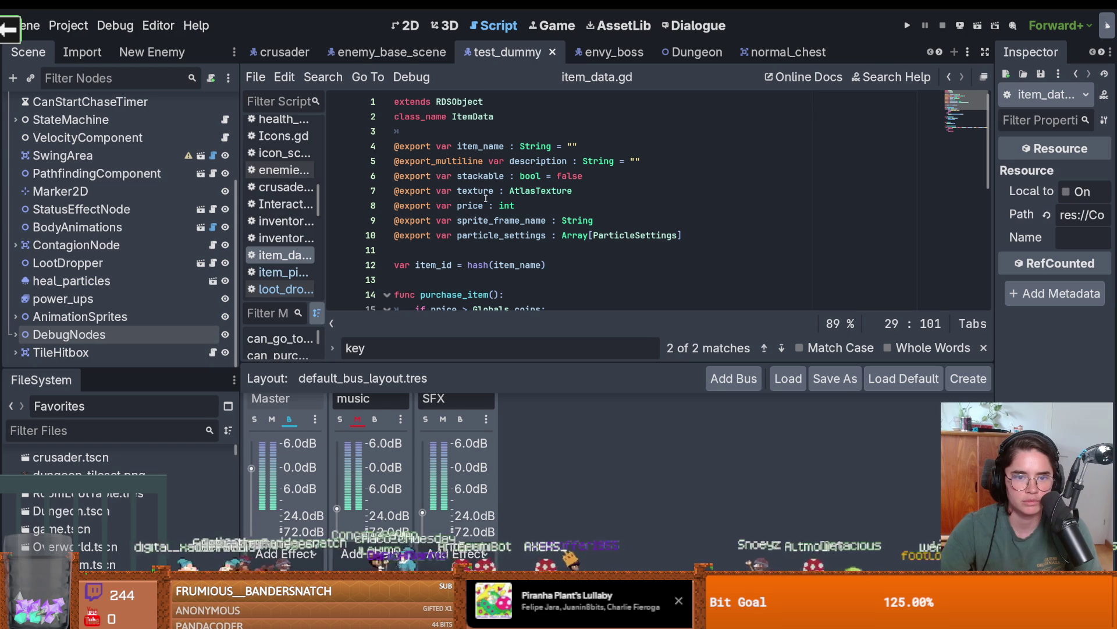
Filter the FileSystem by 'coin' and open coin_1.tres.
scroll(380, 280, down, 2)
click(115, 430)
text(coin)
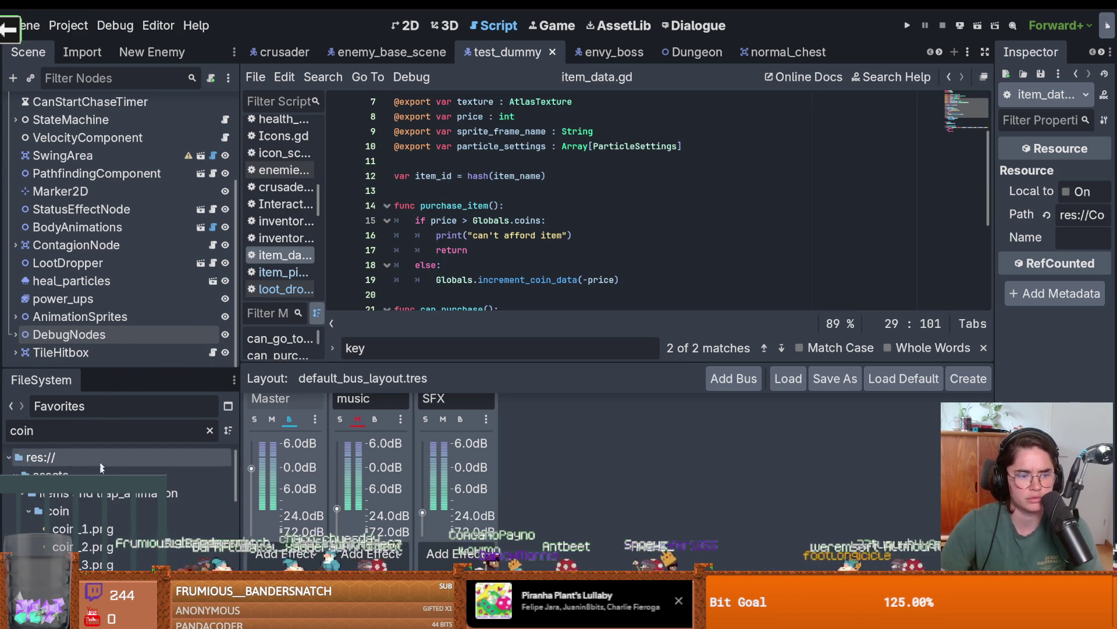
click(105, 591)
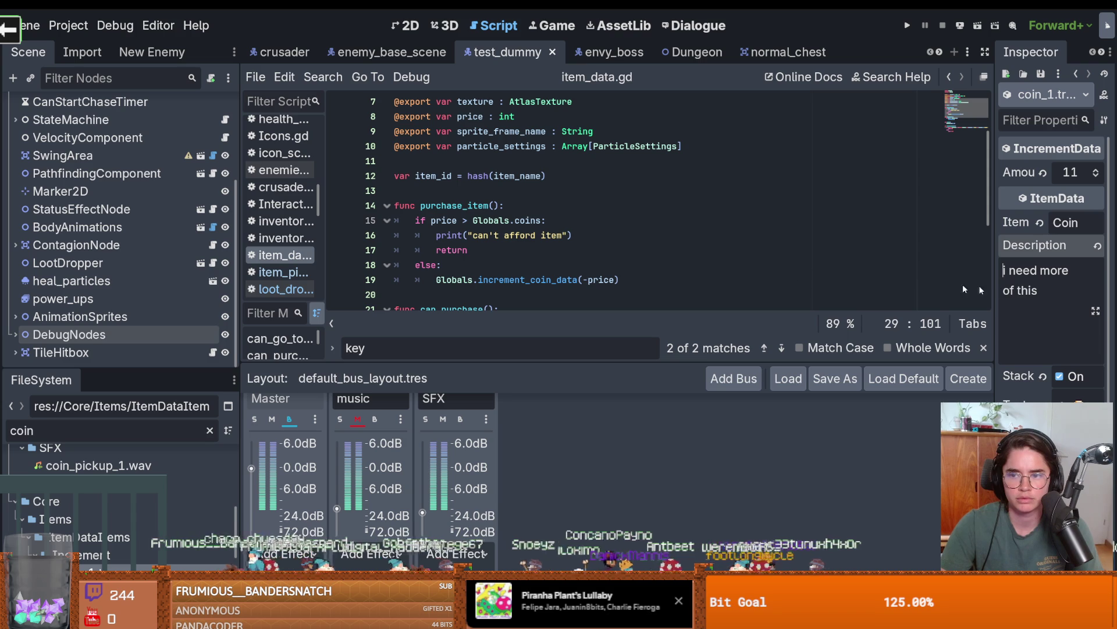
Widen the Inspector to review coin_1's amount 11 and name Coin, then return to loot_dropper.gd.
mouse_move(996, 290)
mouse_down()
mouse_move(861, 279)
mouse_move(833, 262)
mouse_move(895, 265)
mouse_up()
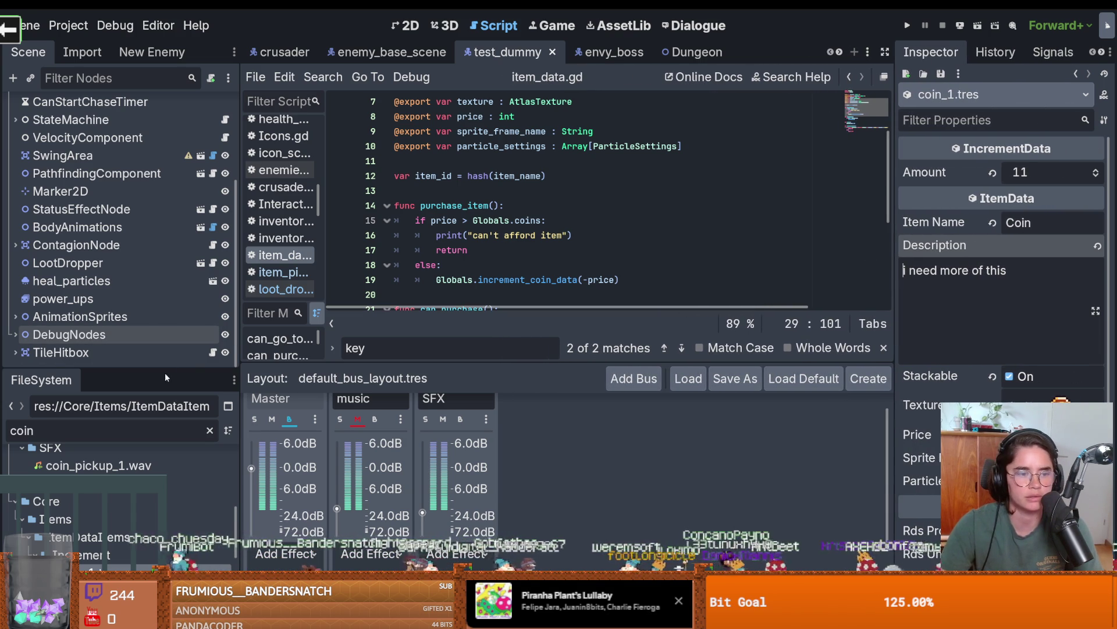
scroll(196, 312, up, 5)
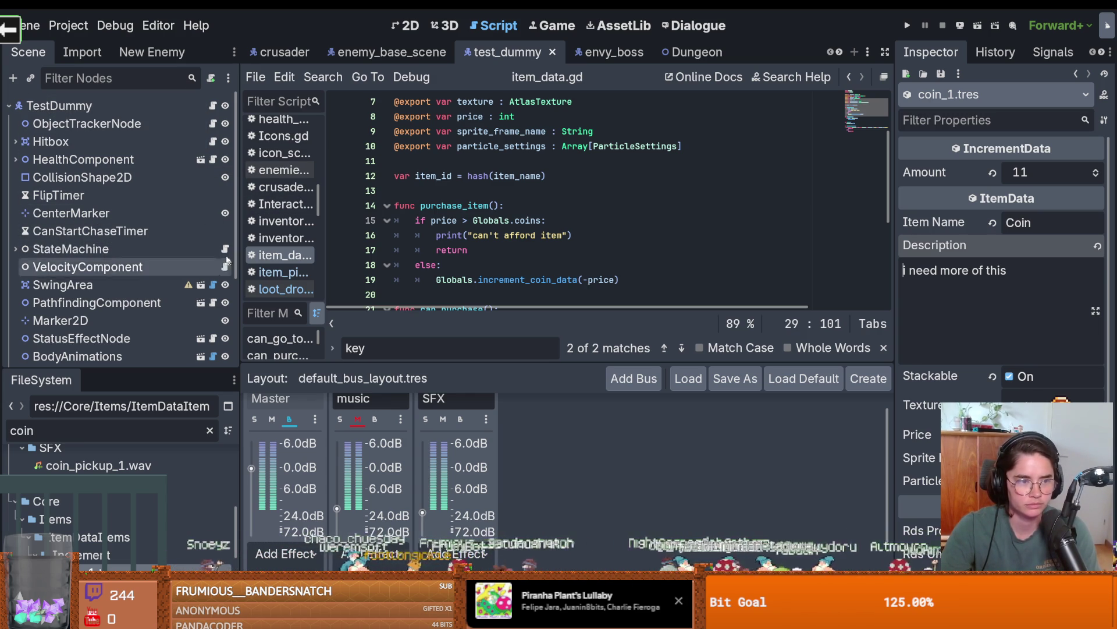
scroll(197, 299, down, 3)
scroll(198, 298, down, 1)
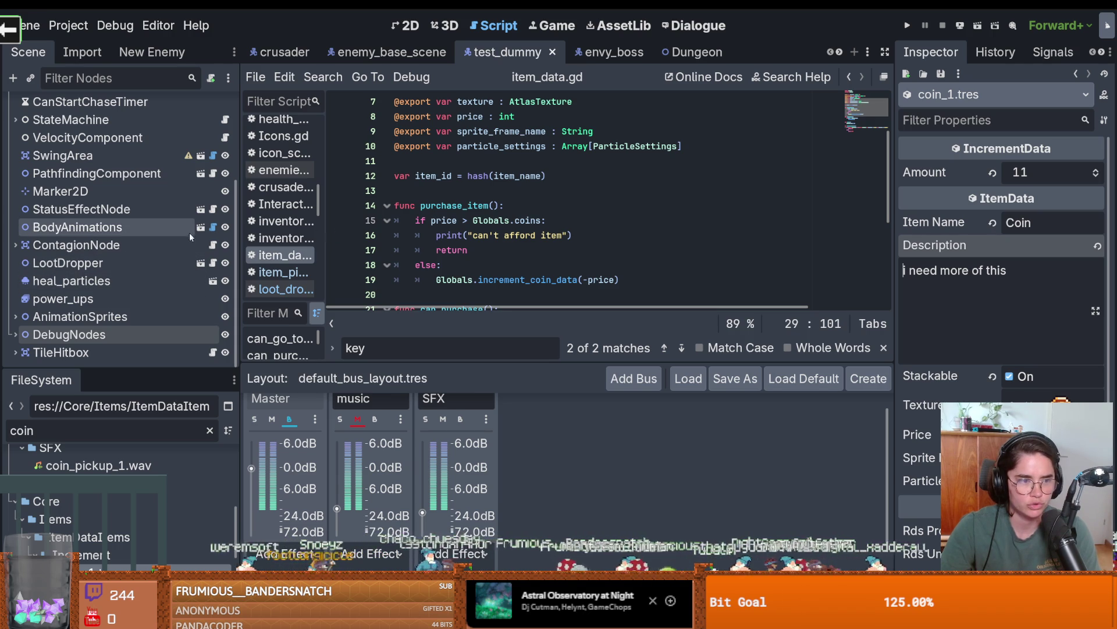
click(213, 263)
Replace the unfinished for loop with 'if item is IncrementData:'.
scroll(450, 273, down, 7)
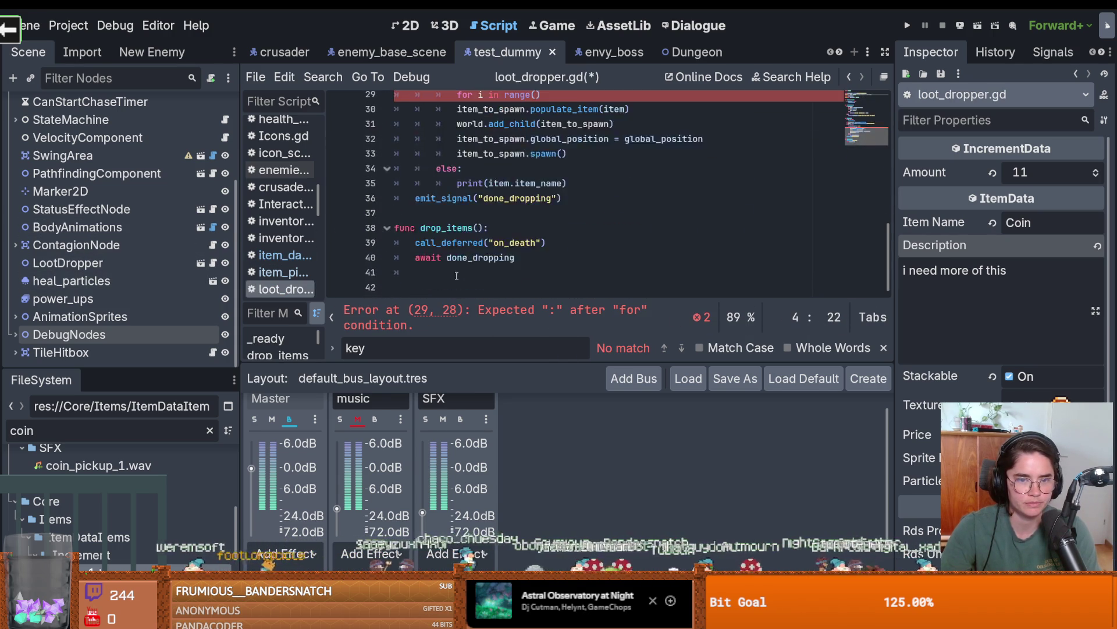
drag(542, 183, 447, 182)
text(if it)
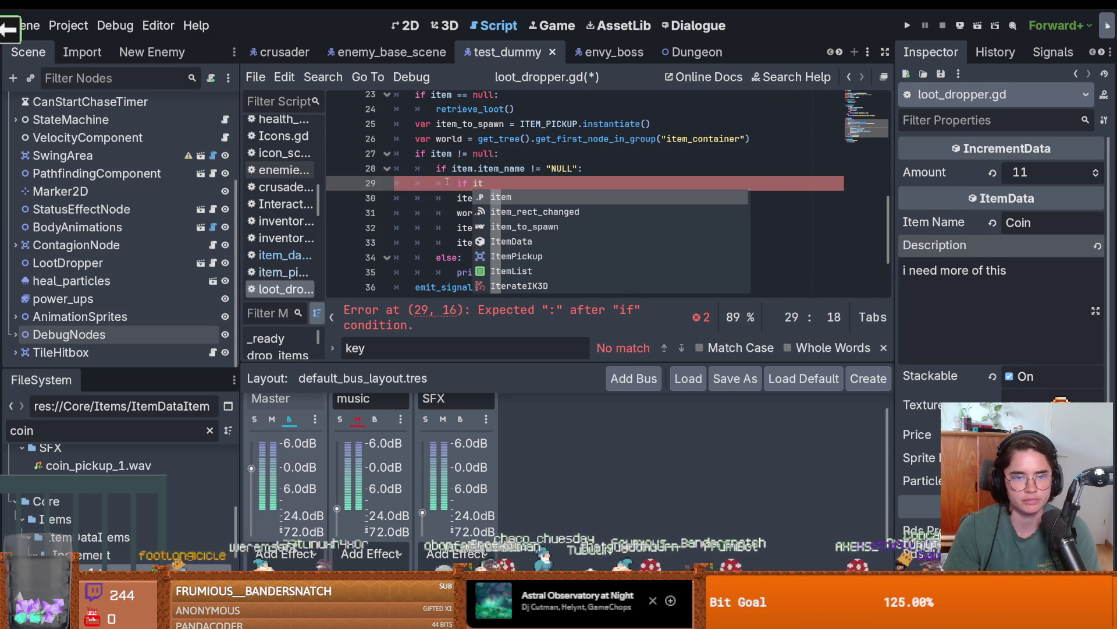
text(em is In)
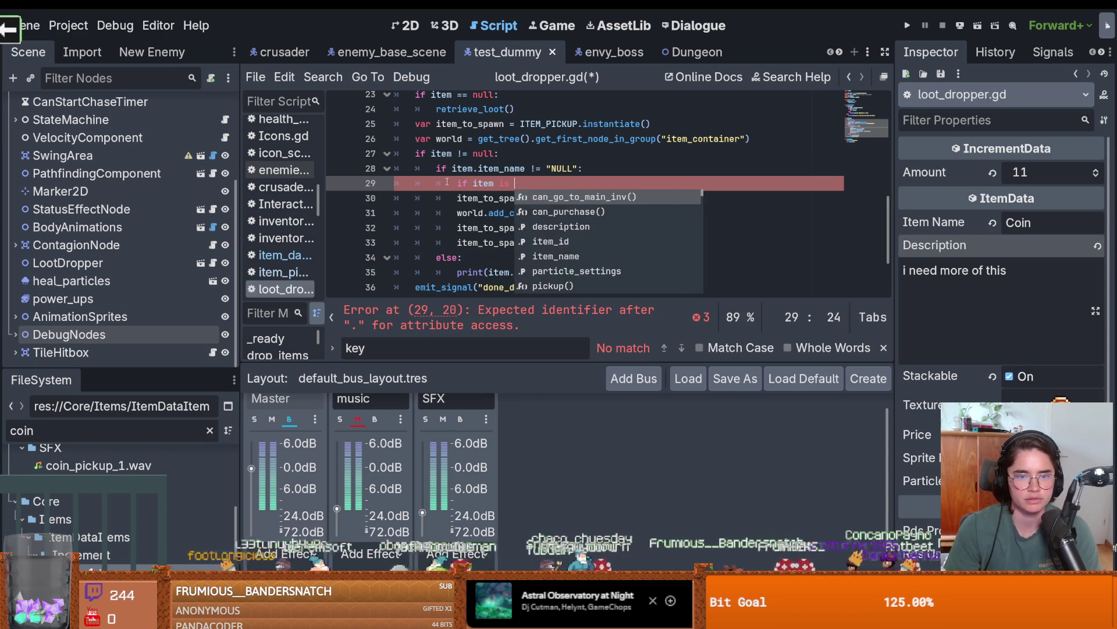
key(Return)
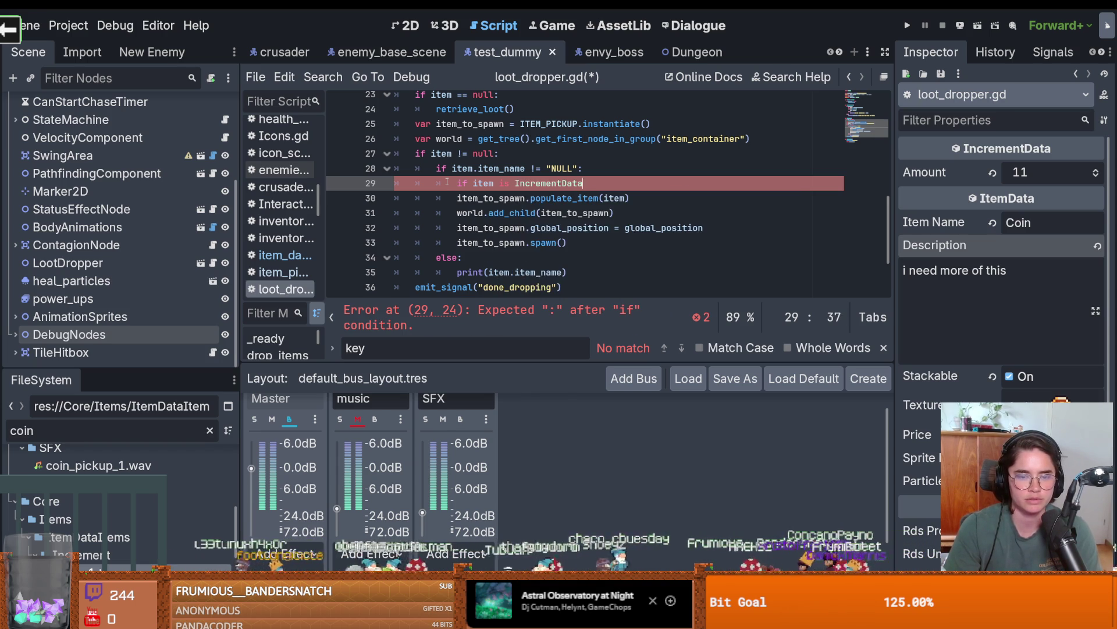
text(:)
key(Return)
Add an empty func spawn_item() containing pass below drop_items and save.
scroll(446, 182, down, 3)
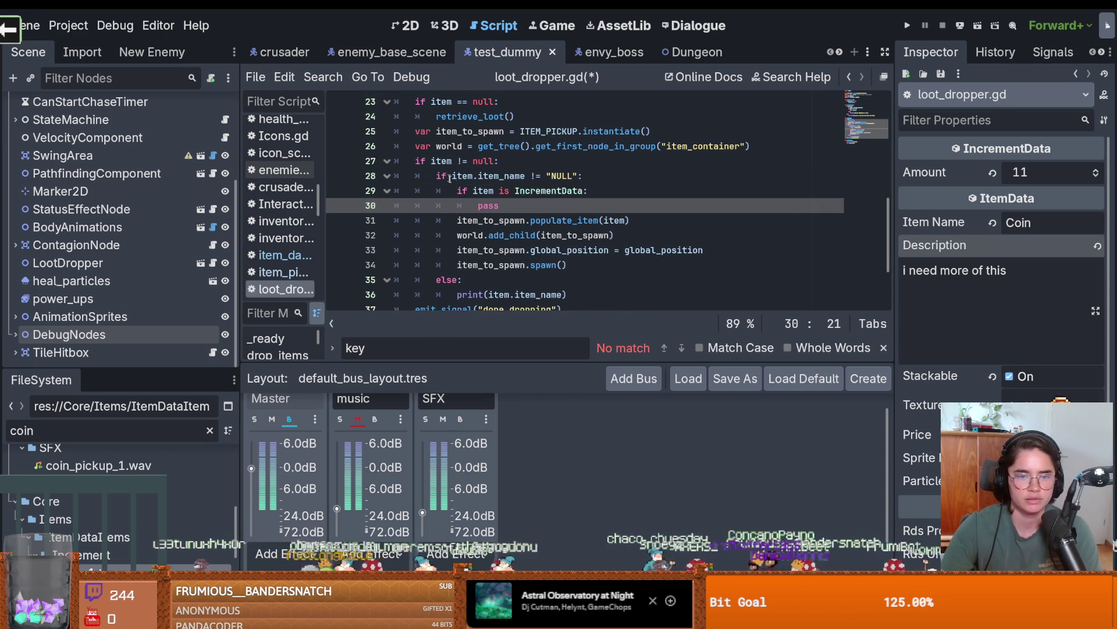
click(438, 288)
key(Return)
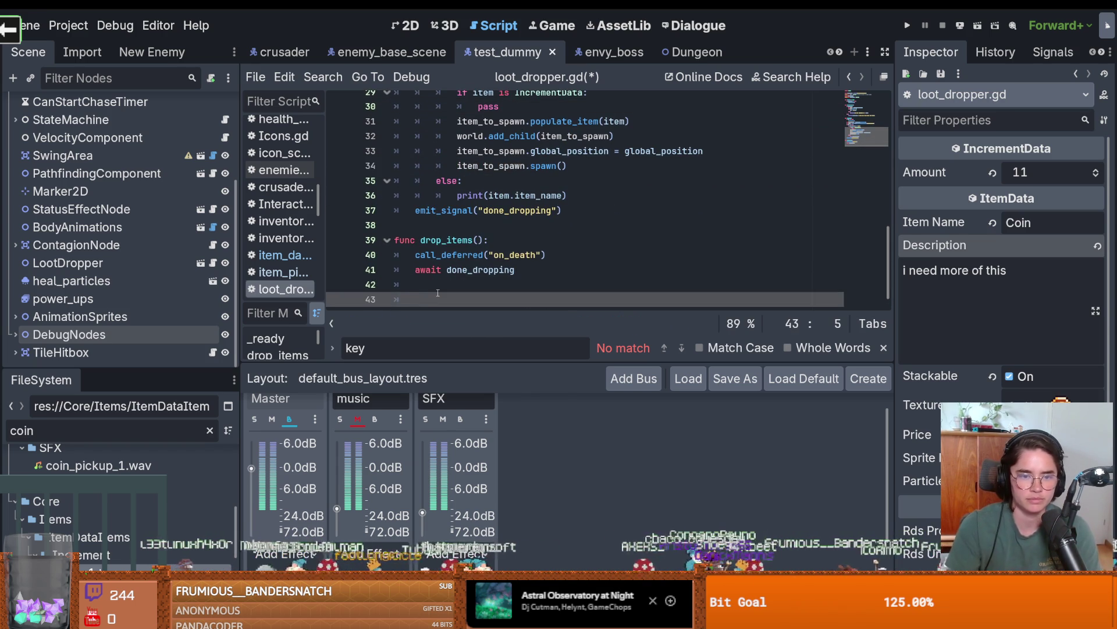
text(func spawn_item():)
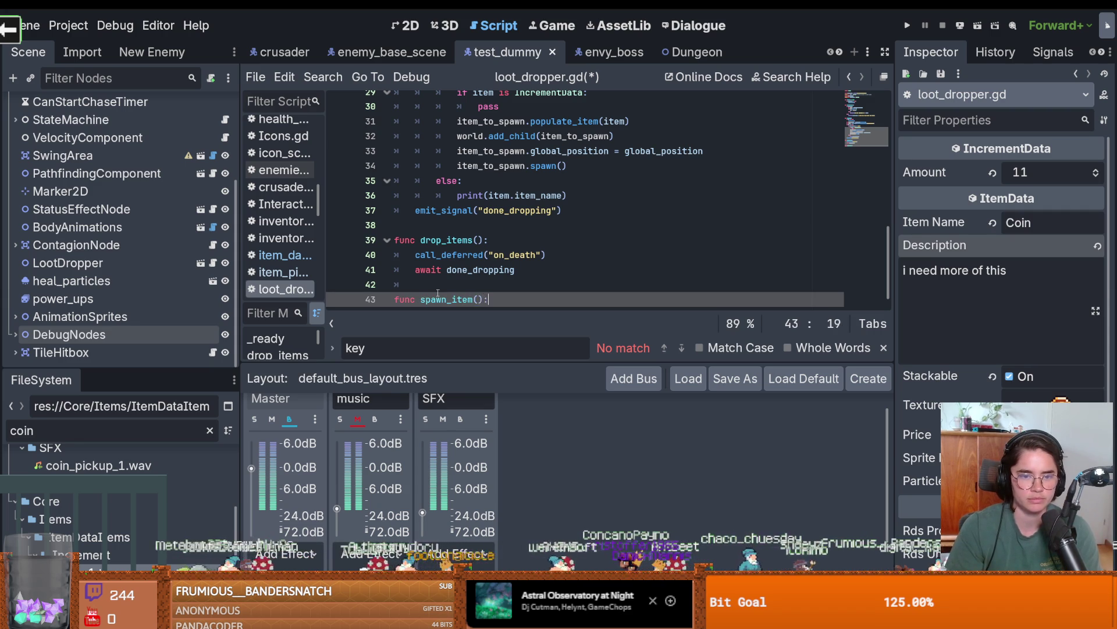
key(Return)
text(pas)
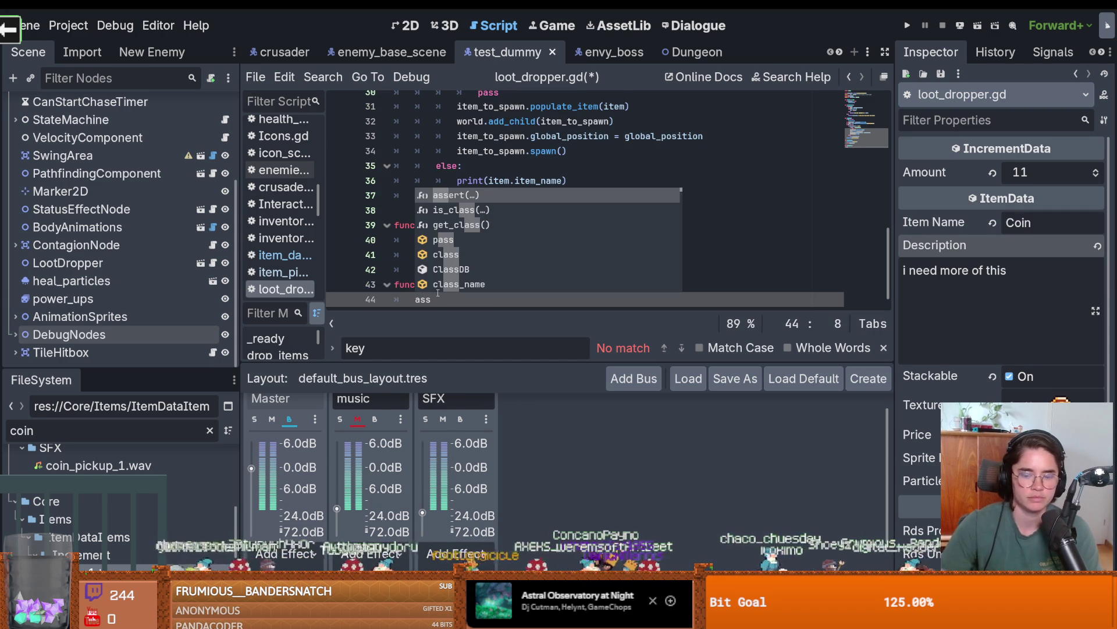
text(s)
key(Escape)
key(ctrl+s)
Move the item-spawning lines 31–34 into spawn_item and fix their indentation.
scroll(495, 239, down, 1)
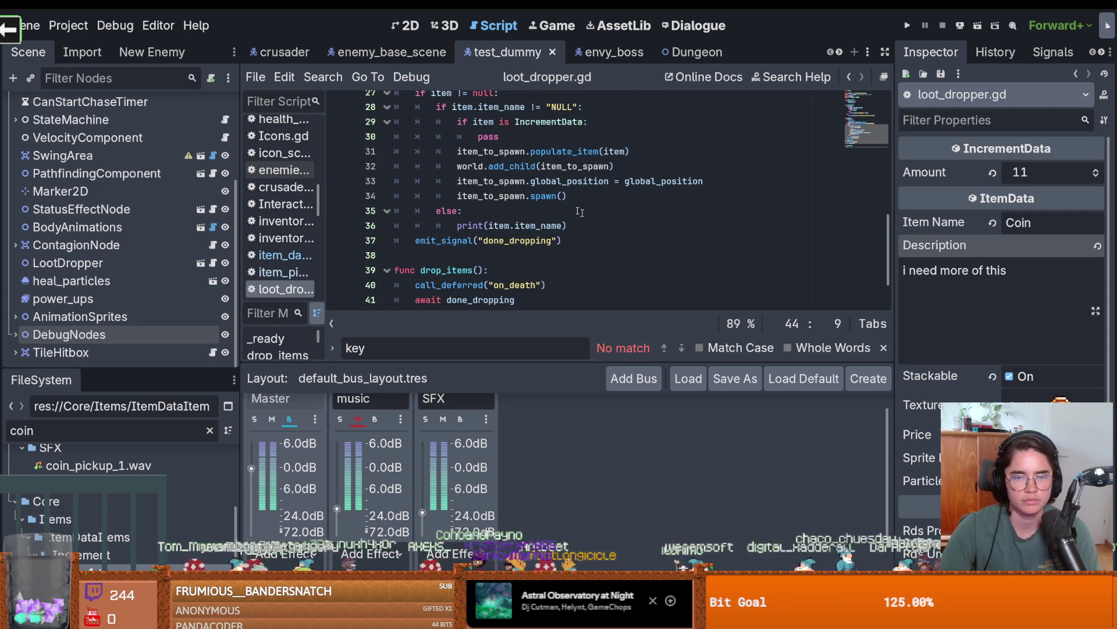
mouse_move(567, 195)
mouse_down()
mouse_move(512, 196)
mouse_move(457, 151)
mouse_up()
key(ctrl+c)
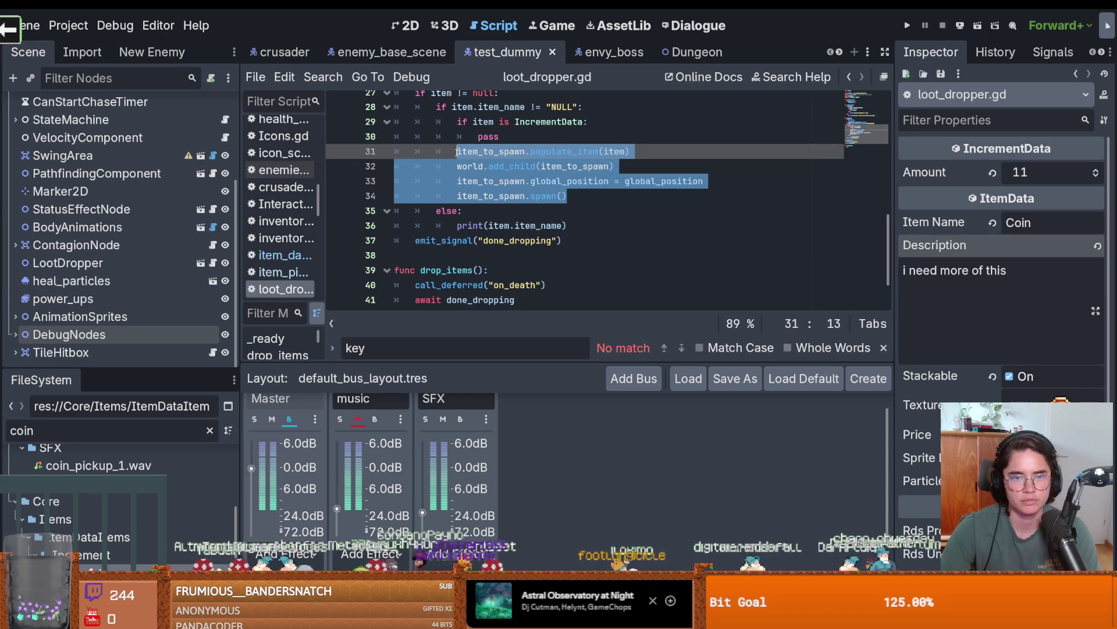
scroll(498, 218, down, 1)
click(425, 285)
double_click(425, 284)
key(ctrl+v)
click(456, 270)
key(shift+Tab)
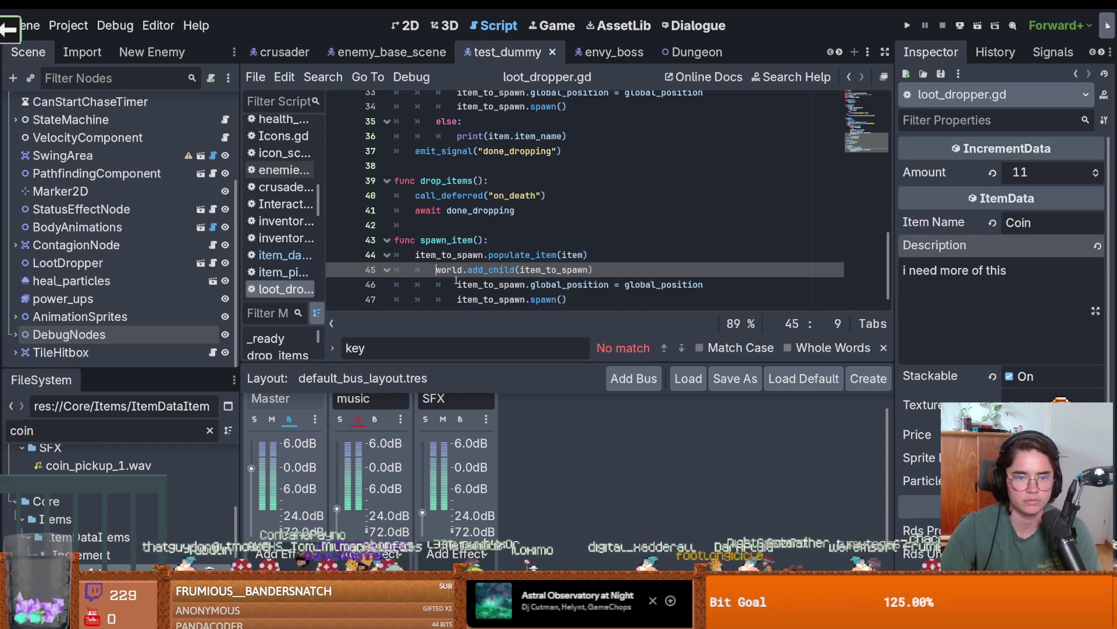
key(Down)
key(shift+Tab)
key(Down)
key(shift+Tab)
key(shift+Tab)
Replace the old spawning lines with a spawn_item() call under an else branch.
mouse_move(483, 240)
mouse_down()
mouse_move(422, 251)
mouse_move(475, 251)
mouse_up()
key(ctrl+c)
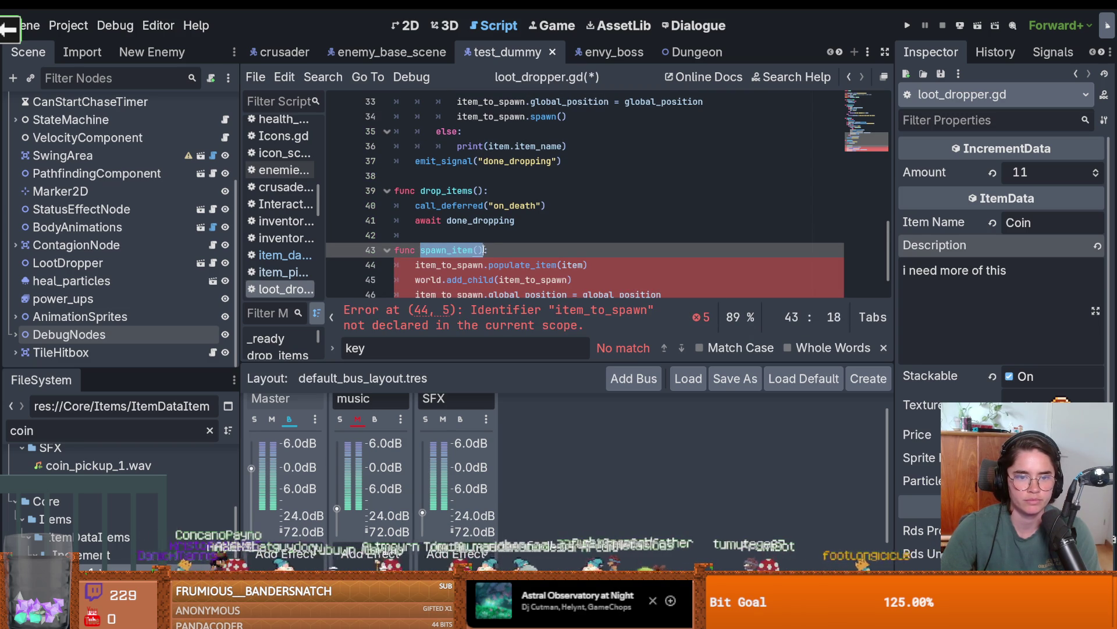
scroll(484, 250, up, 3)
mouse_move(567, 250)
mouse_down()
mouse_move(460, 235)
mouse_move(458, 205)
mouse_up()
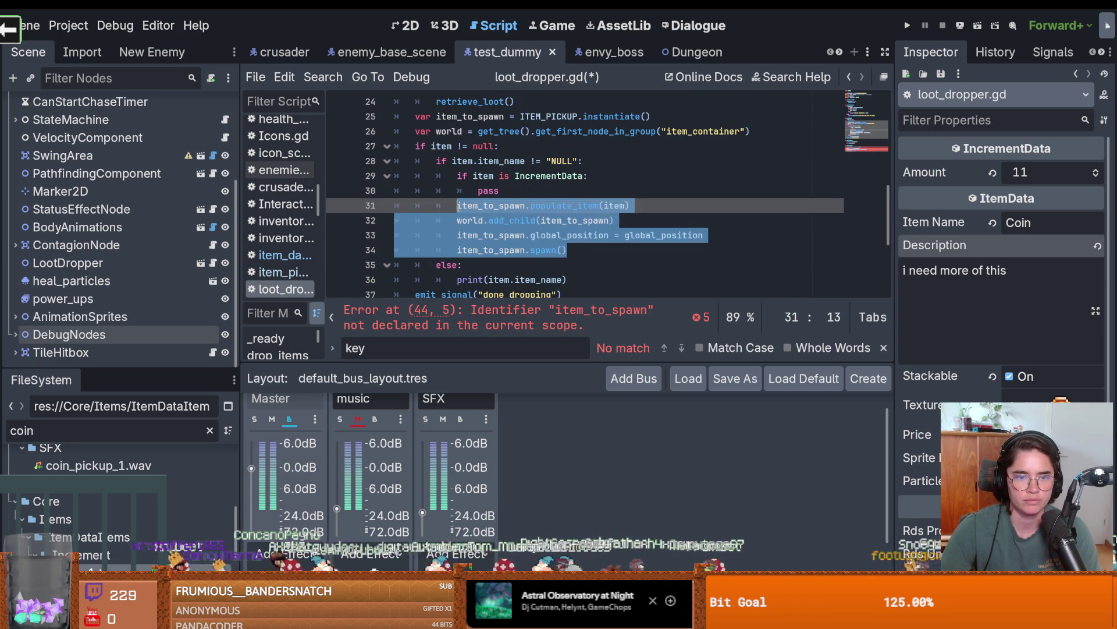
key(ctrl+v)
key(Up)
key(BackSpace)
key(Return)
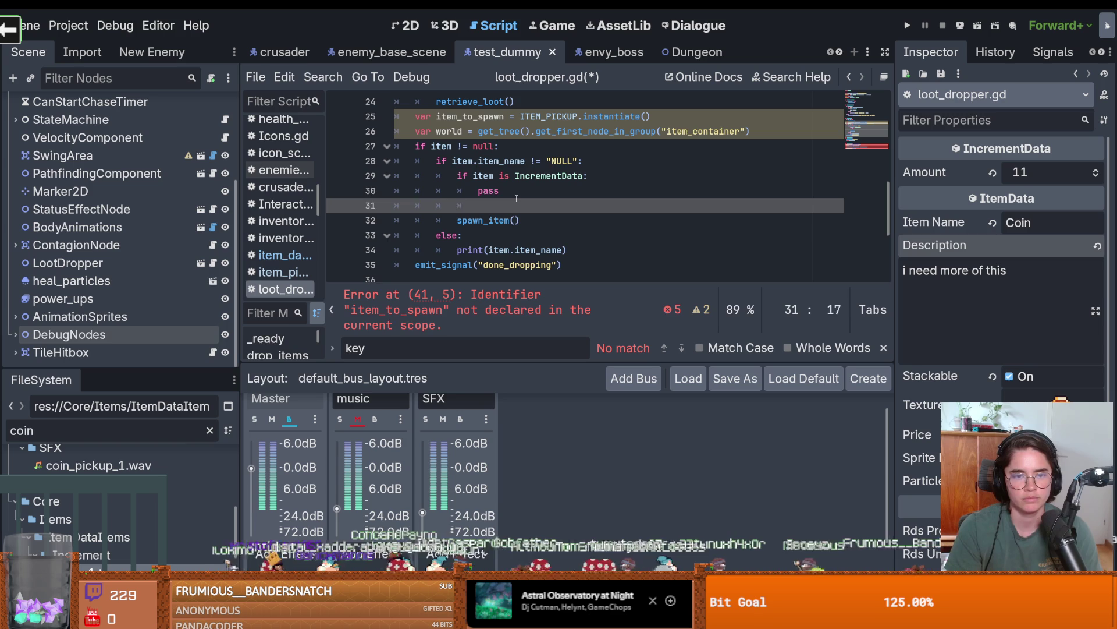
key(Down)
key(Tab)
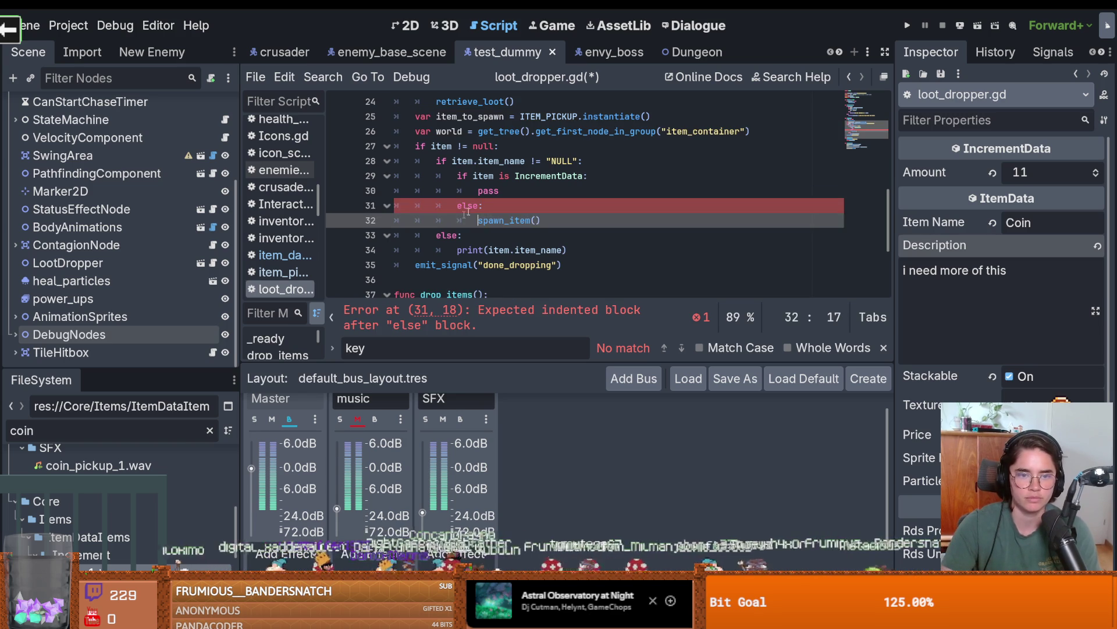
key(Up)
key(Up)
Declare inc_item as IncrementData and loop spawn_item() over range(inc_item.amount), then save.
double_click(488, 190)
text(for)
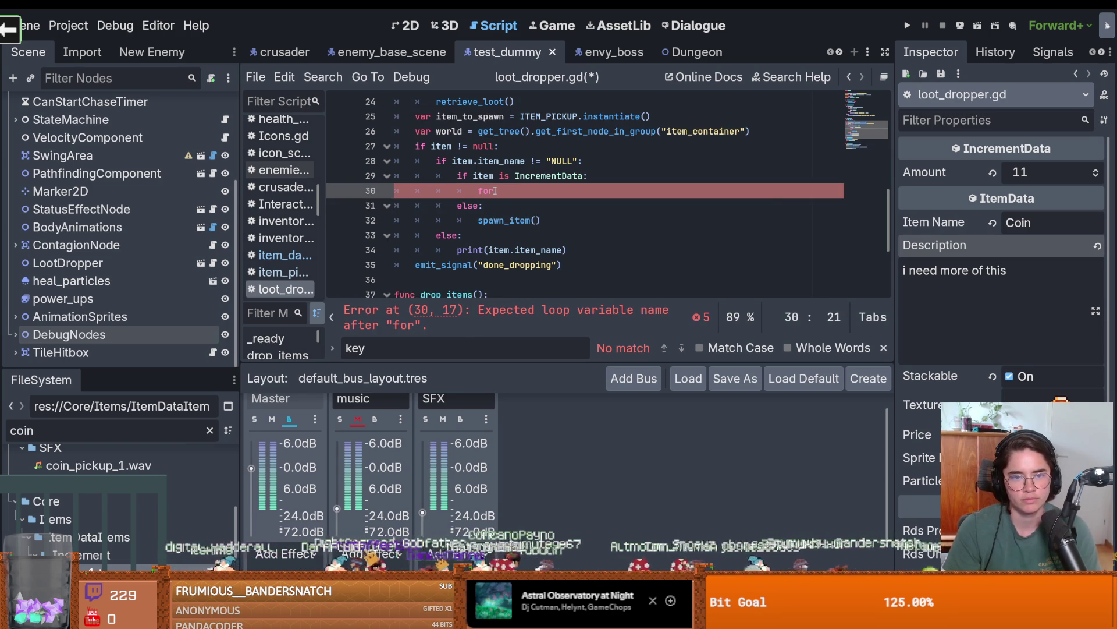
key(BackSpace)
key(BackSpace)
key(BackSpace)
text(var inc_item =)
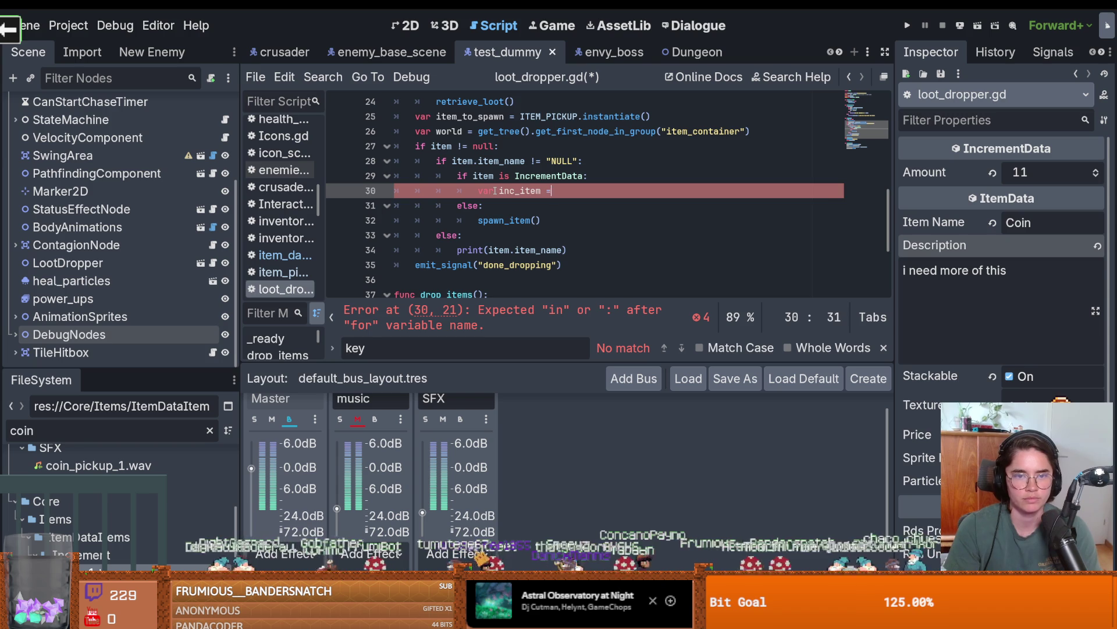
key(BackSpace)
text(: In)
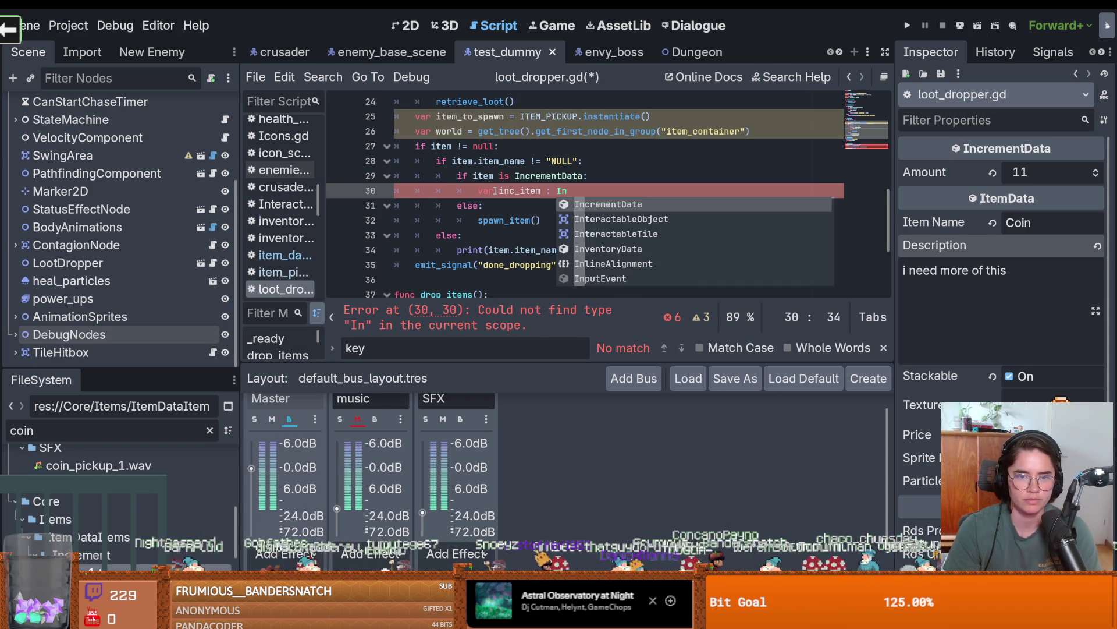
key(Return)
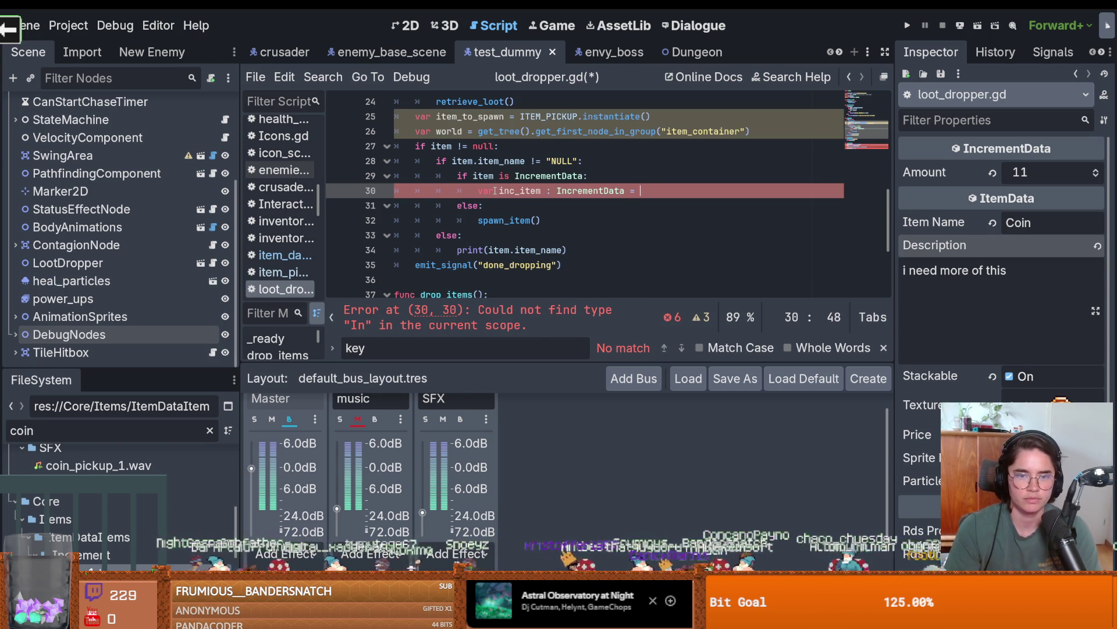
text(item)
key(Escape)
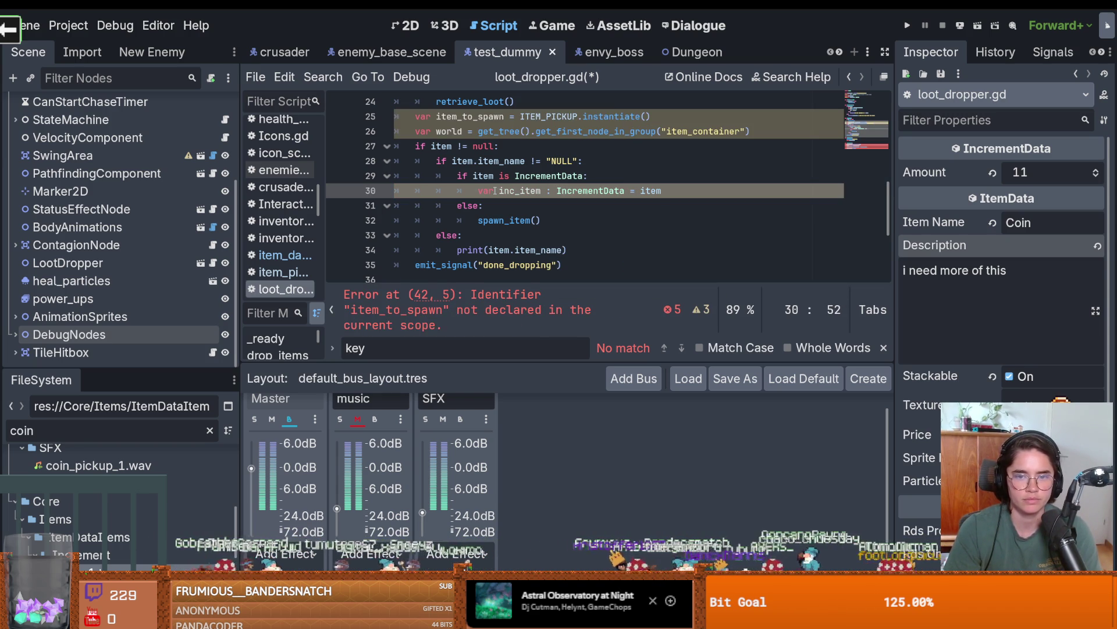
key(Return)
text(for i in ran)
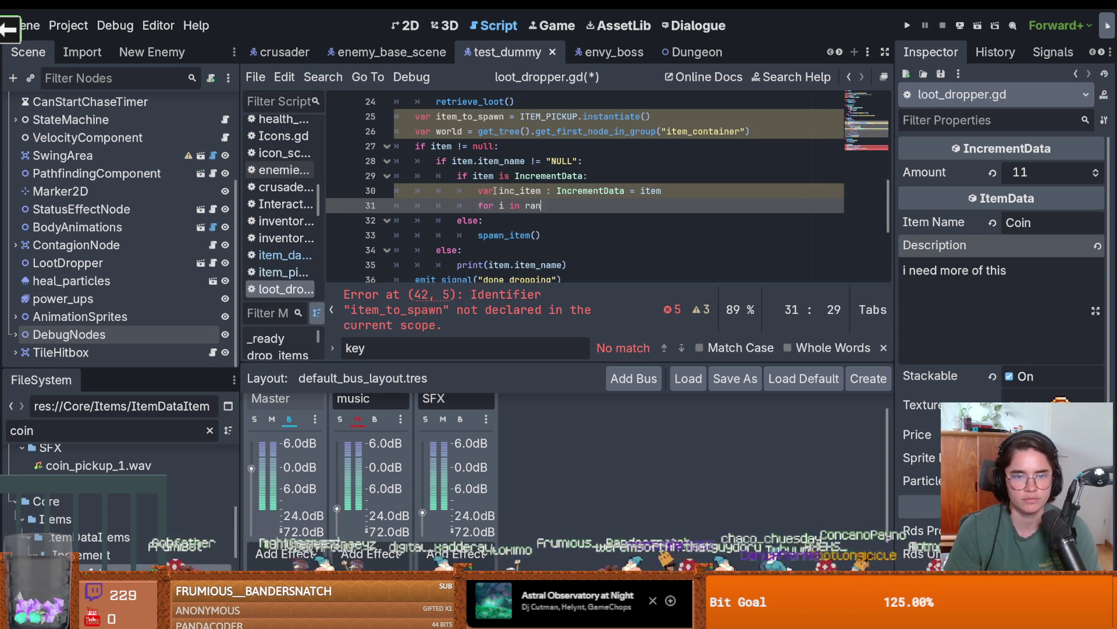
text(ge(inc)
text(_item.)
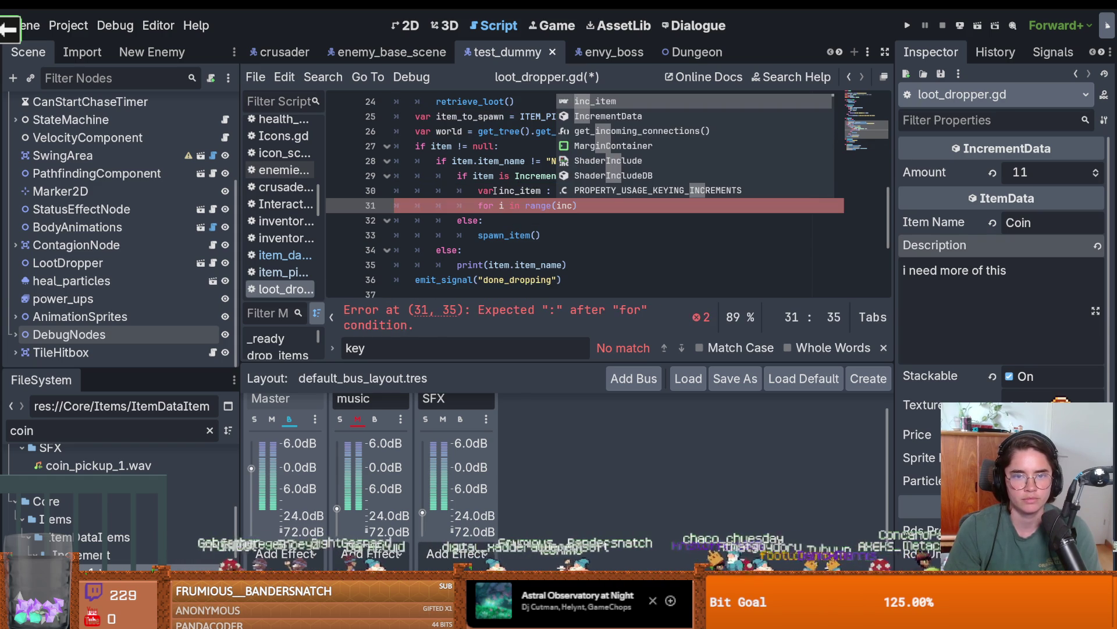
text(amount):)
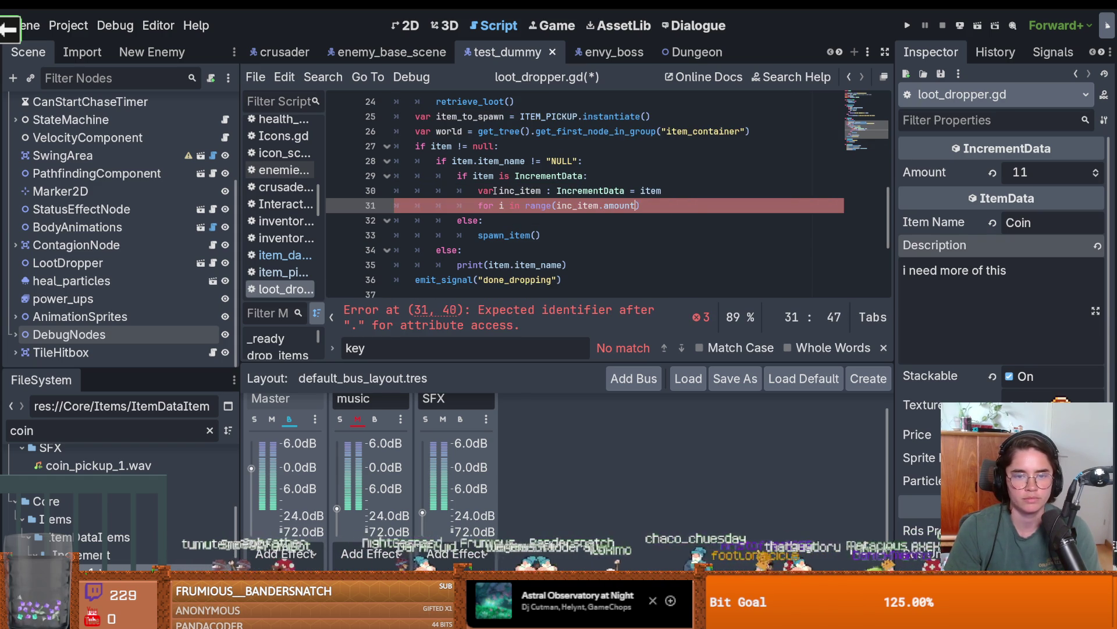
key(Return)
text(spawn_item())
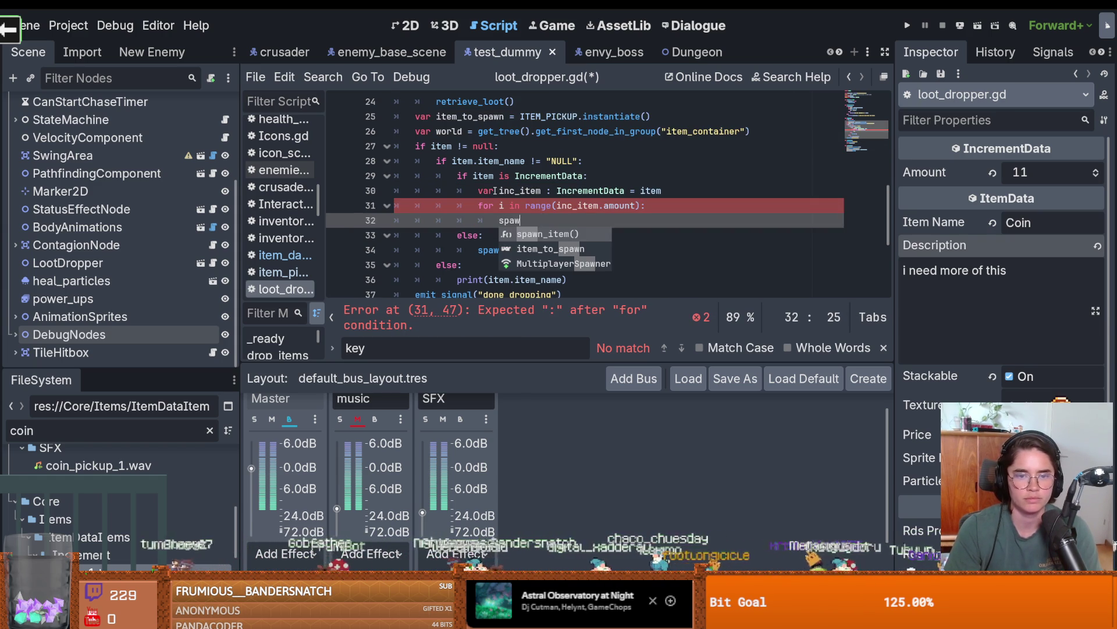
key(ctrl+s)
scroll(498, 191, down, 4)
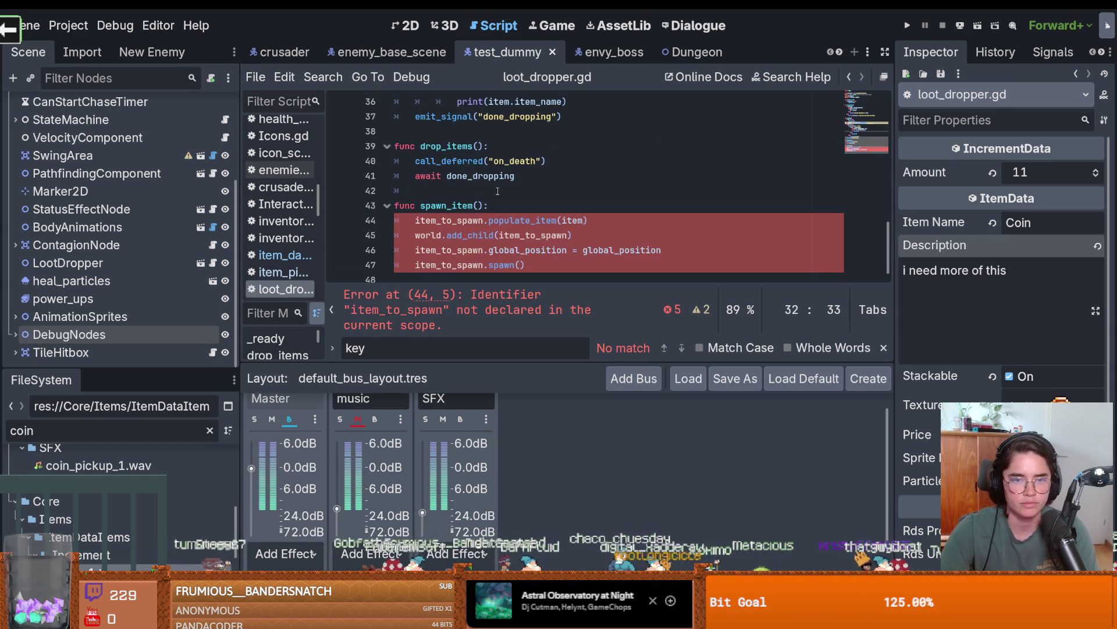
Pass inc_item into the loop's spawn_item call on line 32.
click(476, 205)
text(item)
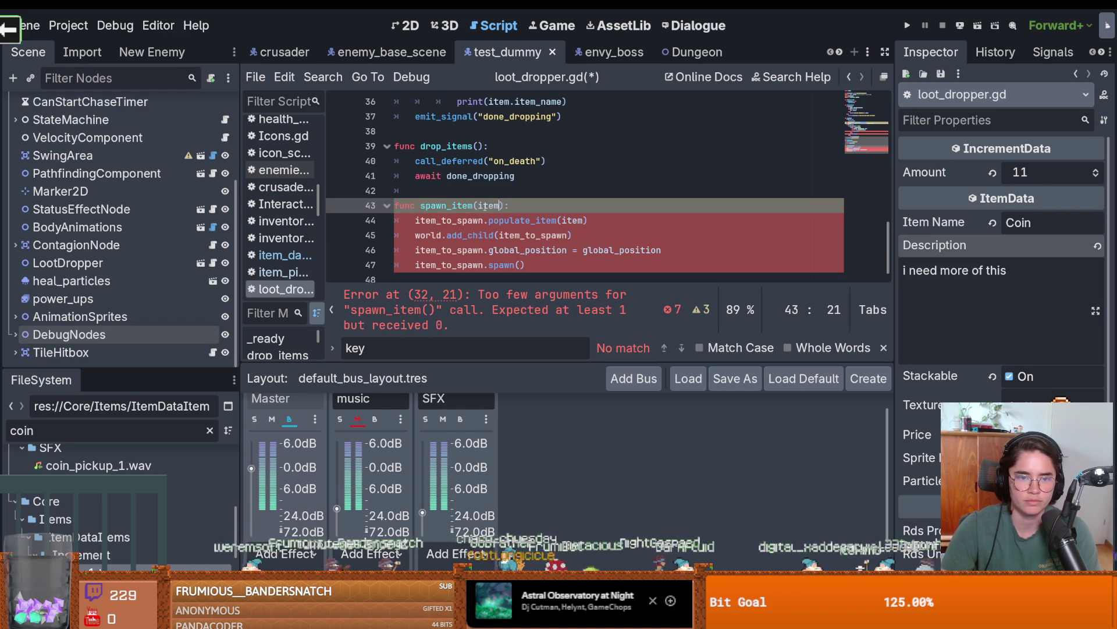
scroll(483, 205, up, 3)
click(557, 176)
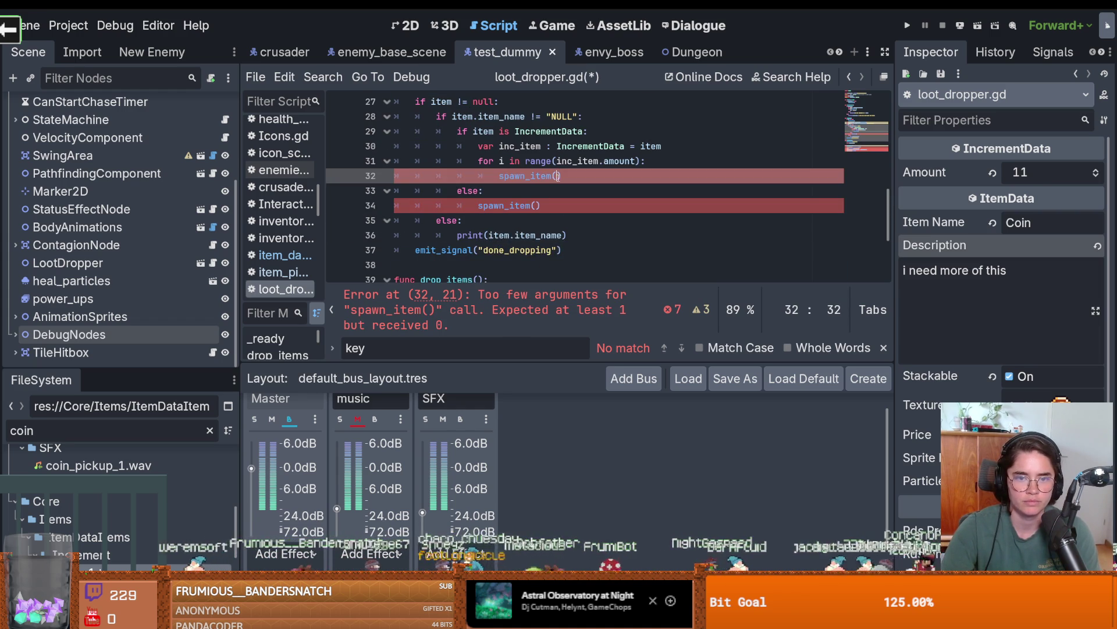
double_click(532, 147)
key(ctrl+c)
click(557, 177)
key(ctrl+v)
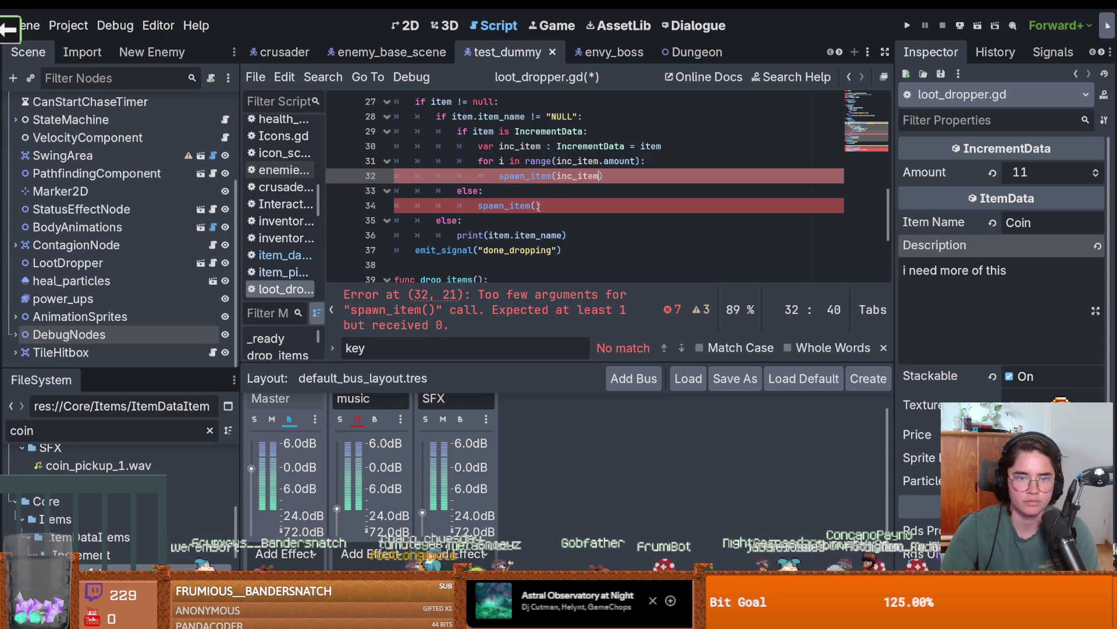
click(536, 206)
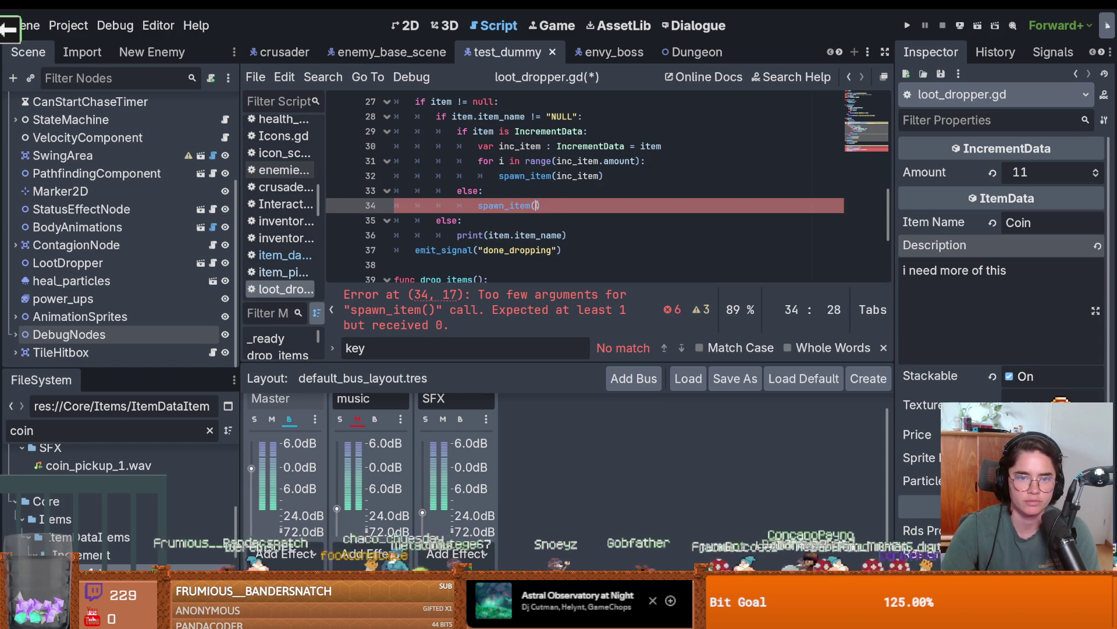
text(item)
Add item_to_spawn as an argument to both spawn_item calls.
scroll(561, 218, down, 3)
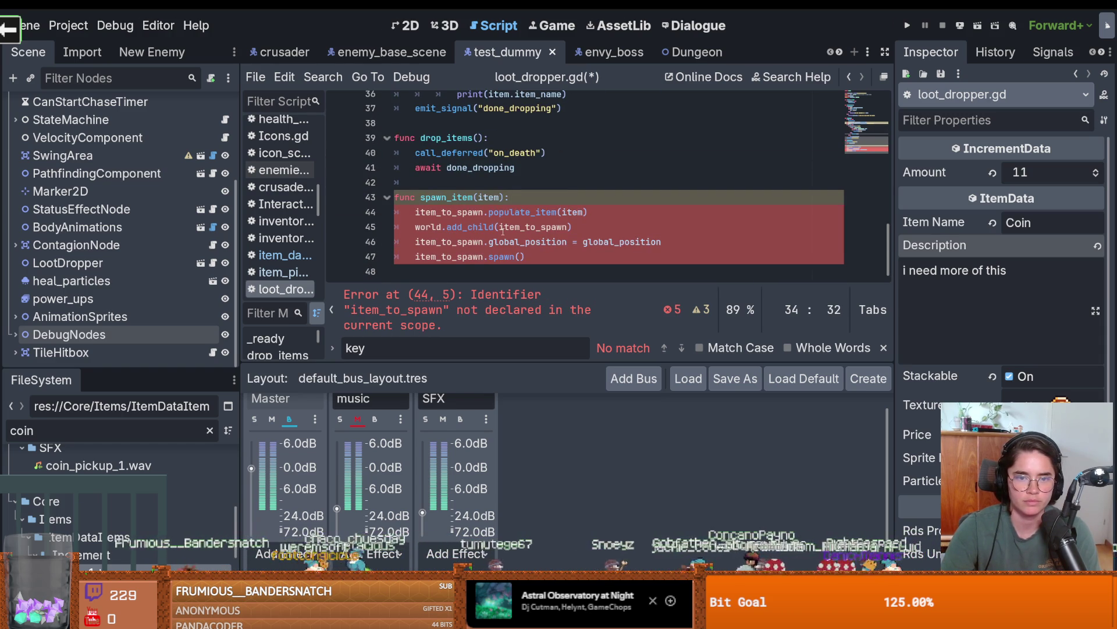
click(484, 218)
scroll(512, 233, up, 6)
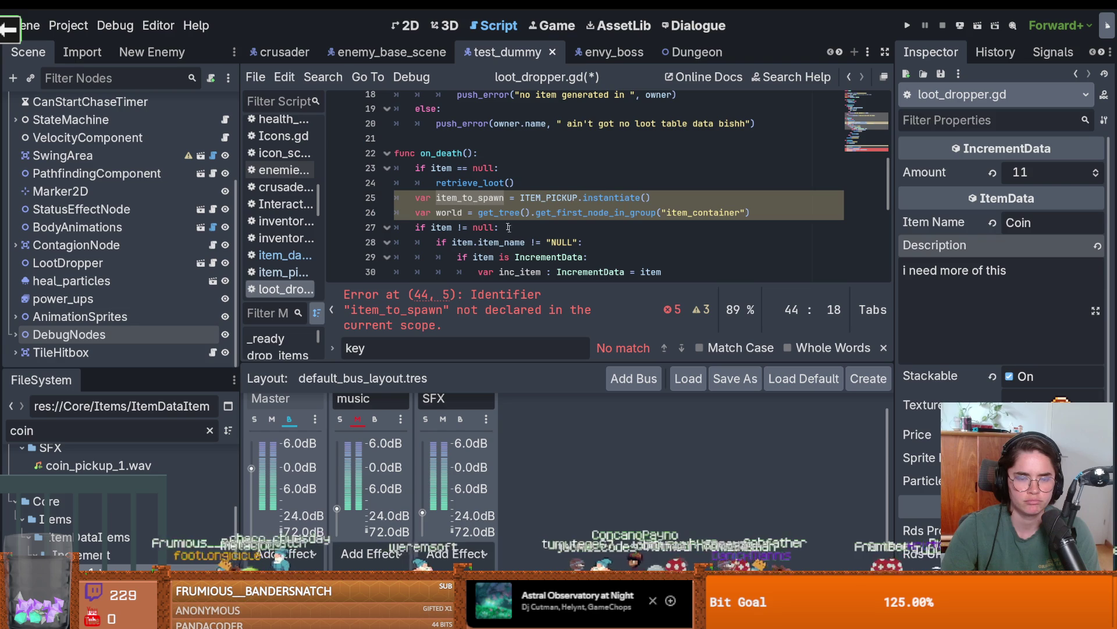
scroll(512, 234, down, 1)
double_click(471, 154)
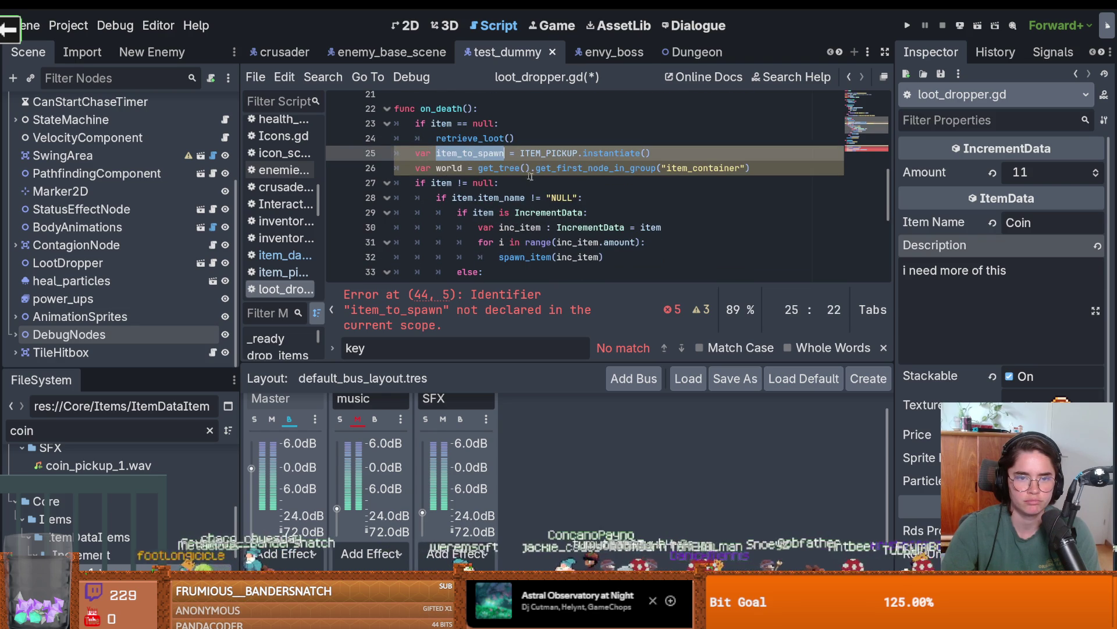
scroll(590, 221, down, 1)
click(598, 212)
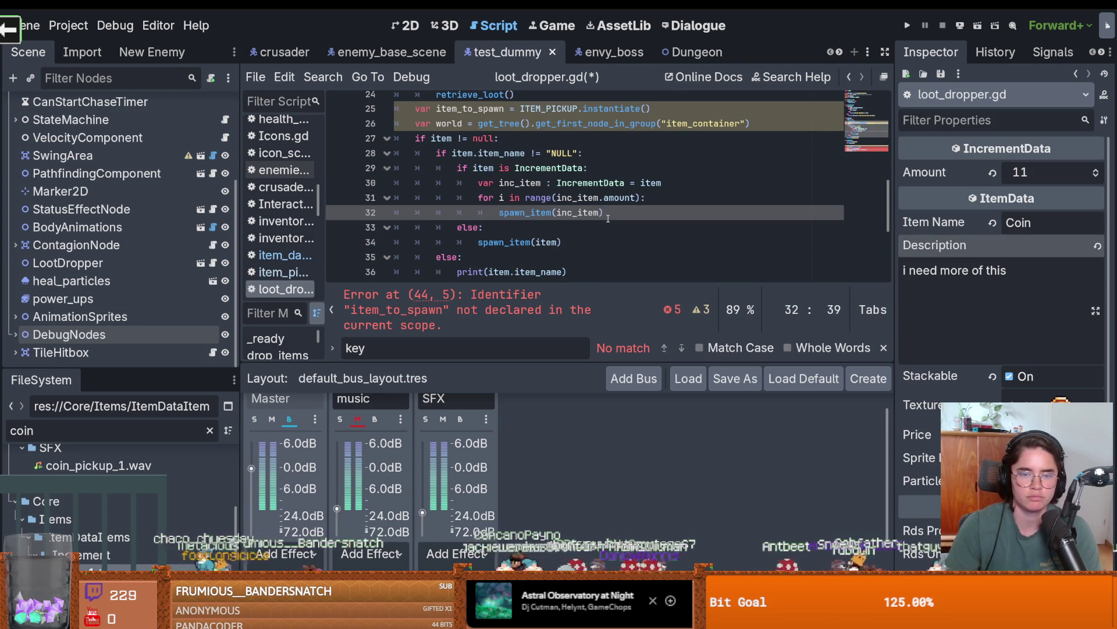
text(,)
key(ctrl+v)
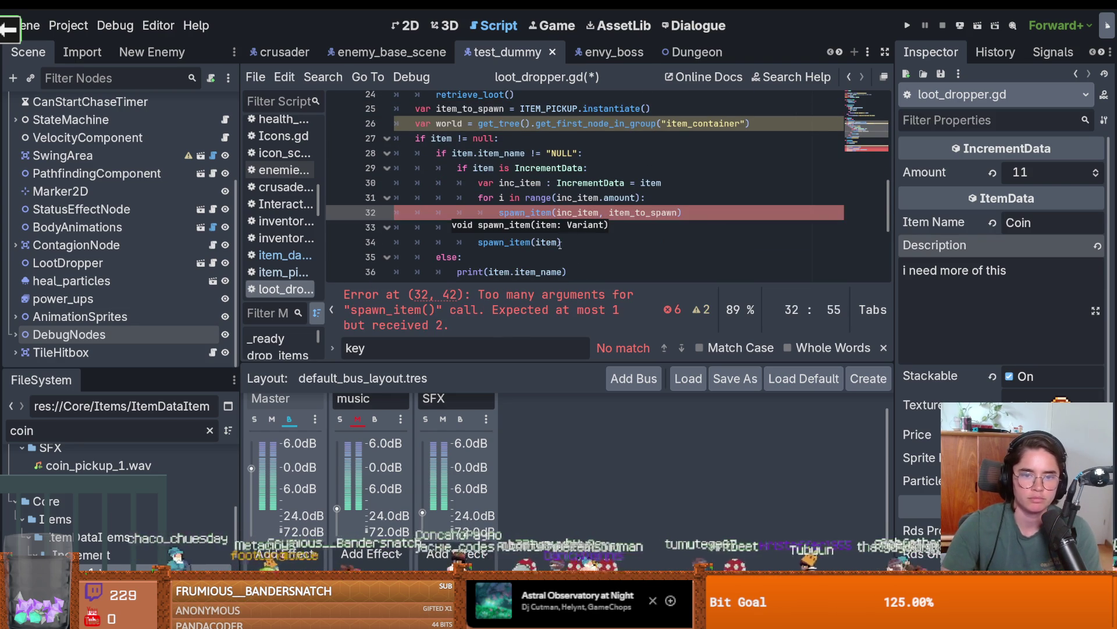
click(557, 242)
key(ctrl+v)
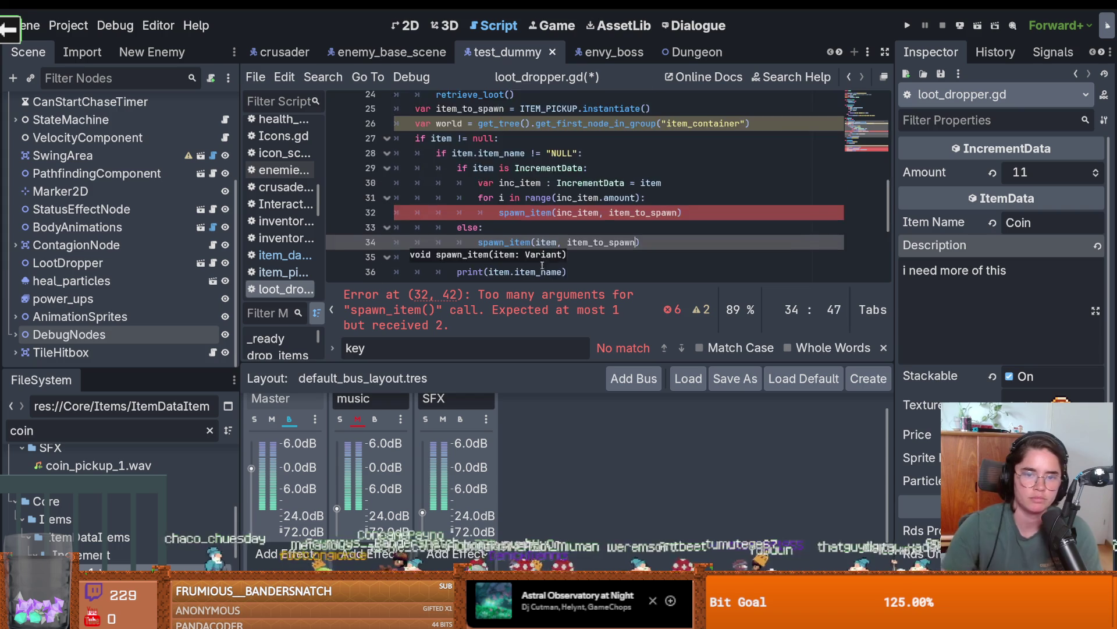
Add item_to_spawn as the second parameter of the spawn_item definition.
scroll(542, 219, down, 4)
click(501, 197)
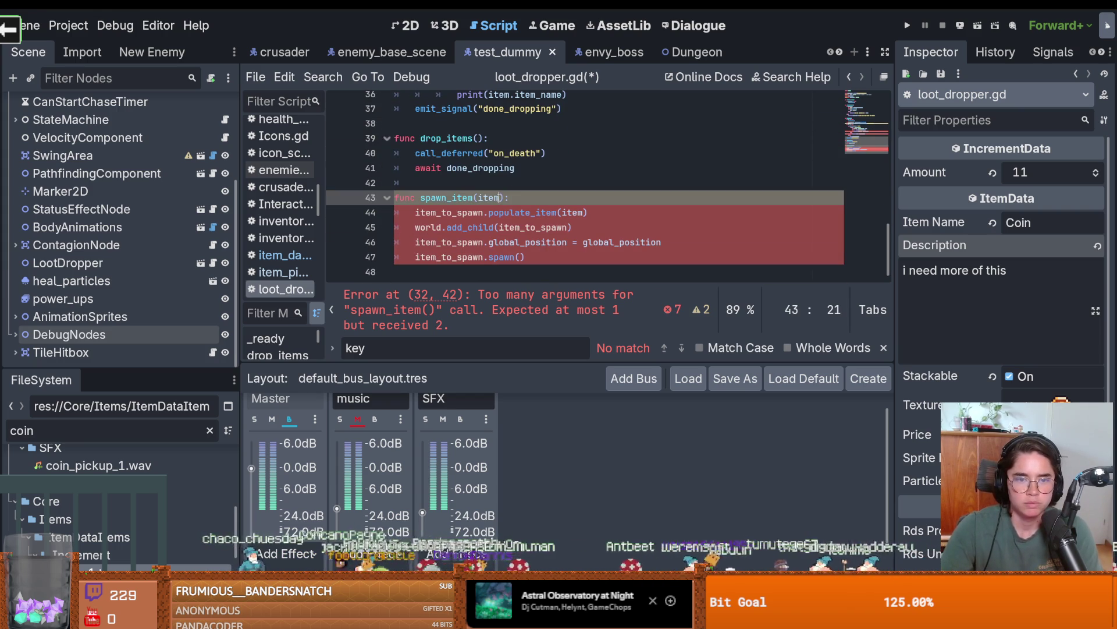
key(ctrl+v)
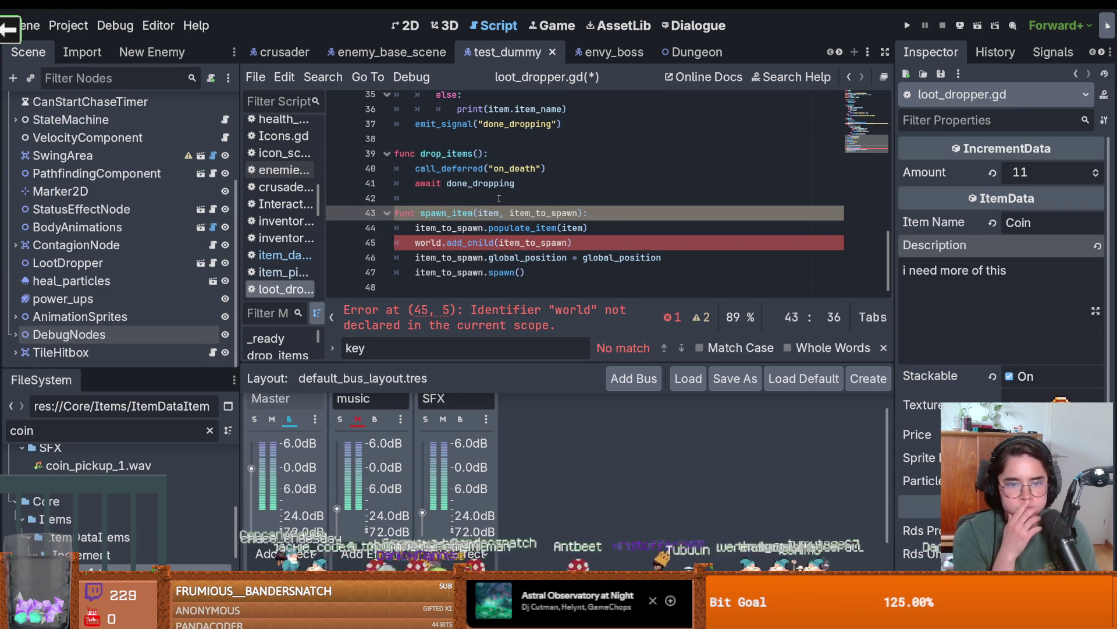
text(m)
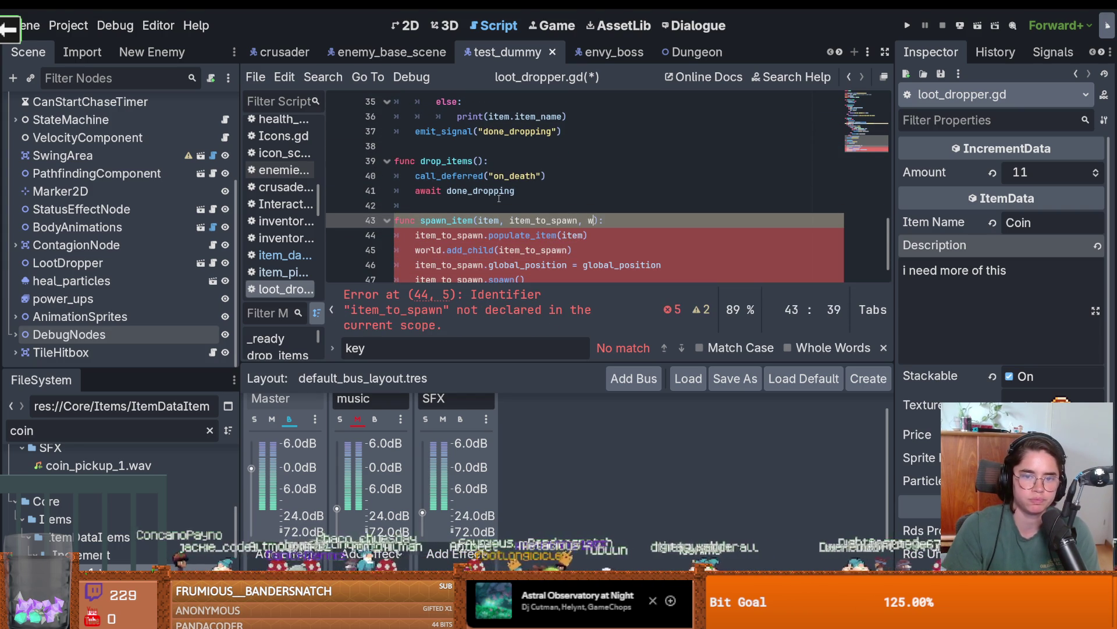
key(BackSpace)
Append ', world' to both spawn_item calls and save the script.
scroll(654, 229, up, 3)
click(640, 220)
text(, world)
click(677, 191)
text(, world)
key(ctrl+s)
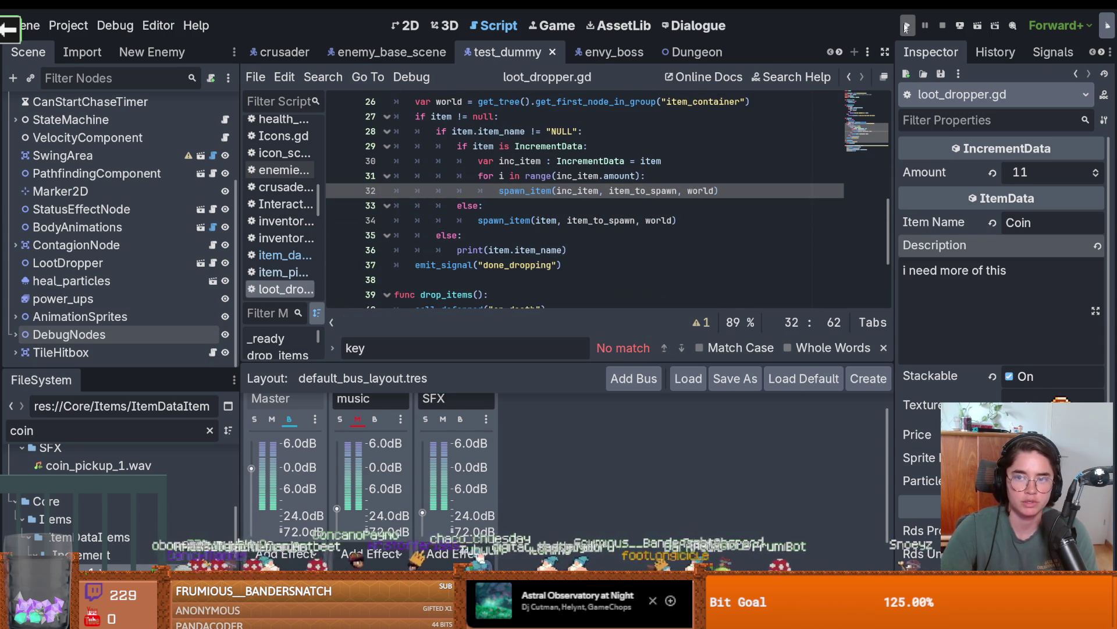
click(725, 191)
key(Return)
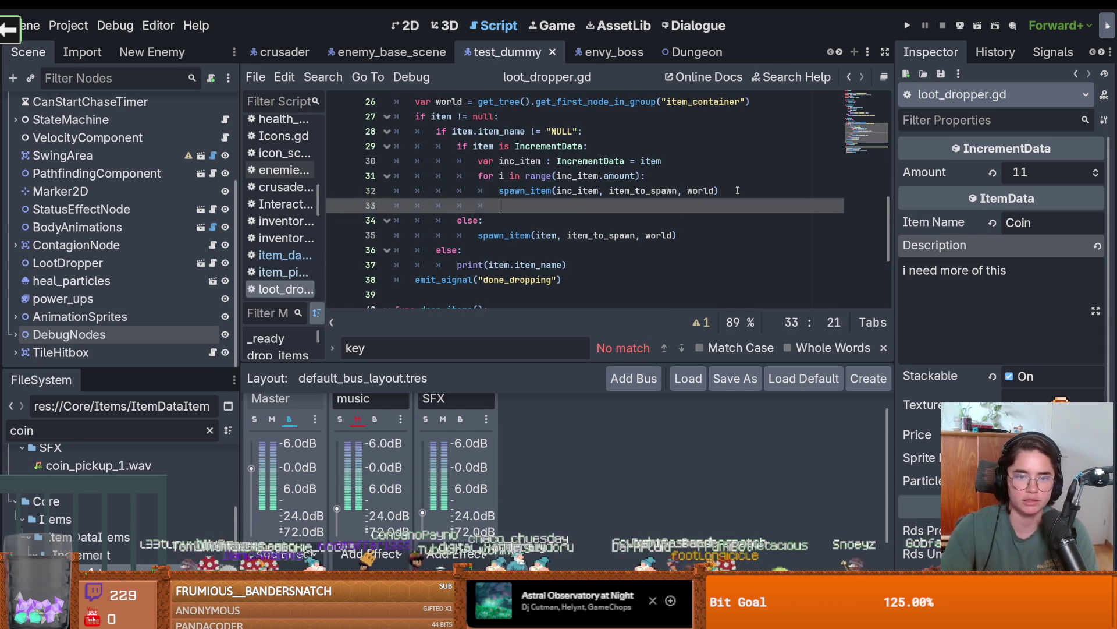
text(Sound)
Emit SoundBus's "coin" signal right after each coin spawns in the loop.
key(Return)
text(SoundBus.em)
key(Return)
text("coin"))
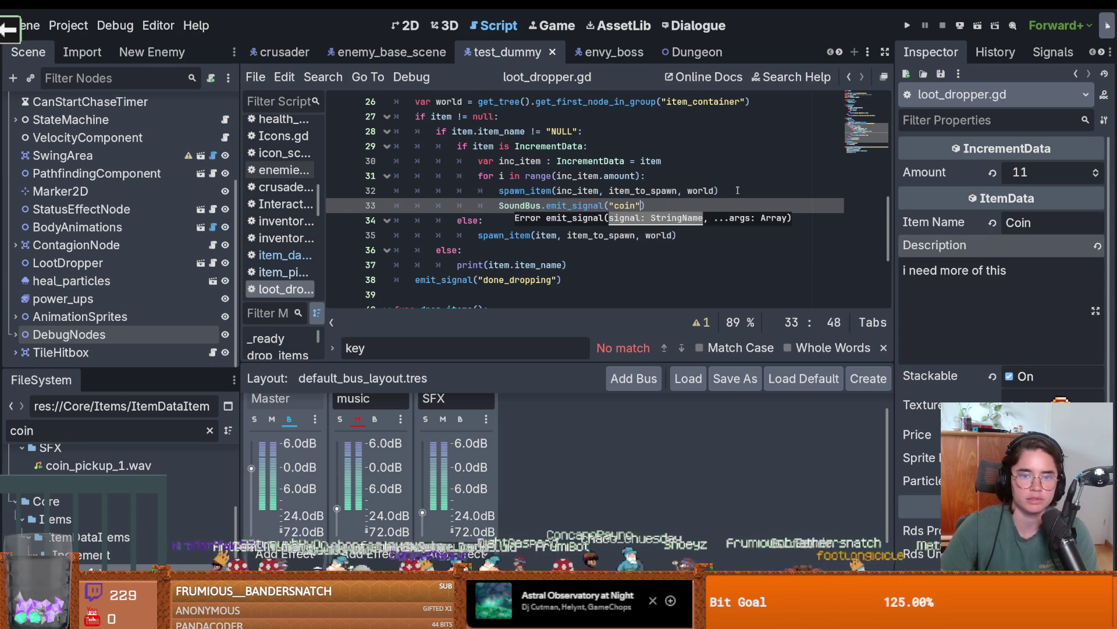
Run the game with F5 to test, then close the game window.
key(F5)
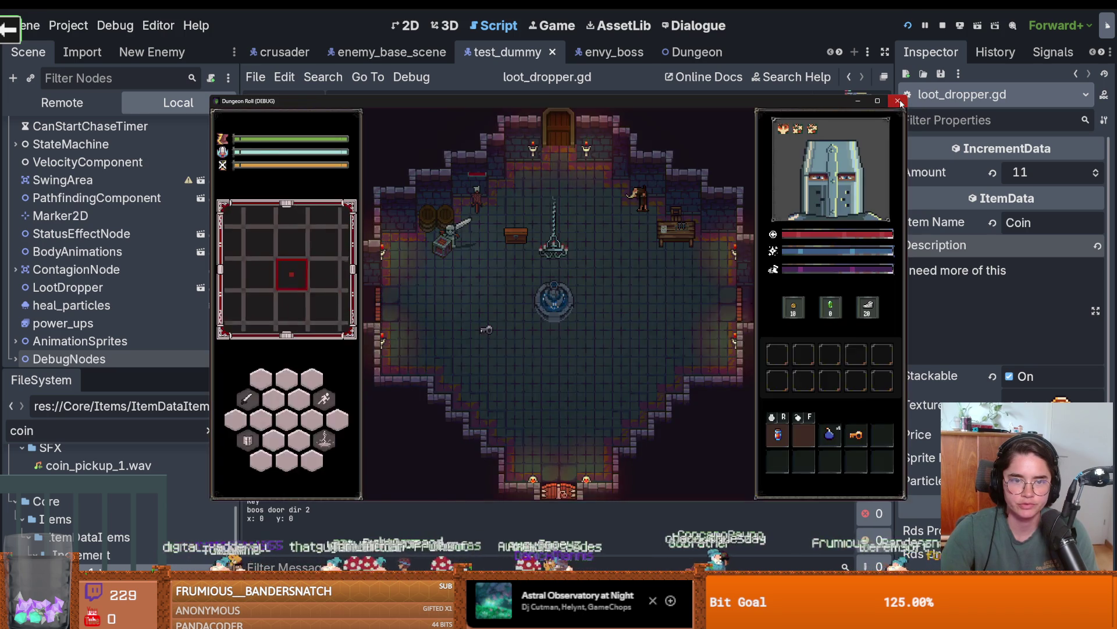
click(898, 101)
scroll(169, 203, up, 3)
scroll(839, 53, down, 10)
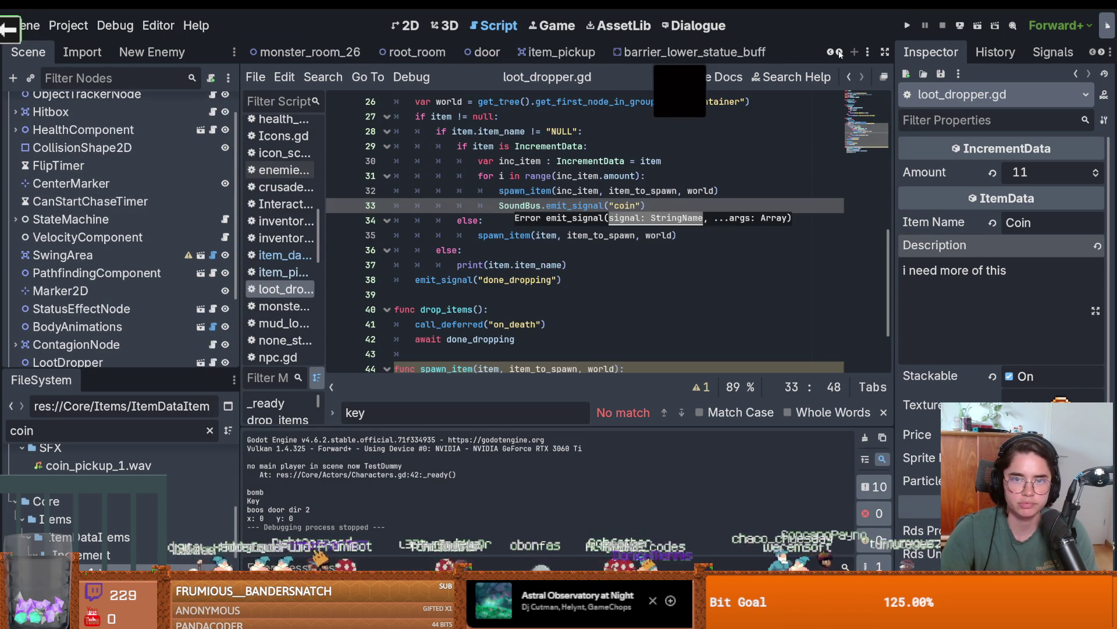
scroll(839, 50, up, 1)
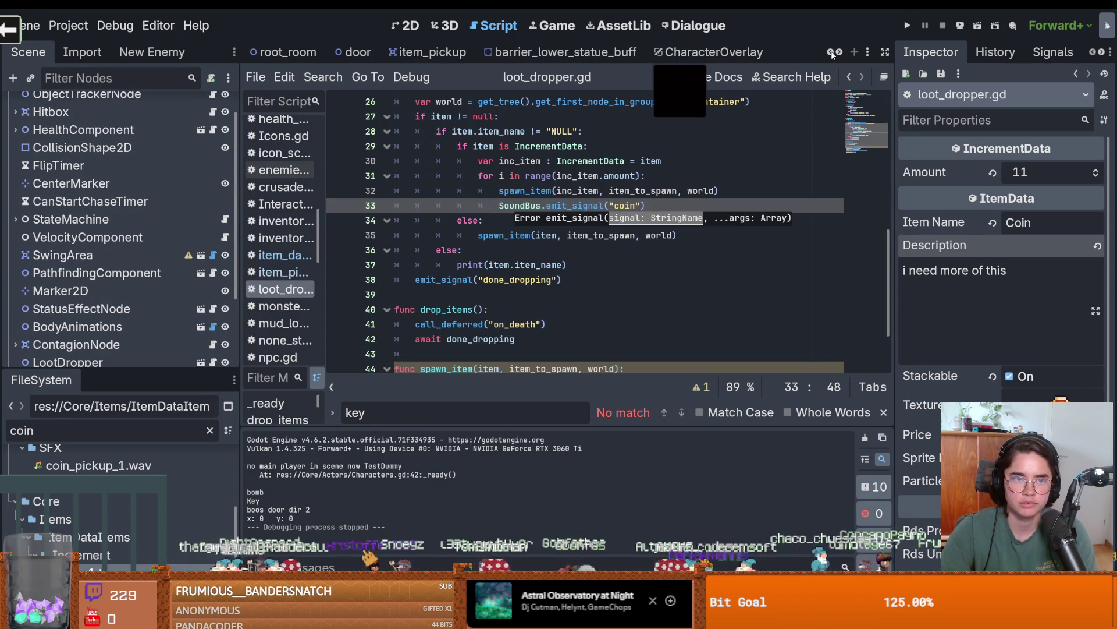
In the item_pickup scene, give the ItemPickup root node Z Index 1 and run the game.
click(424, 56)
click(156, 110)
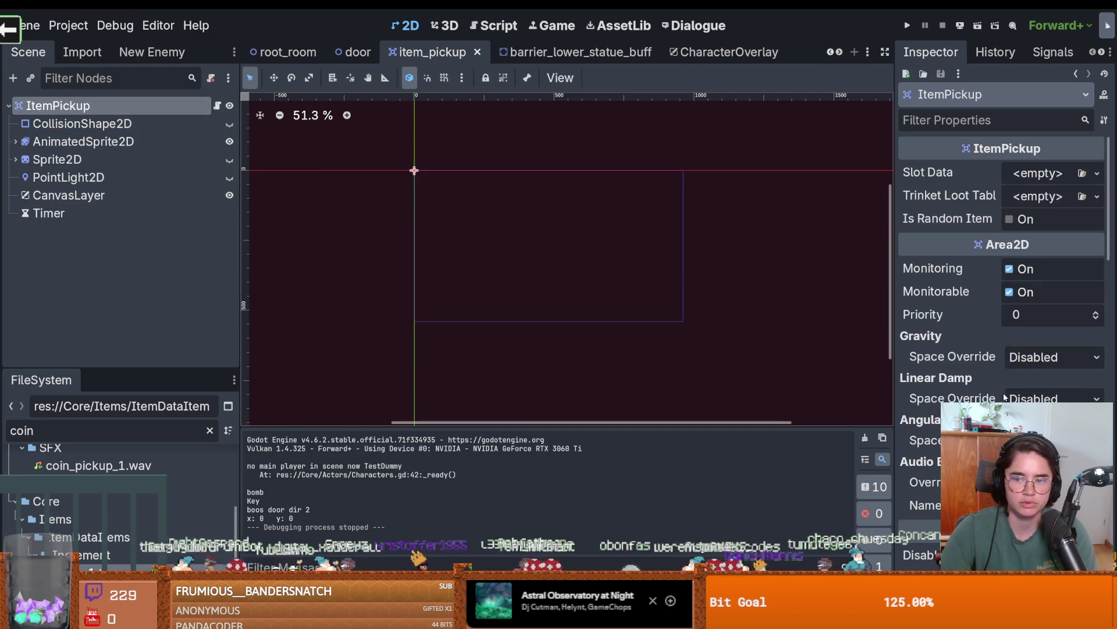
scroll(1040, 386, down, 10)
scroll(1042, 381, down, 10)
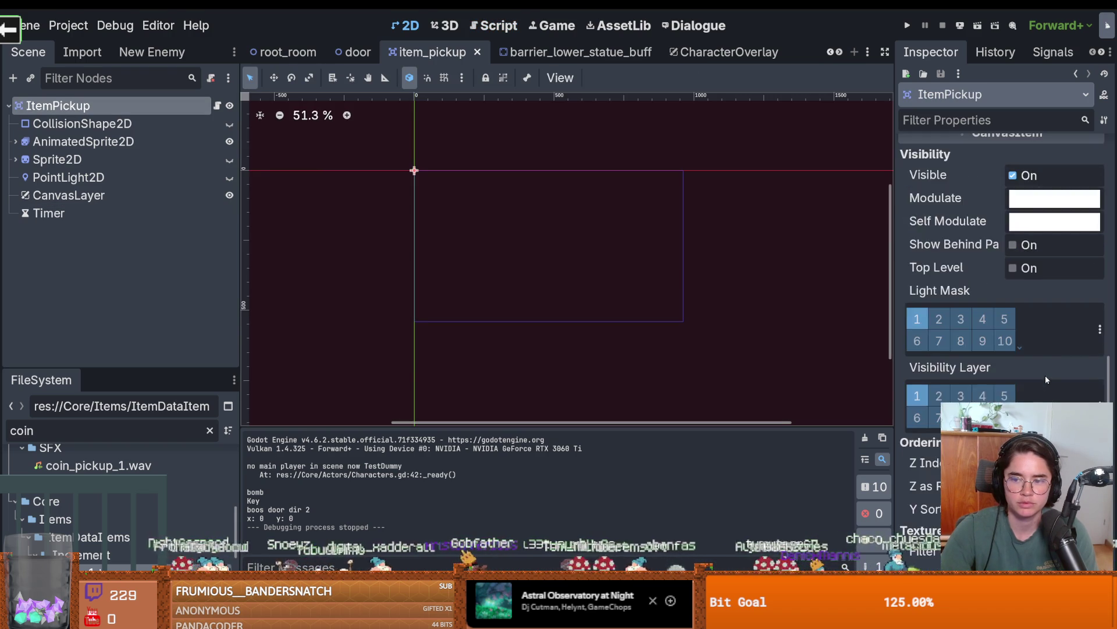
click(1096, 347)
key(F5)
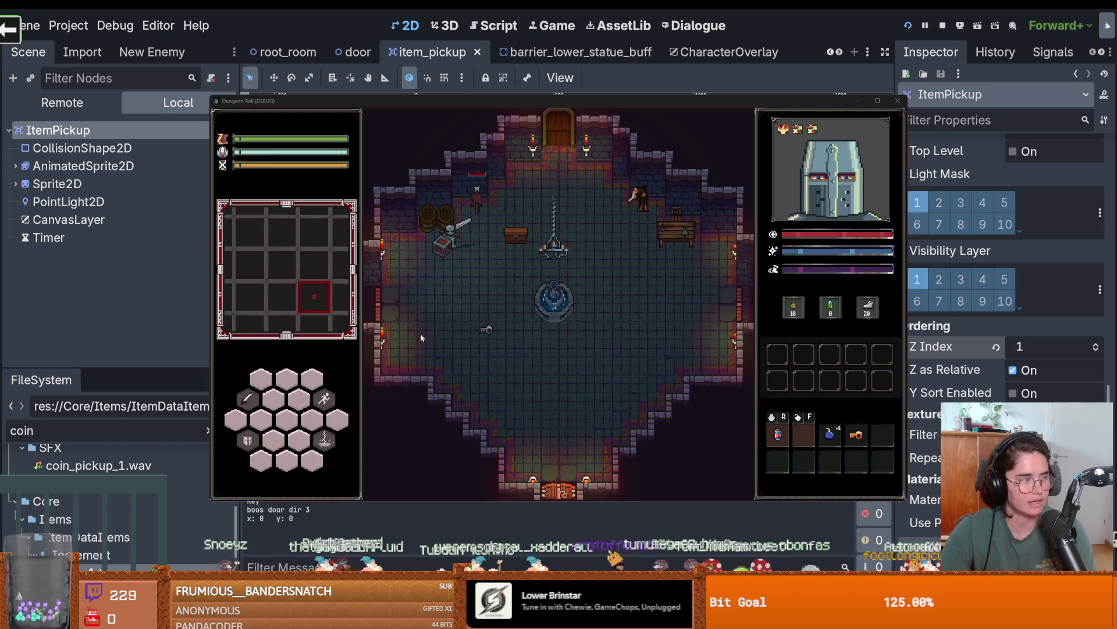
Playtest by walking to the key and opening the chest with E, then close the game window.
click(481, 301)
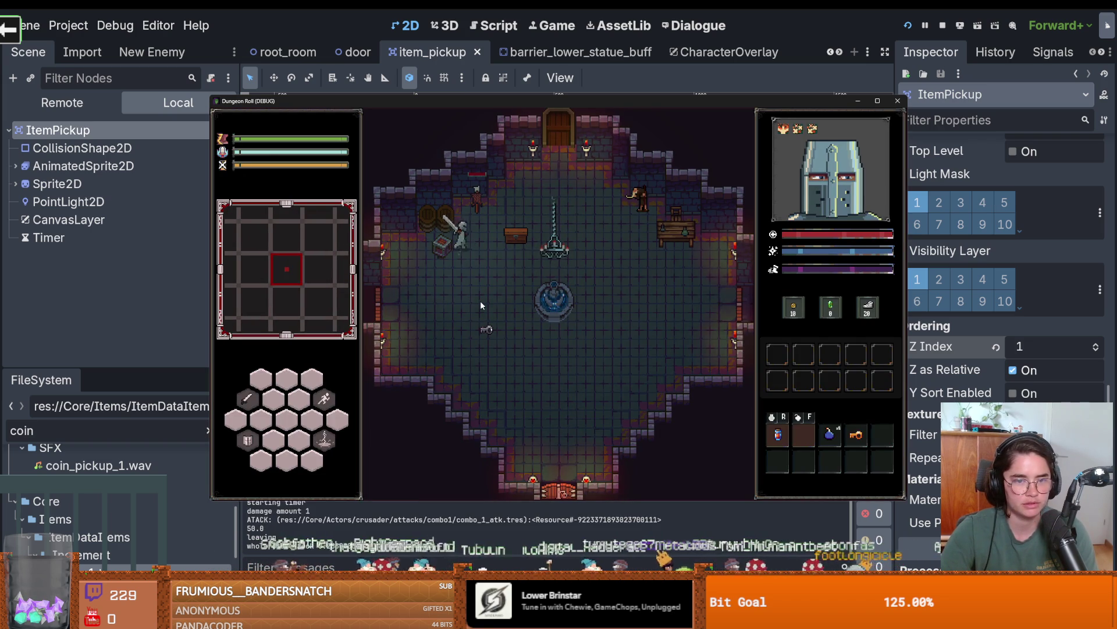
key(s)
key(w)
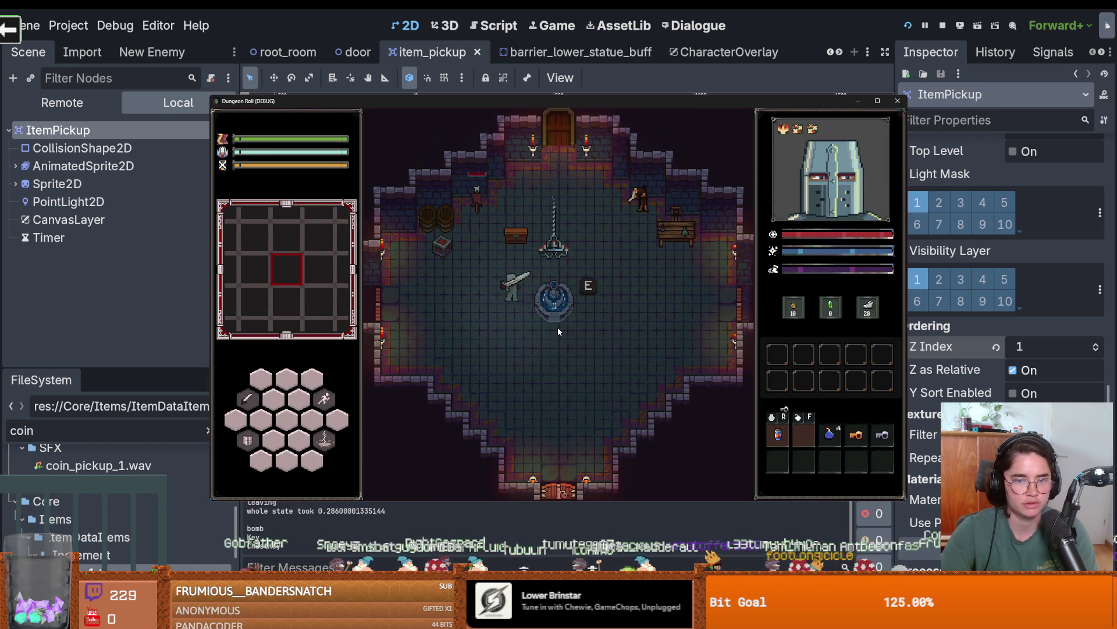
key(e)
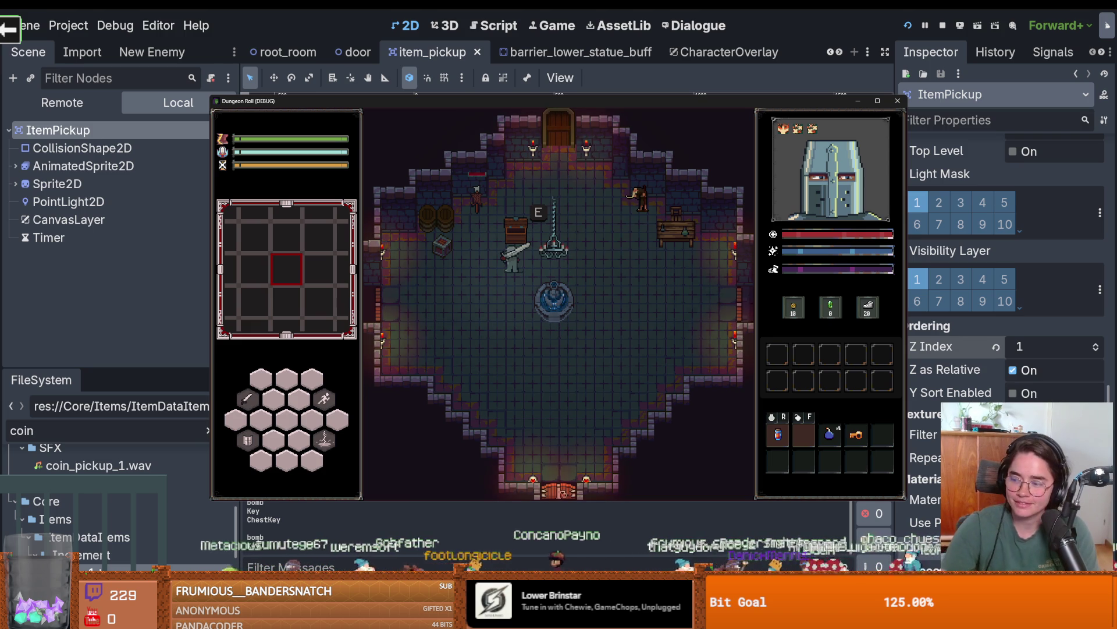
click(898, 101)
Rerun the game, collect the key and chest coins, stop it, and return to barrier_lower_statue_buff.
click(907, 26)
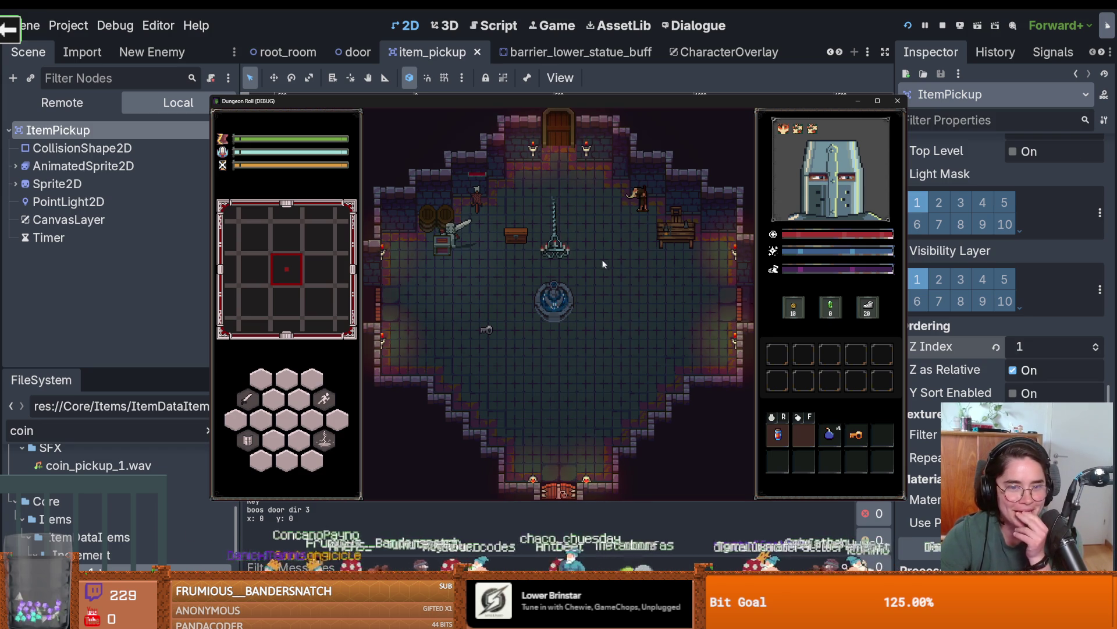
key(s)
key(w)
key(d)
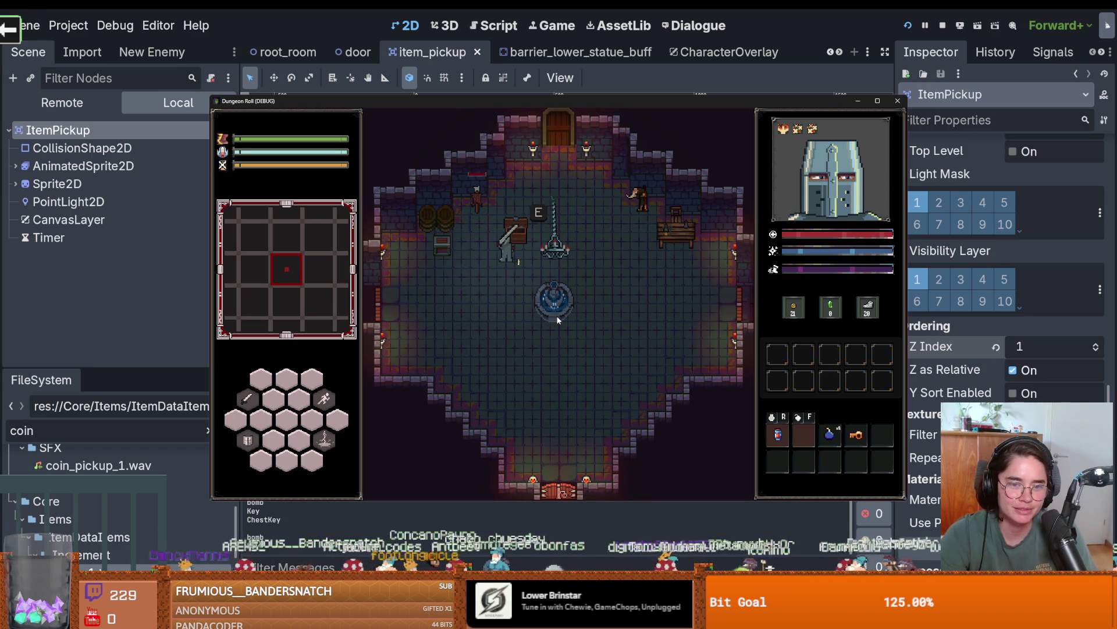
key(s)
key(w)
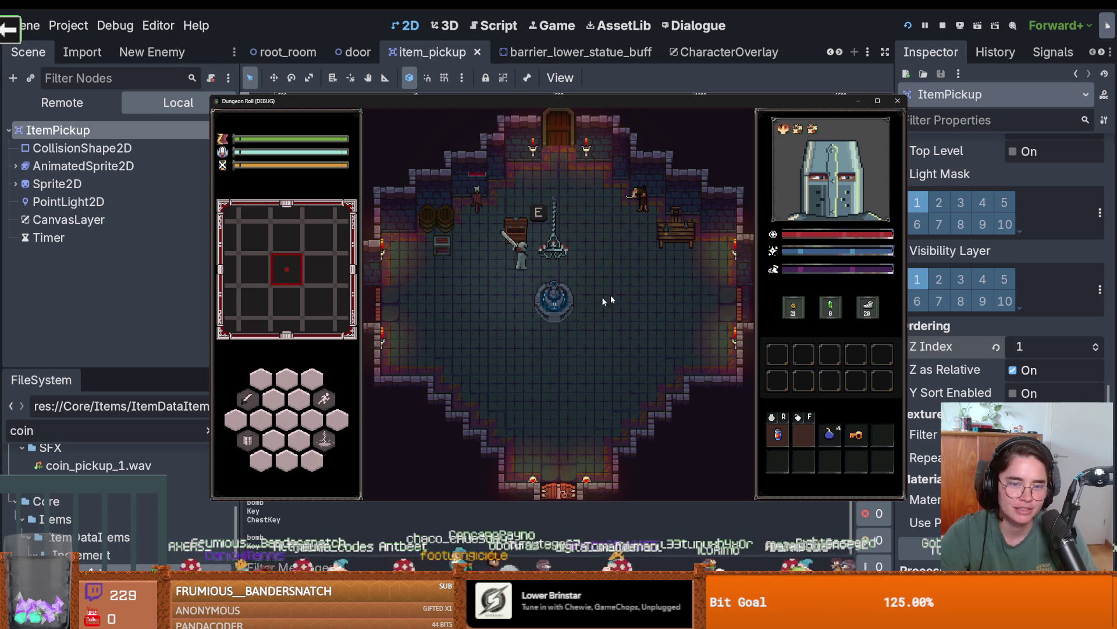
key(F8)
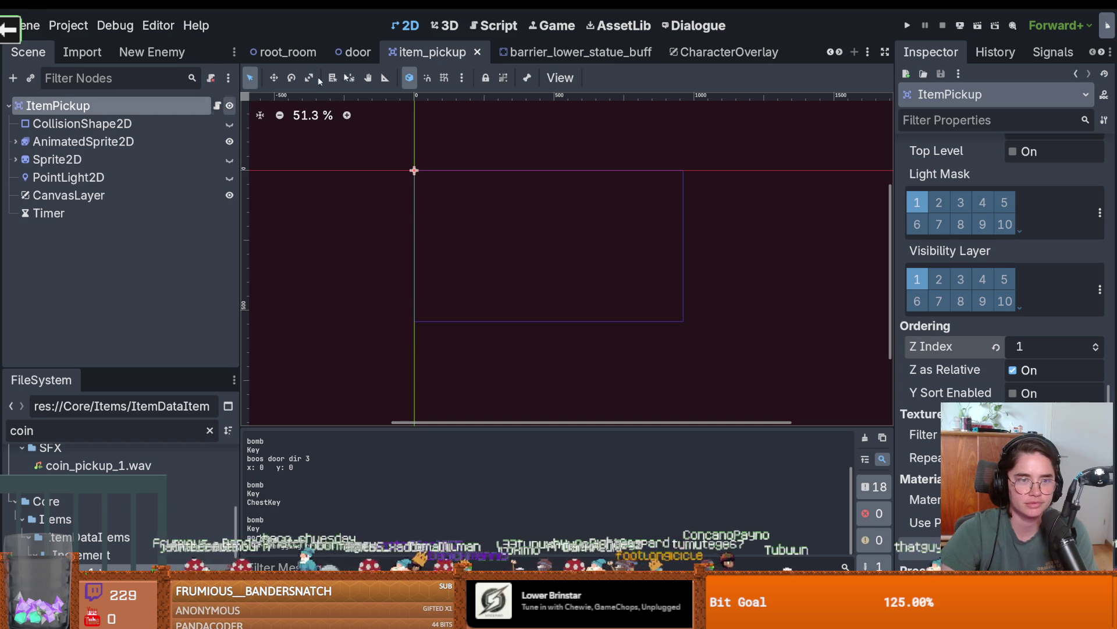
click(534, 50)
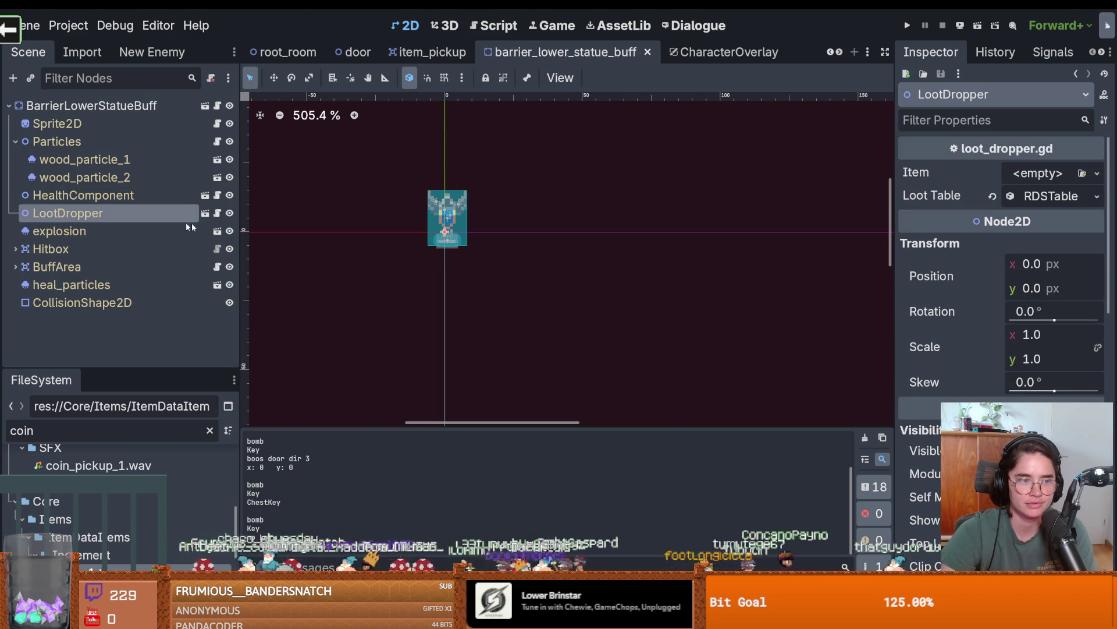
Open loot_dropper.gd and review the inc_item.amount coin loop and the spawn_item function.
click(217, 213)
click(540, 276)
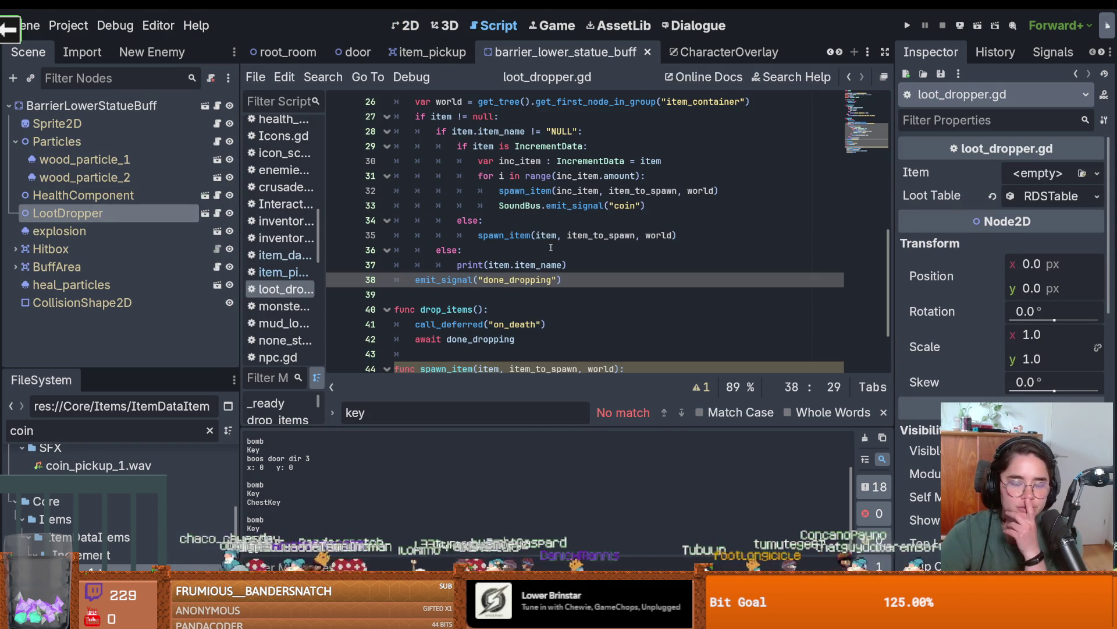
scroll(516, 294, up, 2)
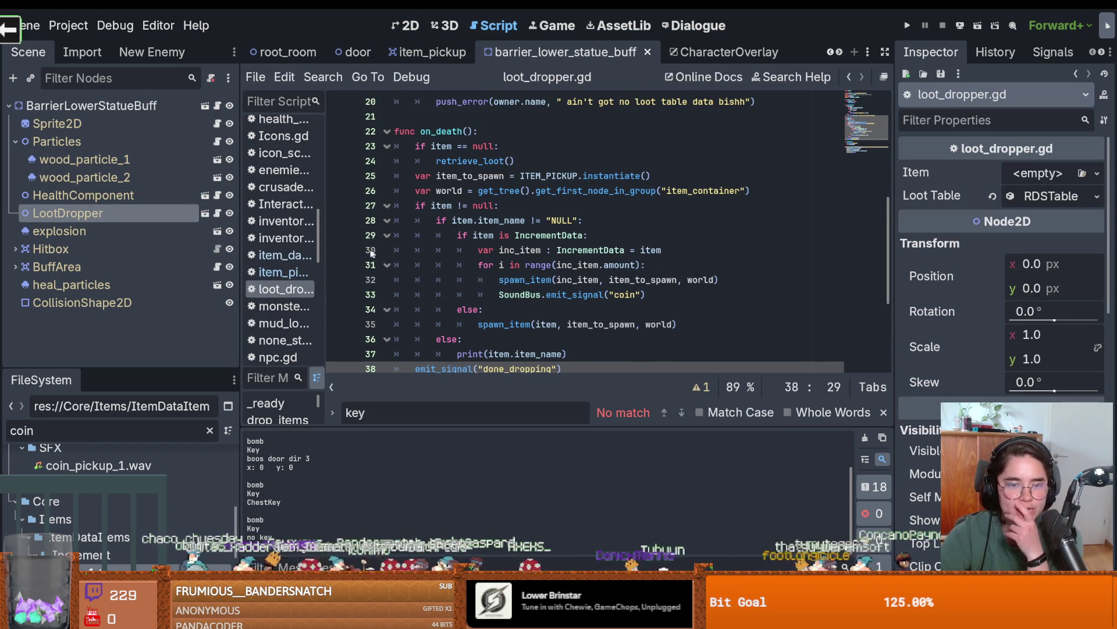
click(482, 235)
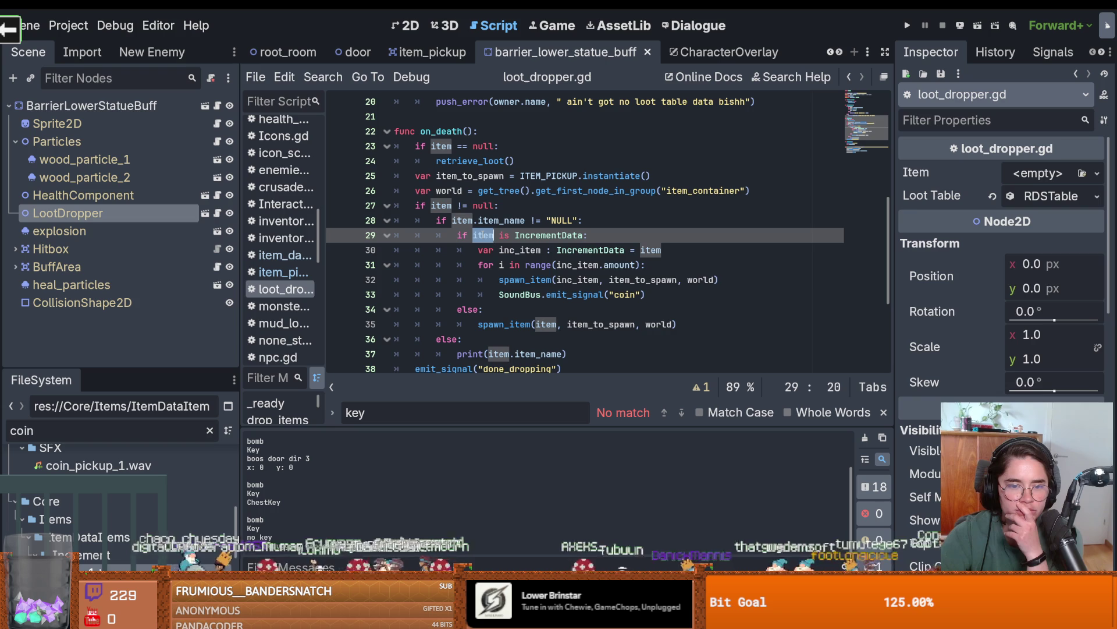
click(473, 255)
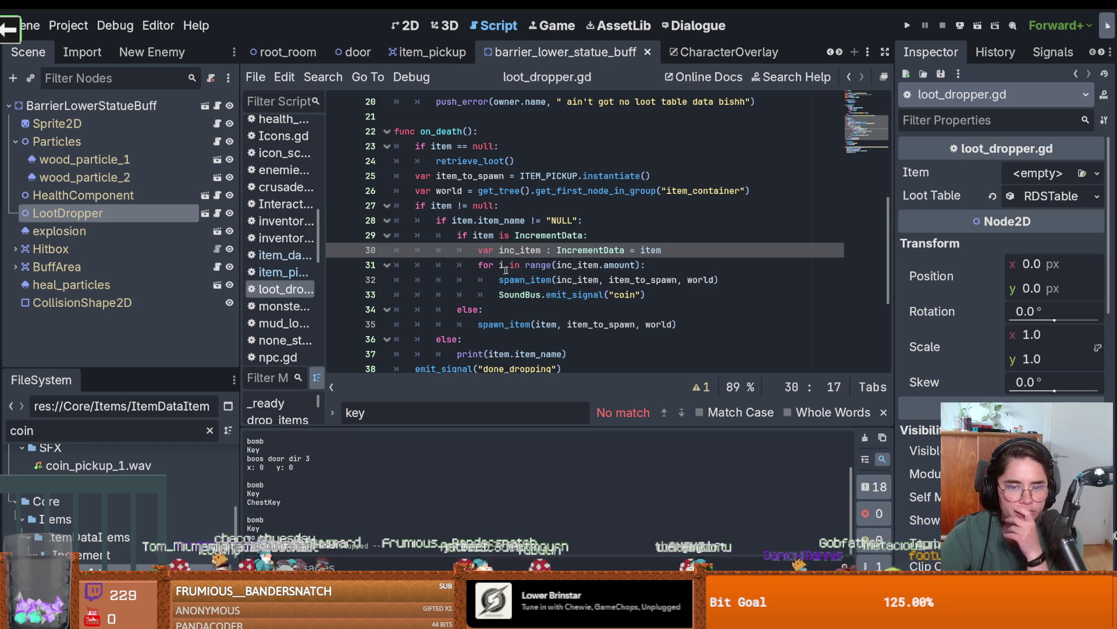
click(580, 265)
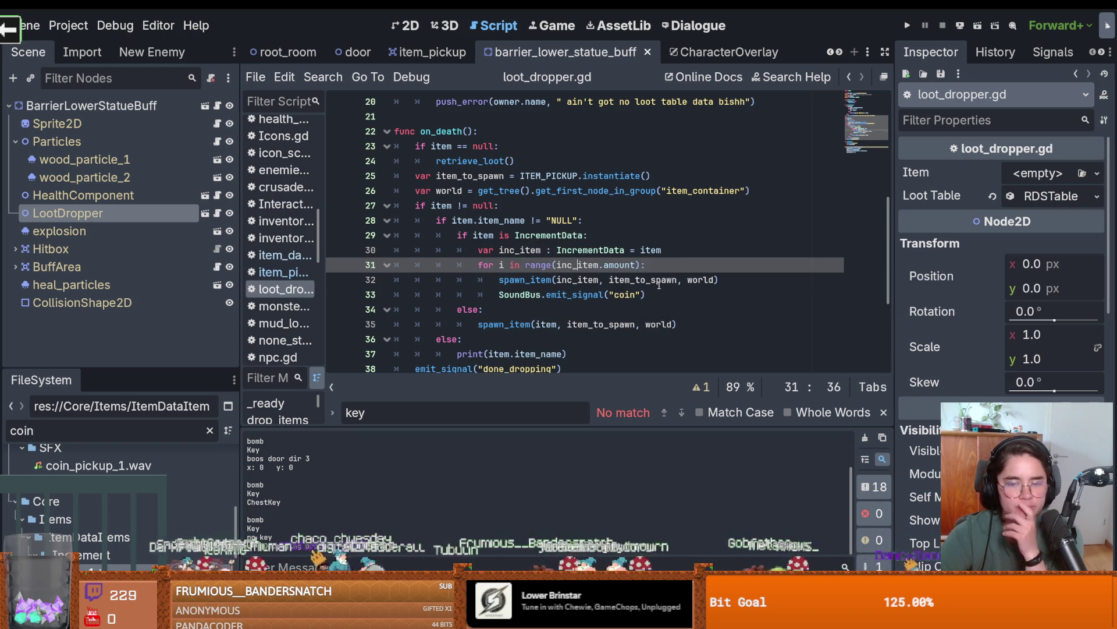
click(659, 284)
click(660, 296)
key(Return)
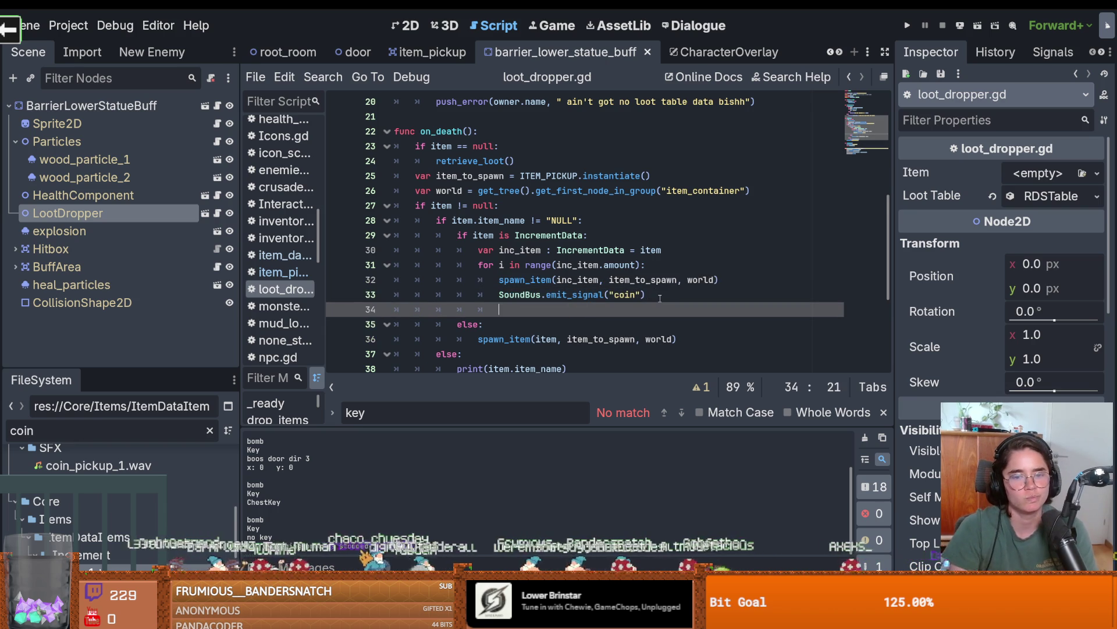
scroll(575, 349, down, 4)
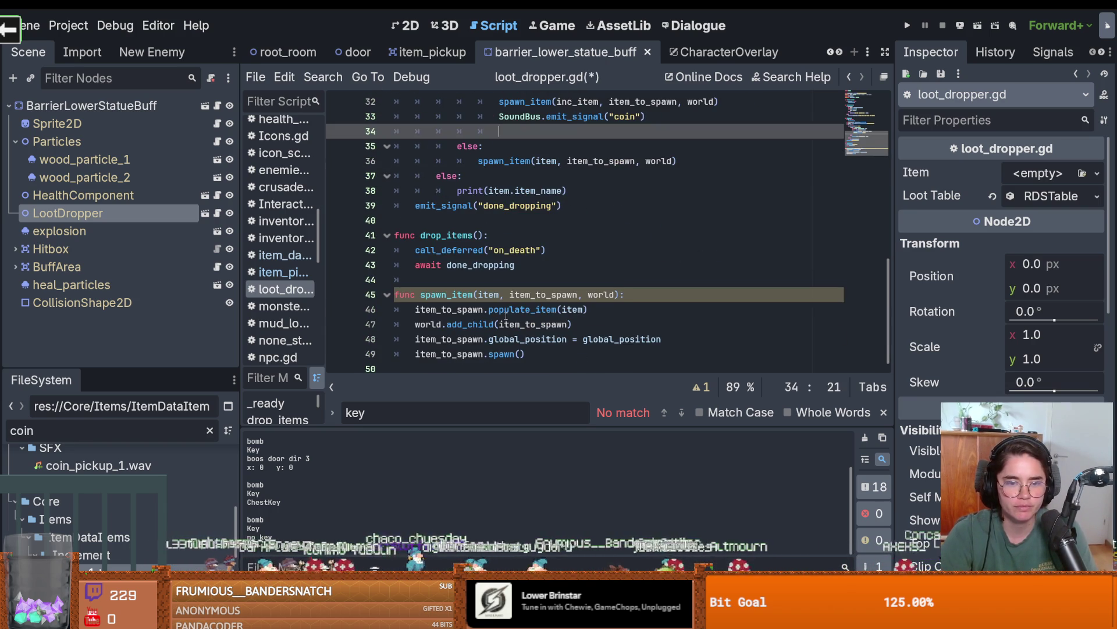
click(506, 314)
click(467, 324)
click(501, 338)
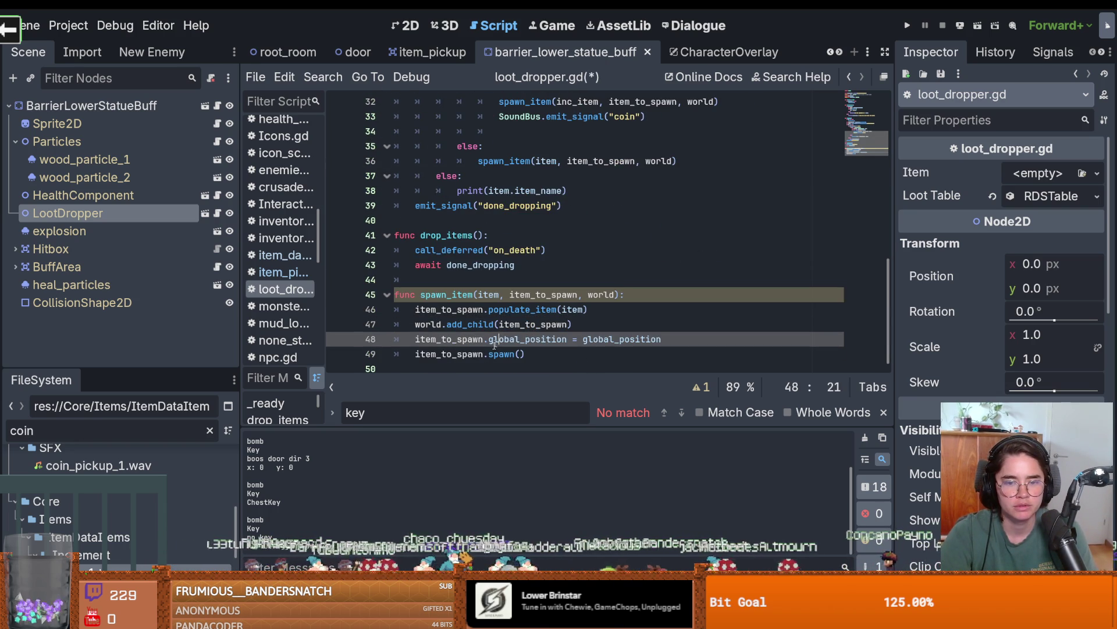
click(487, 354)
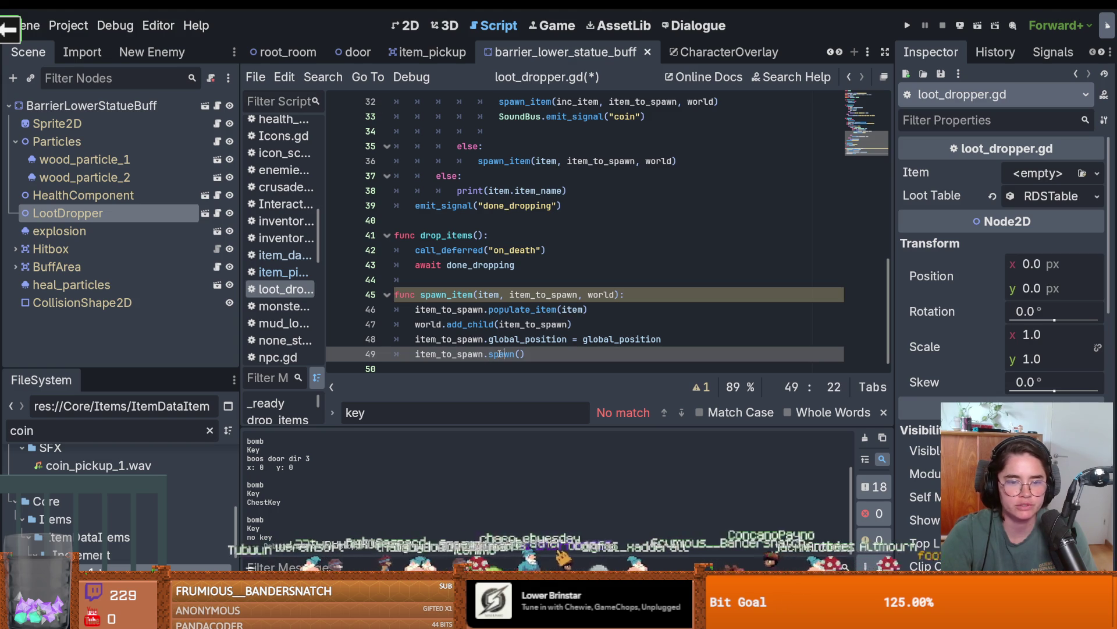
After the coin sound line, add `await get_tree().create_timer(0.1).timeout`, save, and run the game.
scroll(597, 286, up, 3)
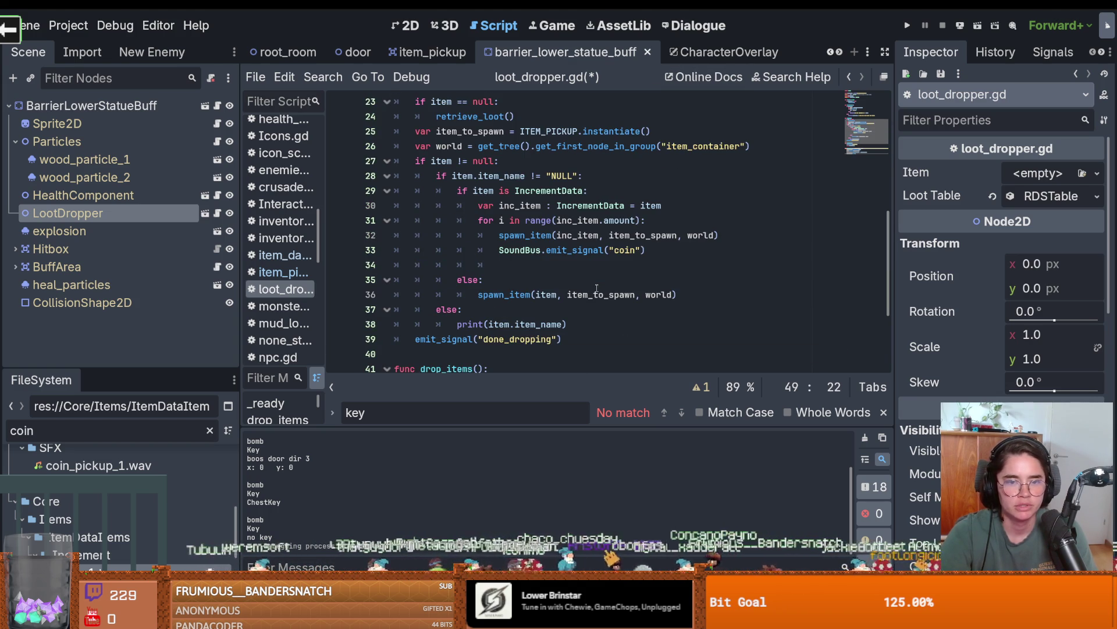
click(663, 252)
key(Return)
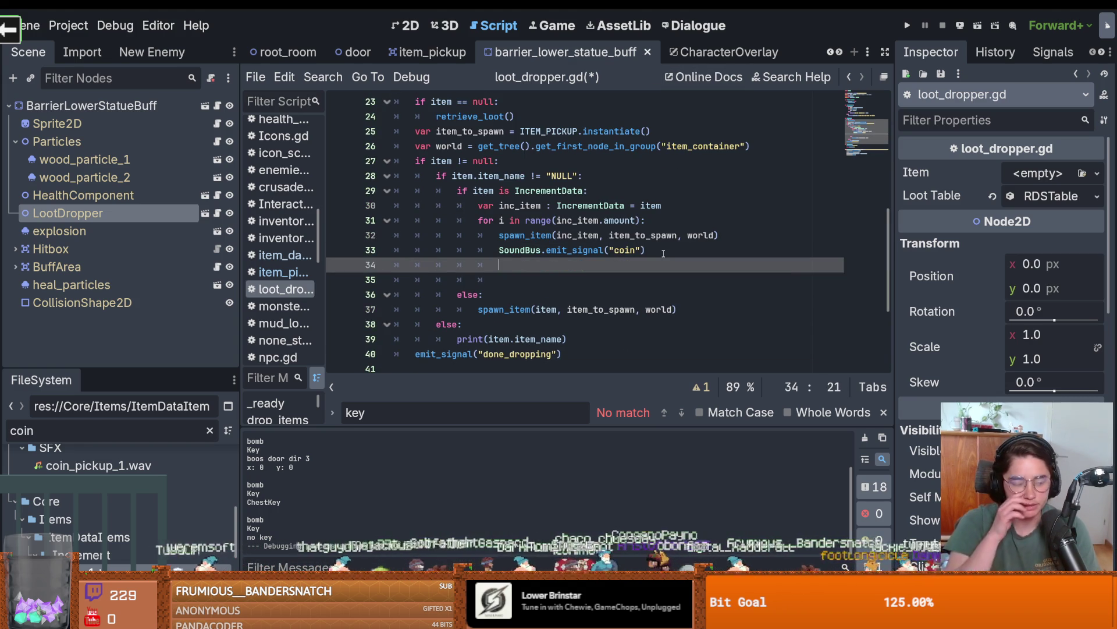
text(awaitget_tr)
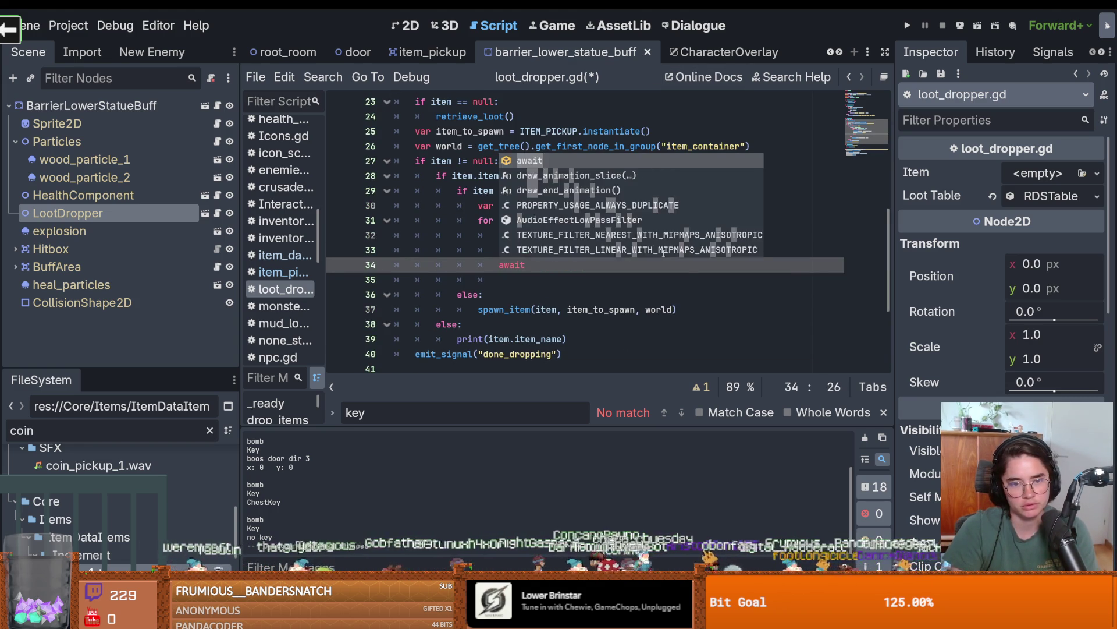
text(e)
key(Return)
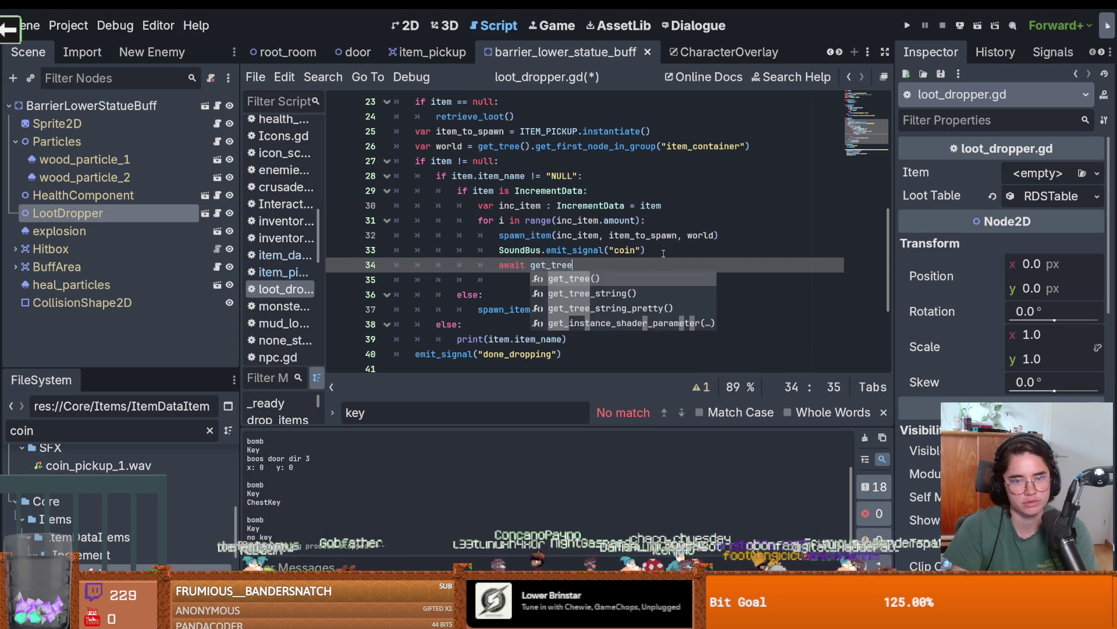
text(.cre)
key(Return)
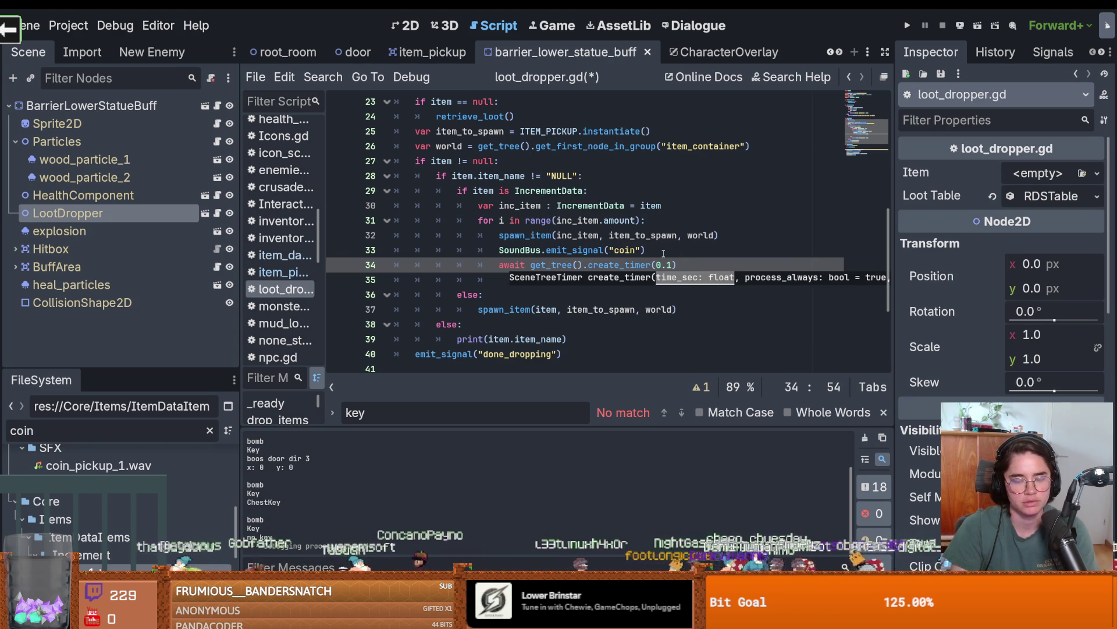
key(ctrl+s)
text())
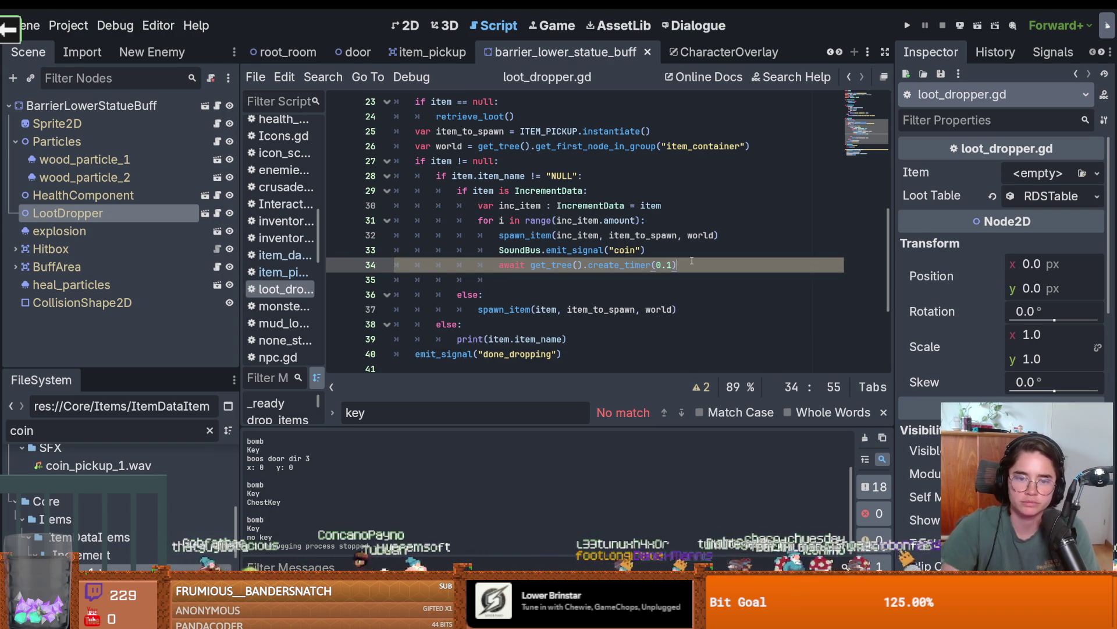
key(Return)
key(F5)
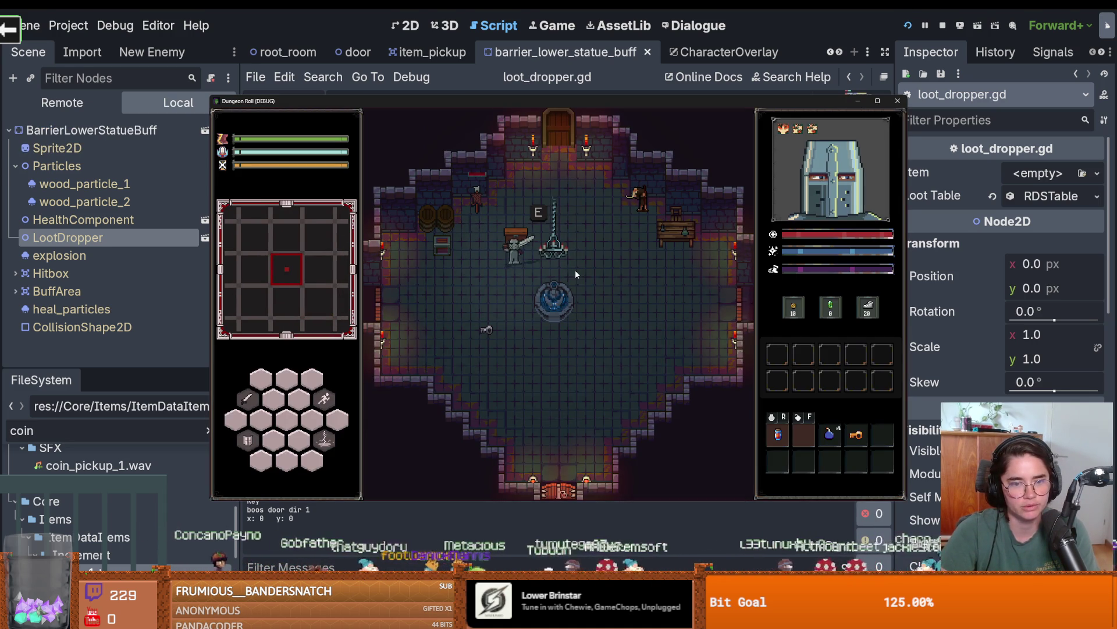
Grab the key, open the chest with E, collect the dropped coins, then close the game.
key(s)
key(w)
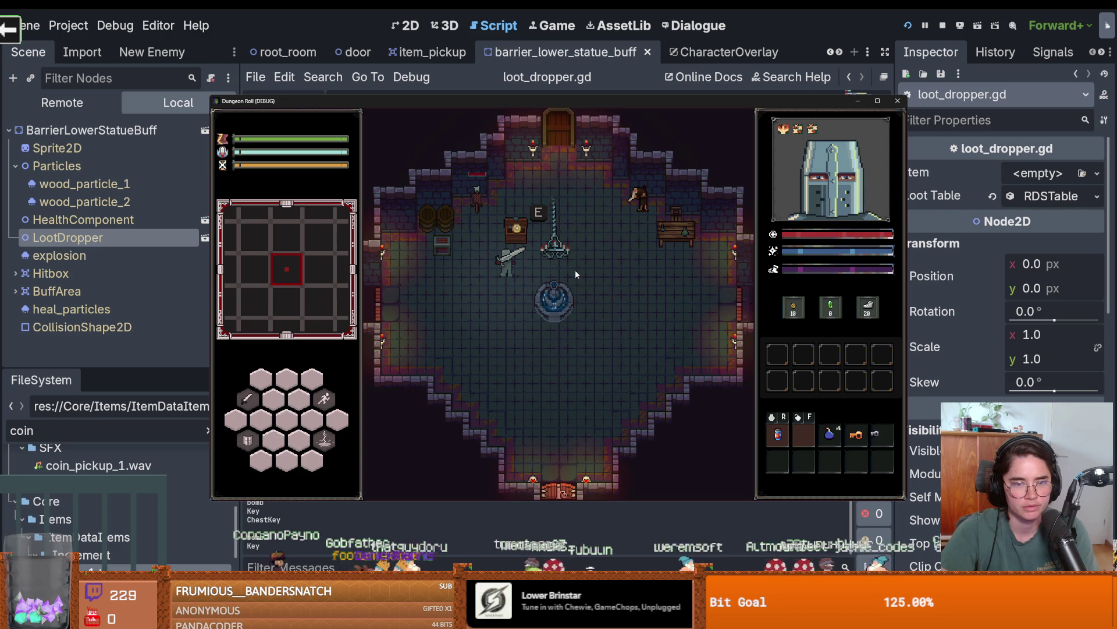
key(e)
key(s)
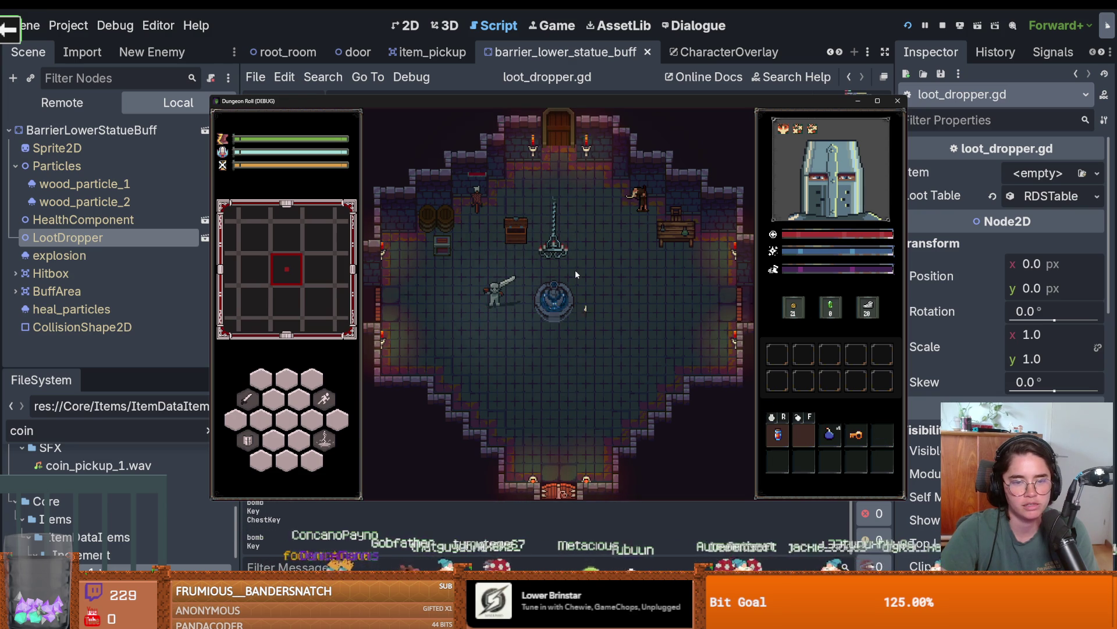
key(d)
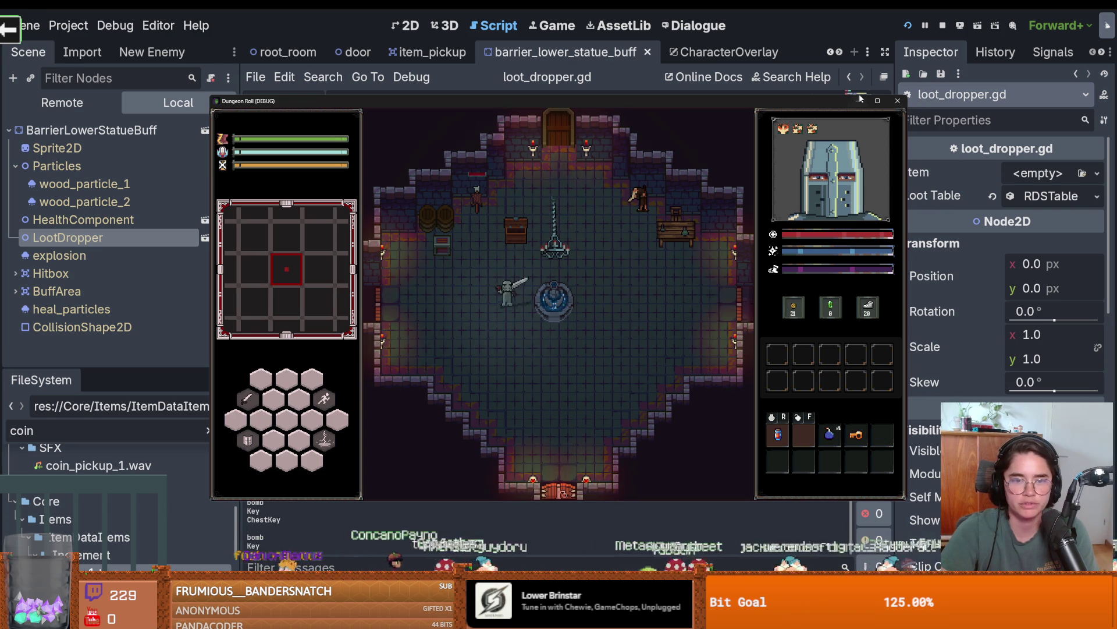
click(899, 103)
key(ctrl+s)
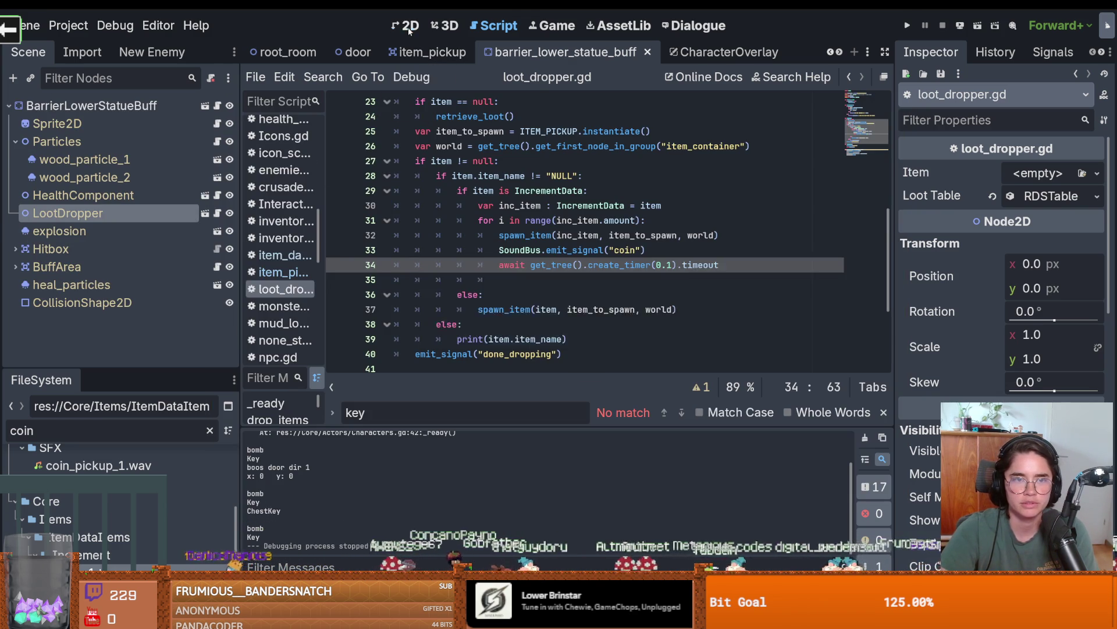
In the normal_chest scene's 2D view, drag the LootDropper node up onto the chest sprite.
click(411, 25)
scroll(461, 204, down, 1)
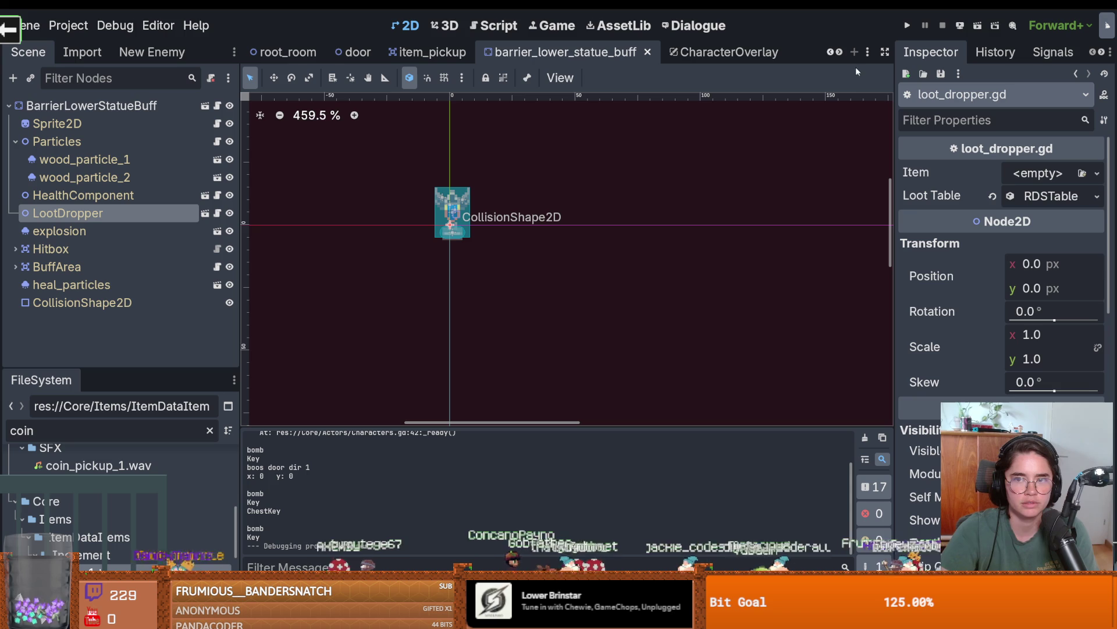
click(839, 52)
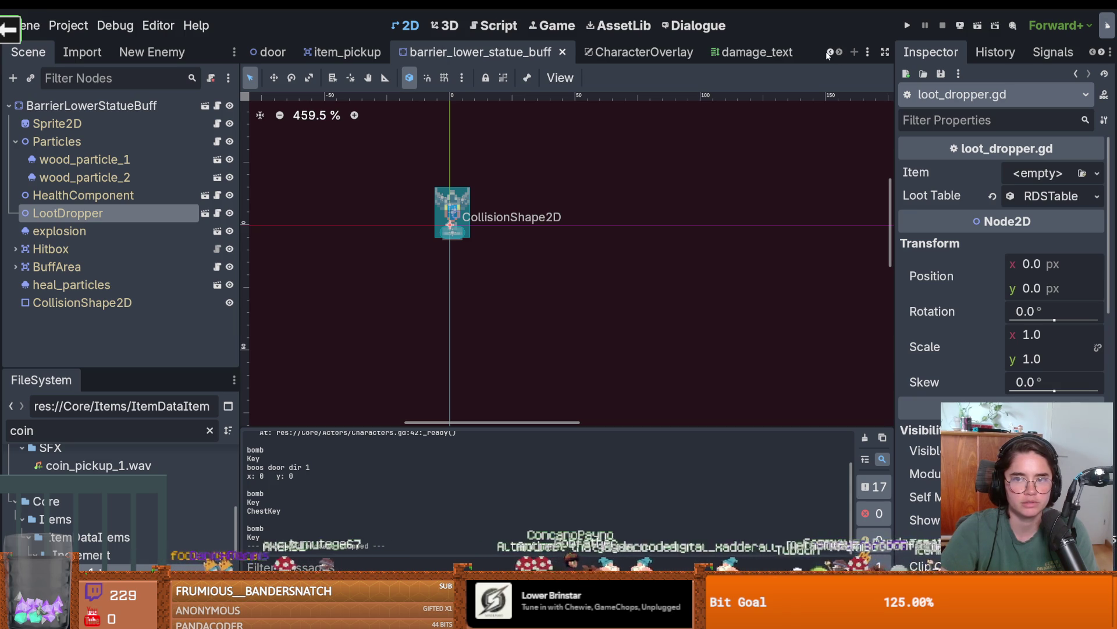
click(830, 53)
click(831, 52)
click(831, 52)
click(832, 52)
click(831, 53)
click(831, 53)
click(527, 52)
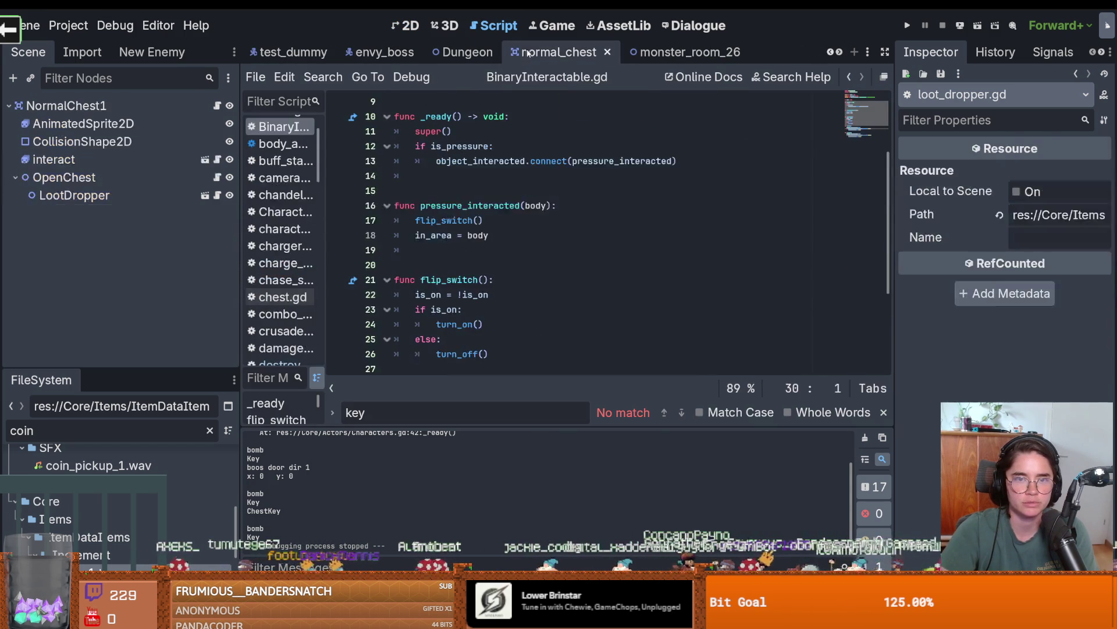
key(ctrl+F1)
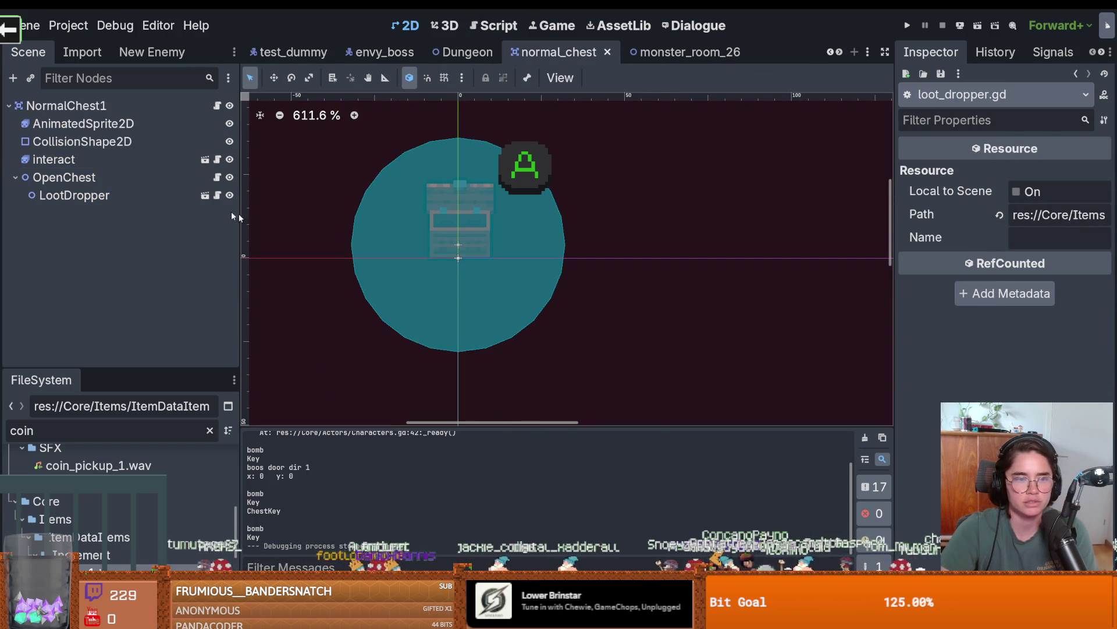
click(93, 195)
drag(453, 260, 457, 203)
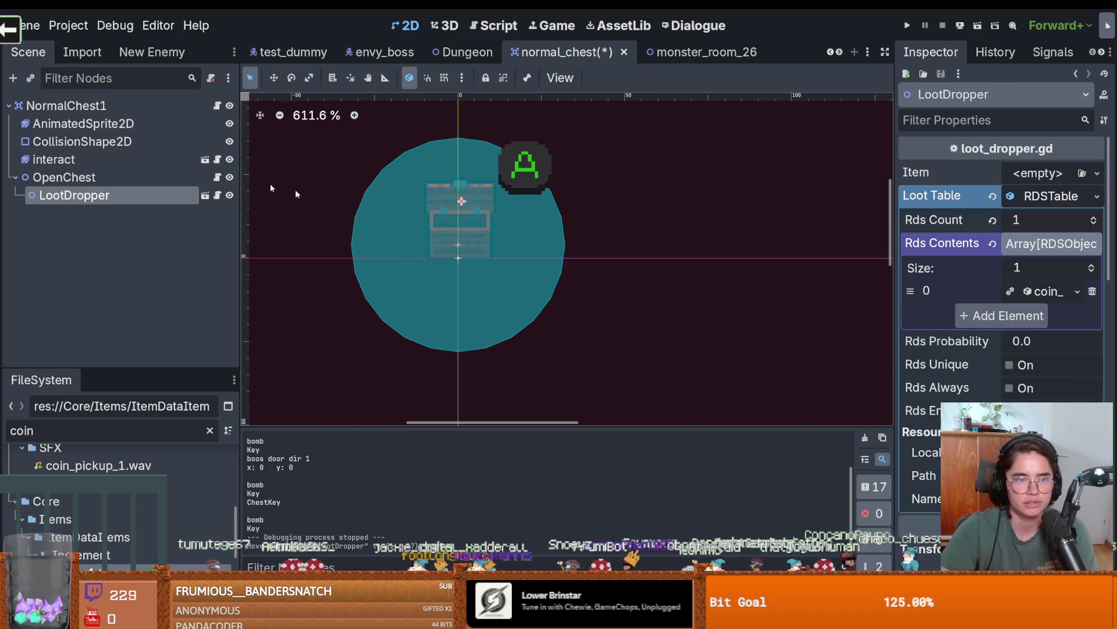
Open the item_pickup scene and its item_pickup.gd script.
click(205, 195)
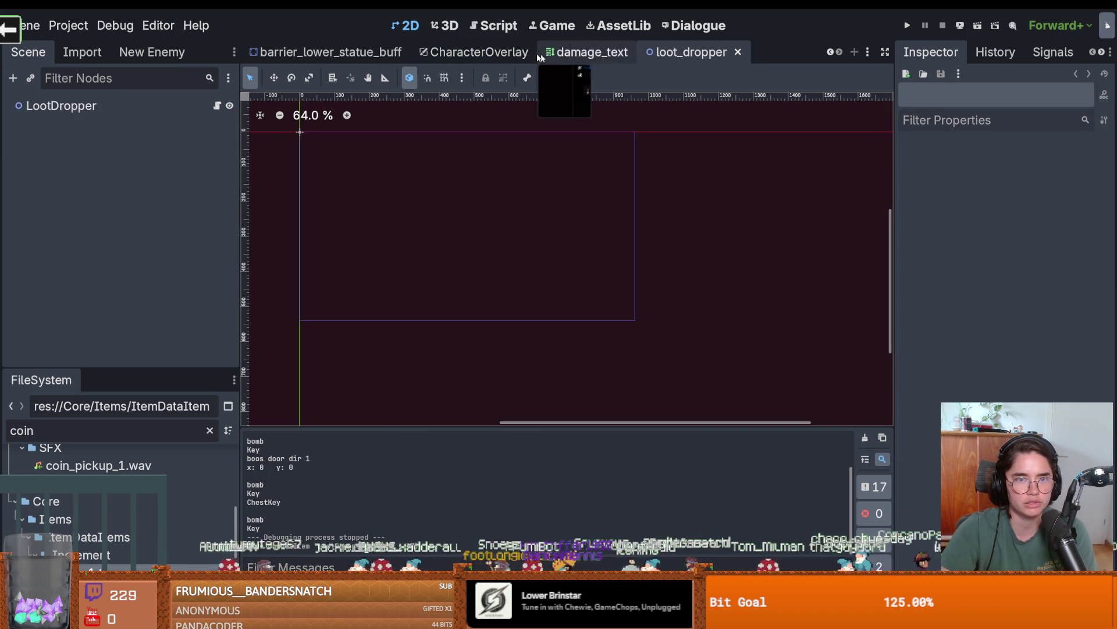
click(830, 53)
click(830, 53)
click(830, 53)
click(831, 53)
click(556, 52)
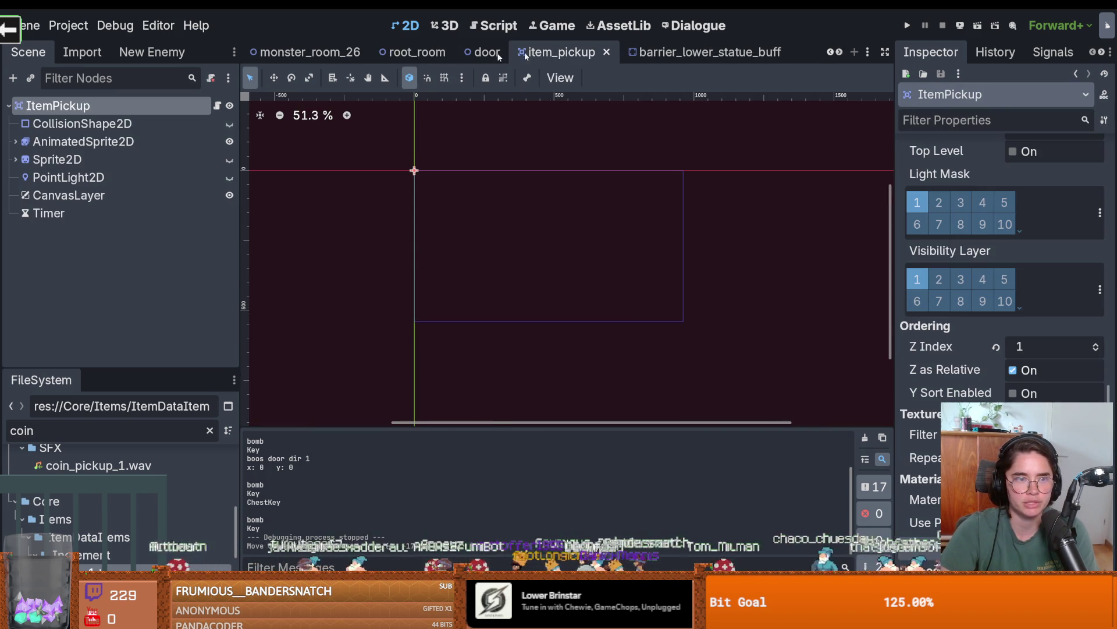
click(217, 106)
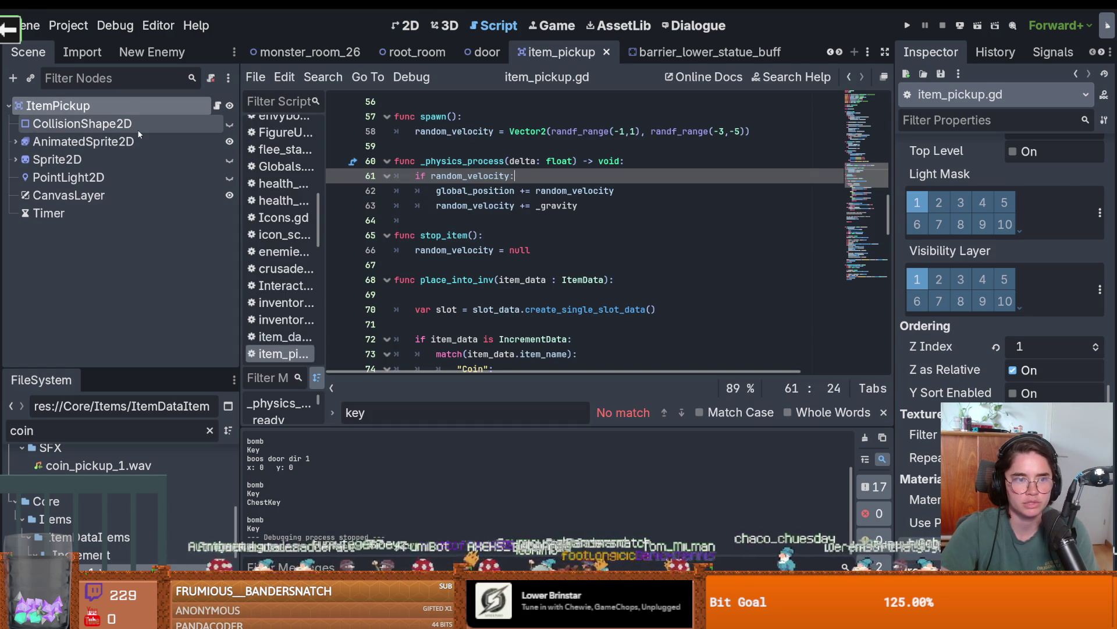
Make the pickup's CollisionShape2D start disabled and add an onready collision_shape_2d reference in the script.
click(137, 124)
click(217, 105)
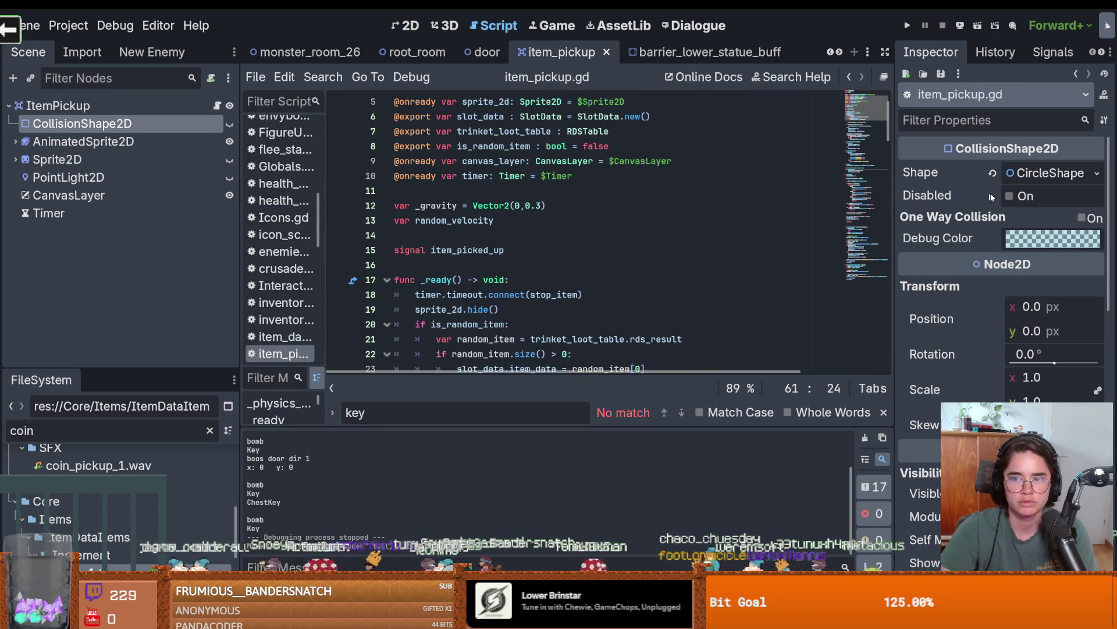
click(1010, 195)
scroll(449, 209, up, 2)
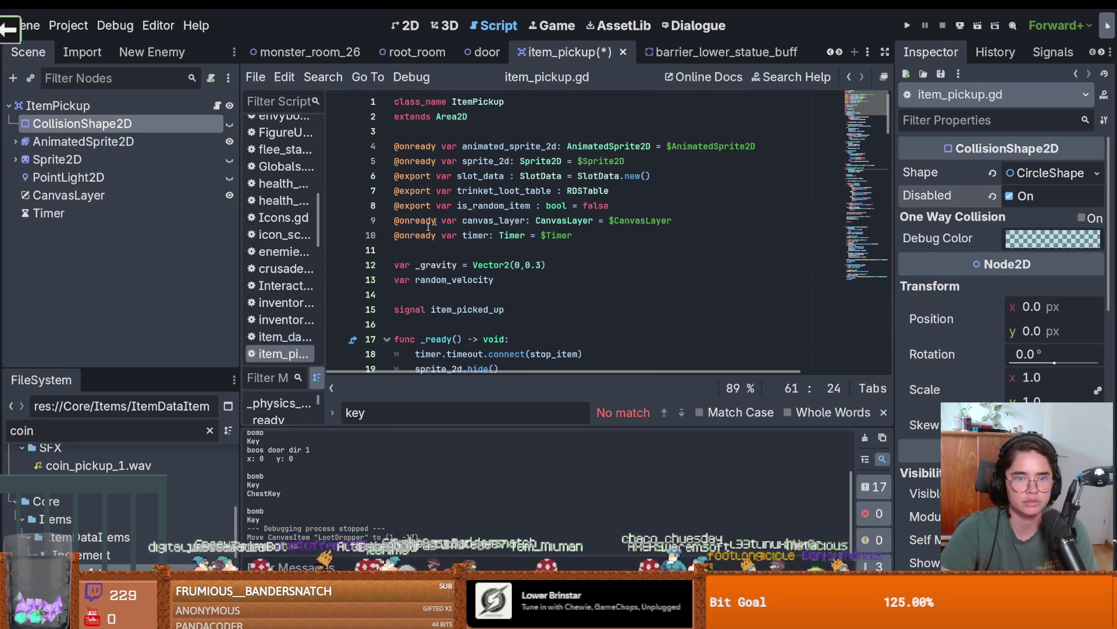
mouse_move(82, 123)
mouse_down()
mouse_move(401, 146)
mouse_move(419, 253)
mouse_move(488, 249)
mouse_up()
double_click(488, 250)
key(ctrl+c)
In stop_item, add collision_shape_2d.call_deferred("set_disabled", false) and run the game.
scroll(524, 274, down, 14)
scroll(555, 297, down, 6)
click(571, 191)
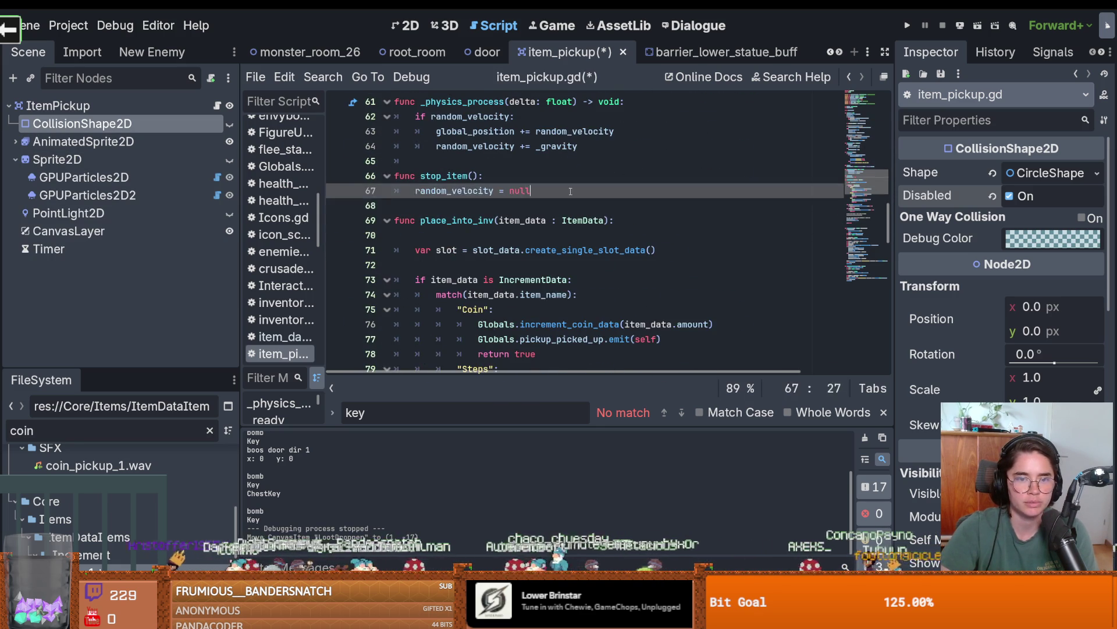
key(Return)
key(ctrl+v)
text(.)
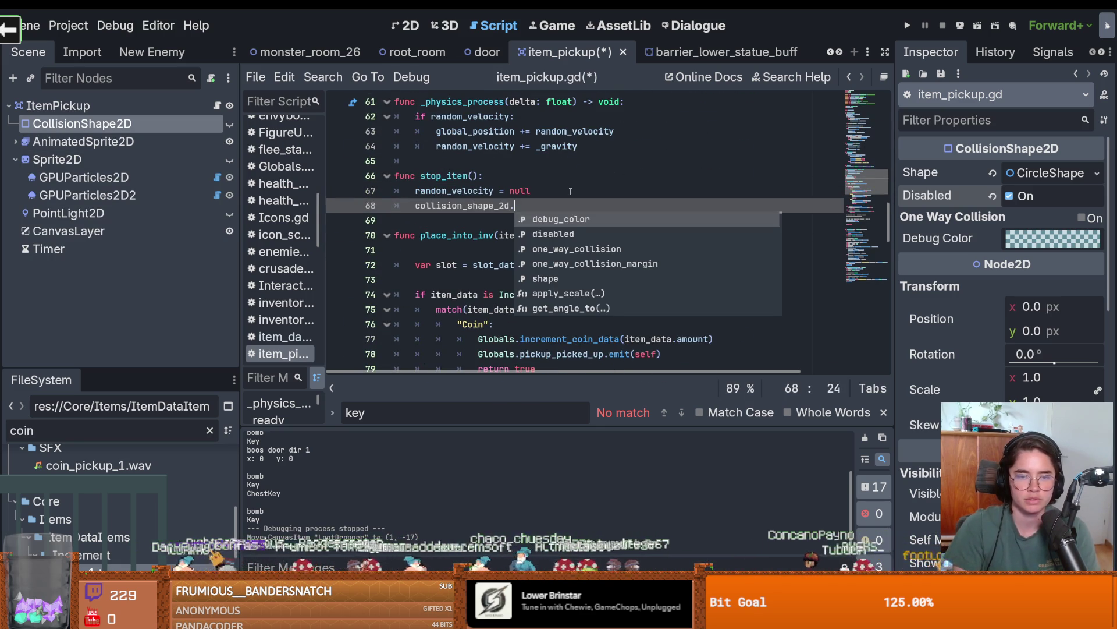
key(BackSpace)
text(.call)
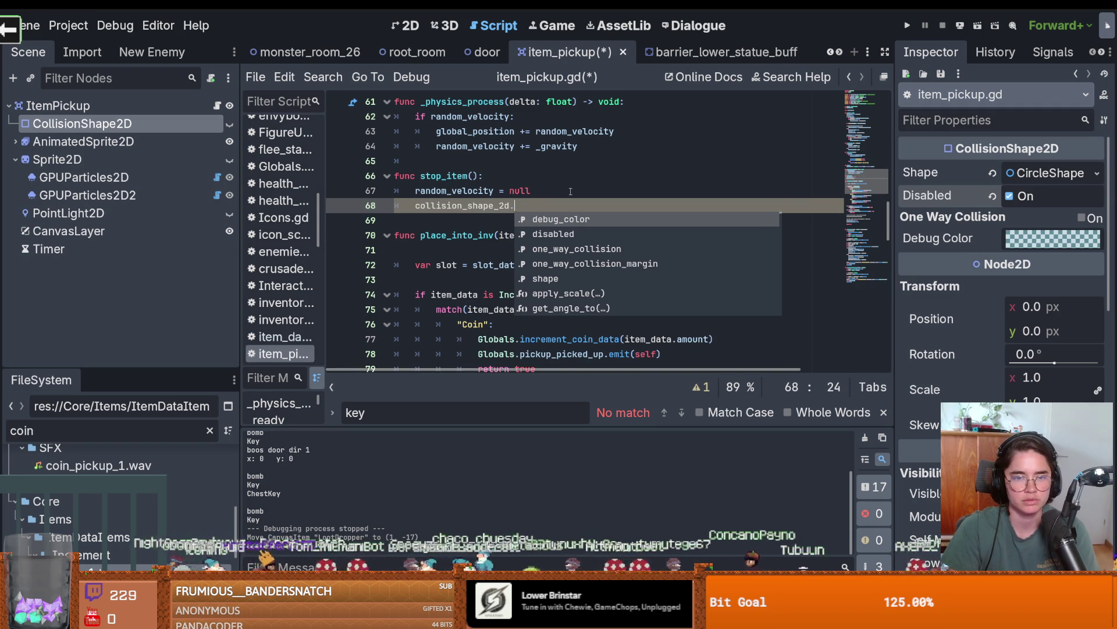
key(Down)
key(Down)
key(Down)
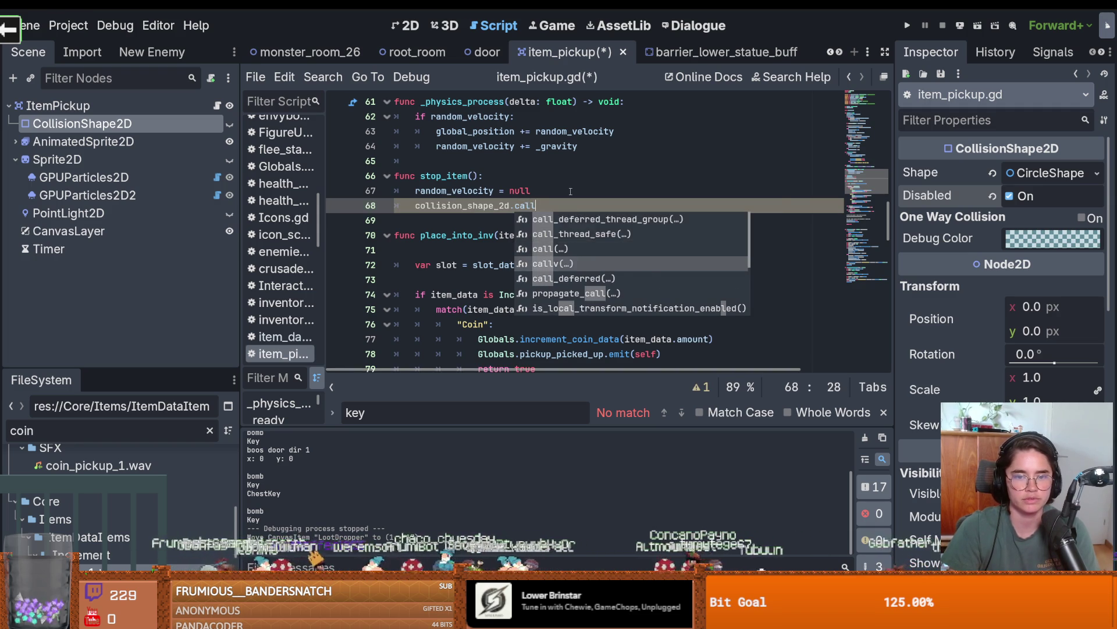
key(Return)
text("disa)
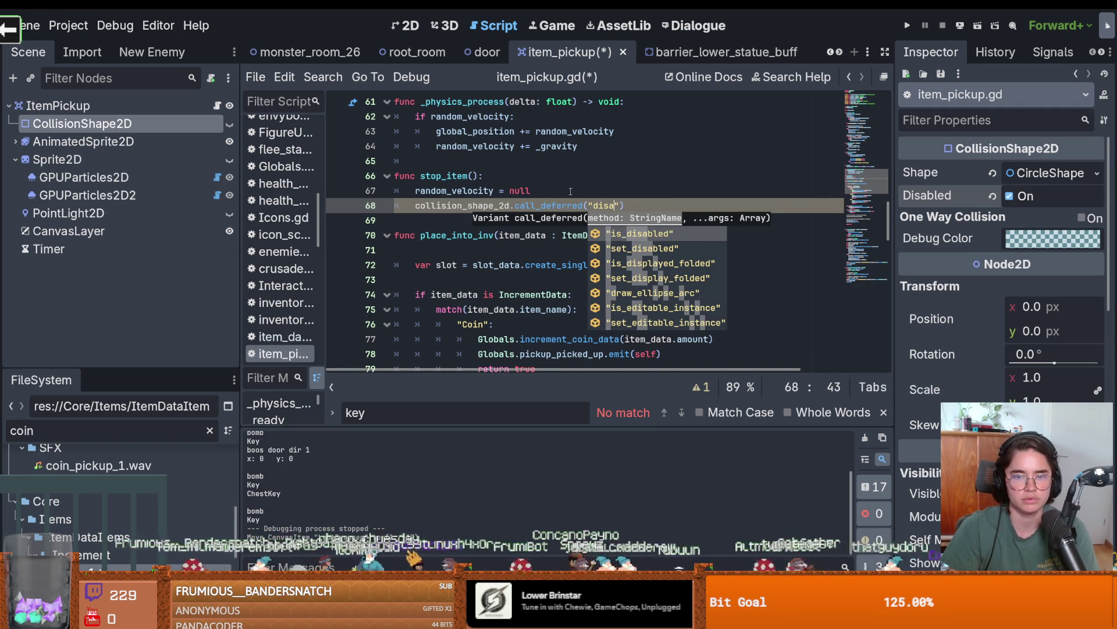
key(Down)
key(Return)
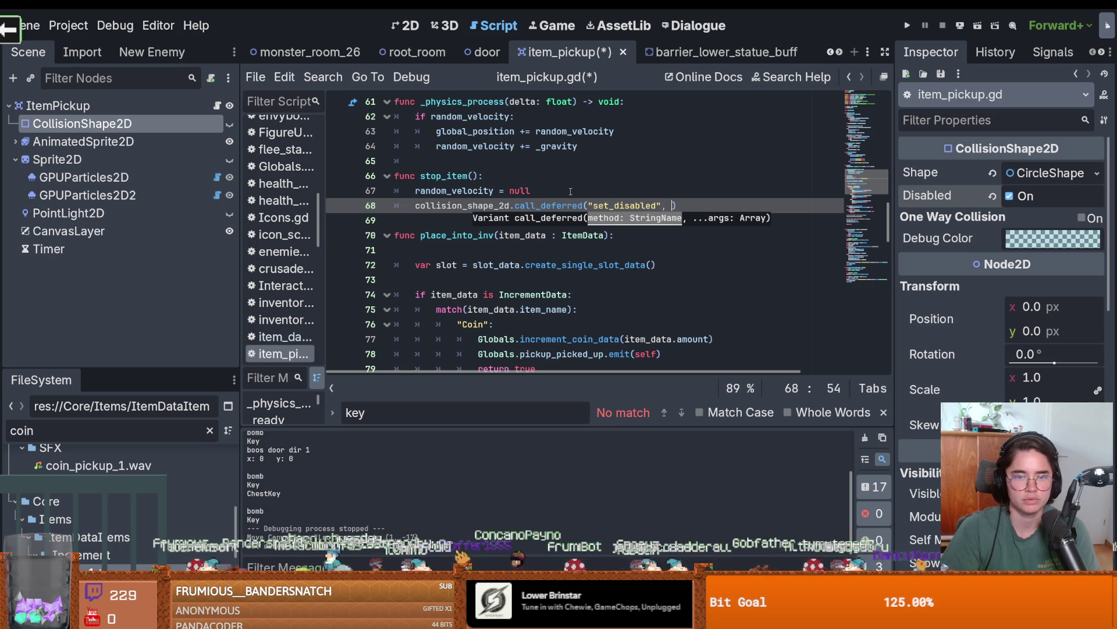
text(e)
key(F5)
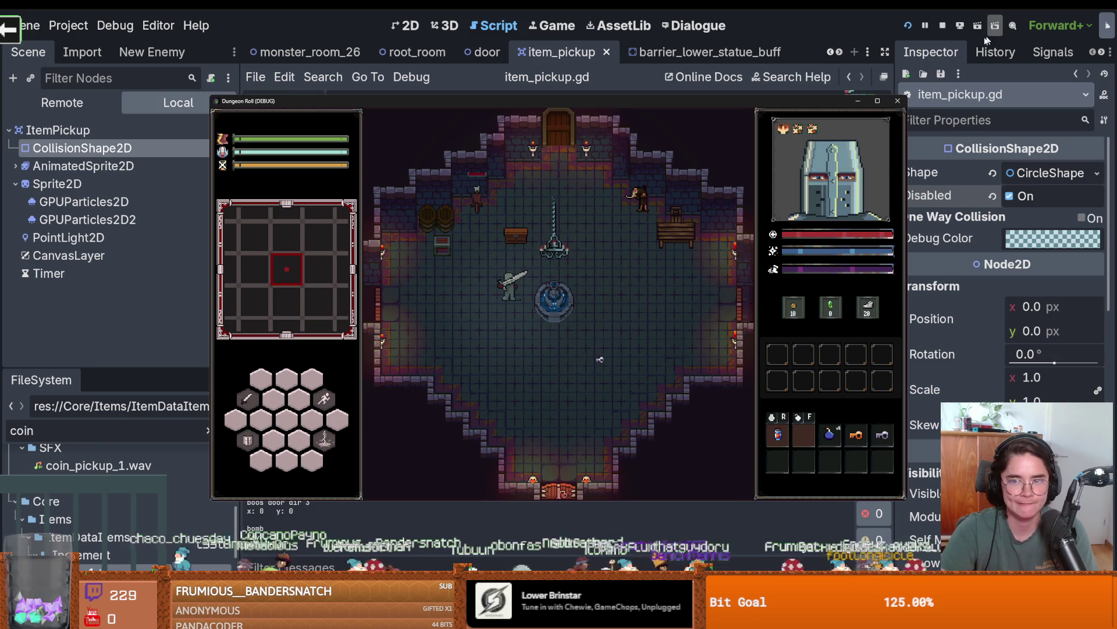
Play fullscreen, open the chest and collect its coins, then exit fullscreen and close the game.
click(877, 102)
key(w)
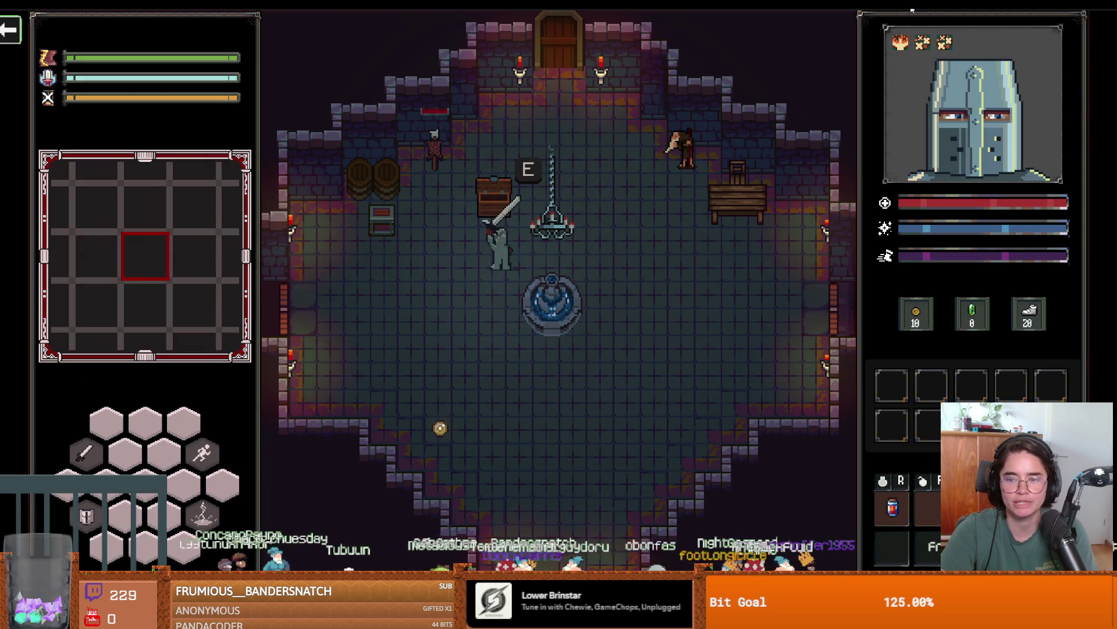
key(s)
key(a)
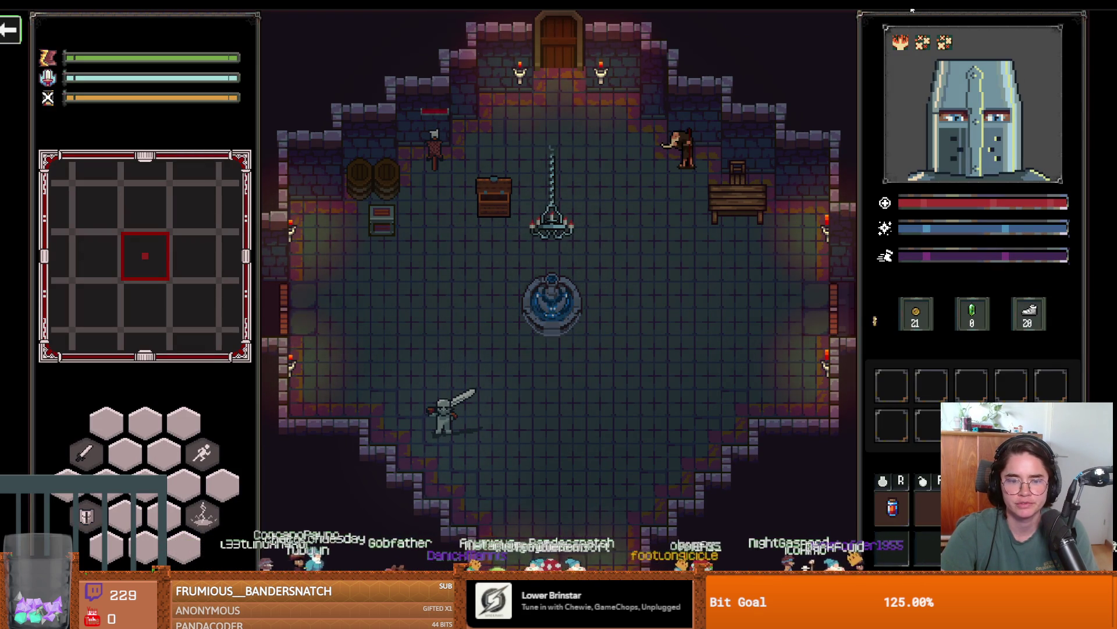
key(F11)
click(817, 161)
key(ctrl+s)
scroll(554, 220, down, 1)
scroll(554, 220, down, 10)
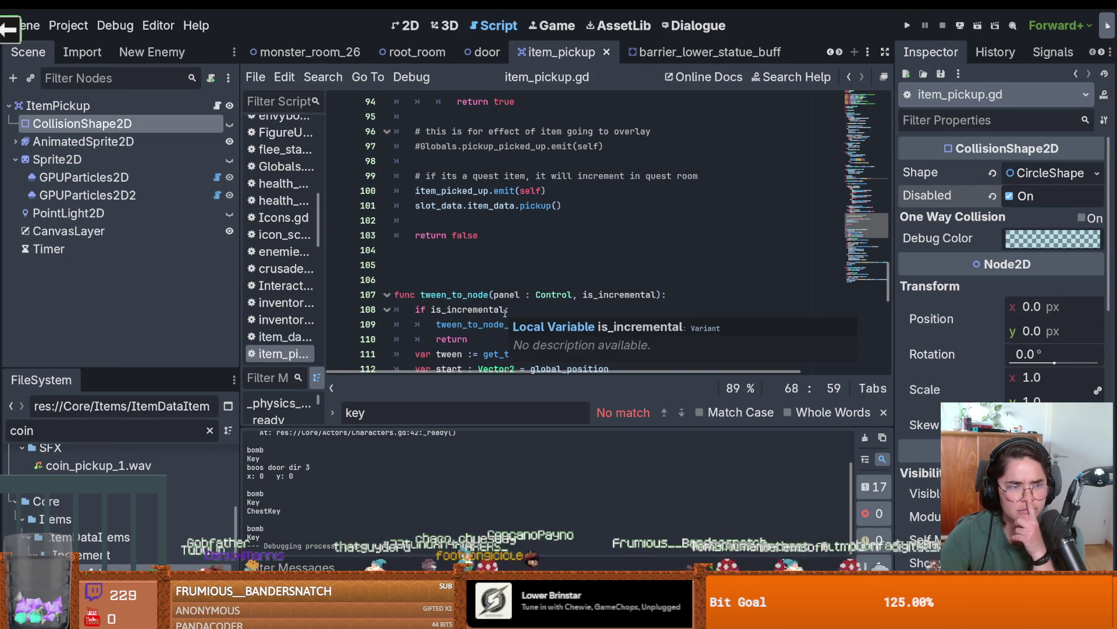
Set the pickup Timer's wait time to 0.4 s and run the game.
click(52, 249)
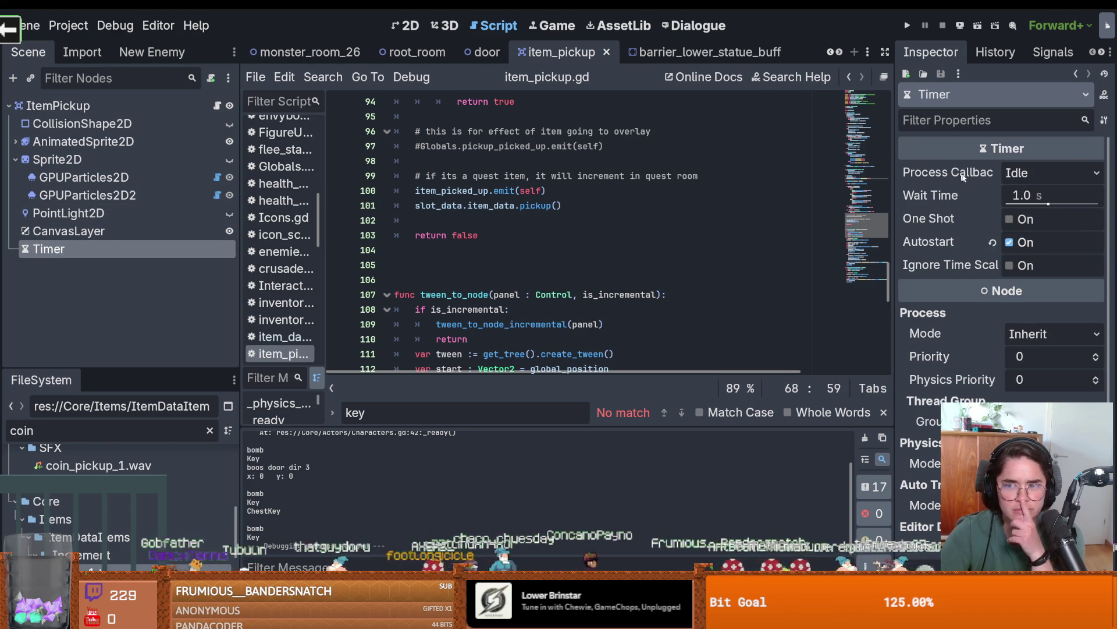
click(1037, 196)
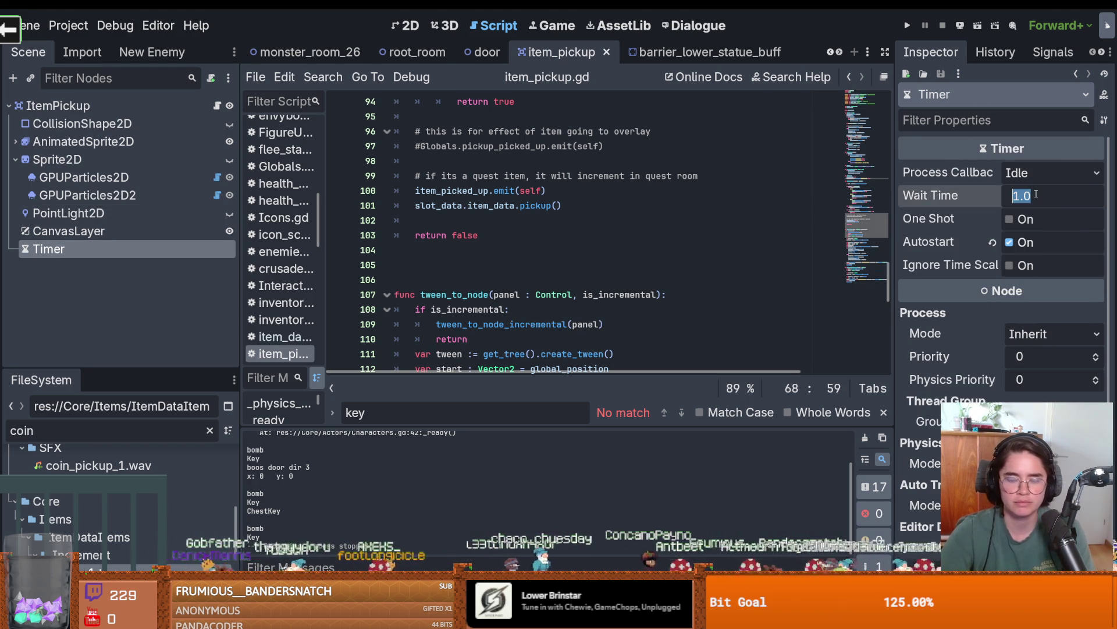
text(0.4)
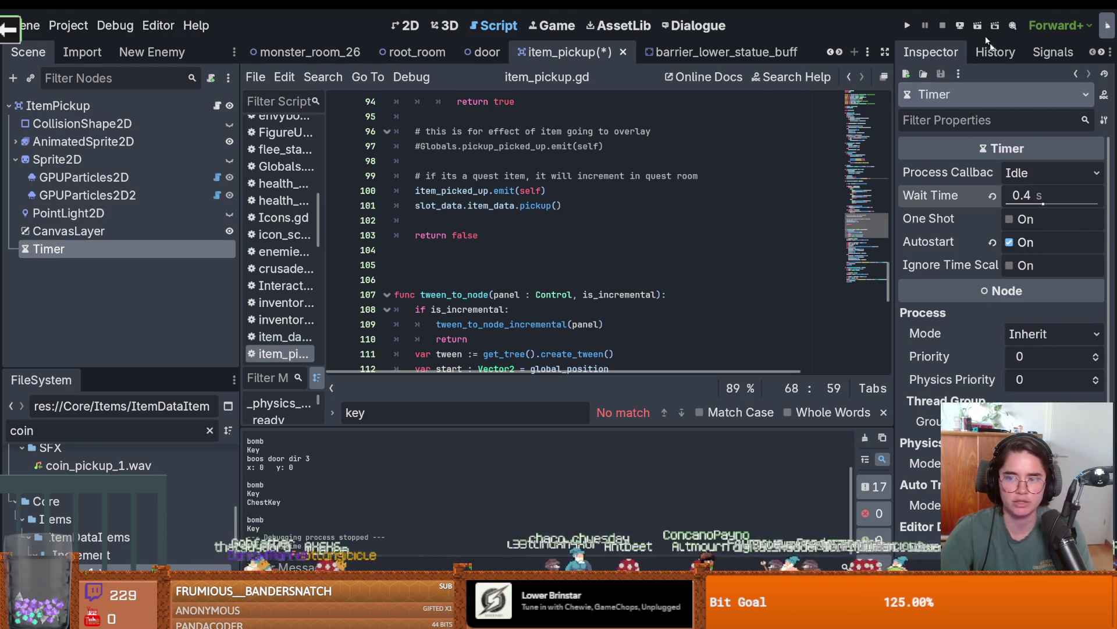
key(F5)
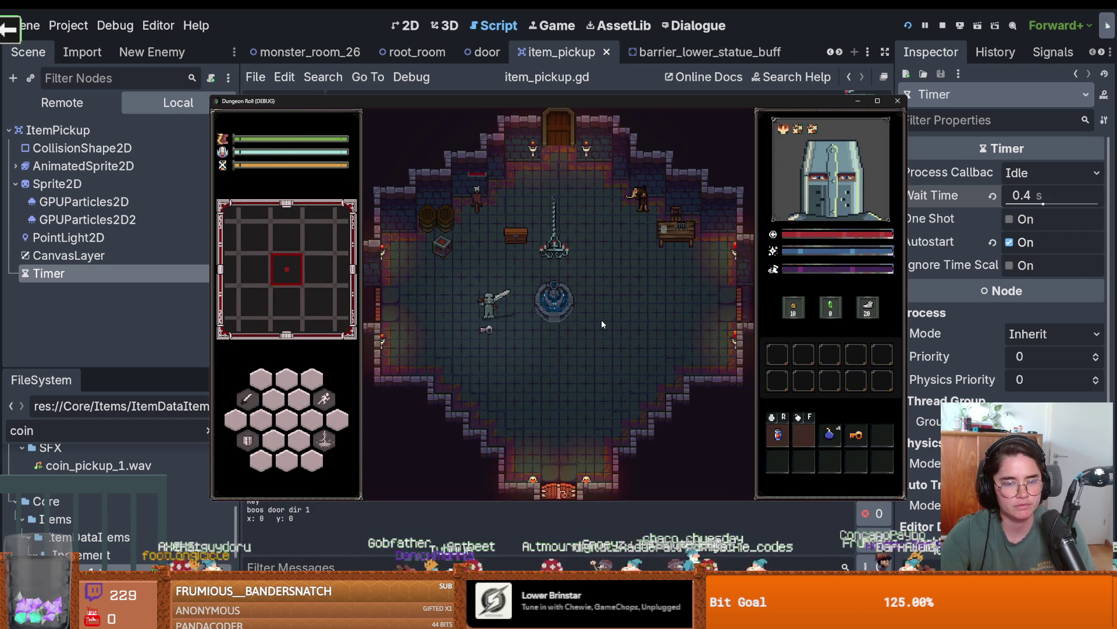
Pick up the key, open the chest, collect the dropped coins, then stop the game.
key(s)
key(w+d)
key(w+a)
key(e)
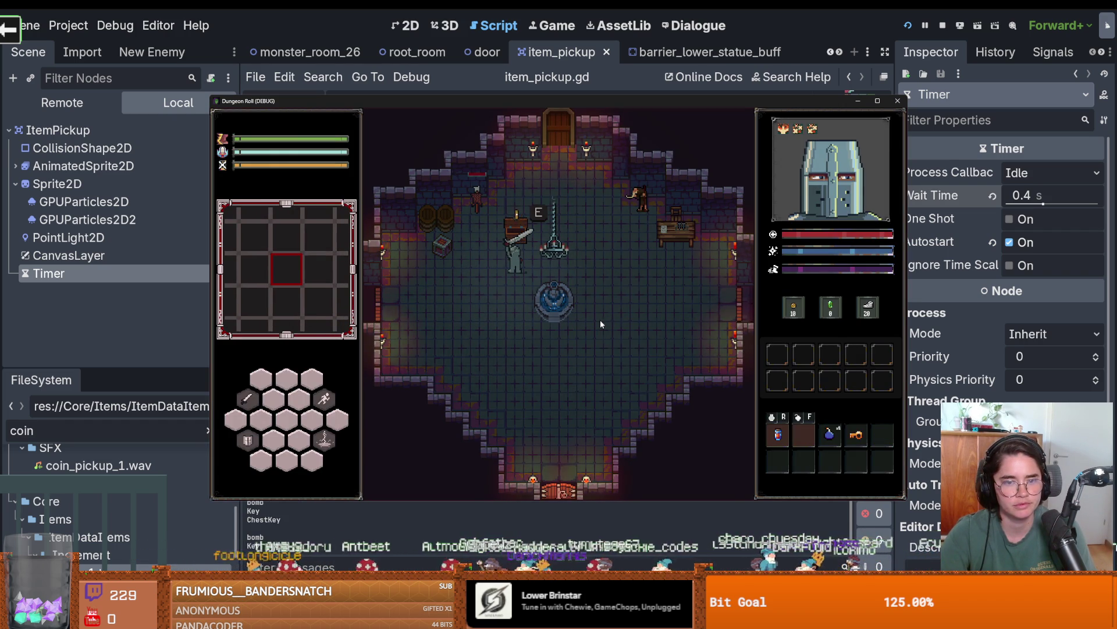
key(w)
key(s+d)
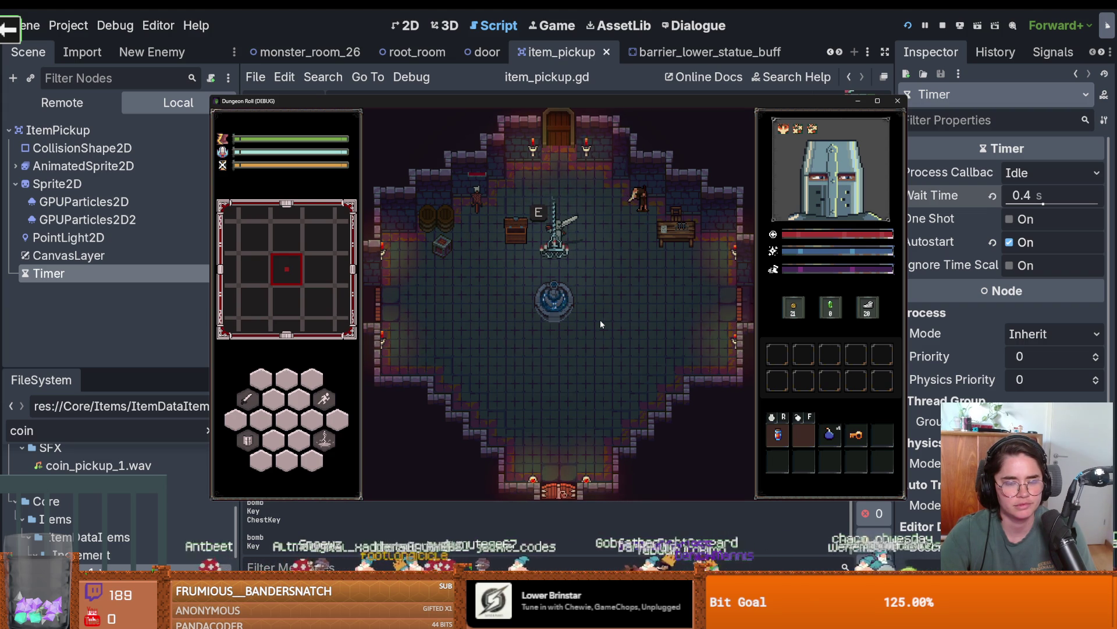
click(898, 101)
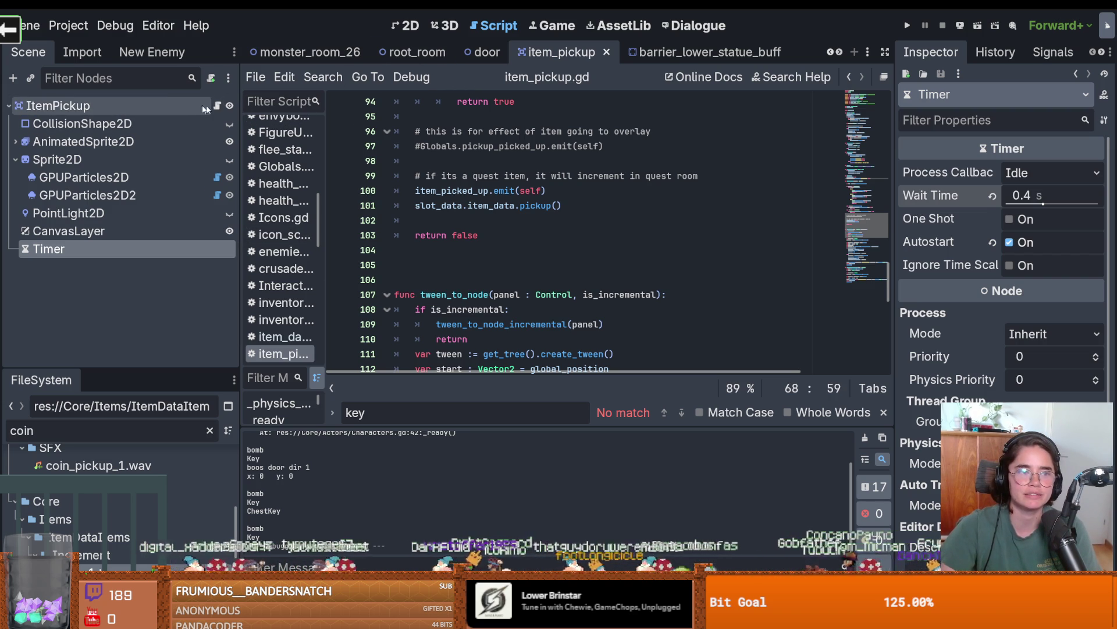
In loot_dropper.gd, move the item_to_spawn and world setup lines 25–26 into spawn_item.
click(415, 53)
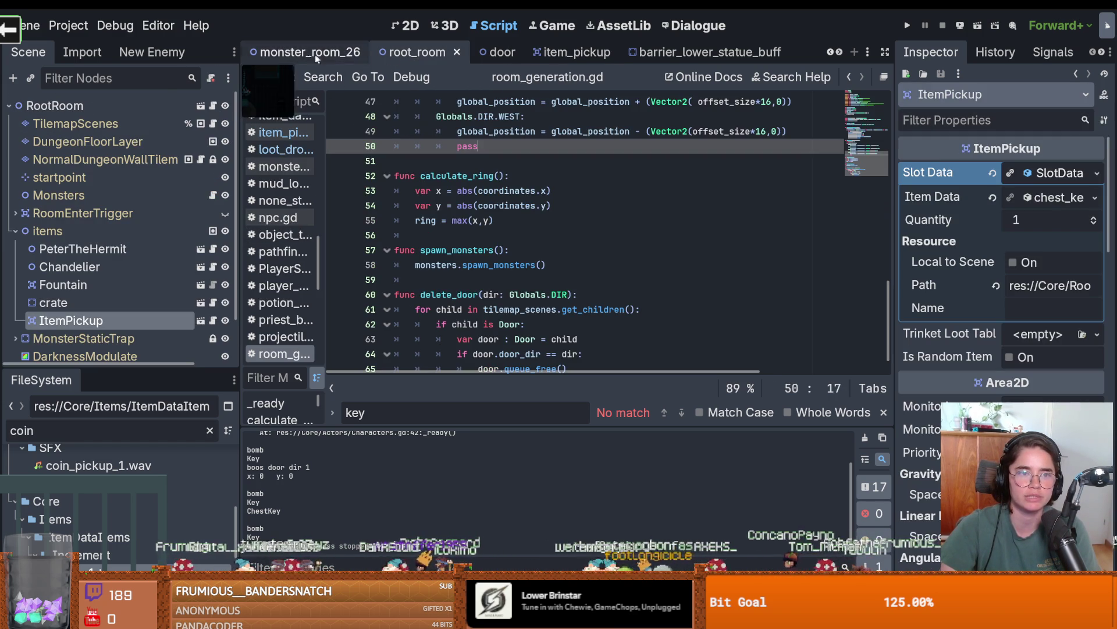
click(698, 52)
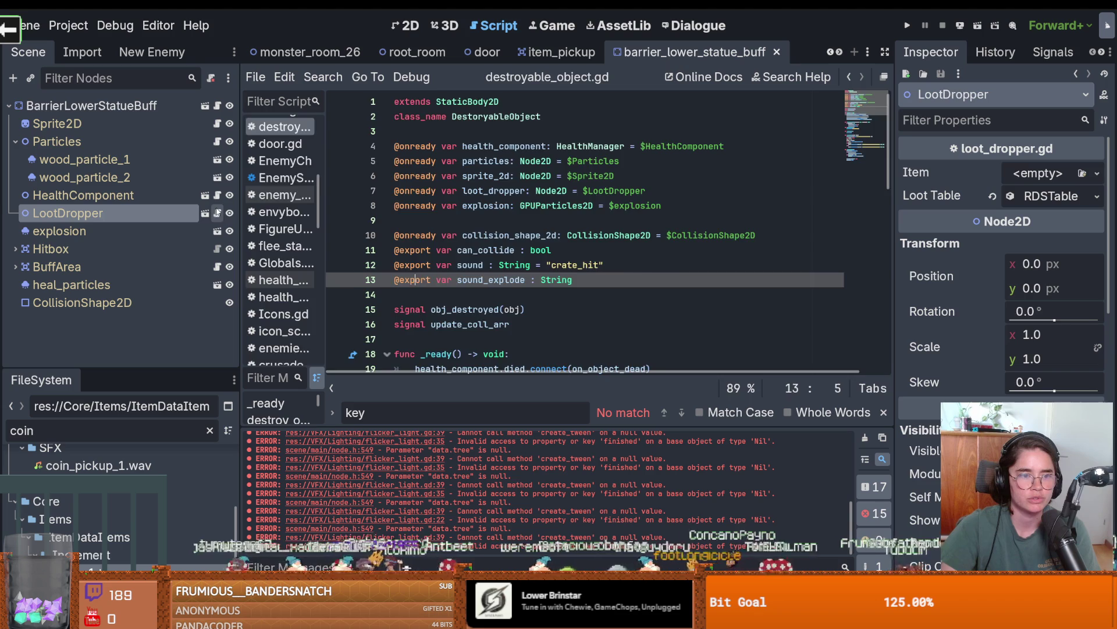
click(217, 213)
scroll(537, 250, up, 1)
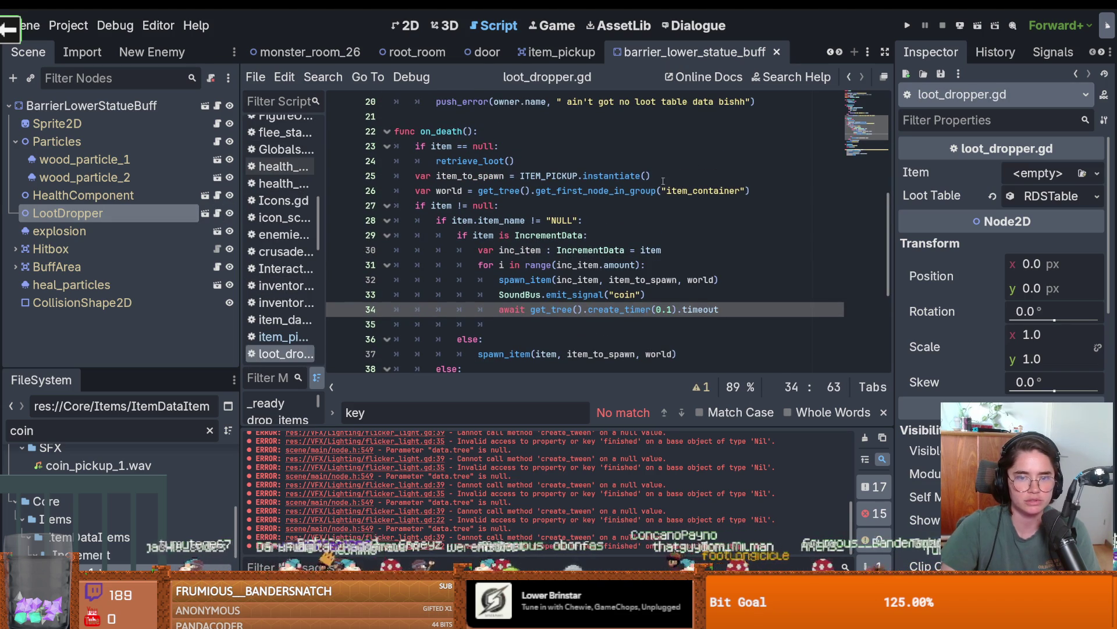
click(746, 182)
drag(750, 188, 709, 189)
shift+click(394, 175)
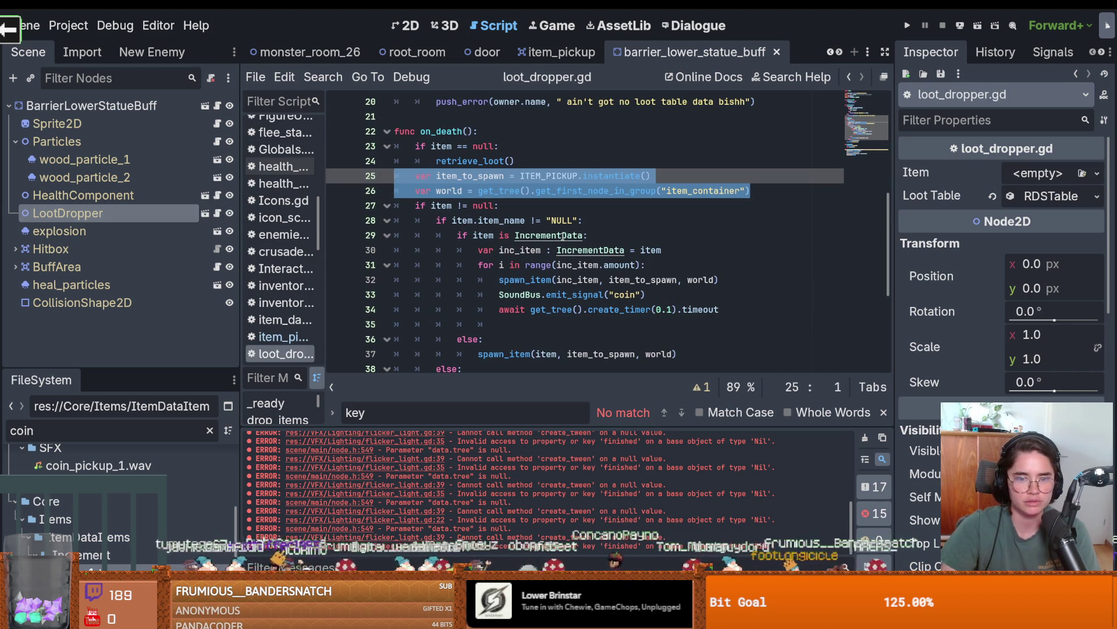
key(ctrl+x)
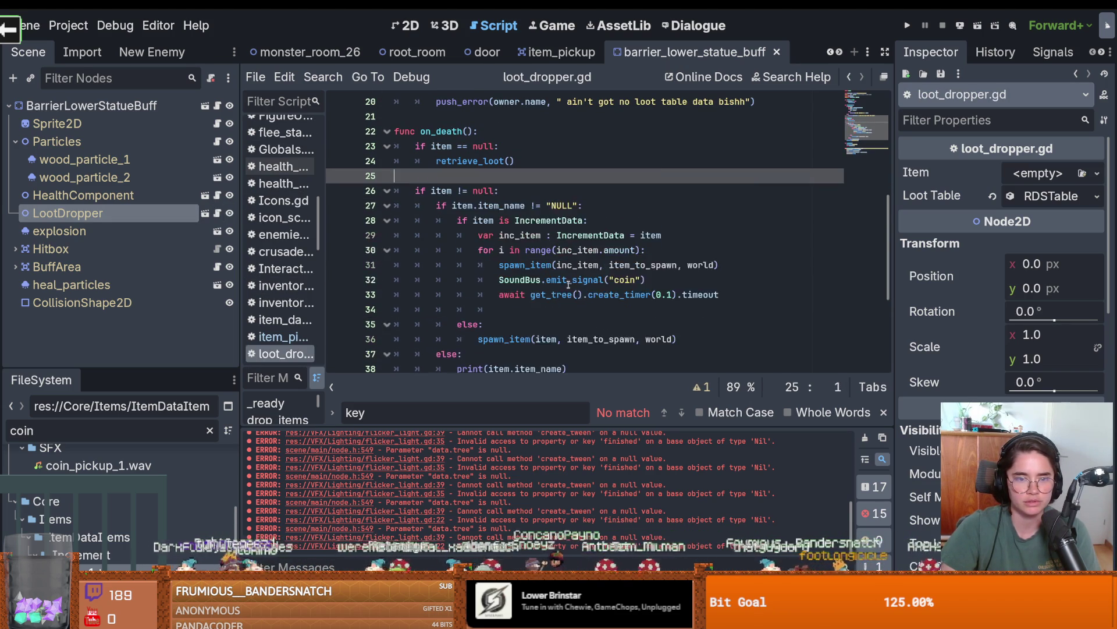
scroll(573, 278, down, 4)
click(635, 295)
key(Return)
key(ctrl+v)
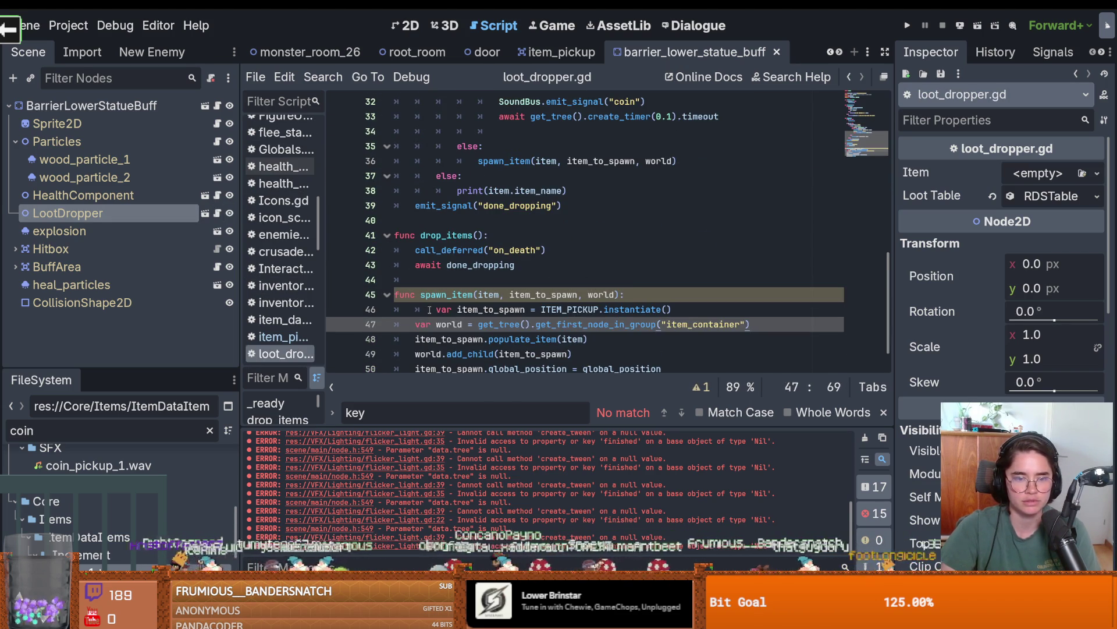
Remove the item_to_spawn and world parameters from spawn_item's signature and save.
click(618, 295)
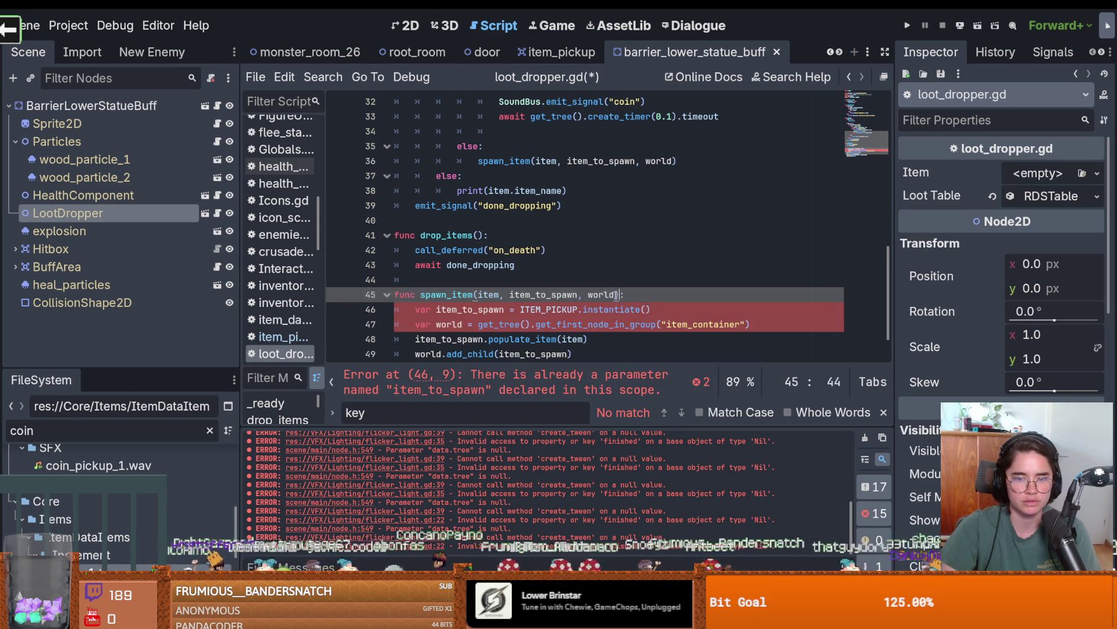
click(579, 295)
drag(550, 297, 498, 295)
key(BackSpace)
key(ctrl+s)
Drop the extra arguments from the spawn_item calls on lines 36 and 31, save, and run the game.
scroll(564, 280, down, 1)
scroll(574, 262, up, 1)
scroll(552, 272, down, 1)
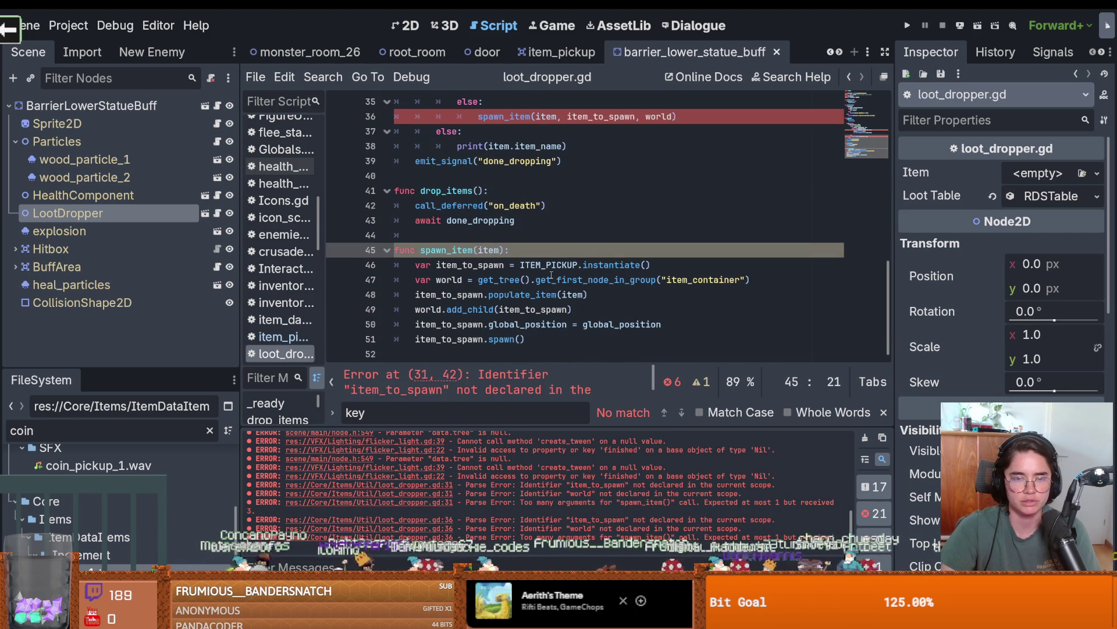
scroll(556, 272, up, 1)
scroll(559, 169, up, 1)
drag(675, 206, 557, 205)
key(Delete)
drag(717, 132, 602, 131)
key(Delete)
key(ctrl+s)
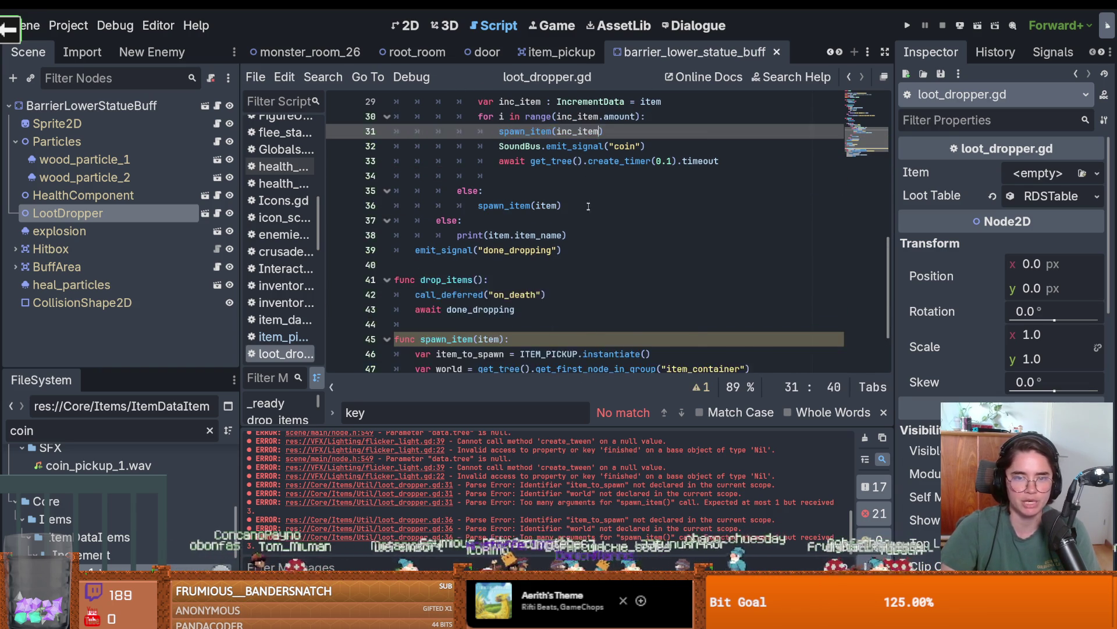
scroll(597, 206, down, 2)
click(909, 25)
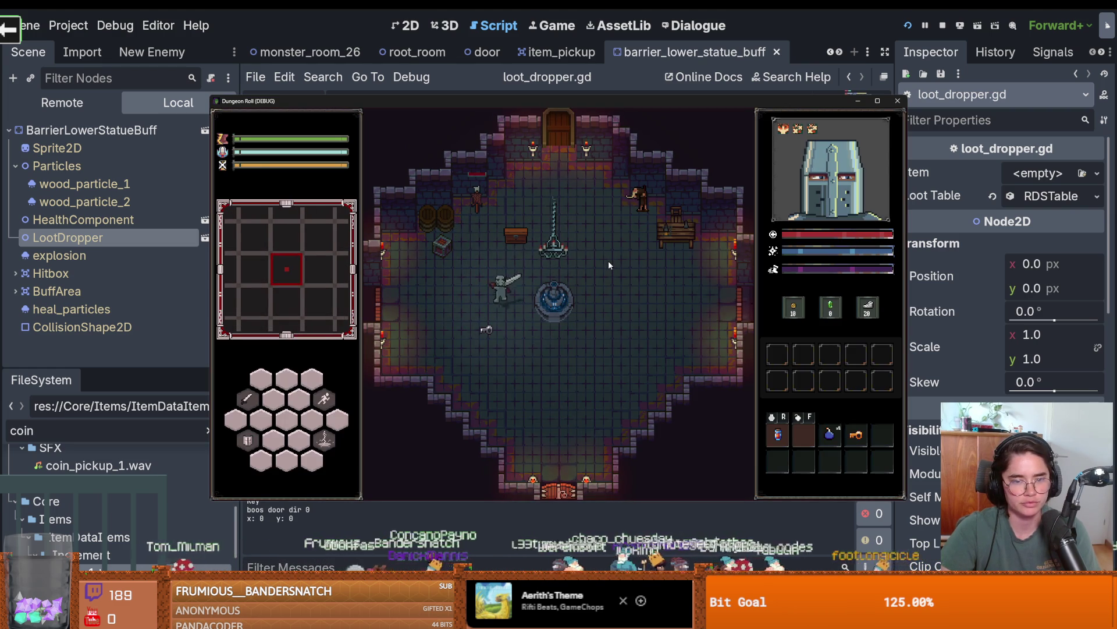
Walk the player to the chest, open it with E, and collect the spilled coins.
key(w)
key(e)
key(s)
key(s)
key(a)
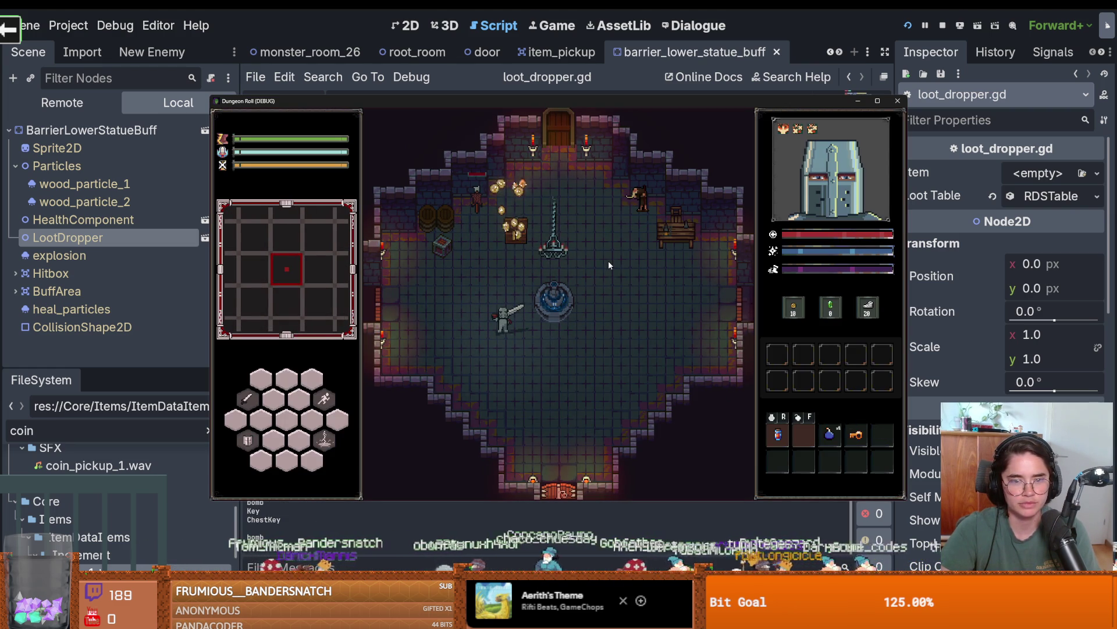
key(w)
key(d)
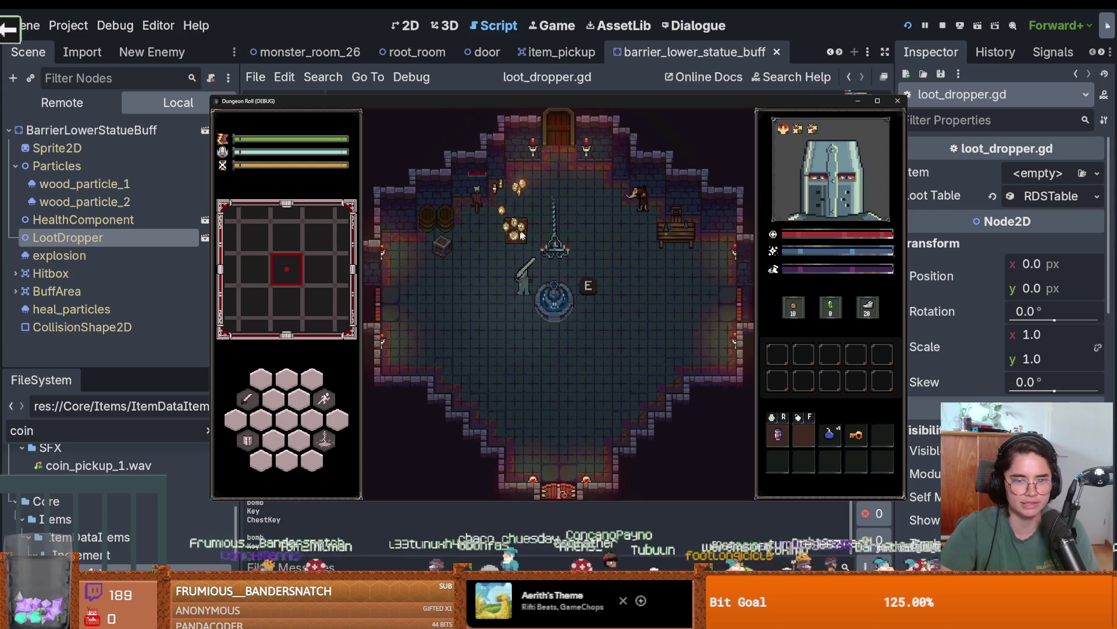
key(w)
key(a)
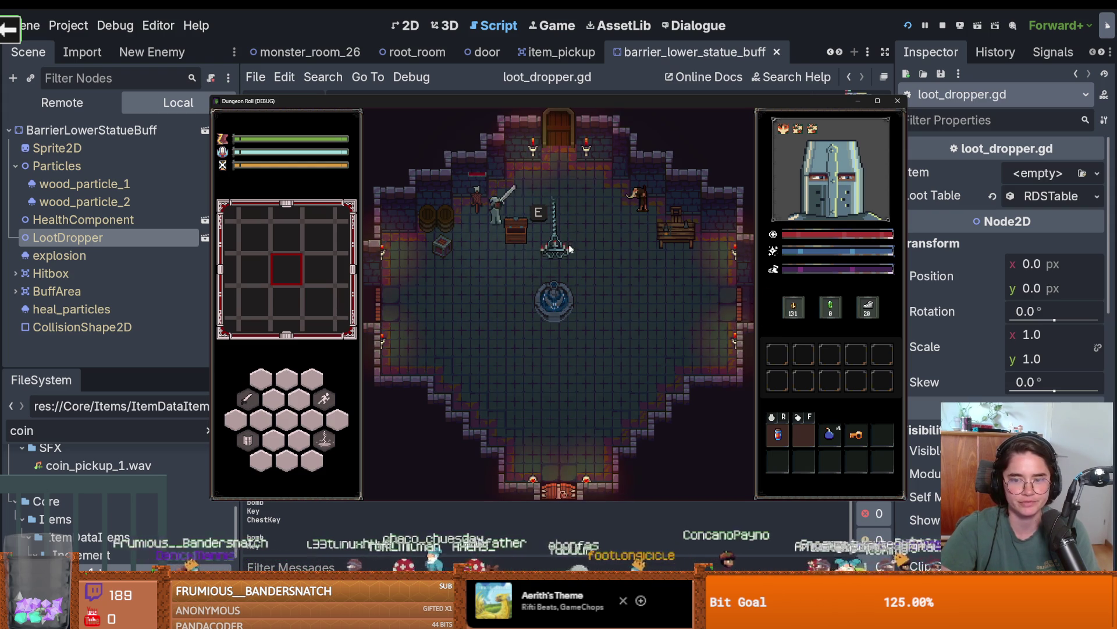
Stop the game and put the caret inside spawn_item in loot_dropper.gd.
click(898, 101)
scroll(523, 297, up, 1)
scroll(536, 309, down, 1)
click(551, 325)
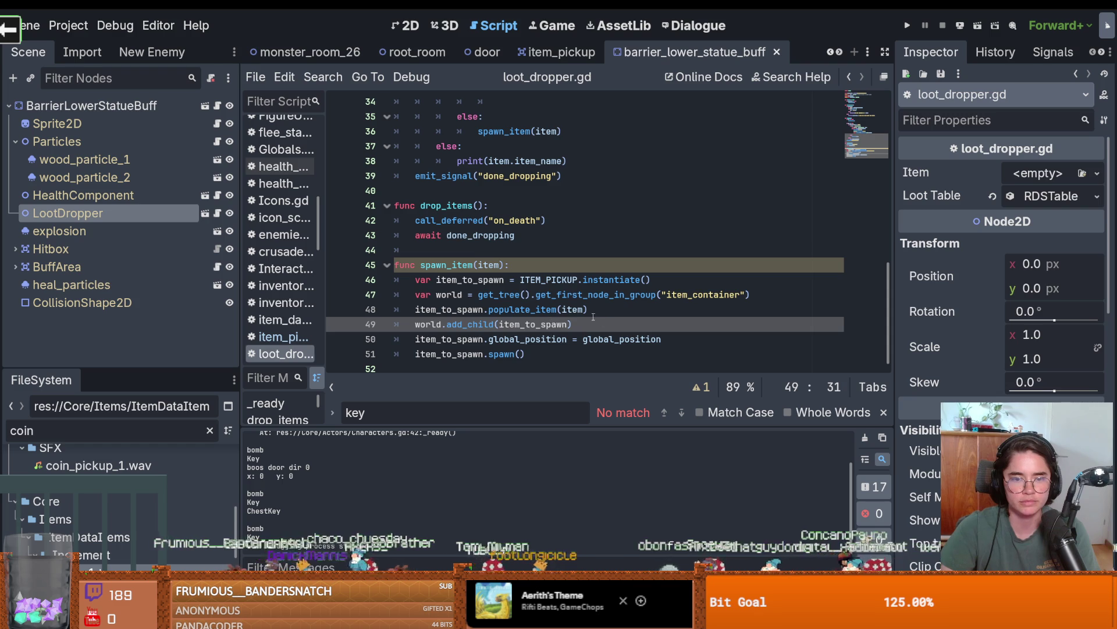
Begin an item line in spawn_item, erase it, and scroll down to the loot loop.
click(561, 268)
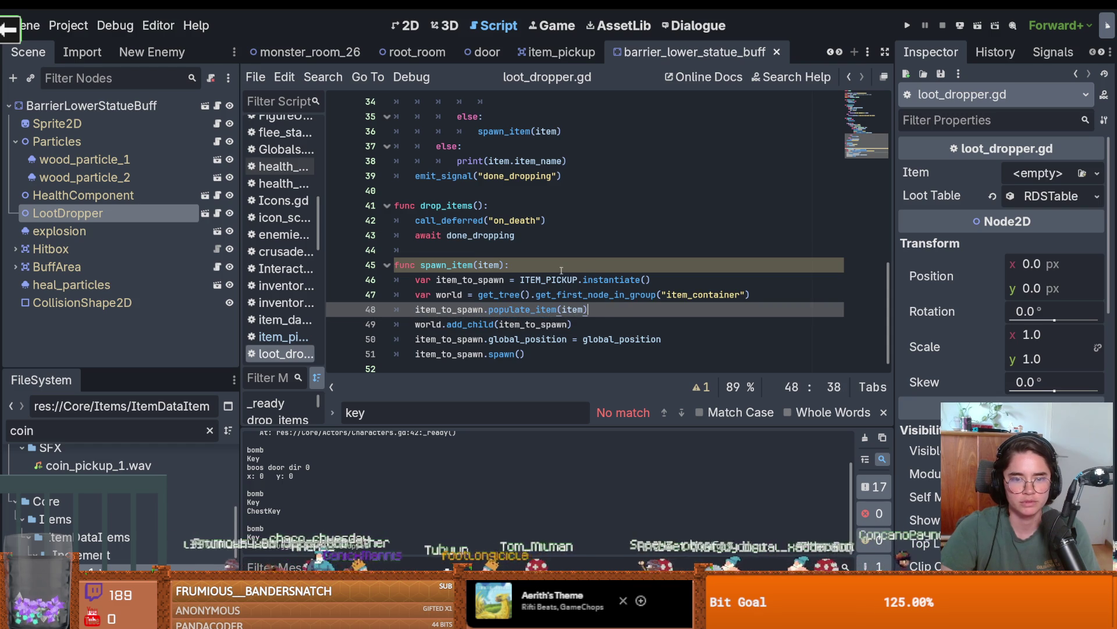
key(Return)
text(item.l)
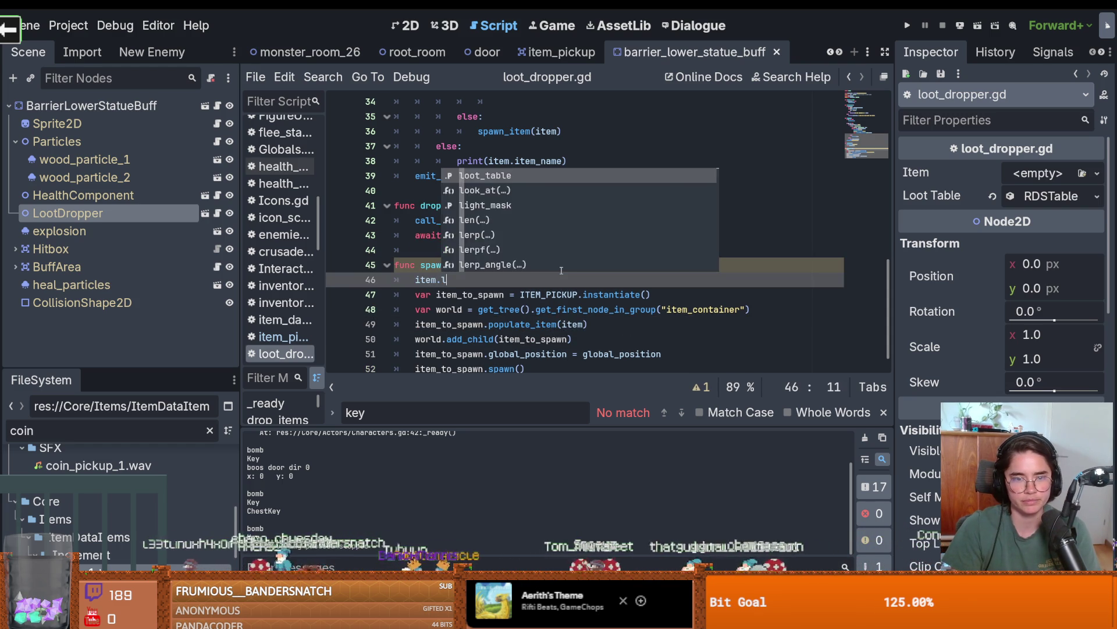
key(BackSpace)
key(BackSpace)
key(BackSpace)
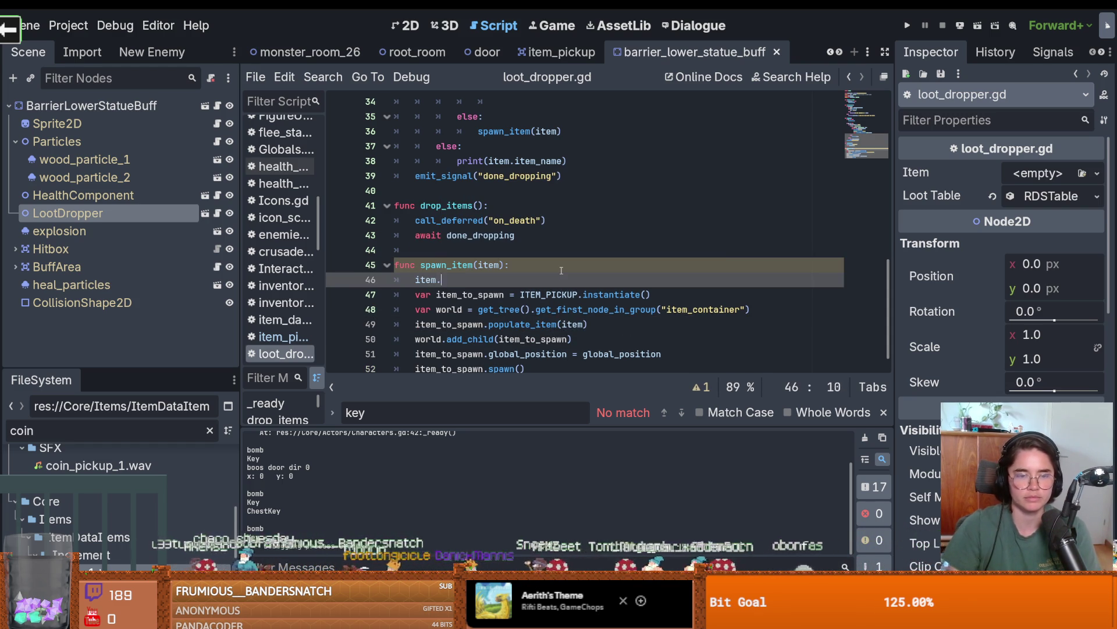
scroll(576, 277, up, 6)
scroll(564, 279, down, 1)
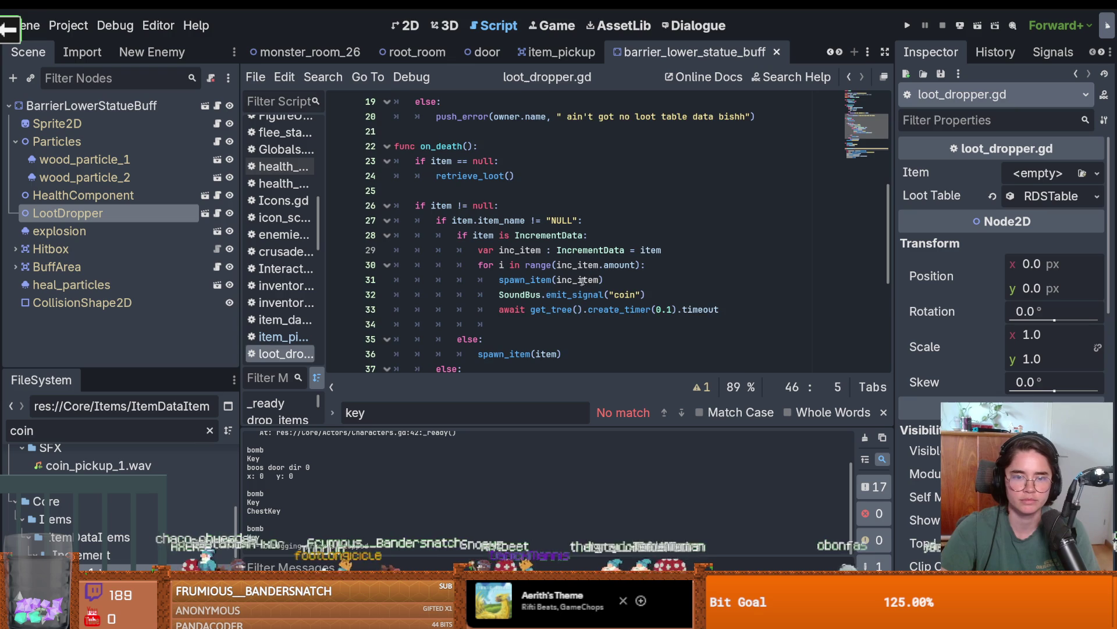
scroll(556, 285, up, 2)
scroll(559, 284, down, 2)
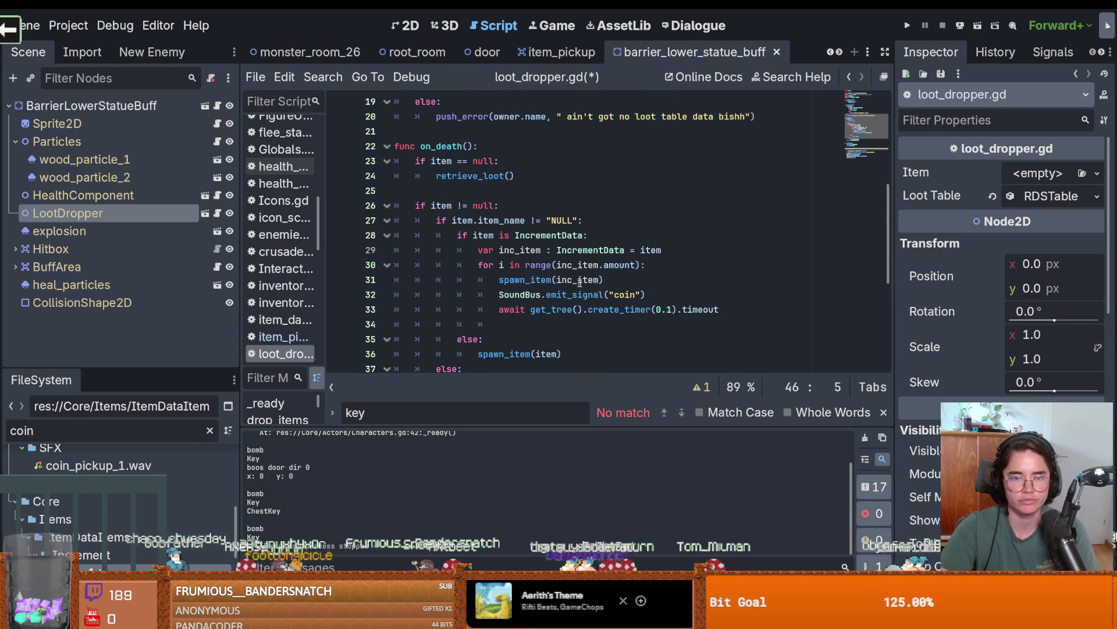
scroll(598, 282, down, 1)
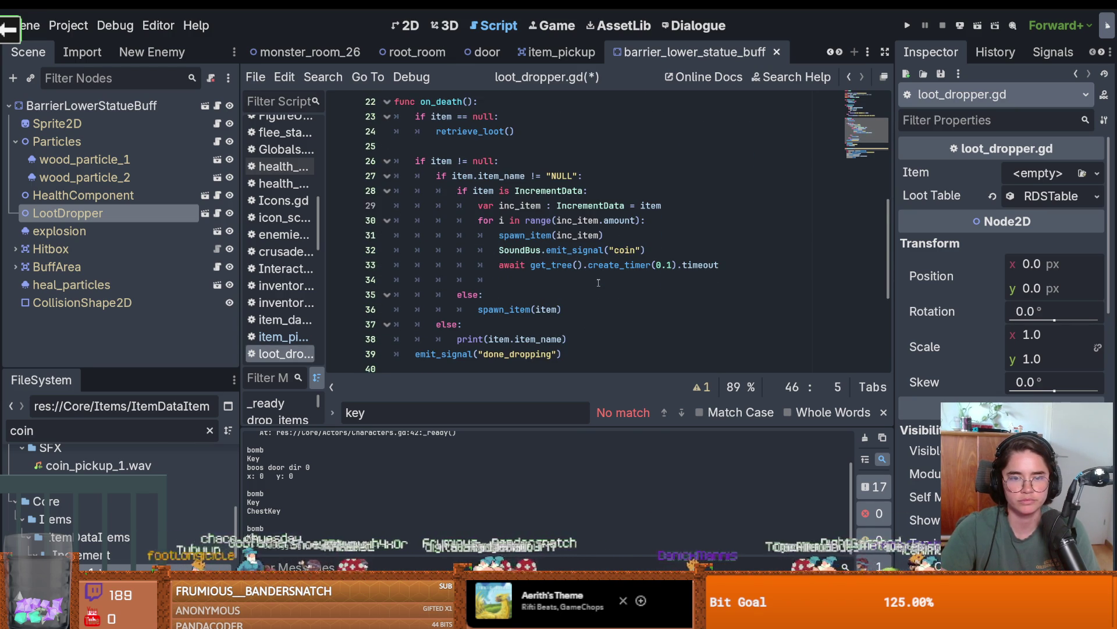
Add inc_item.amount = 1 inside the for loop, save the script, and relaunch the game.
click(636, 235)
click(641, 220)
key(Return)
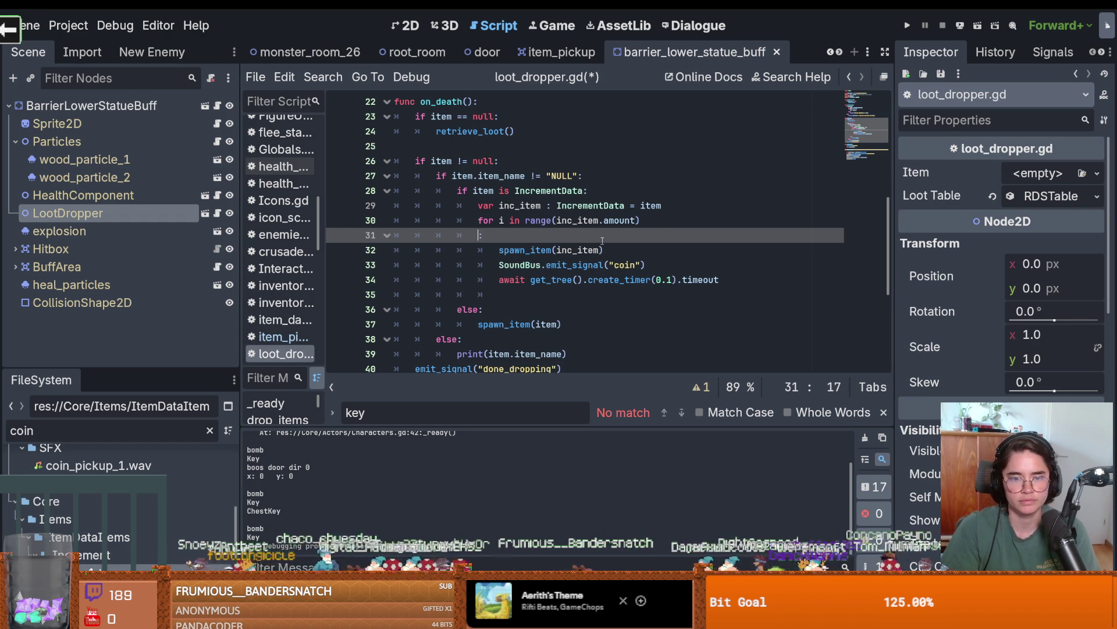
key(BackSpace)
key(Return)
text(it)
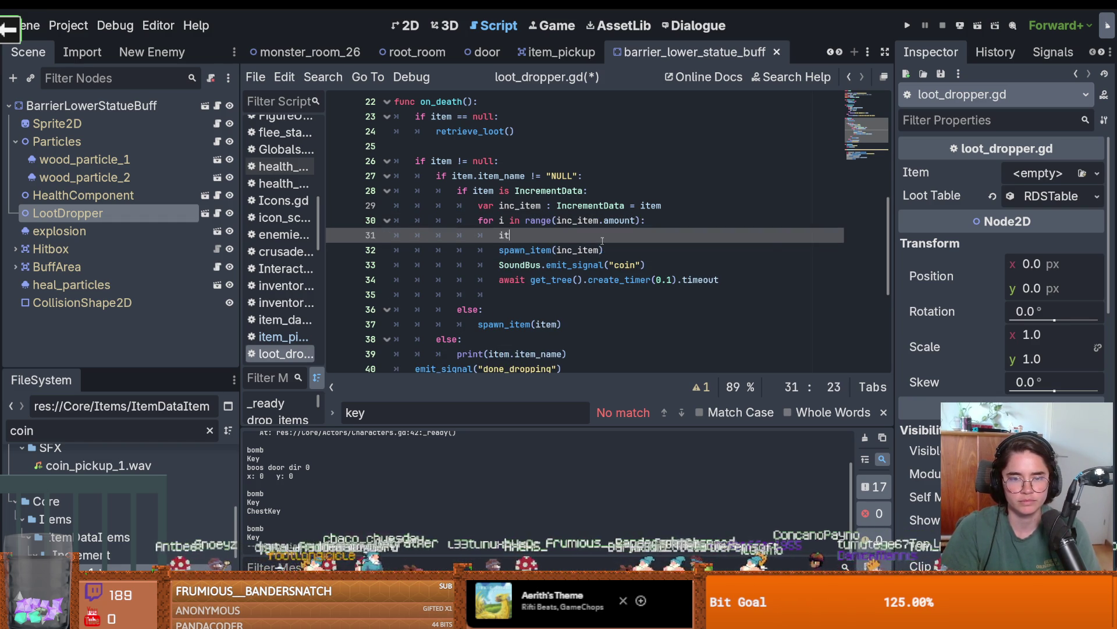
key(BackSpace)
text(nc_item.am)
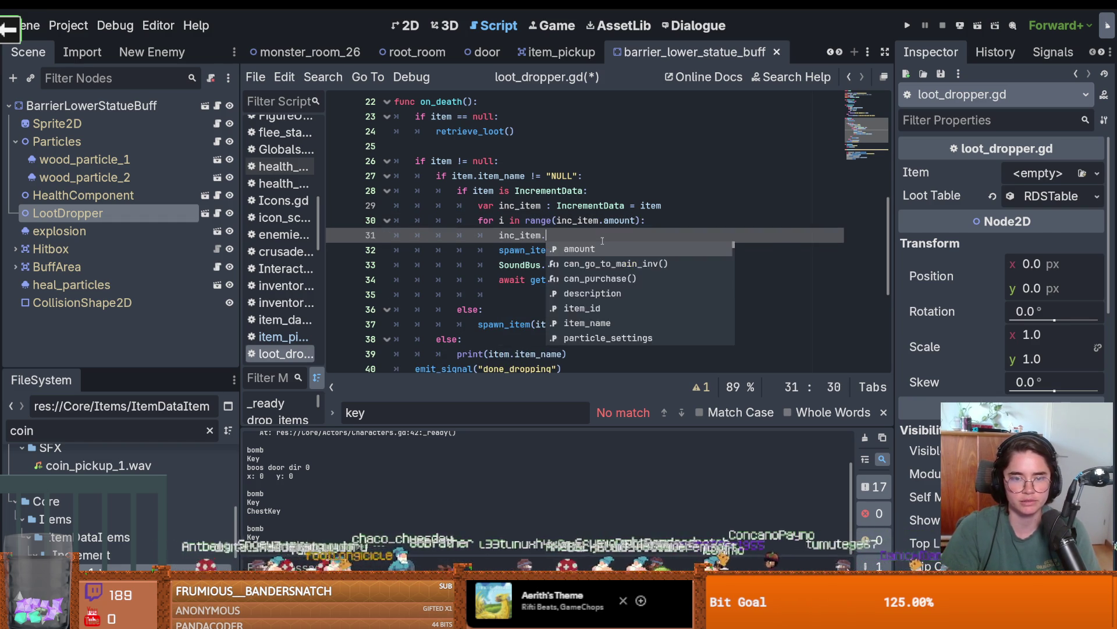
key(Return)
text(= 1)
key(ctrl+s)
click(907, 25)
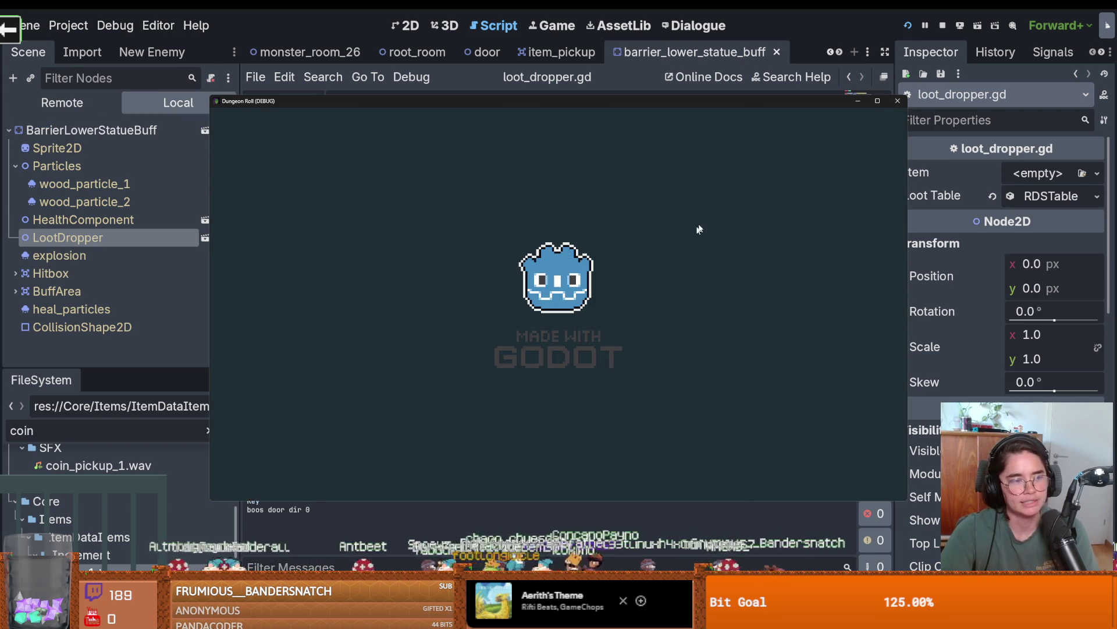
Open the chest, collect the dropped coins, then stop the game.
key(w)
key(w)
key(d)
key(a)
key(d)
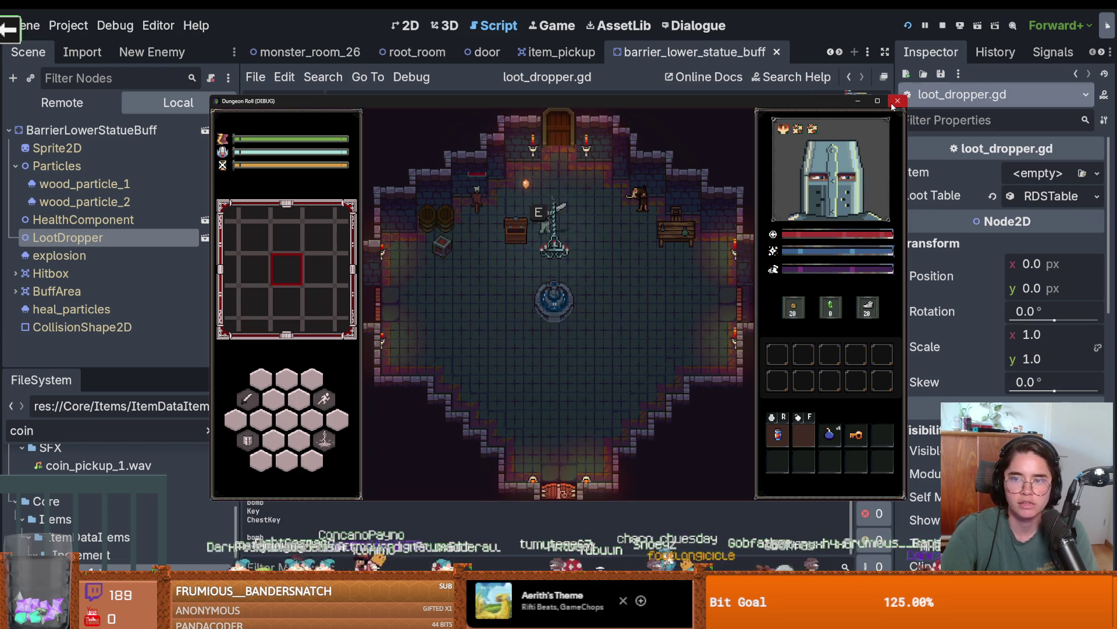
click(897, 101)
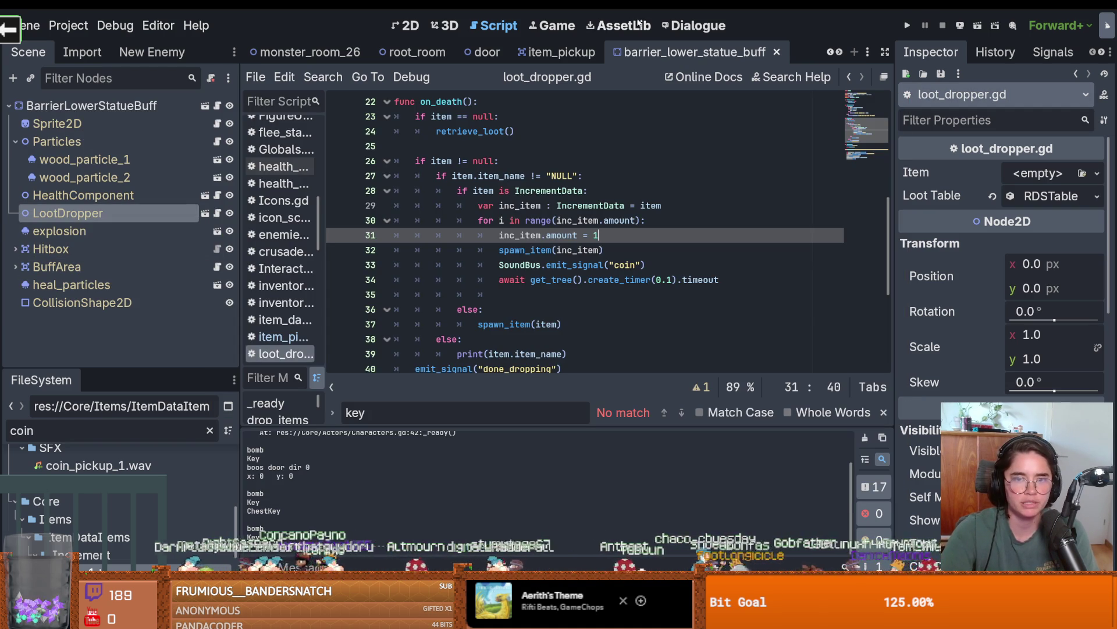
Scroll the scene tab bar back and forth to browse the open scenes.
click(831, 53)
click(833, 54)
click(834, 54)
click(833, 54)
click(832, 54)
click(832, 54)
click(839, 53)
click(838, 53)
click(839, 54)
click(839, 53)
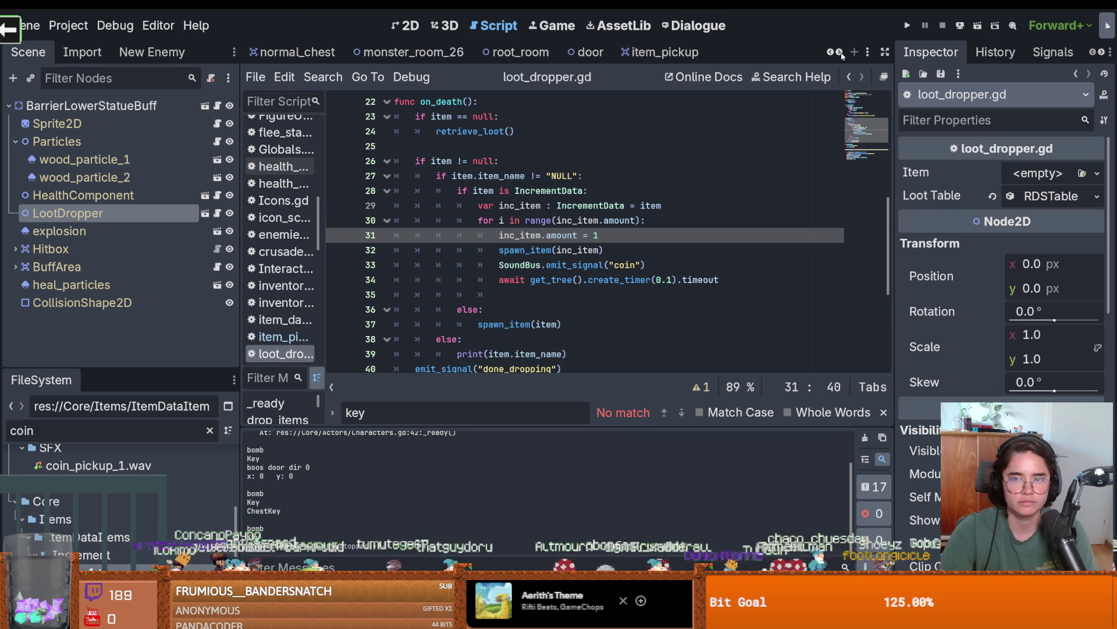
click(838, 54)
click(839, 54)
click(839, 53)
click(838, 53)
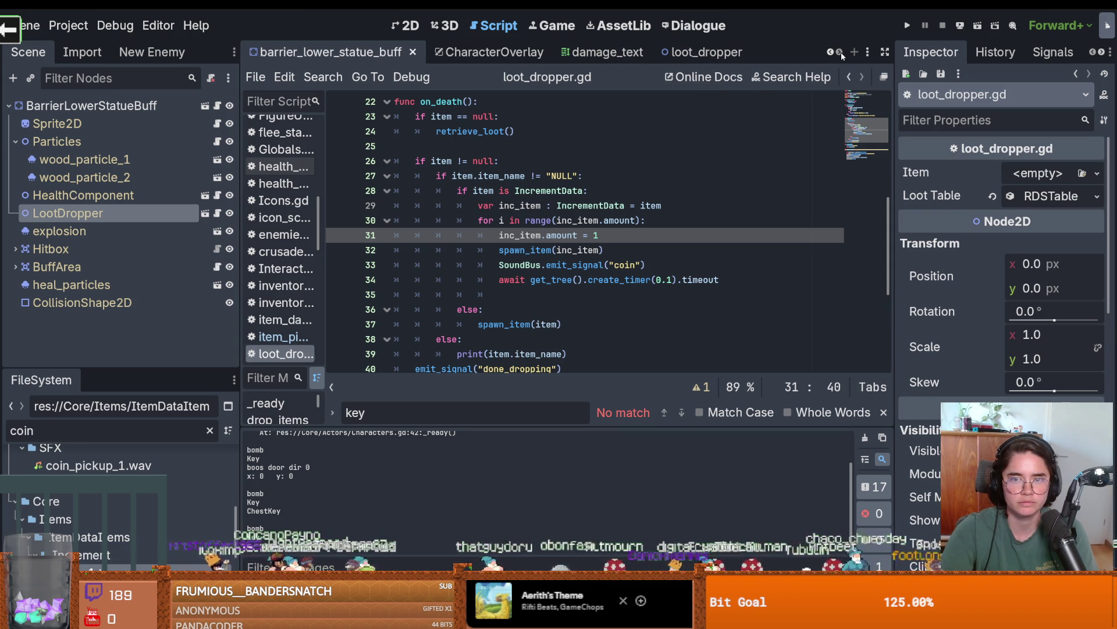